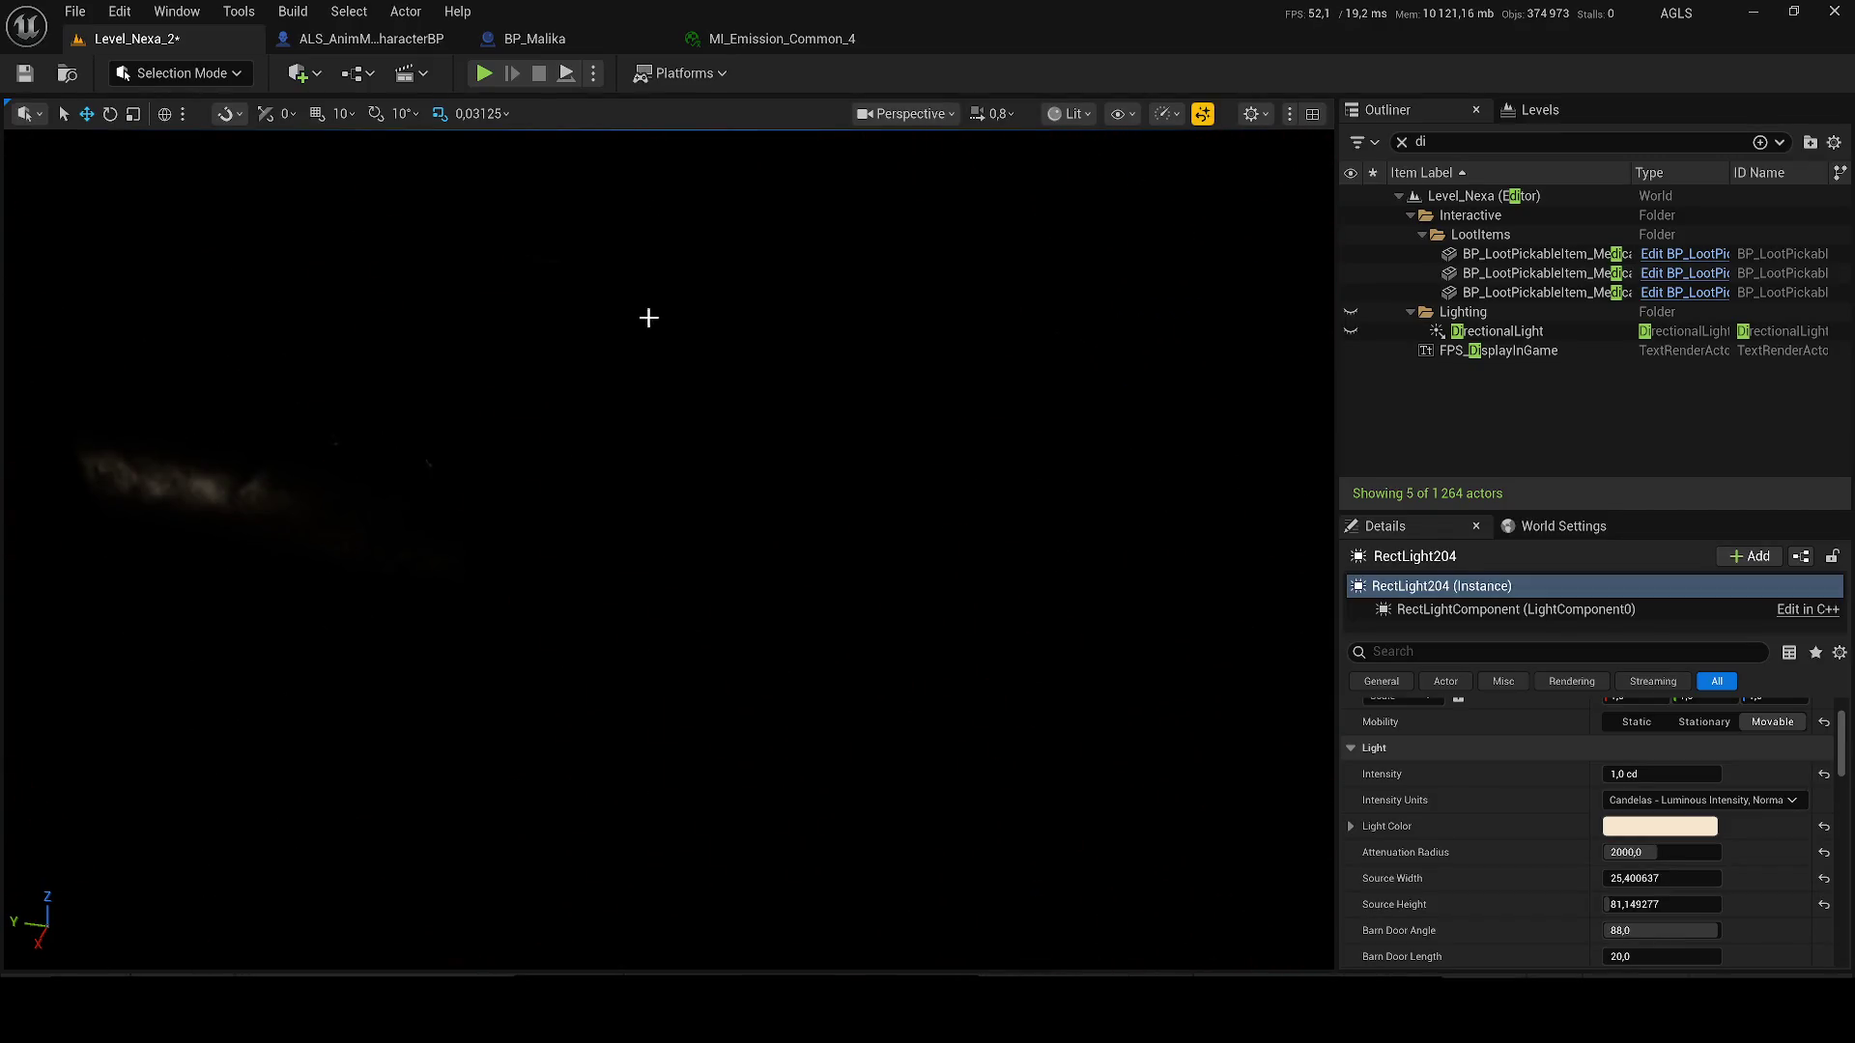
# - Turn the view toward the red-lit room and copy RectLight203's location values
pyautogui.moveTo(680, 461); pyautogui.dragTo(692, 434)
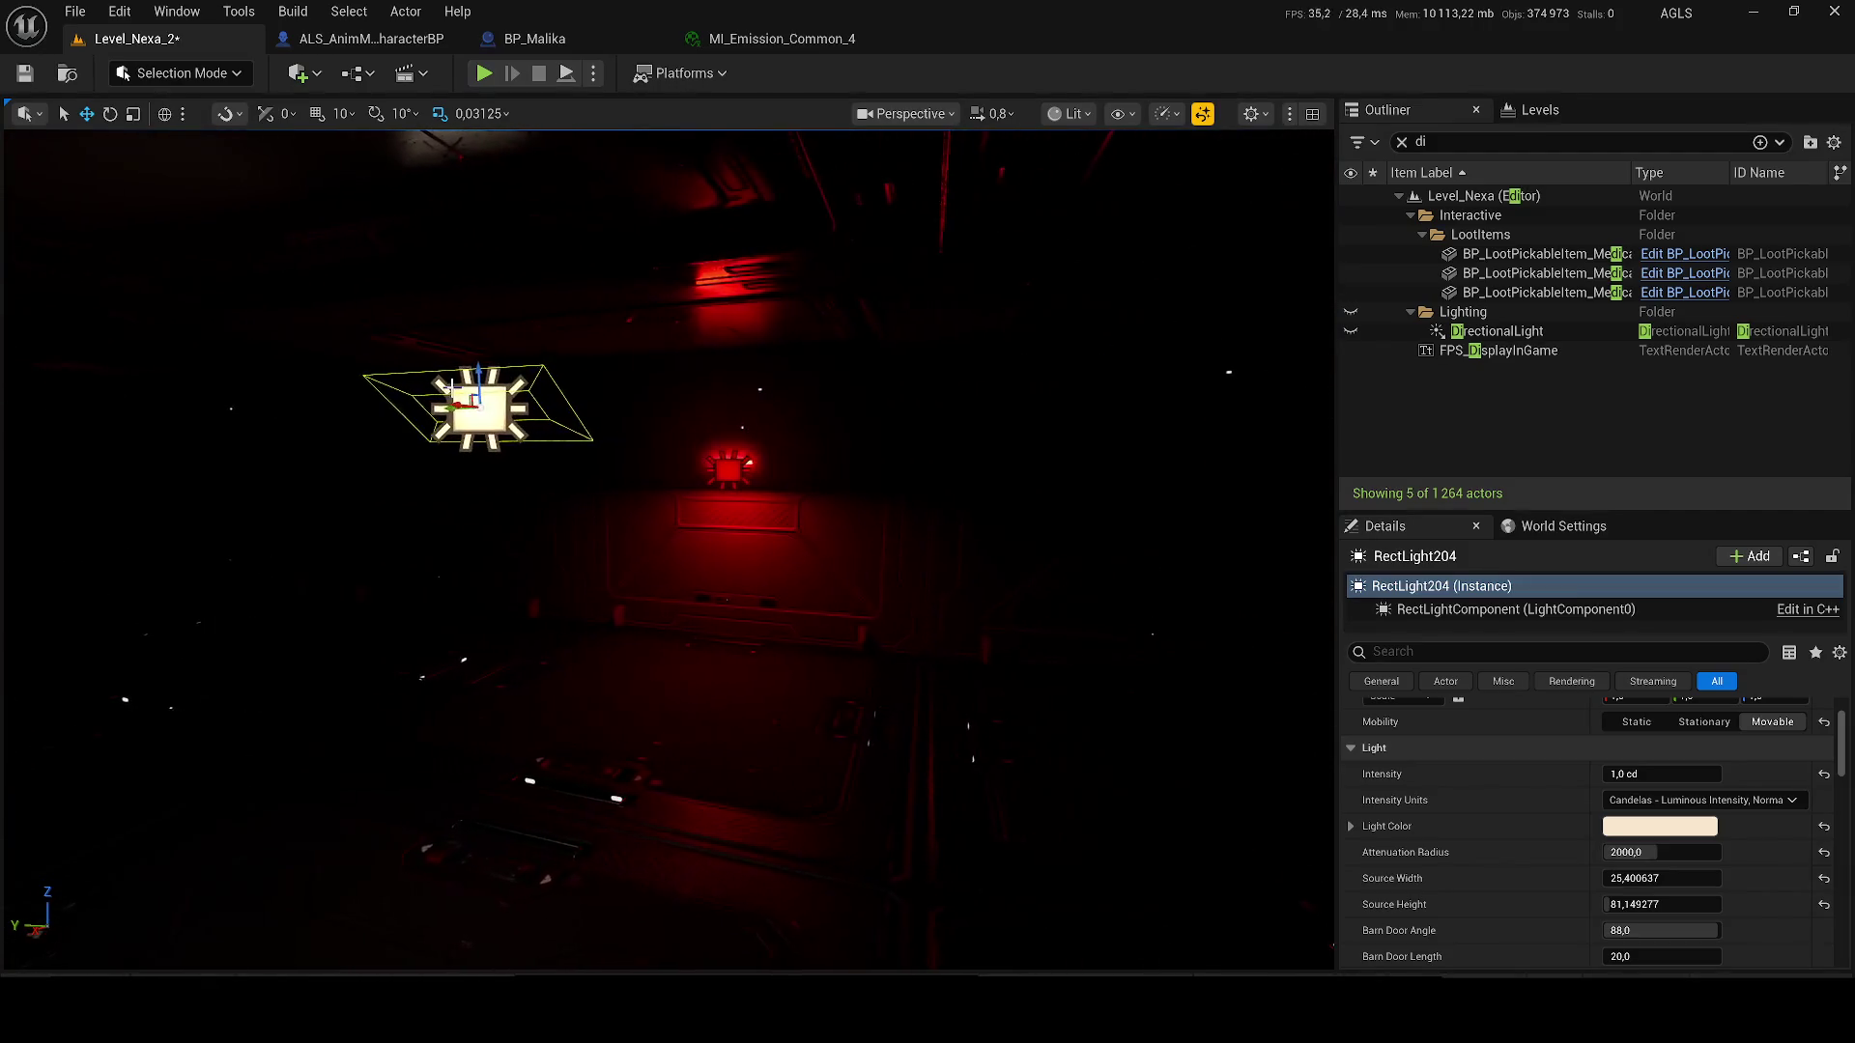
pyautogui.moveTo(444, 406)
pyautogui.mouseDown()
pyautogui.moveTo(666, 396)
pyautogui.moveTo(802, 343)
pyautogui.moveTo(1029, 366)
pyautogui.moveTo(541, 377)
pyautogui.moveTo(454, 406)
pyautogui.moveTo(480, 398)
pyautogui.moveTo(746, 514)
pyautogui.mouseUp()
pyautogui.scroll(2, 1508, 787)
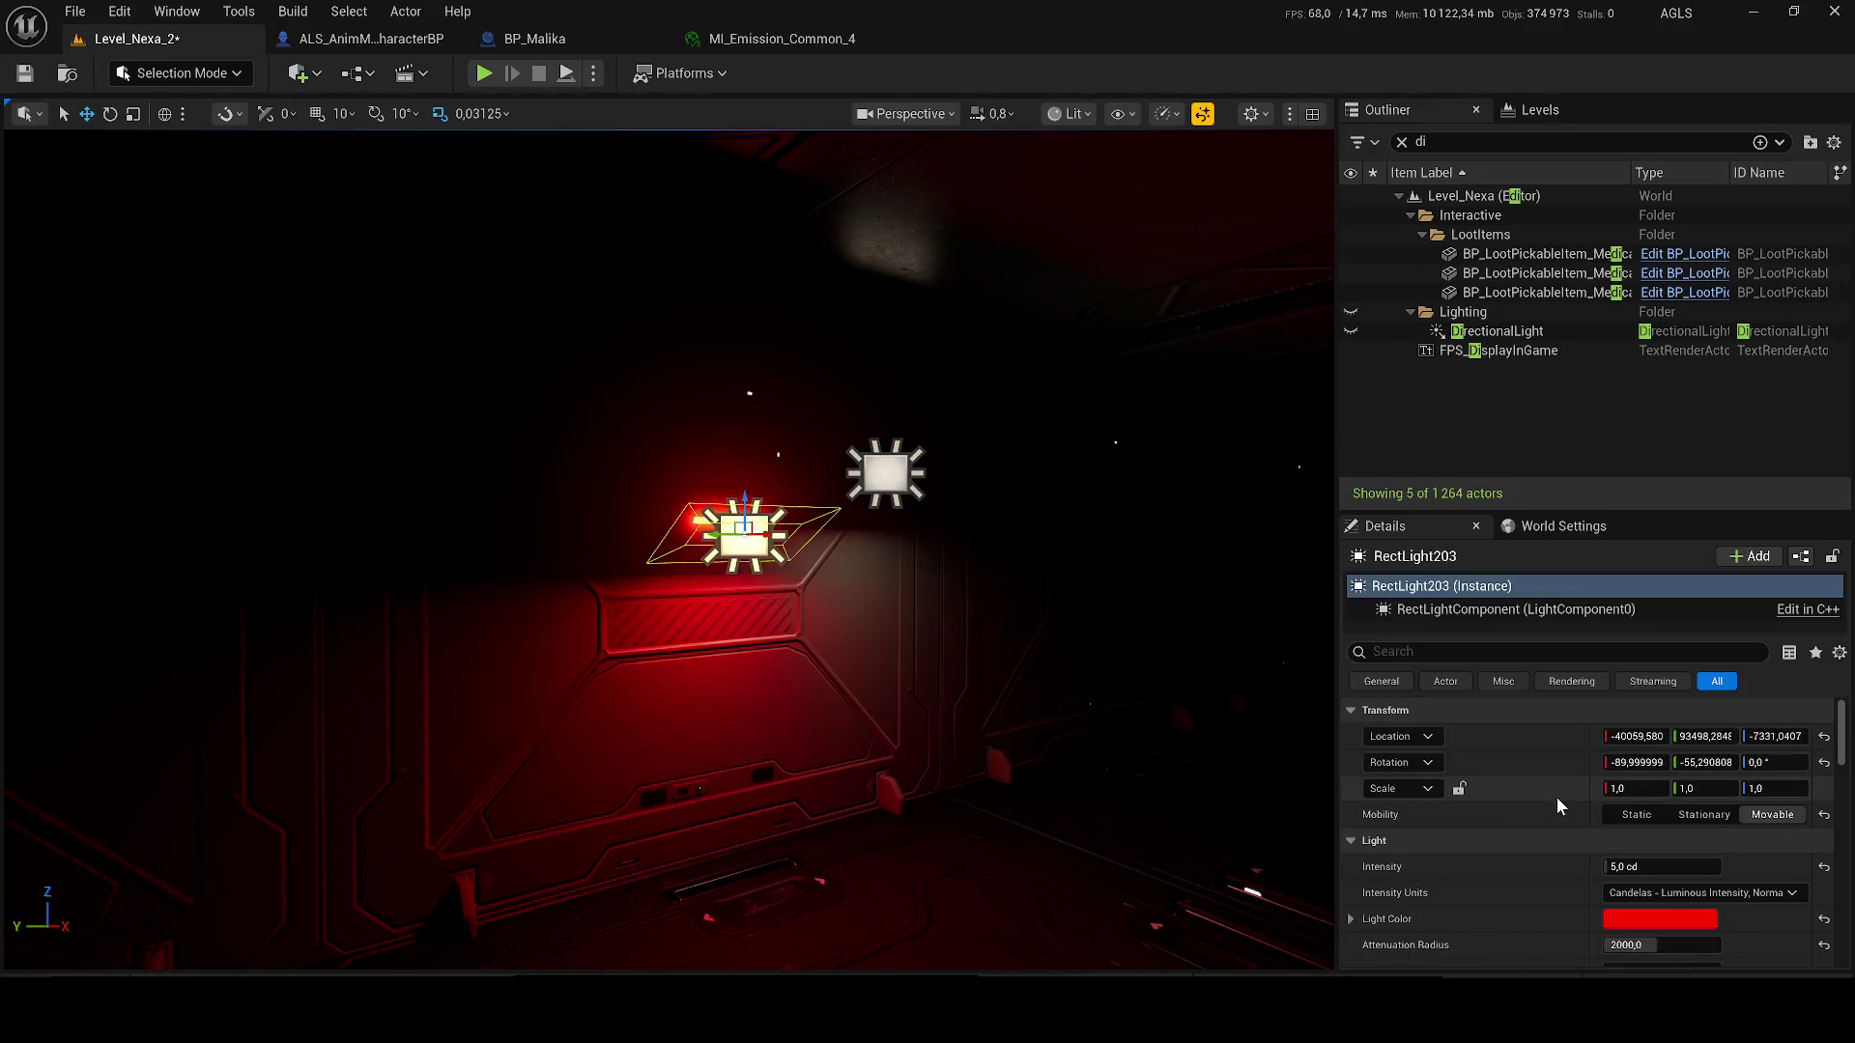
pyautogui.rightClick(1533, 735)
pyautogui.click(1581, 779)
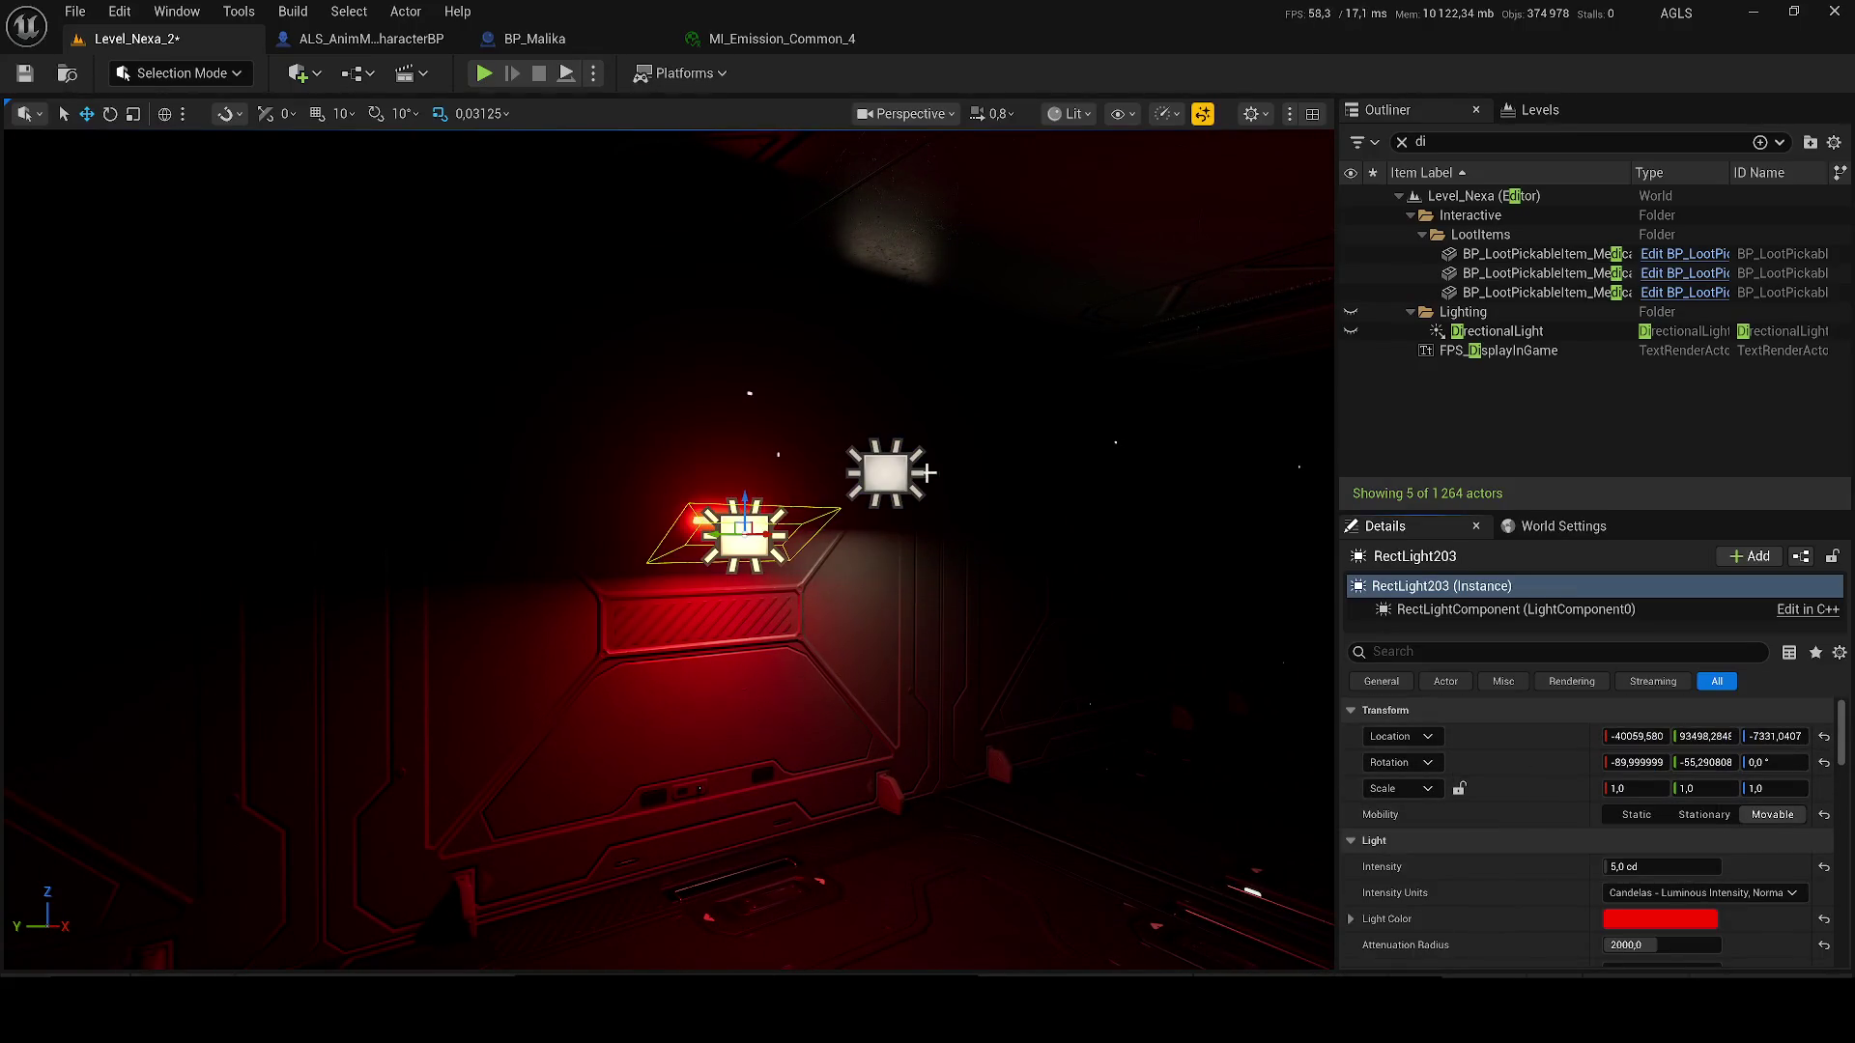
# - Paste the copied location onto RectLight204 and frame the light in view
pyautogui.rightClick(1520, 738)
pyautogui.click(1546, 768)
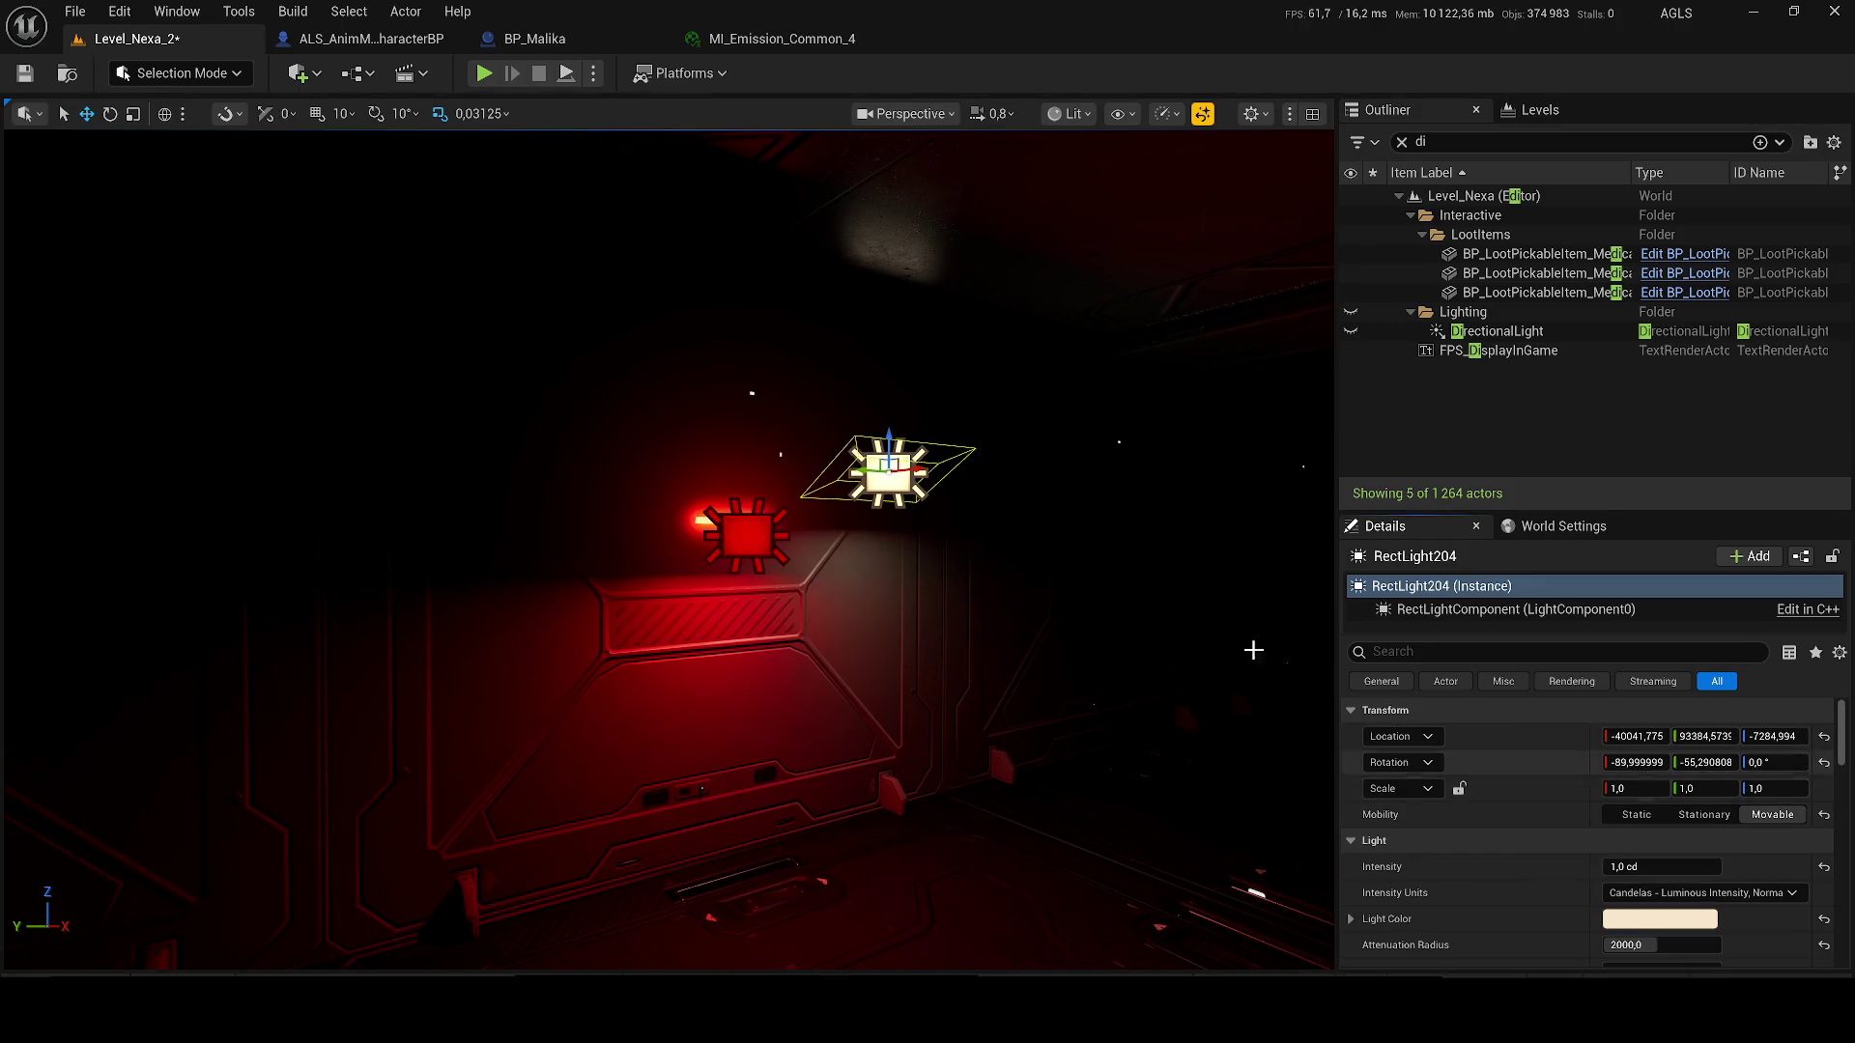
pyautogui.rightClick(1536, 745)
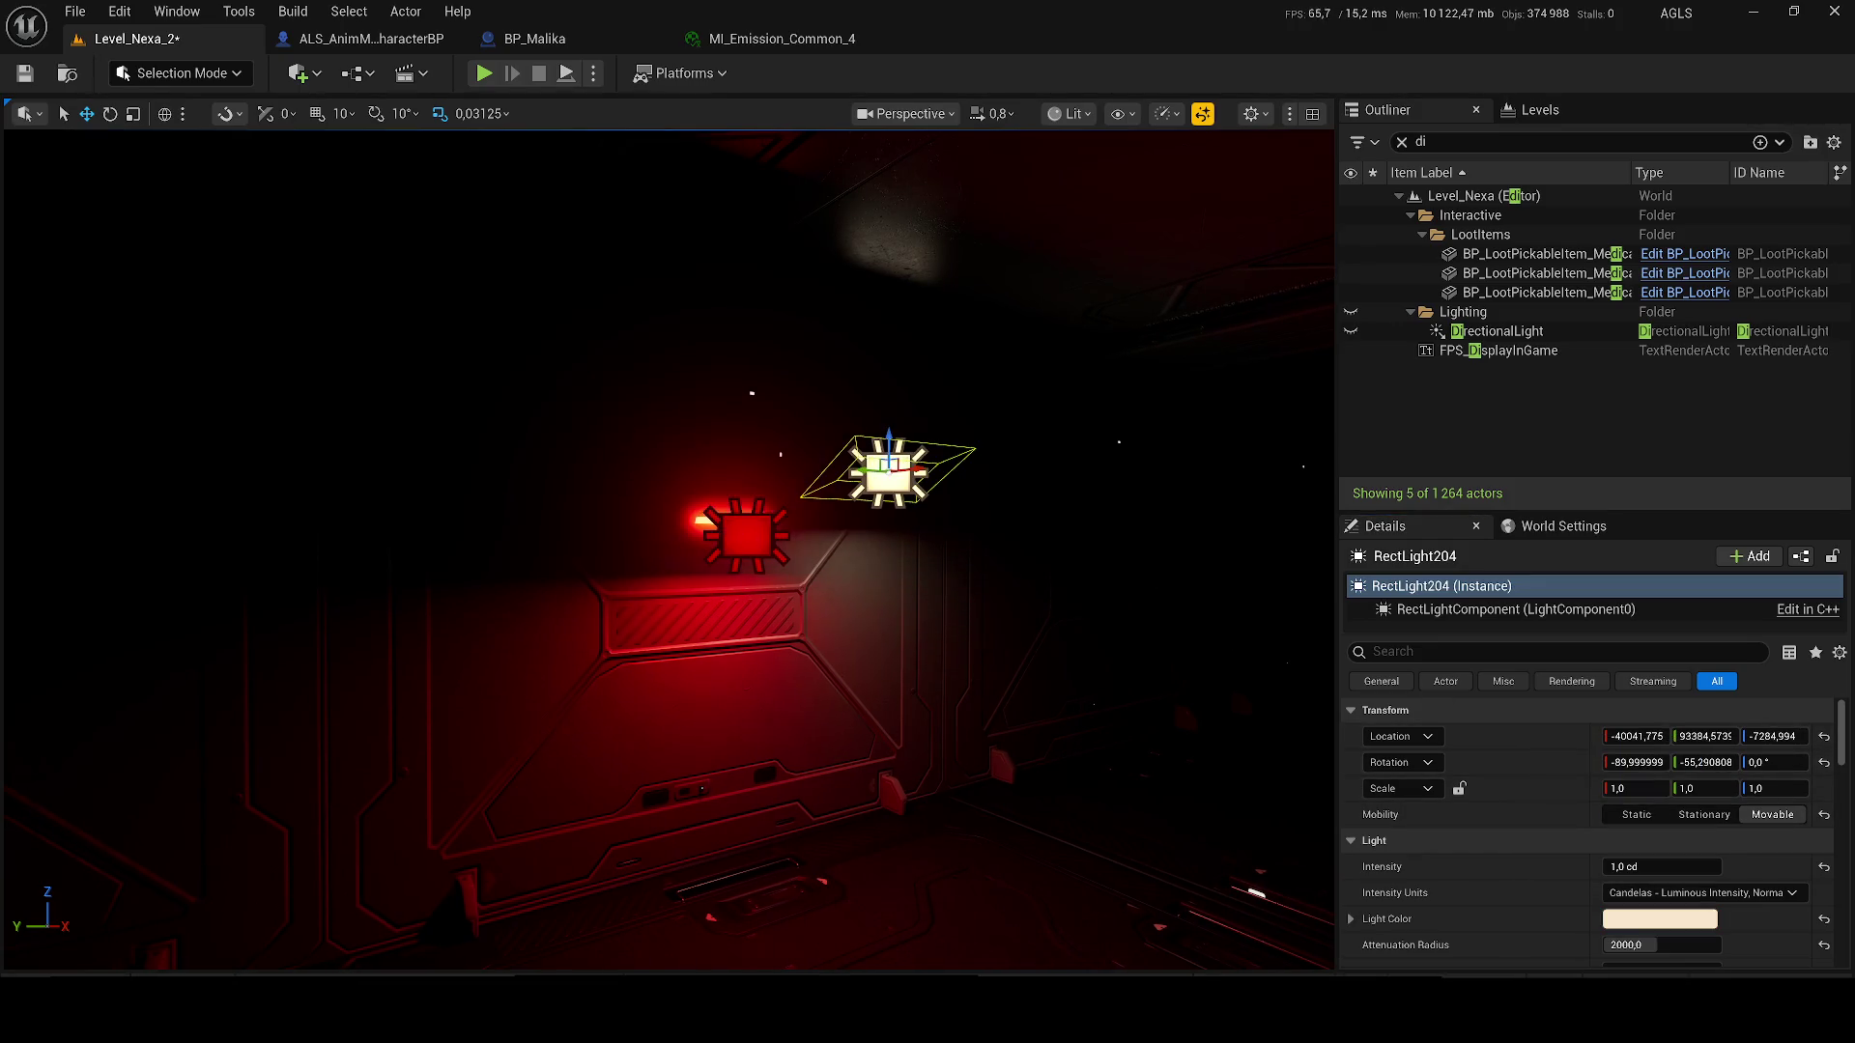
pyautogui.rightClick(1520, 740)
pyautogui.click(1555, 768)
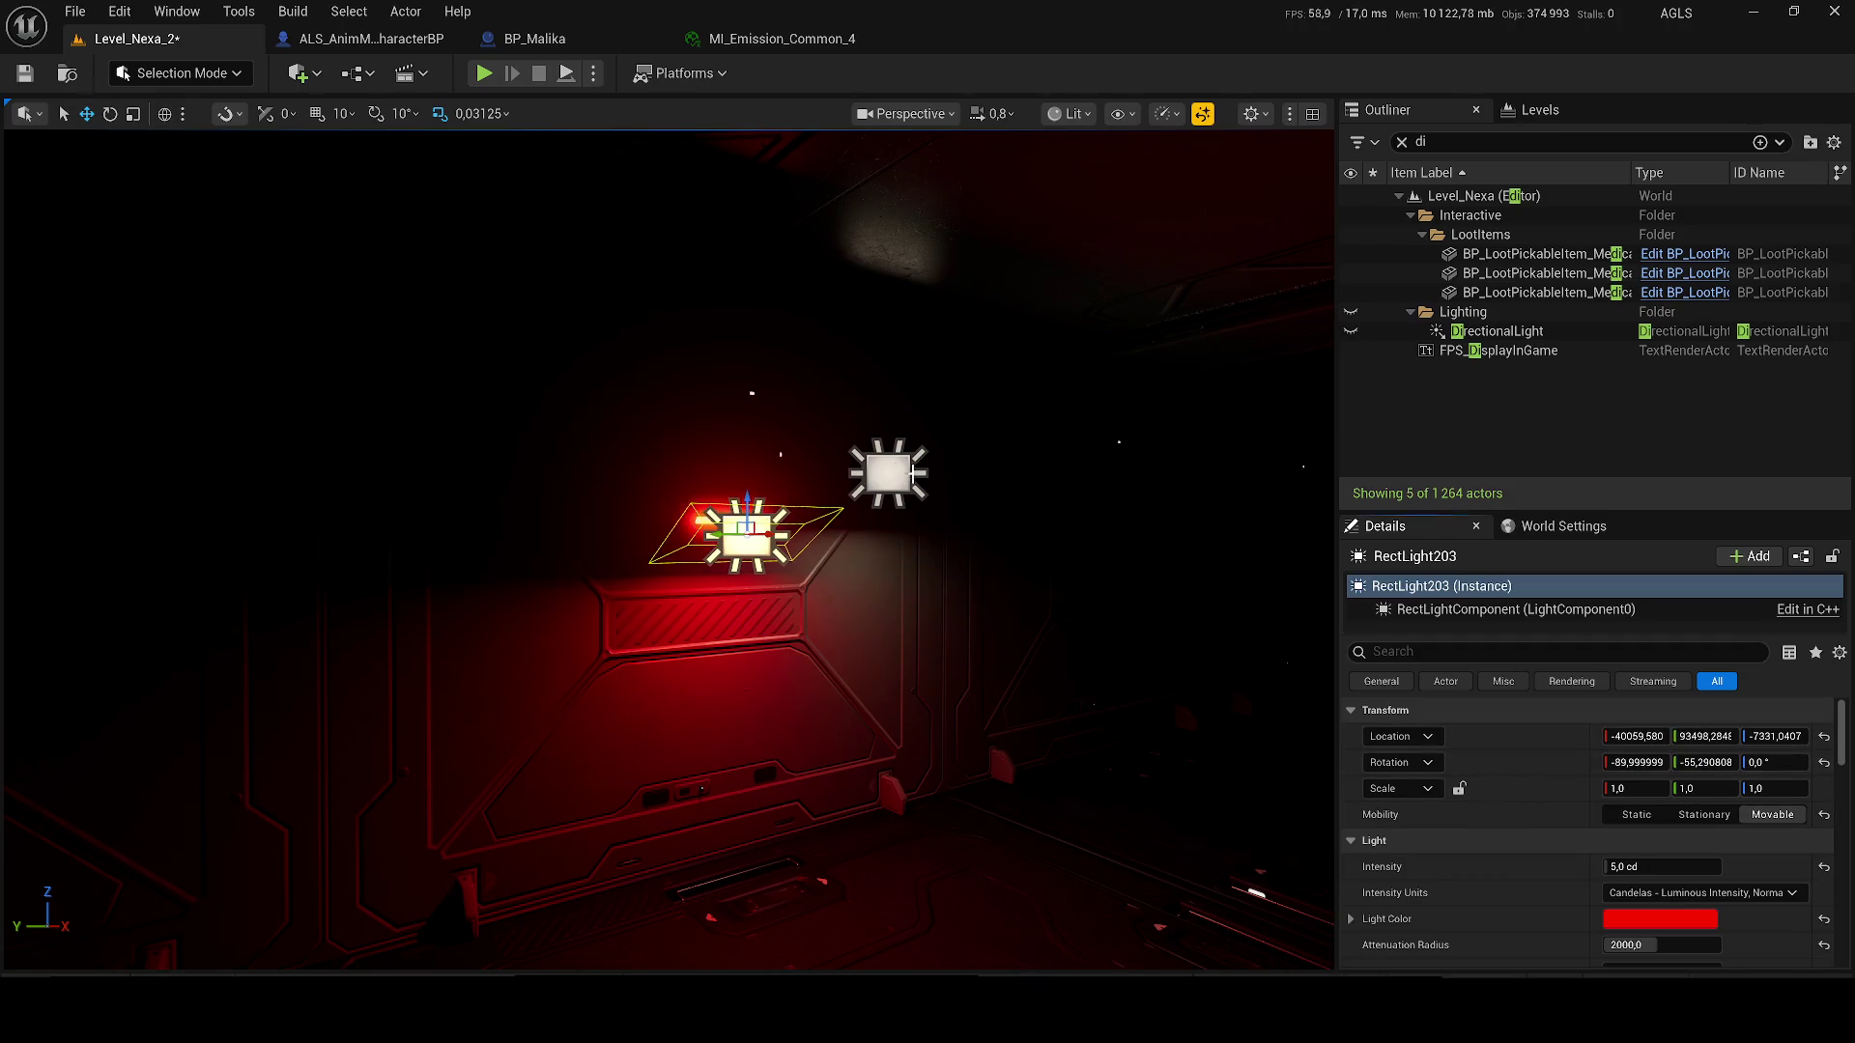
pyautogui.rightClick(1541, 737)
pyautogui.click(1585, 802)
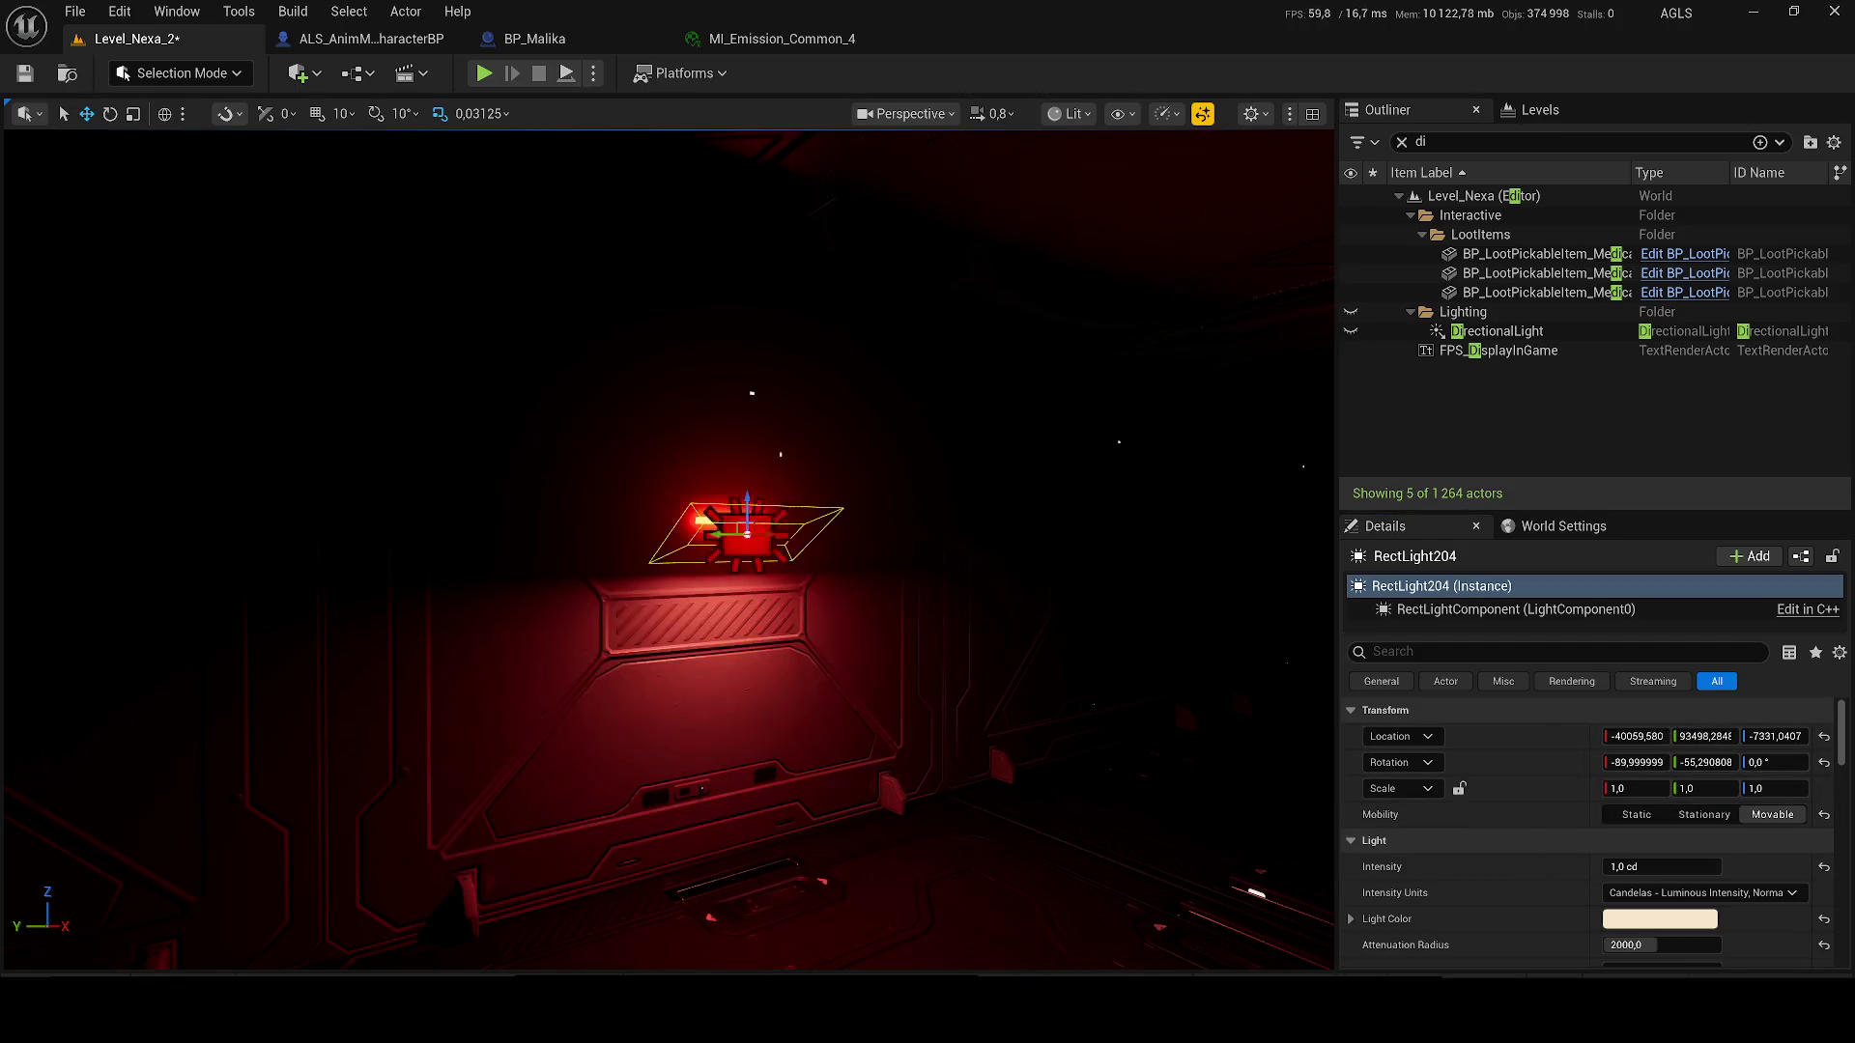
pyautogui.press('f')
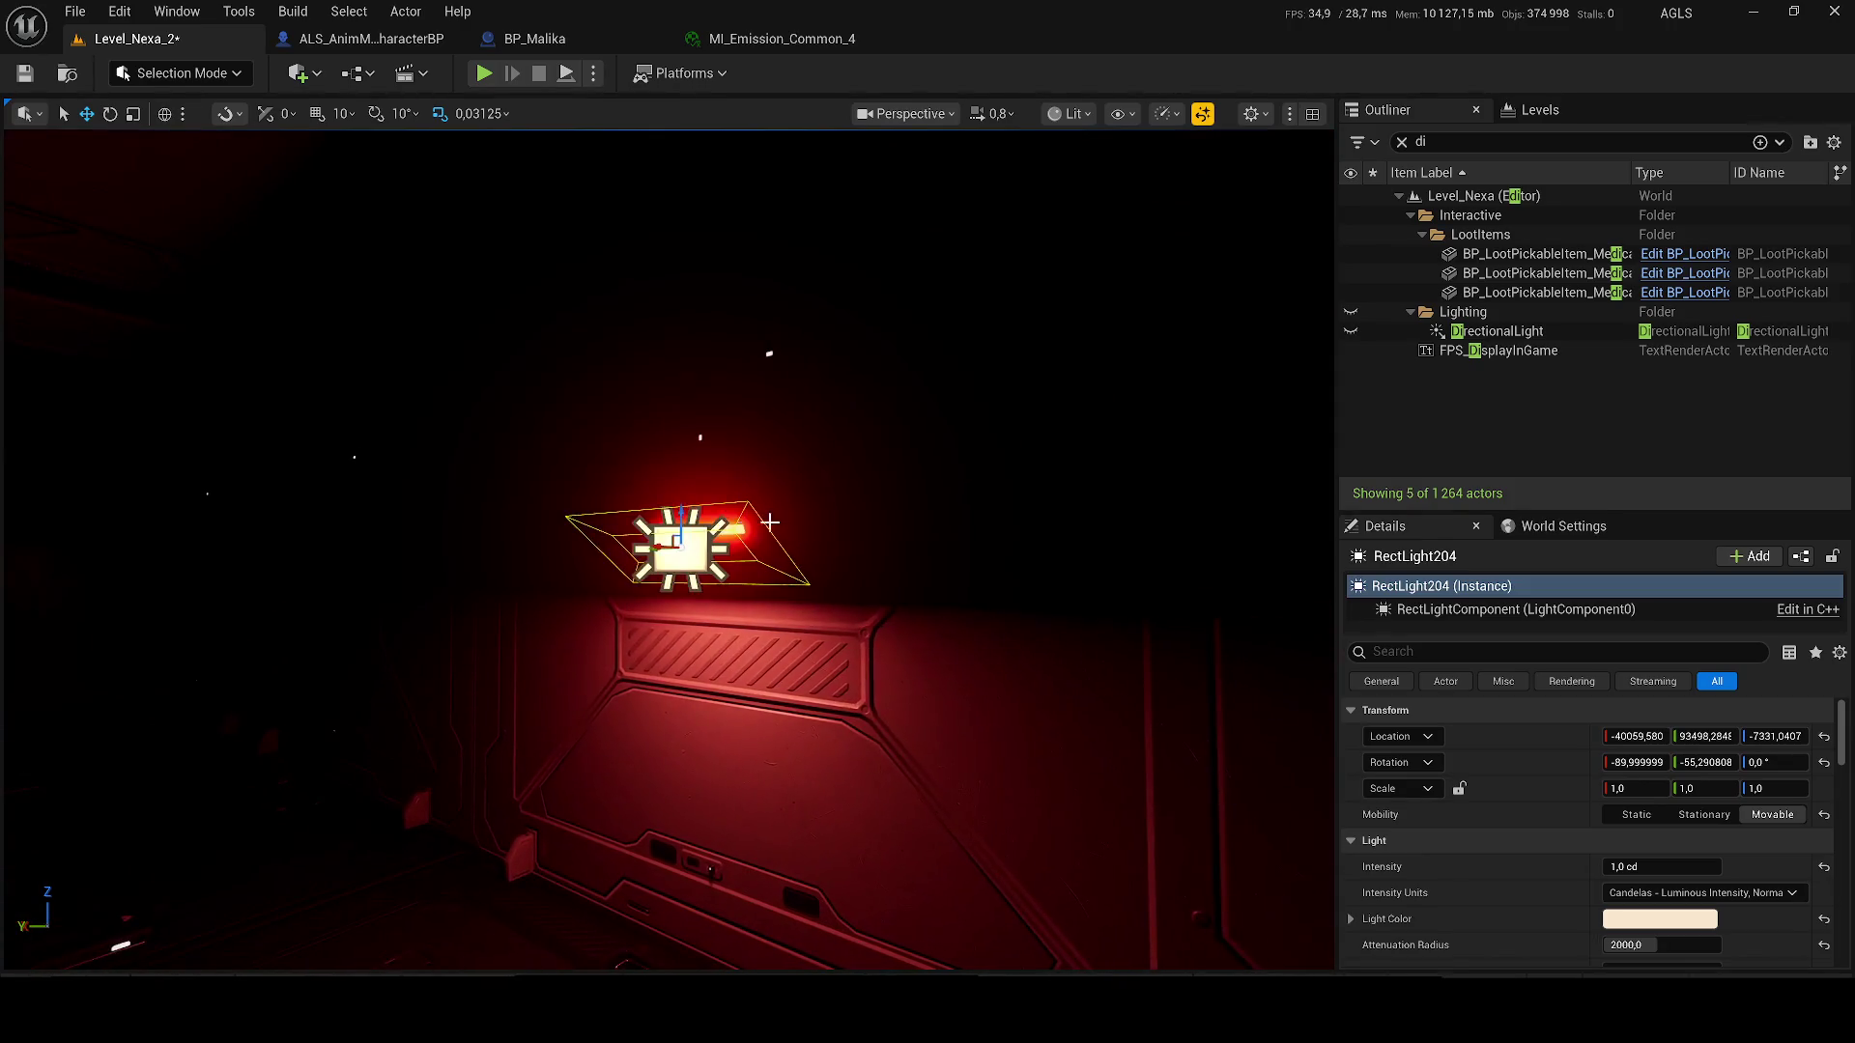
# - Undo the last changes, then paste the copied location onto RectLight204 again
pyautogui.hotkey('ctrl', 'z')
pyautogui.hotkey('ctrl', 'z')
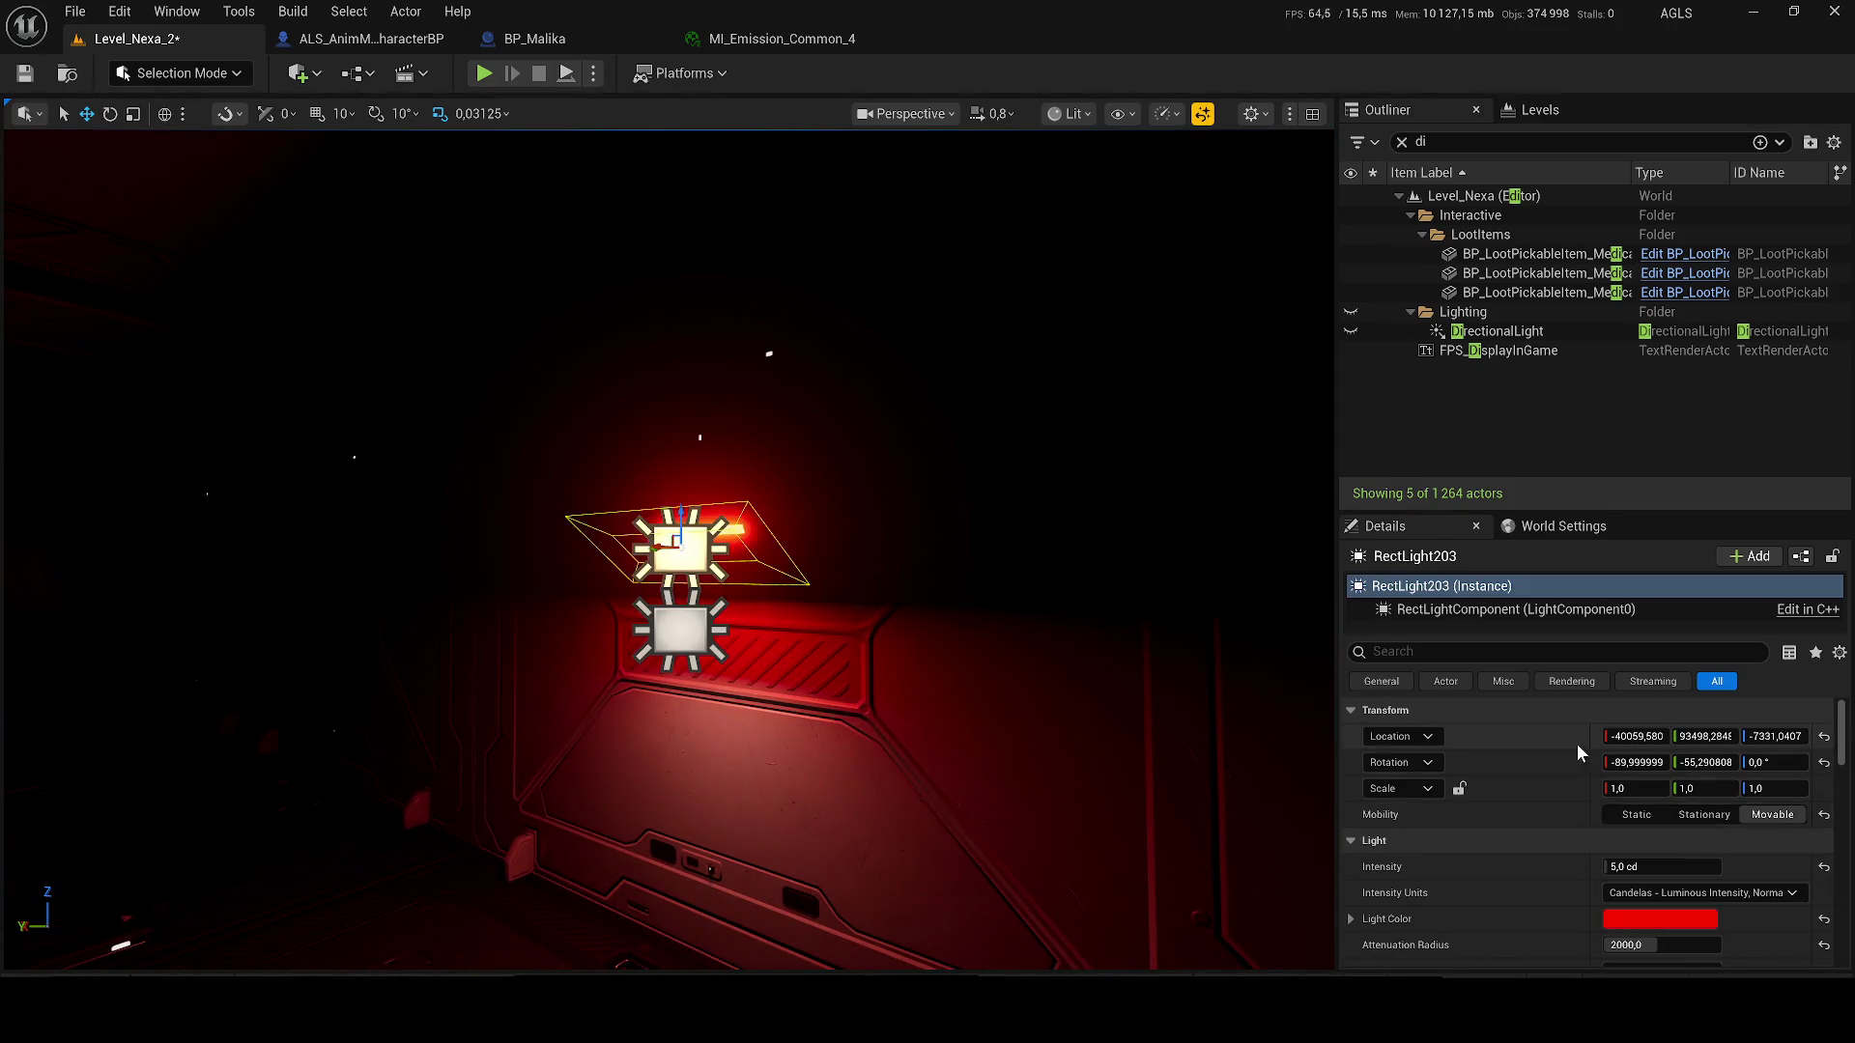
pyautogui.hotkey('ctrl', 'z')
pyautogui.hotkey('ctrl', 'z')
pyautogui.rightClick(1501, 737)
pyautogui.click(1564, 792)
# - Change RectLight204's light colour to pure red (FF0000FF), frame it, and save the level
pyautogui.click(1660, 918)
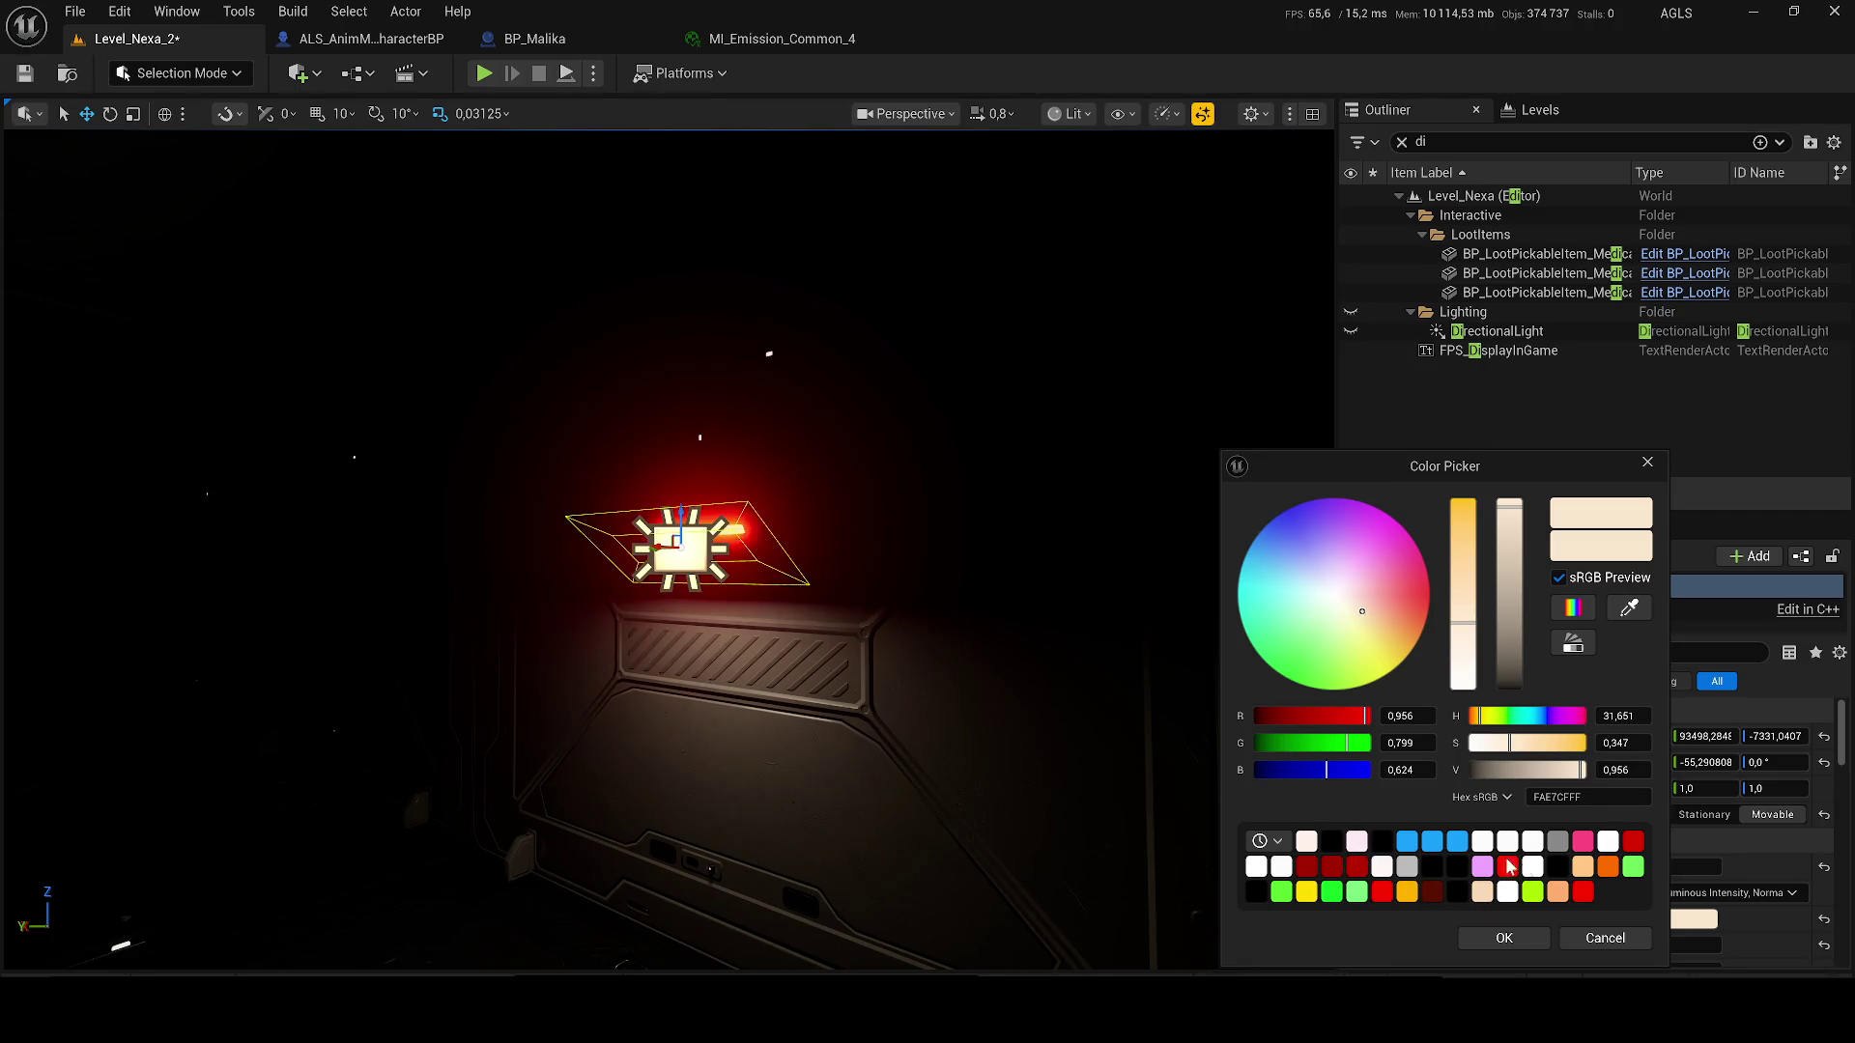
pyautogui.click(1306, 892)
pyautogui.click(1381, 892)
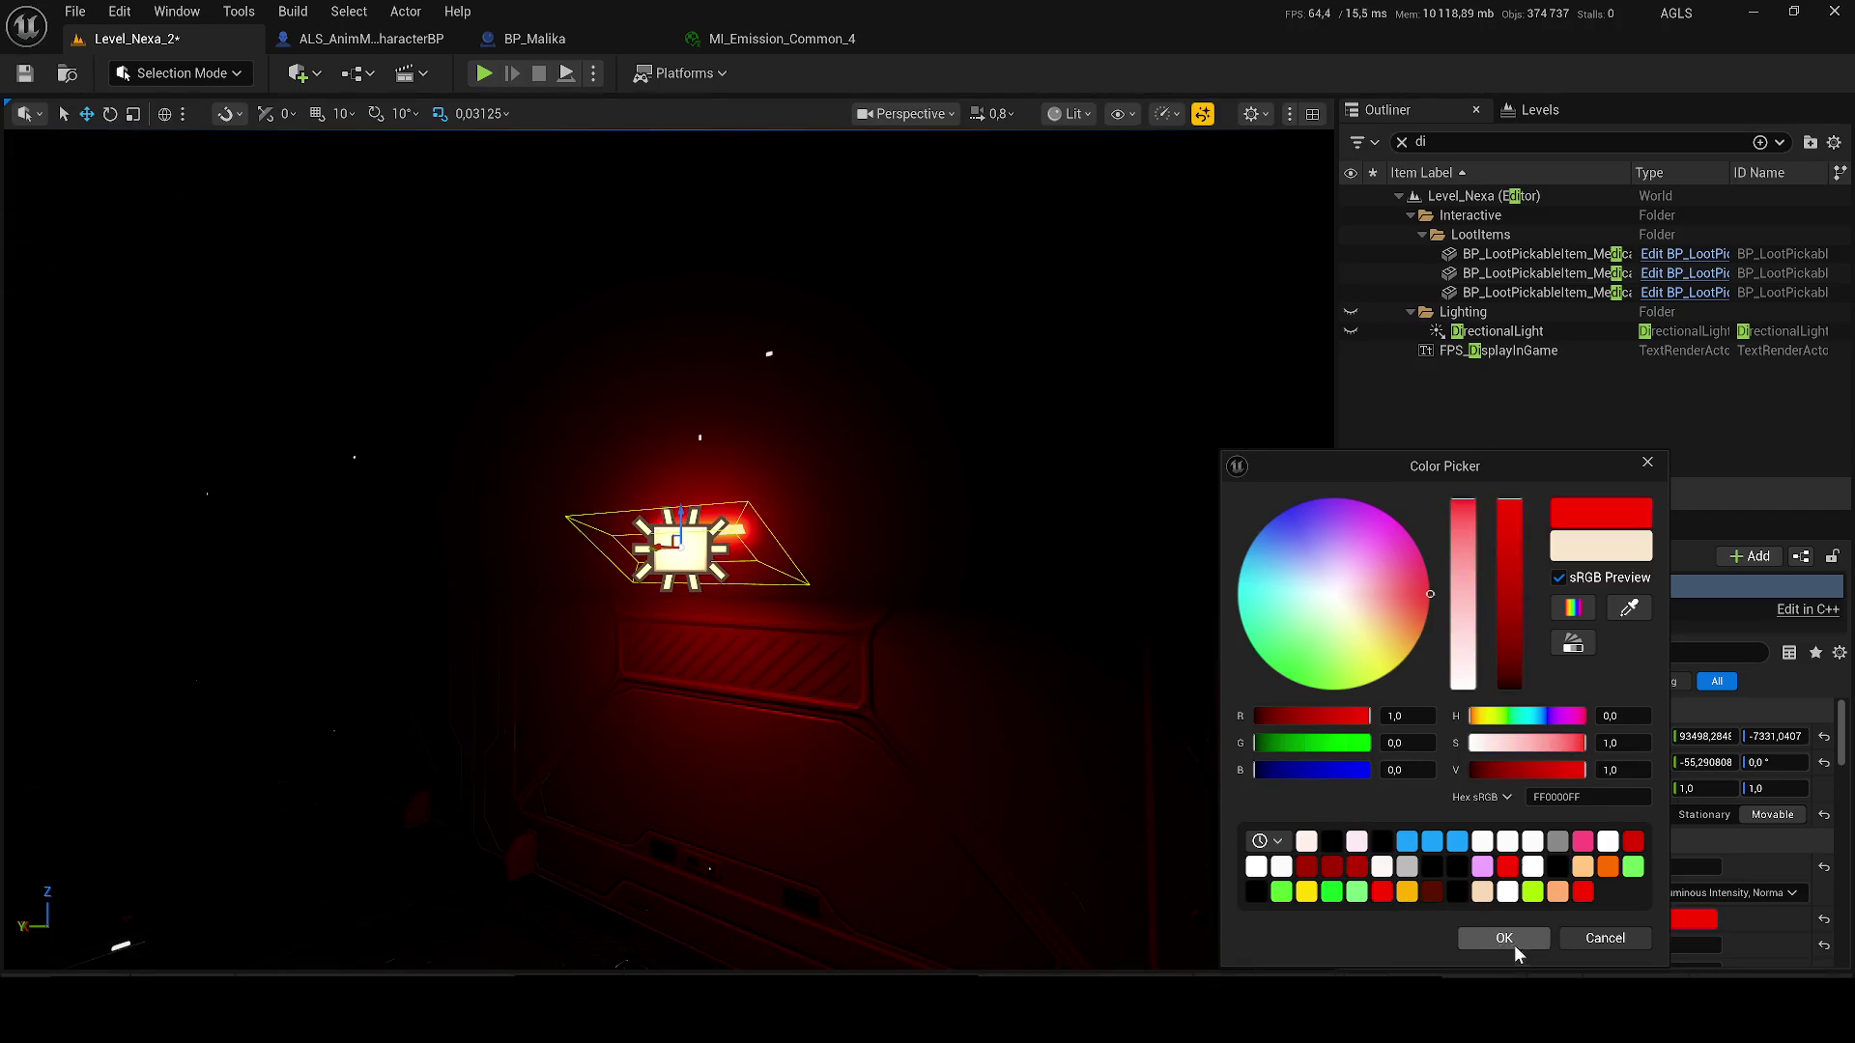
pyautogui.click(1505, 938)
pyautogui.press('f')
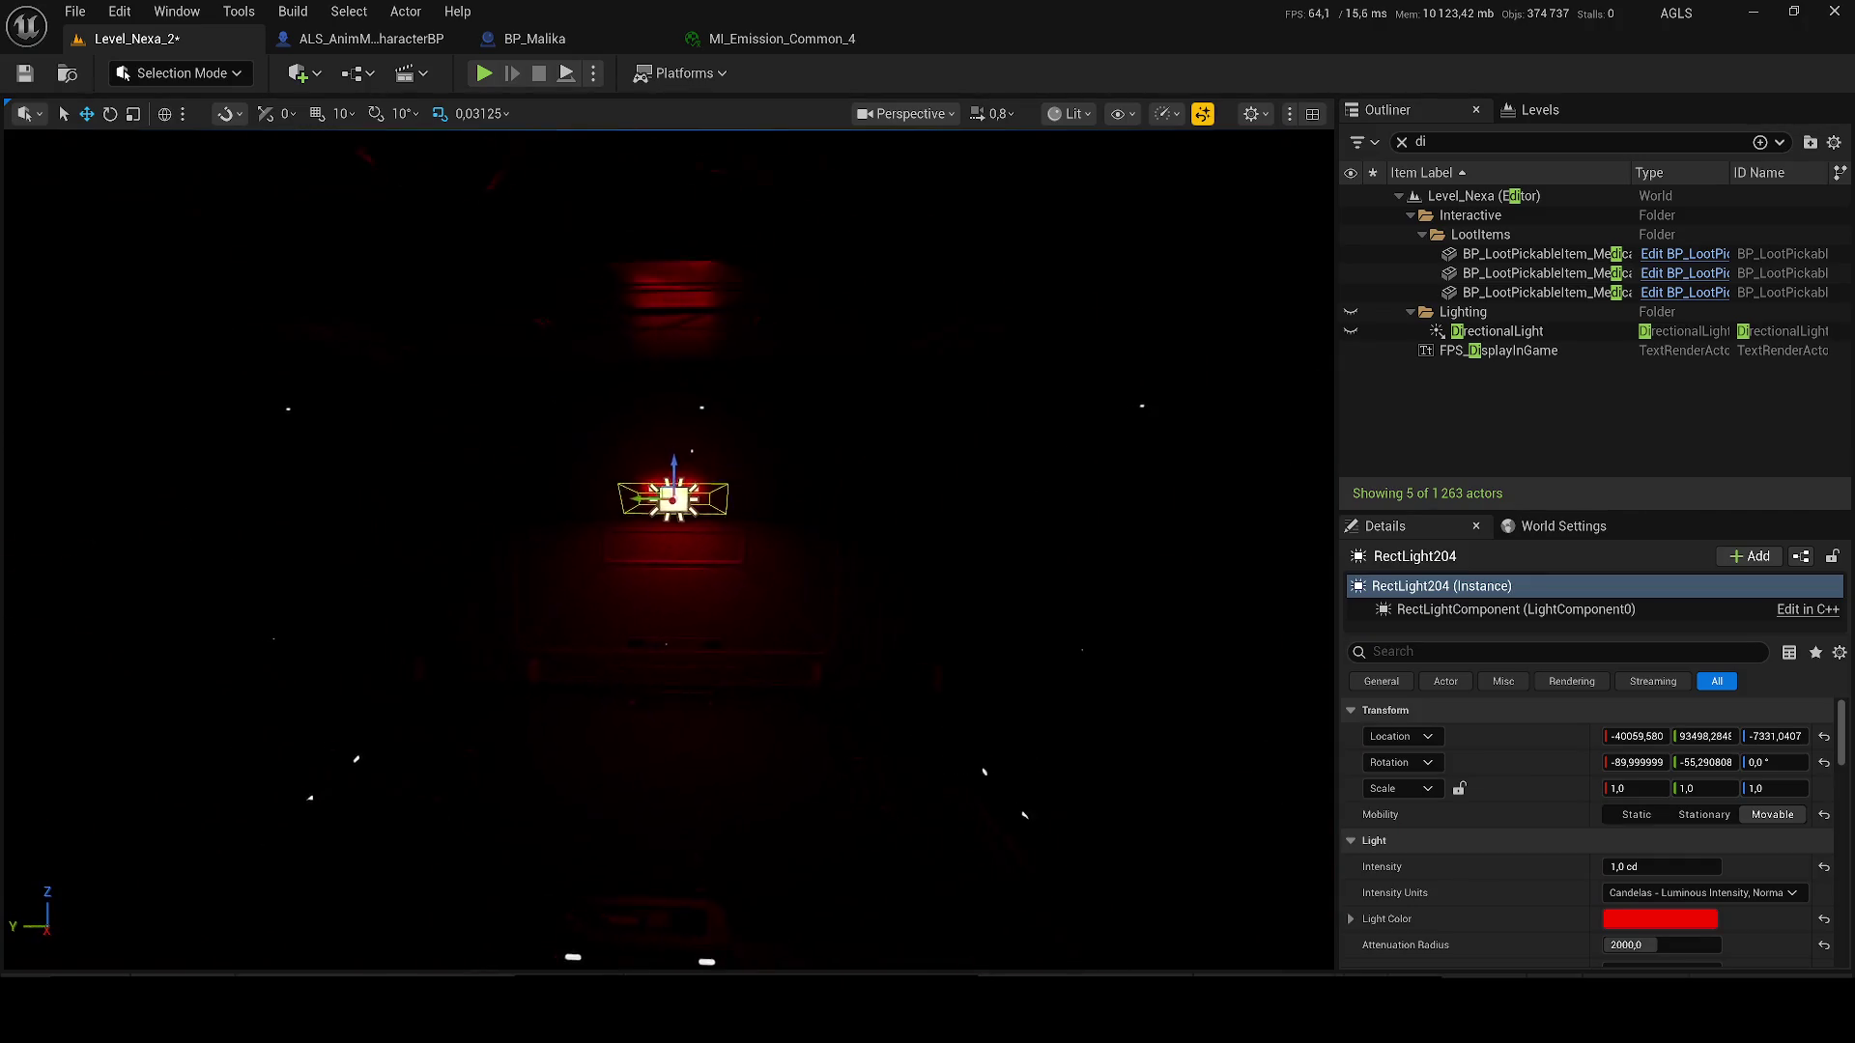
pyautogui.hotkey('ctrl', 's')
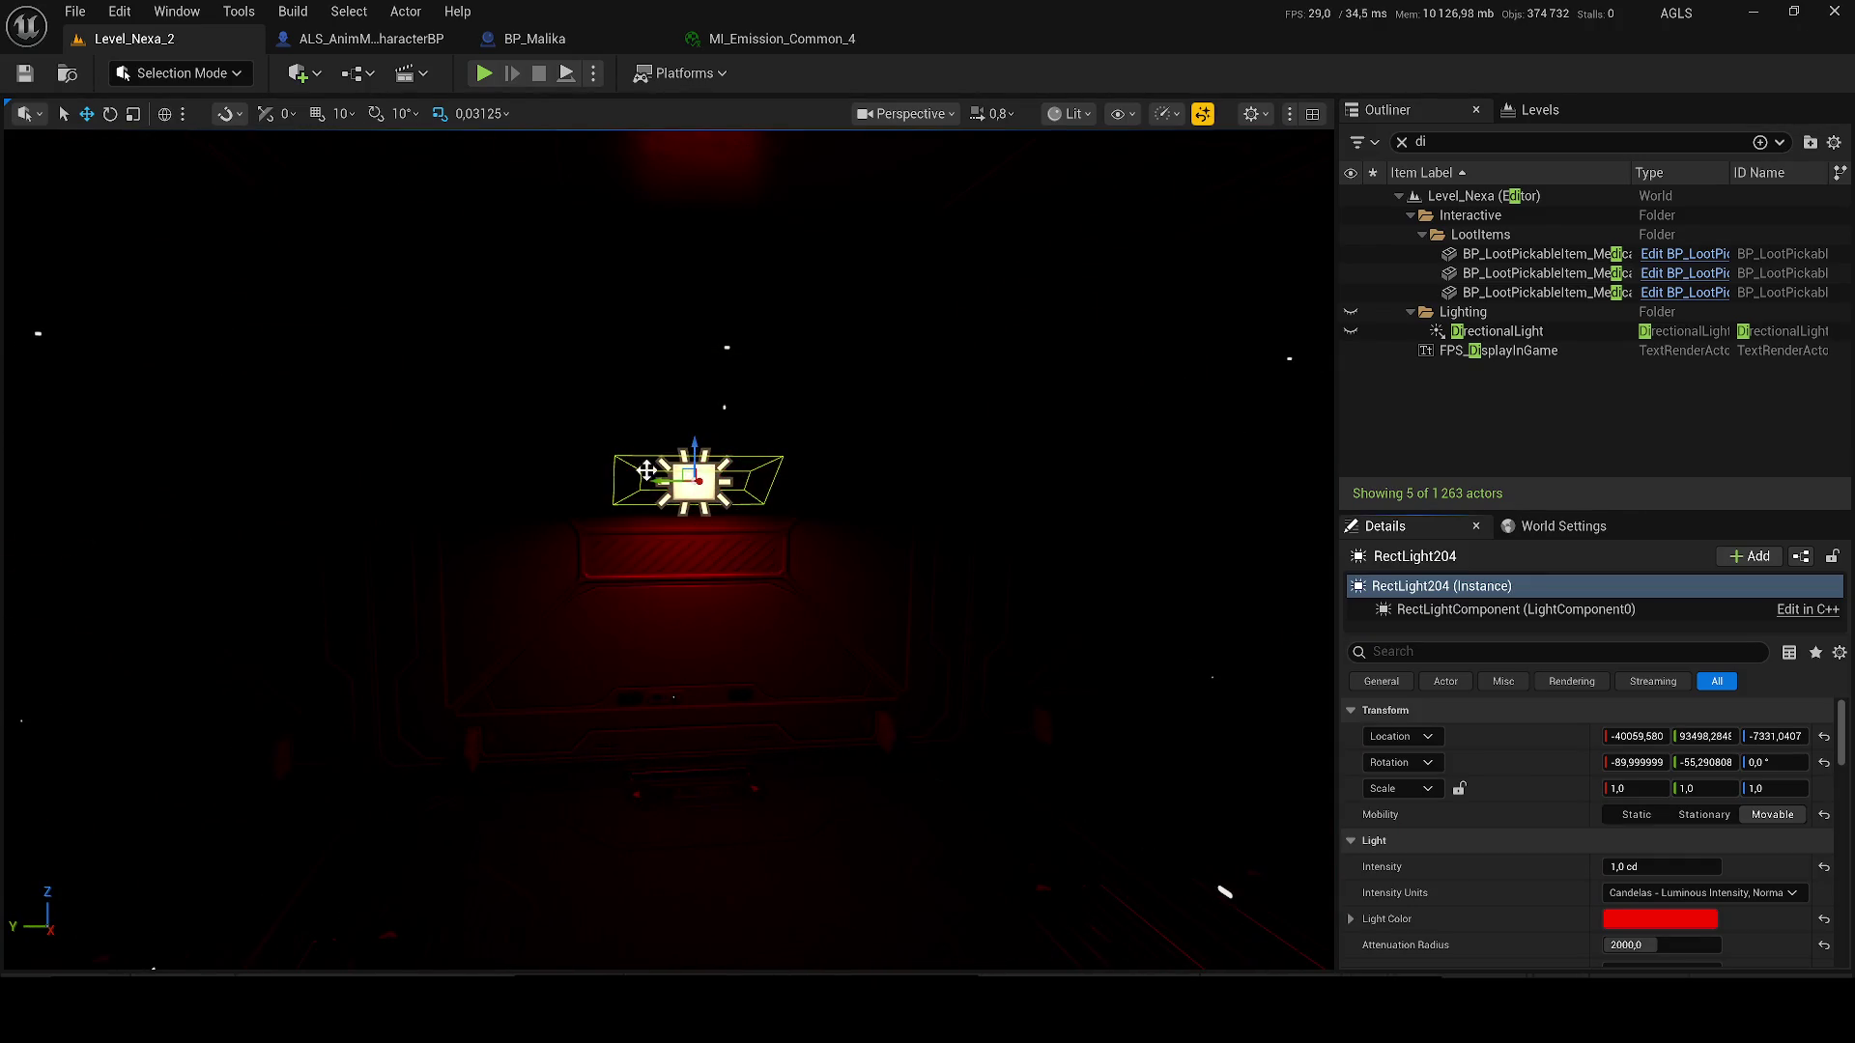
pyautogui.keyDown('ctrl'); pyautogui.click(727, 480); pyautogui.keyUp('ctrl')
# - Alt-drag a copy of the light pair onto the wall and rotate it to fit the panel
pyautogui.moveTo(726, 480)
pyautogui.mouseDown()
pyautogui.moveTo(903, 526)
pyautogui.moveTo(862, 493)
pyautogui.moveTo(1024, 454)
pyautogui.moveTo(235, 454)
pyautogui.moveTo(238, 471)
pyautogui.mouseUp()
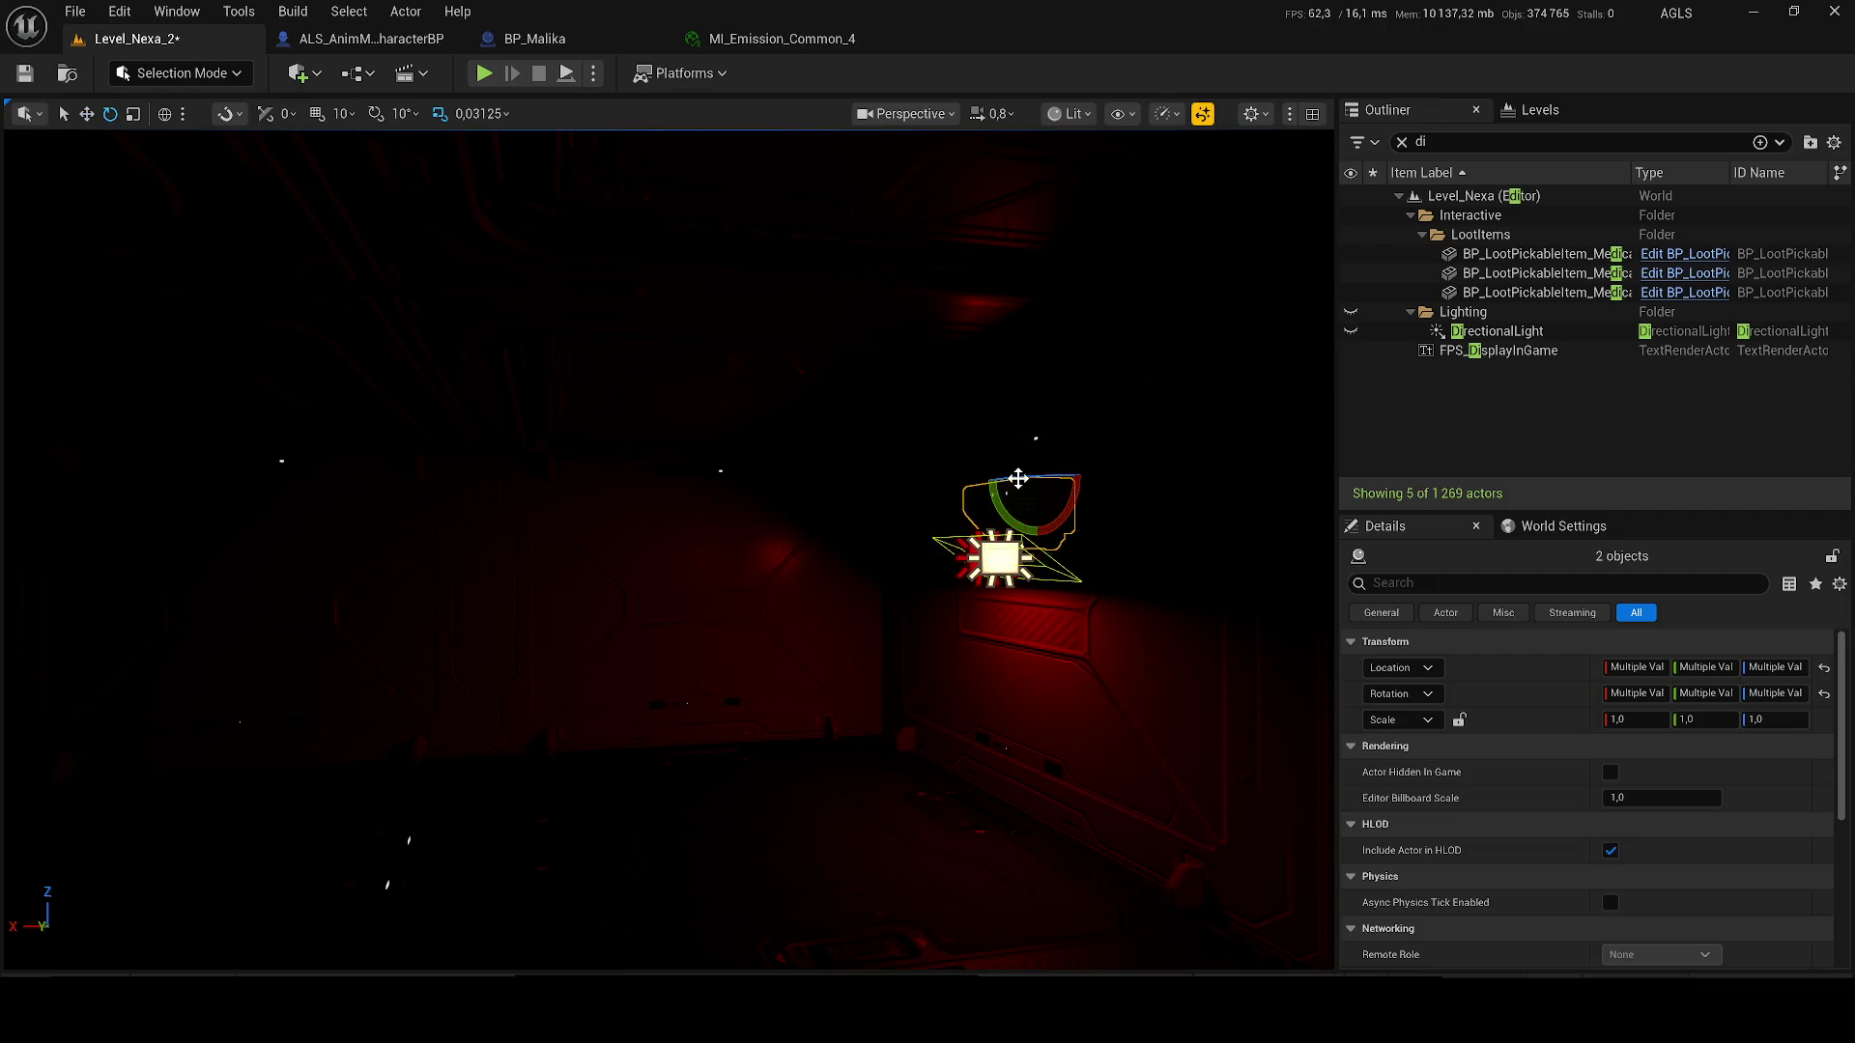
pyautogui.moveTo(1008, 481)
pyautogui.mouseDown()
pyautogui.moveTo(605, 451)
pyautogui.moveTo(833, 477)
pyautogui.moveTo(872, 460)
pyautogui.moveTo(541, 452)
pyautogui.moveTo(454, 480)
pyautogui.mouseUp()
pyautogui.press('e')
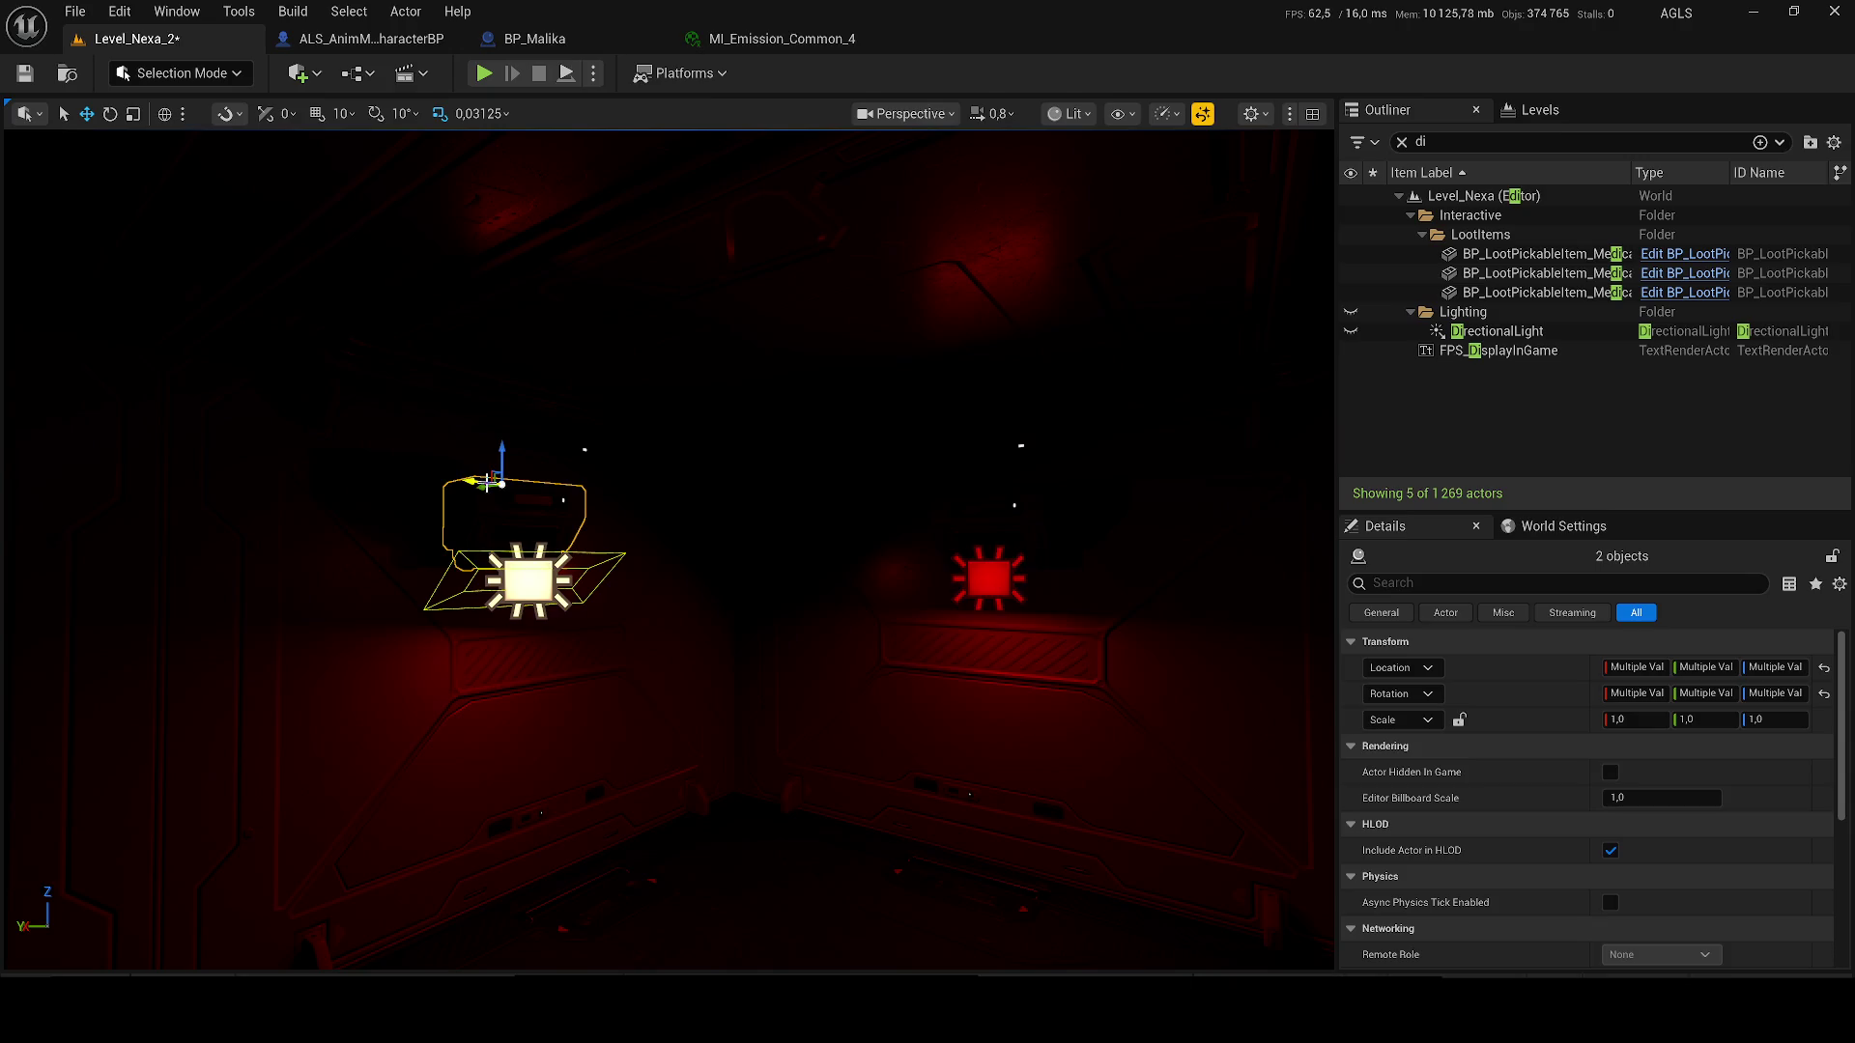
pyautogui.moveTo(488, 480); pyautogui.dragTo(522, 563)
pyautogui.press('e')
pyautogui.moveTo(512, 436)
pyautogui.mouseDown()
pyautogui.moveTo(488, 442)
pyautogui.moveTo(657, 439)
pyautogui.moveTo(890, 397)
pyautogui.moveTo(828, 401)
pyautogui.moveTo(727, 471)
pyautogui.moveTo(697, 446)
pyautogui.mouseUp()
pyautogui.press('w')
pyautogui.press('e')
pyautogui.press('w')
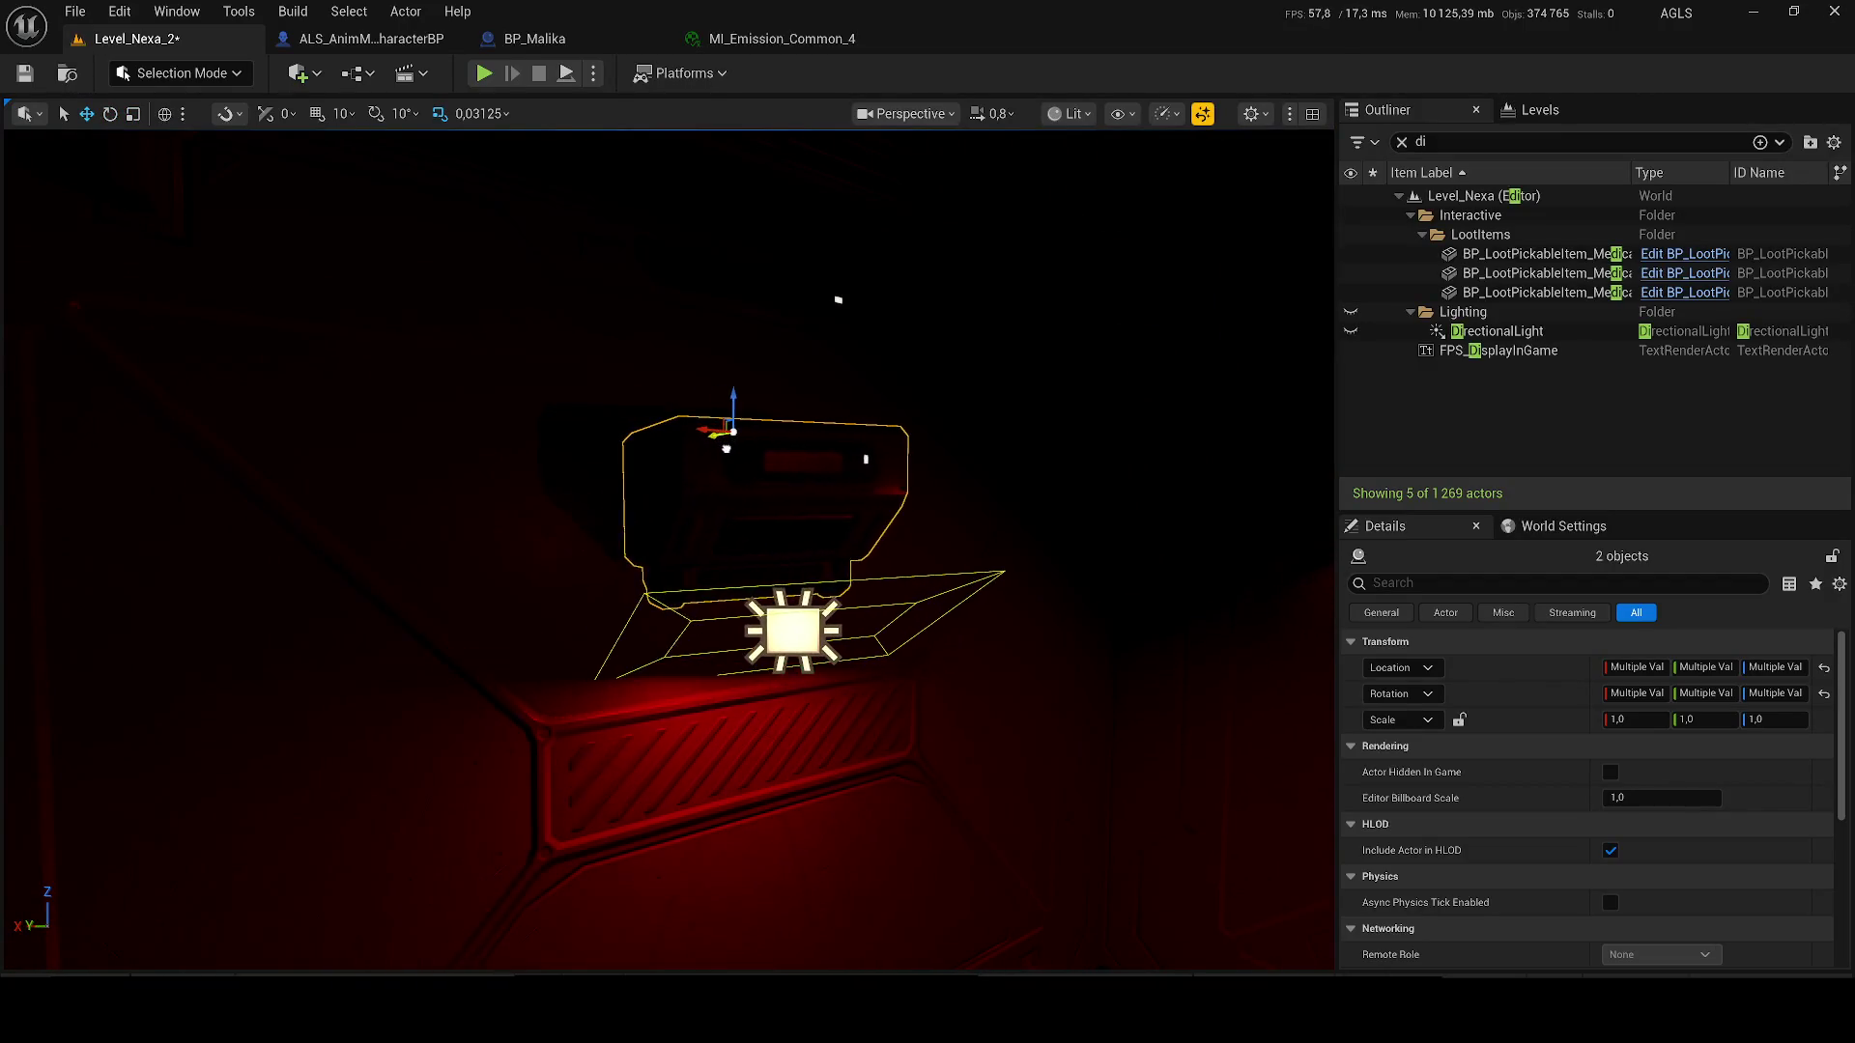
pyautogui.press('f')
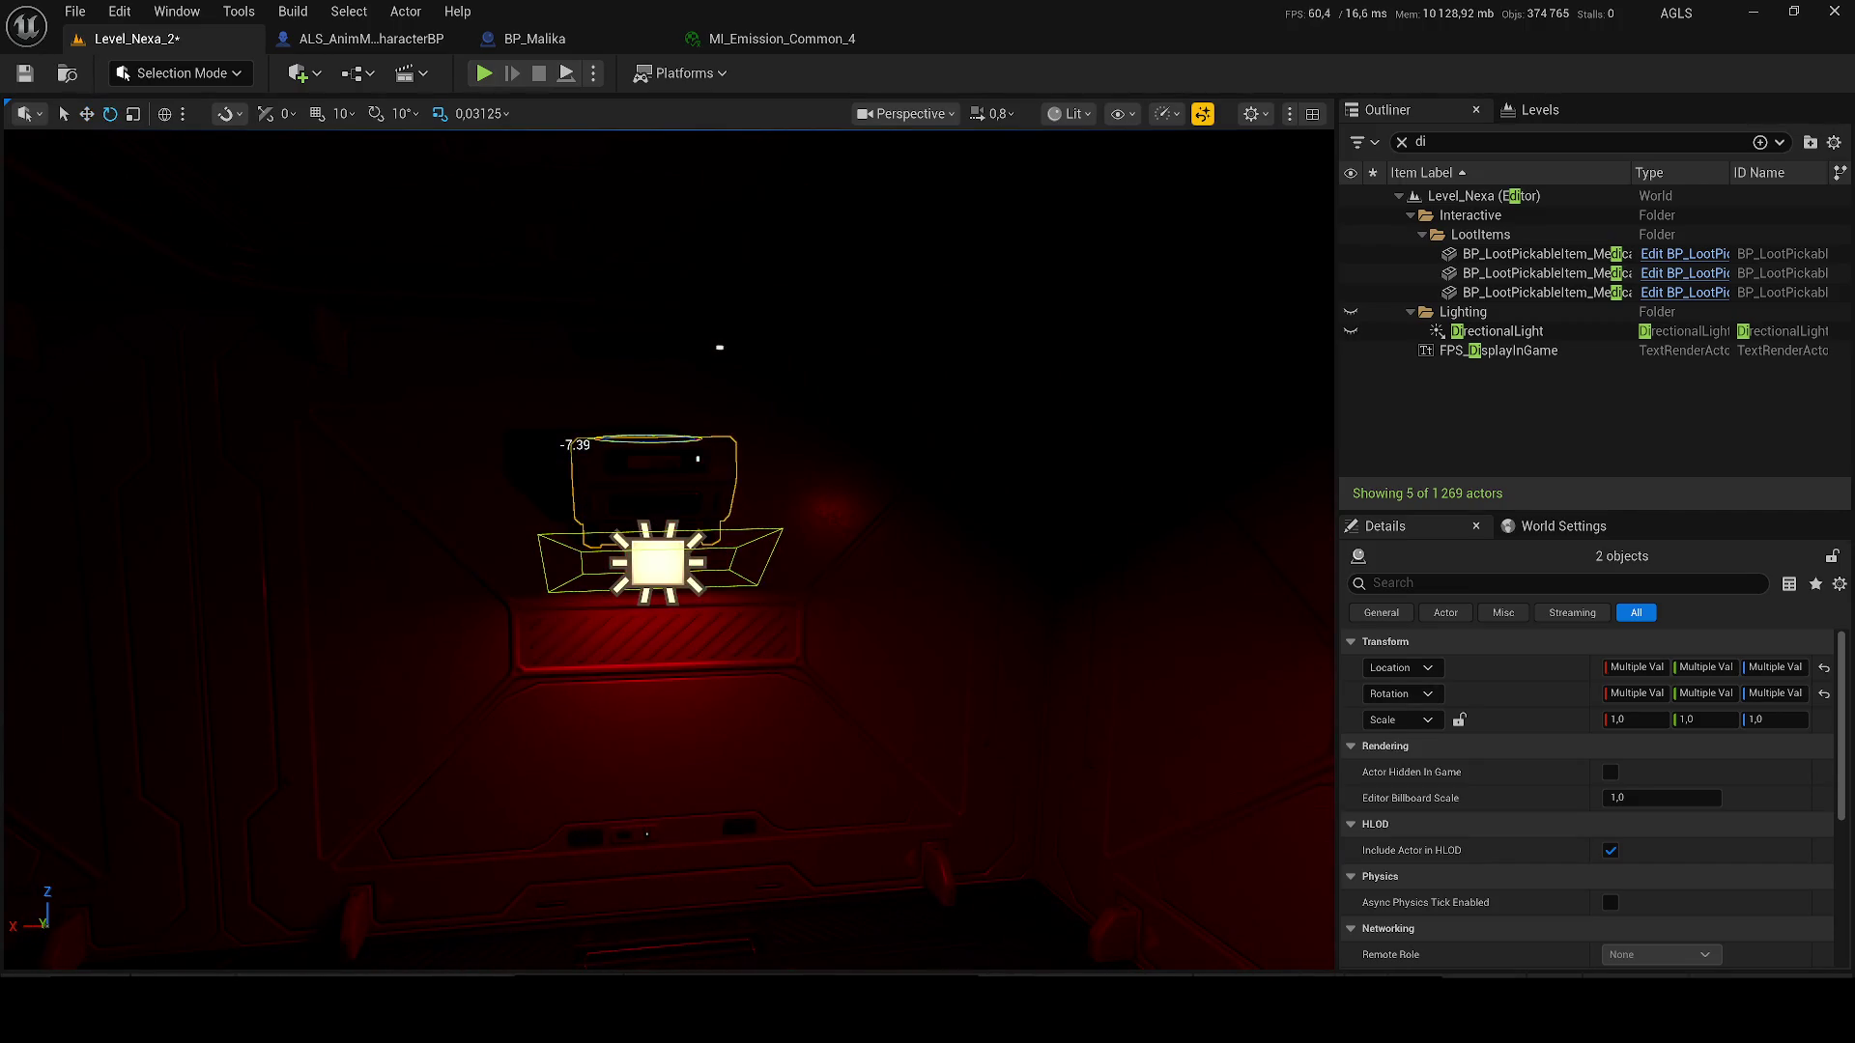
# - Slide the copy along the wall and duplicate more light pairs further down the corridor
pyautogui.moveTo(667, 541); pyautogui.dragTo(628, 537)
pyautogui.moveTo(740, 448)
pyautogui.mouseDown()
pyautogui.moveTo(290, 430)
pyautogui.moveTo(1082, 488)
pyautogui.moveTo(714, 503)
pyautogui.moveTo(145, 475)
pyautogui.mouseUp()
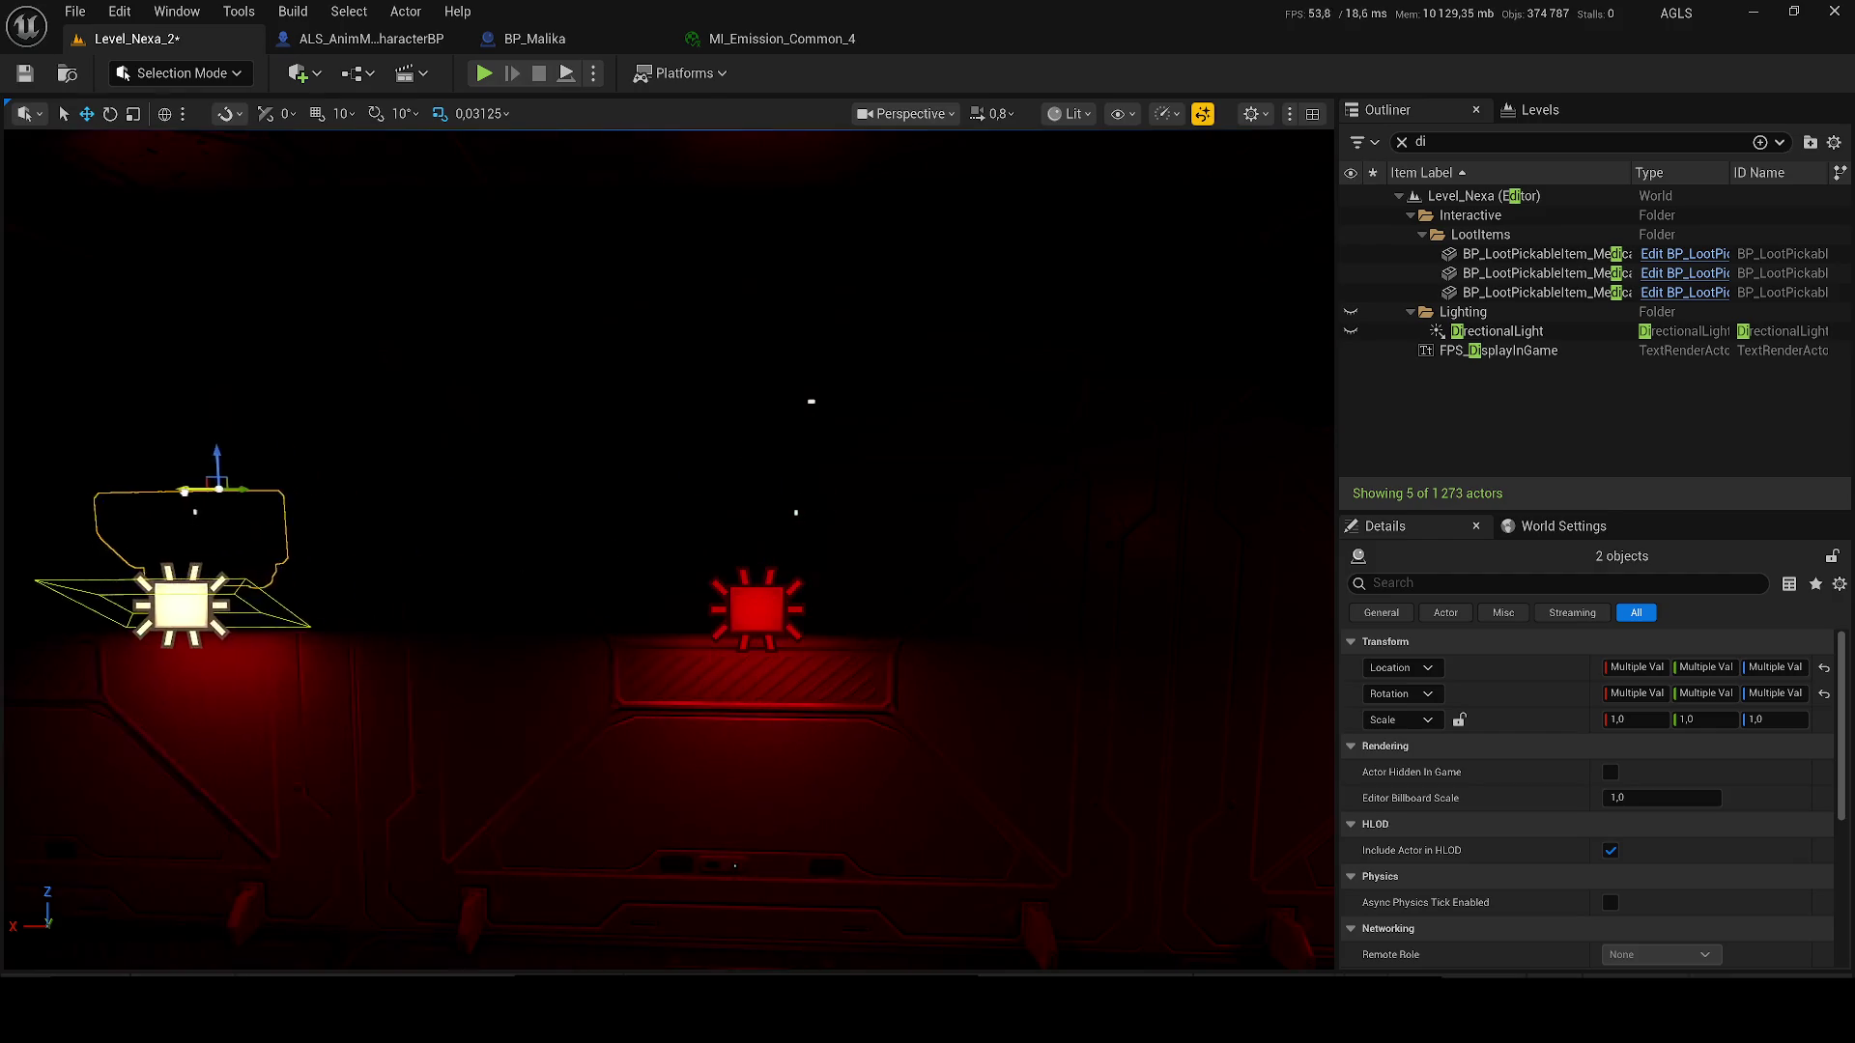
pyautogui.moveTo(677, 502); pyautogui.dragTo(398, 497)
pyautogui.moveTo(947, 531)
pyautogui.mouseDown()
pyautogui.moveTo(594, 526)
pyautogui.moveTo(1169, 524)
pyautogui.moveTo(529, 512)
pyautogui.mouseUp()
pyautogui.moveTo(583, 428)
pyautogui.mouseDown()
pyautogui.moveTo(295, 449)
pyautogui.moveTo(851, 499)
pyautogui.moveTo(951, 479)
pyautogui.moveTo(1030, 503)
pyautogui.moveTo(400, 472)
pyautogui.moveTo(553, 468)
pyautogui.moveTo(969, 574)
pyautogui.mouseUp()
pyautogui.press('a')
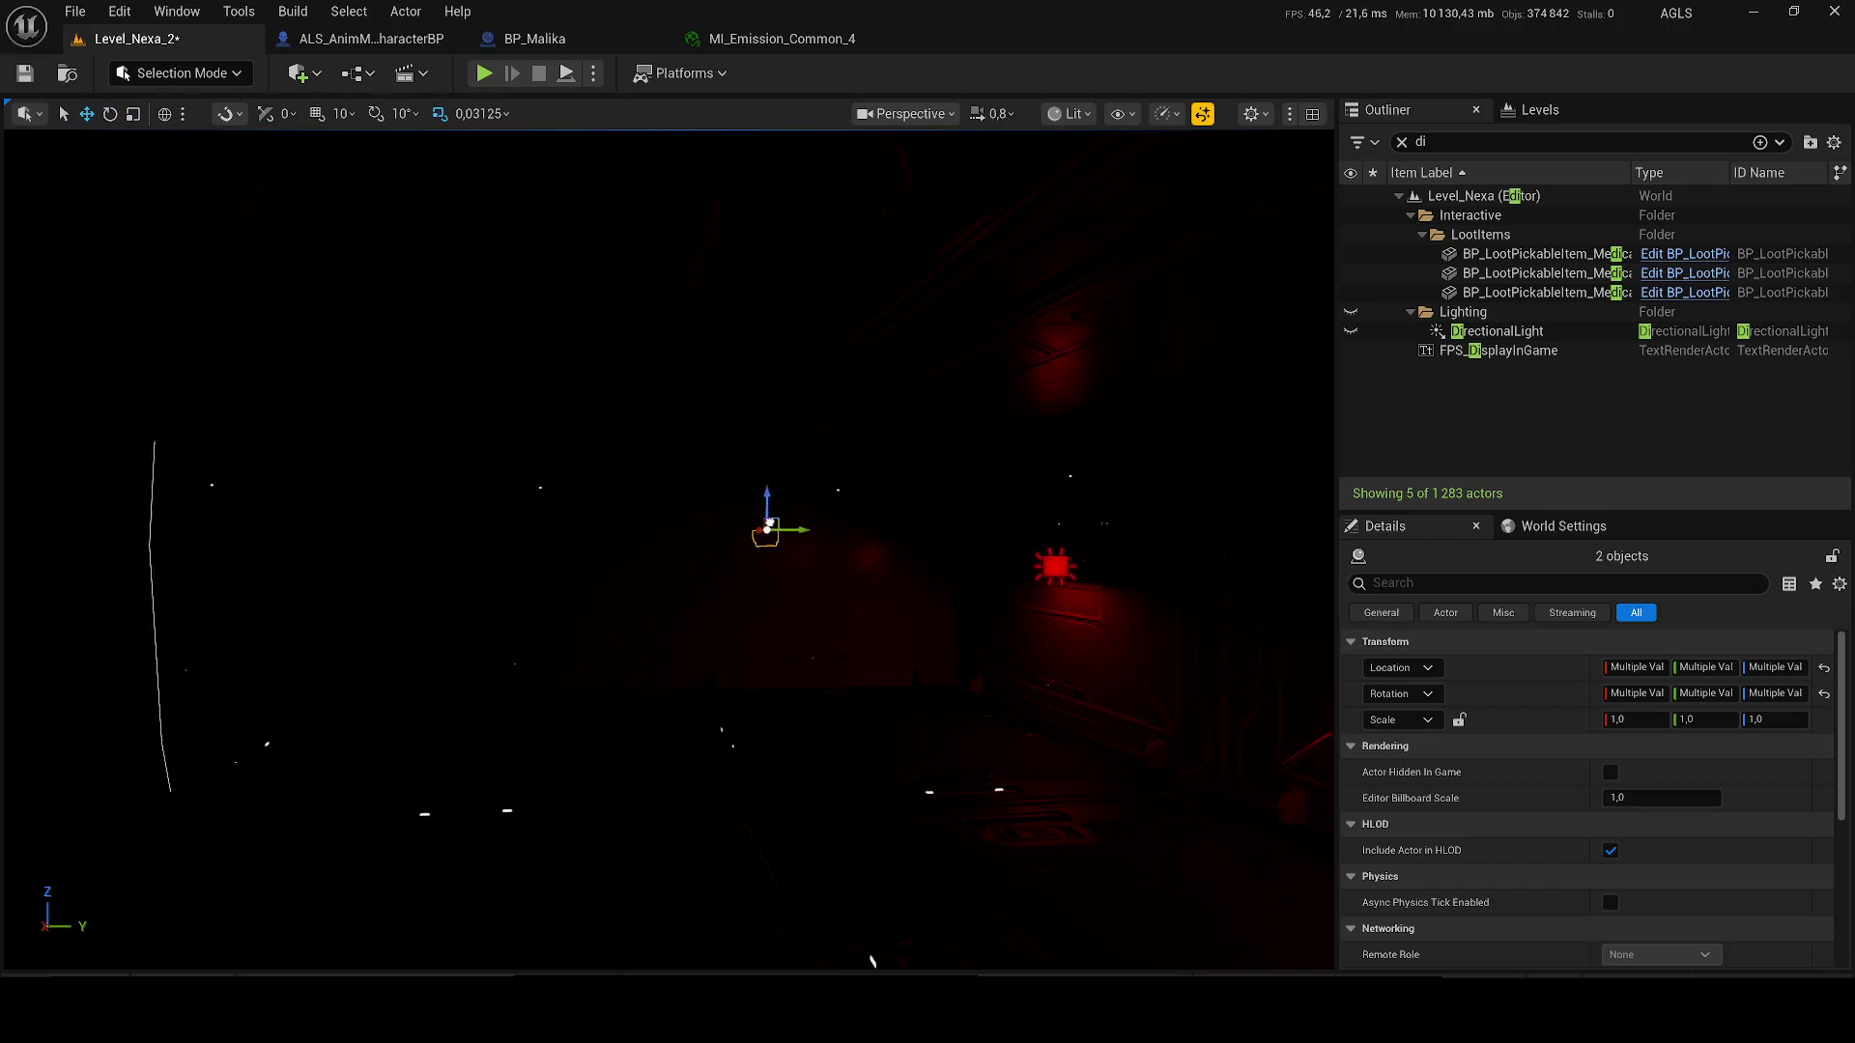
# - Slide the selected lights left along the wall and centre the view on them
pyautogui.moveTo(1095, 520)
pyautogui.mouseDown()
pyautogui.moveTo(922, 526)
pyautogui.moveTo(976, 531)
pyautogui.moveTo(1092, 526)
pyautogui.moveTo(640, 500)
pyautogui.moveTo(662, 491)
pyautogui.mouseUp()
pyautogui.scroll(2, 1077, 527)
pyautogui.moveTo(1107, 565)
pyautogui.mouseDown()
pyautogui.moveTo(551, 535)
pyautogui.moveTo(440, 547)
pyautogui.mouseUp()
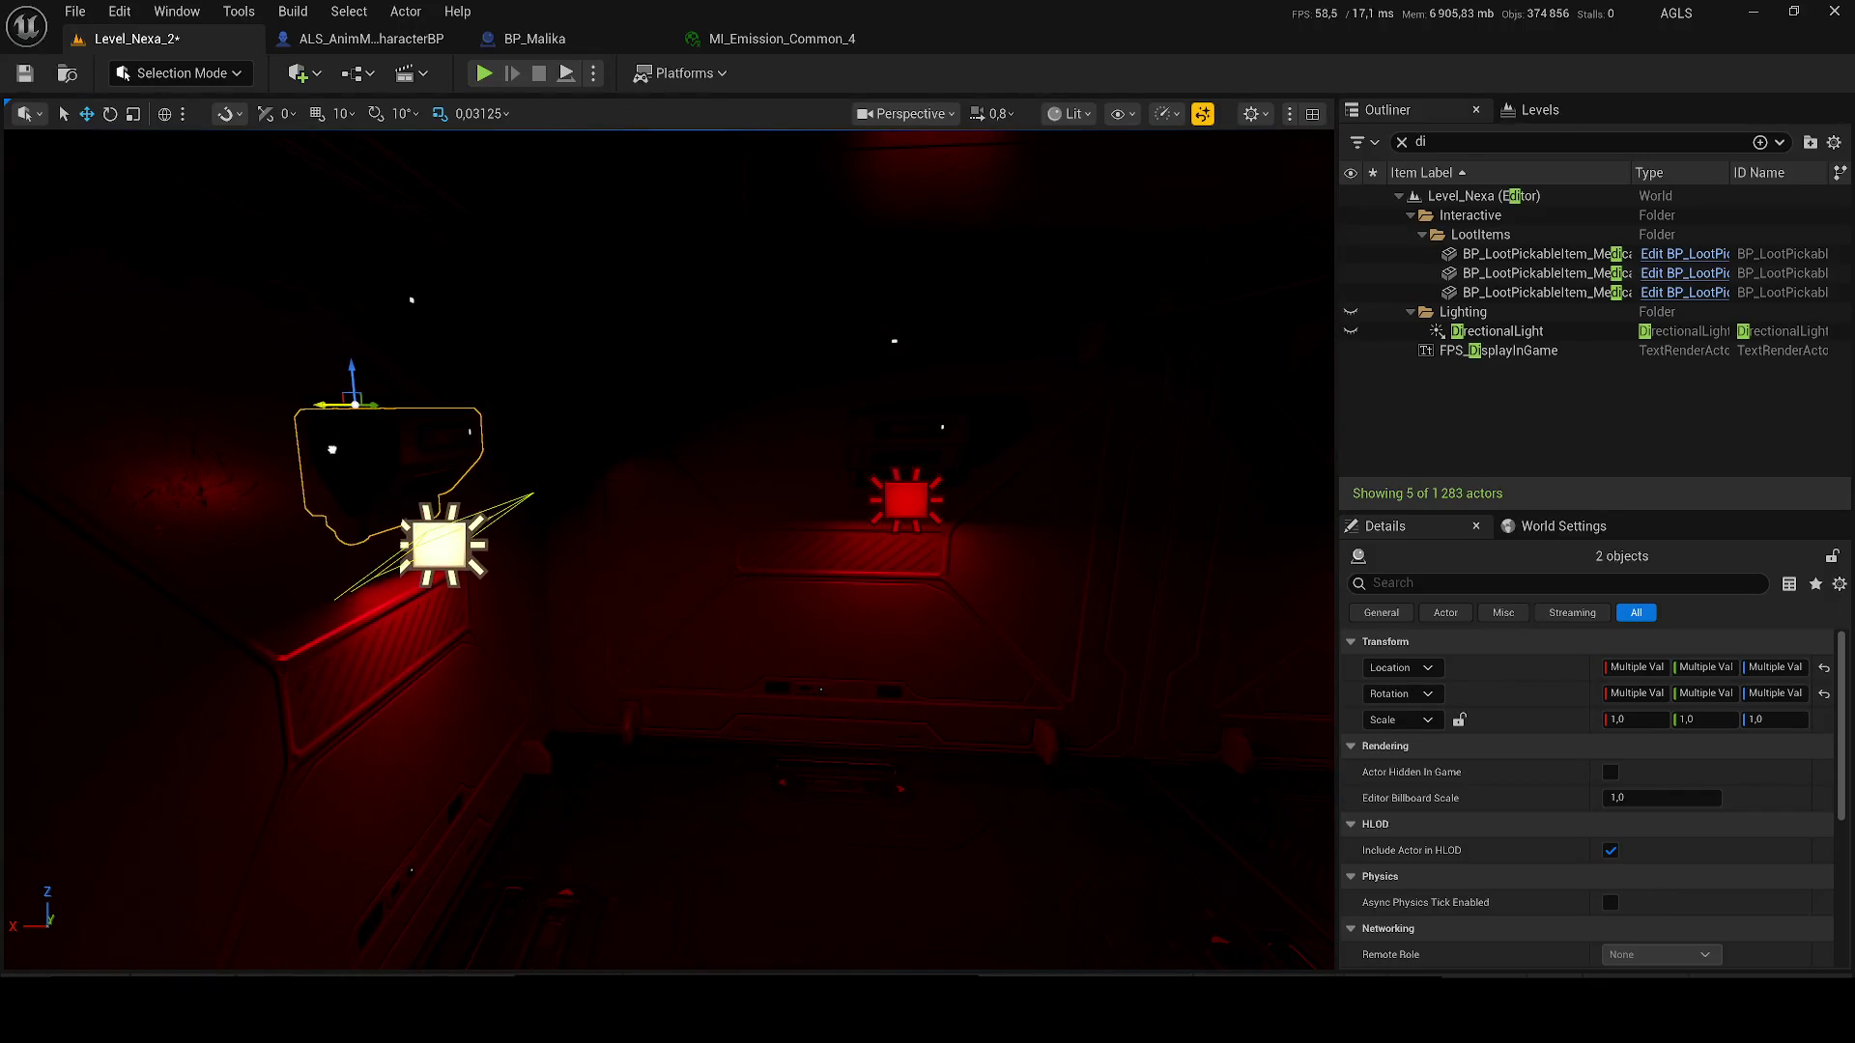
pyautogui.press('f')
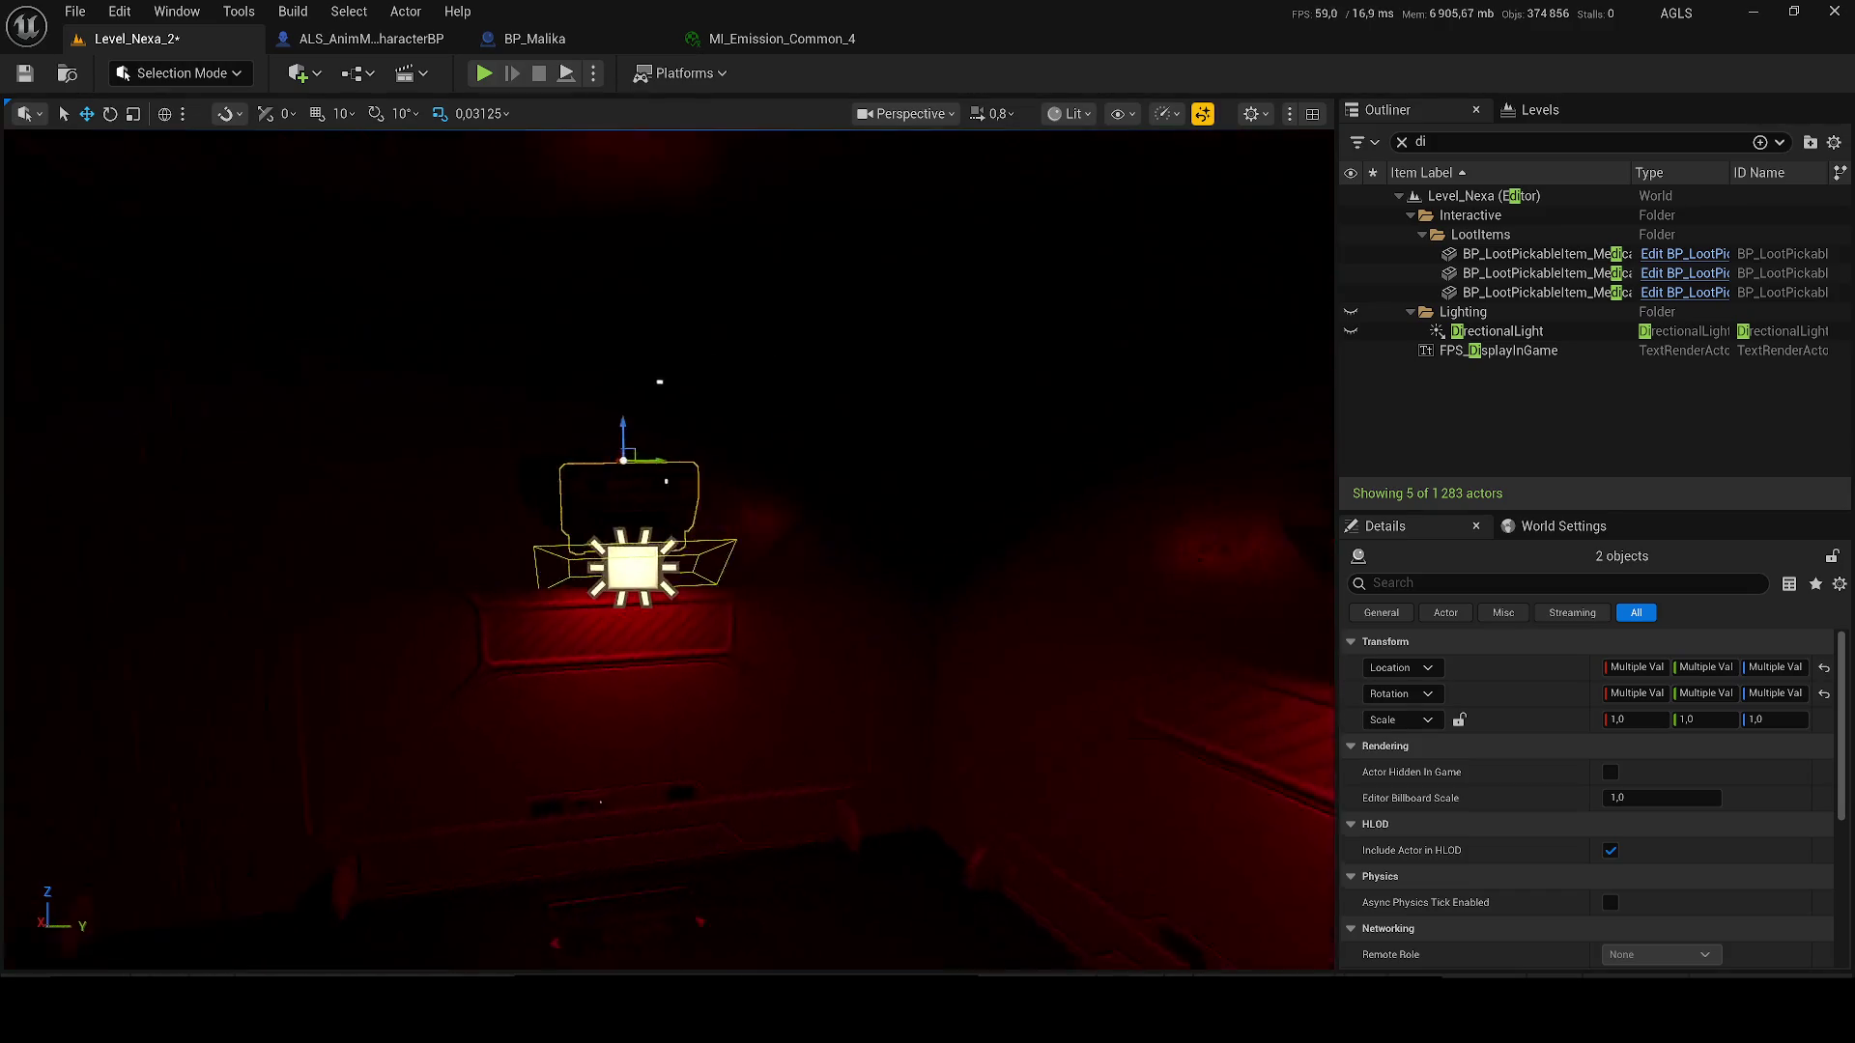
pyautogui.moveTo(759, 465)
pyautogui.mouseDown()
pyautogui.moveTo(677, 465)
pyautogui.moveTo(759, 464)
pyautogui.mouseUp()
# - Duplicate the light pair along the Y axis onto each successive wall panel
pyautogui.moveTo(974, 475)
pyautogui.mouseDown()
pyautogui.moveTo(329, 467)
pyautogui.moveTo(952, 468)
pyautogui.mouseUp()
pyautogui.moveTo(1054, 531); pyautogui.dragTo(979, 532)
pyautogui.moveTo(1037, 462)
pyautogui.mouseDown()
pyautogui.moveTo(412, 463)
pyautogui.moveTo(459, 478)
pyautogui.mouseUp()
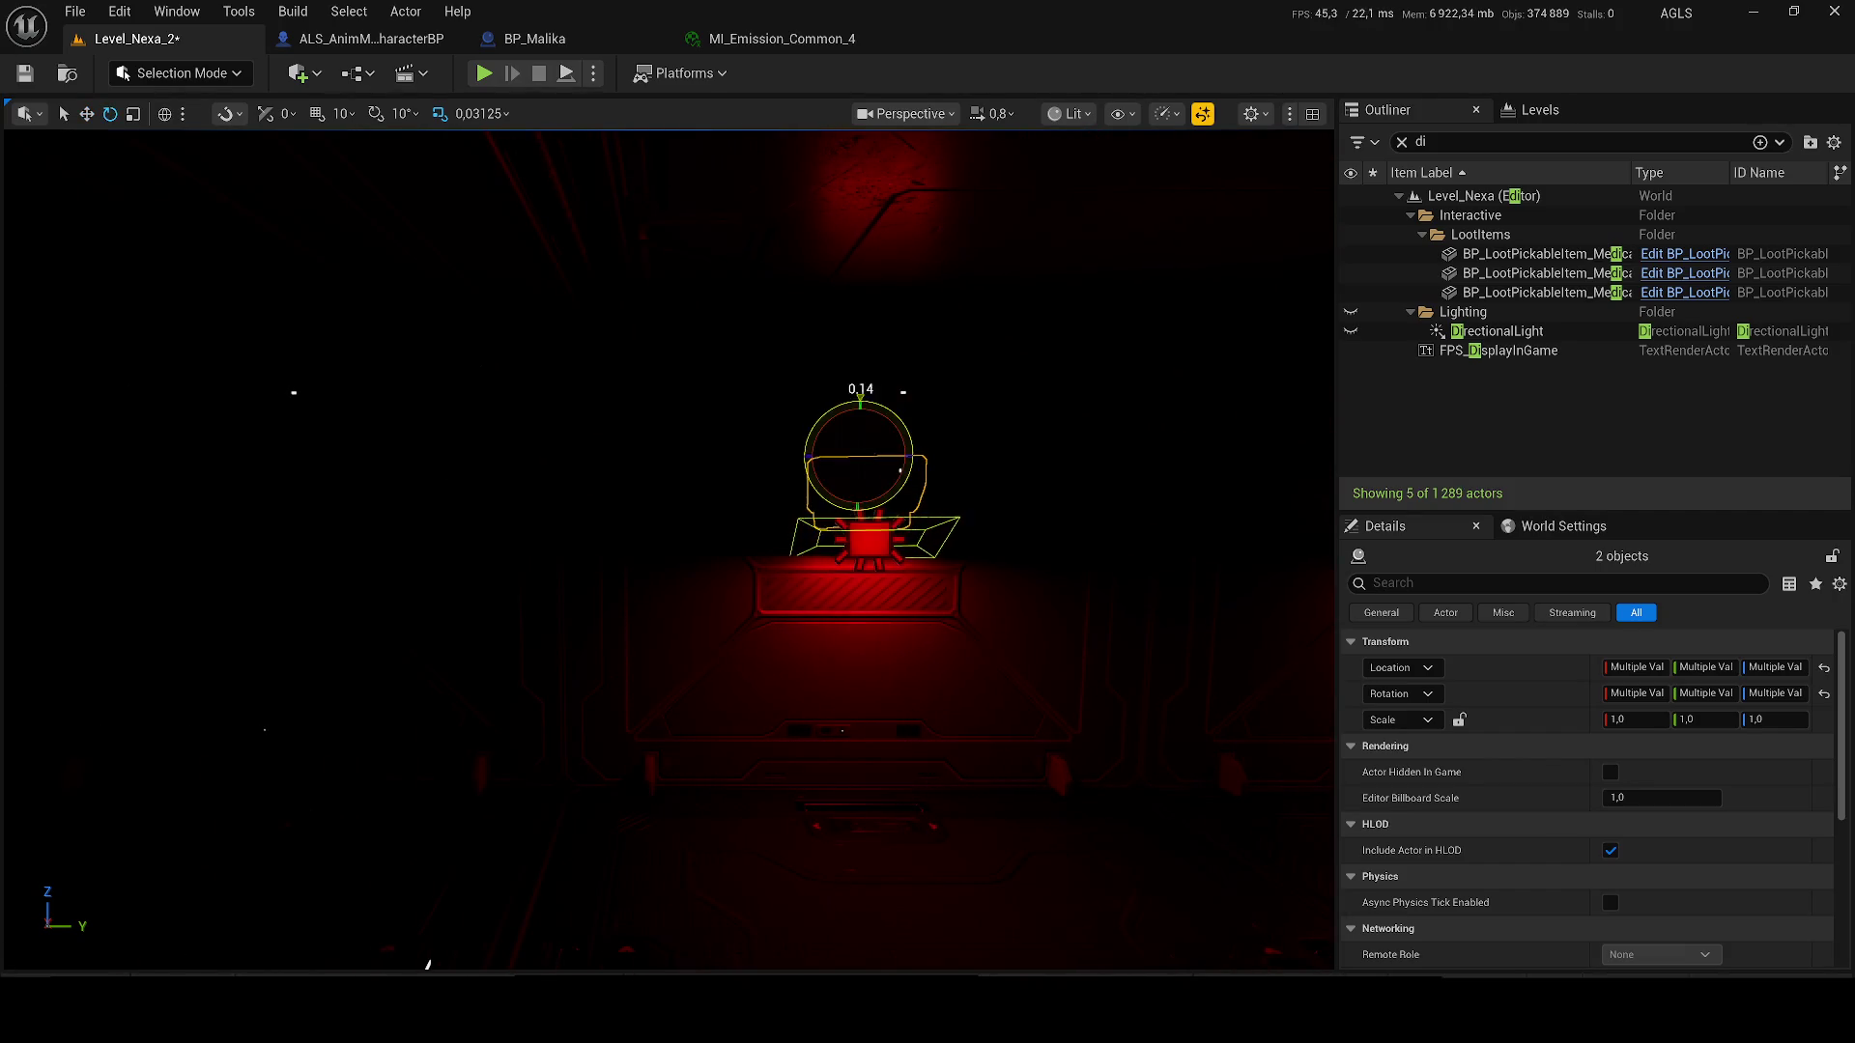
pyautogui.moveTo(850, 454); pyautogui.dragTo(225, 454)
pyautogui.moveTo(966, 532); pyautogui.dragTo(580, 532)
pyautogui.moveTo(792, 509); pyautogui.dragTo(364, 480)
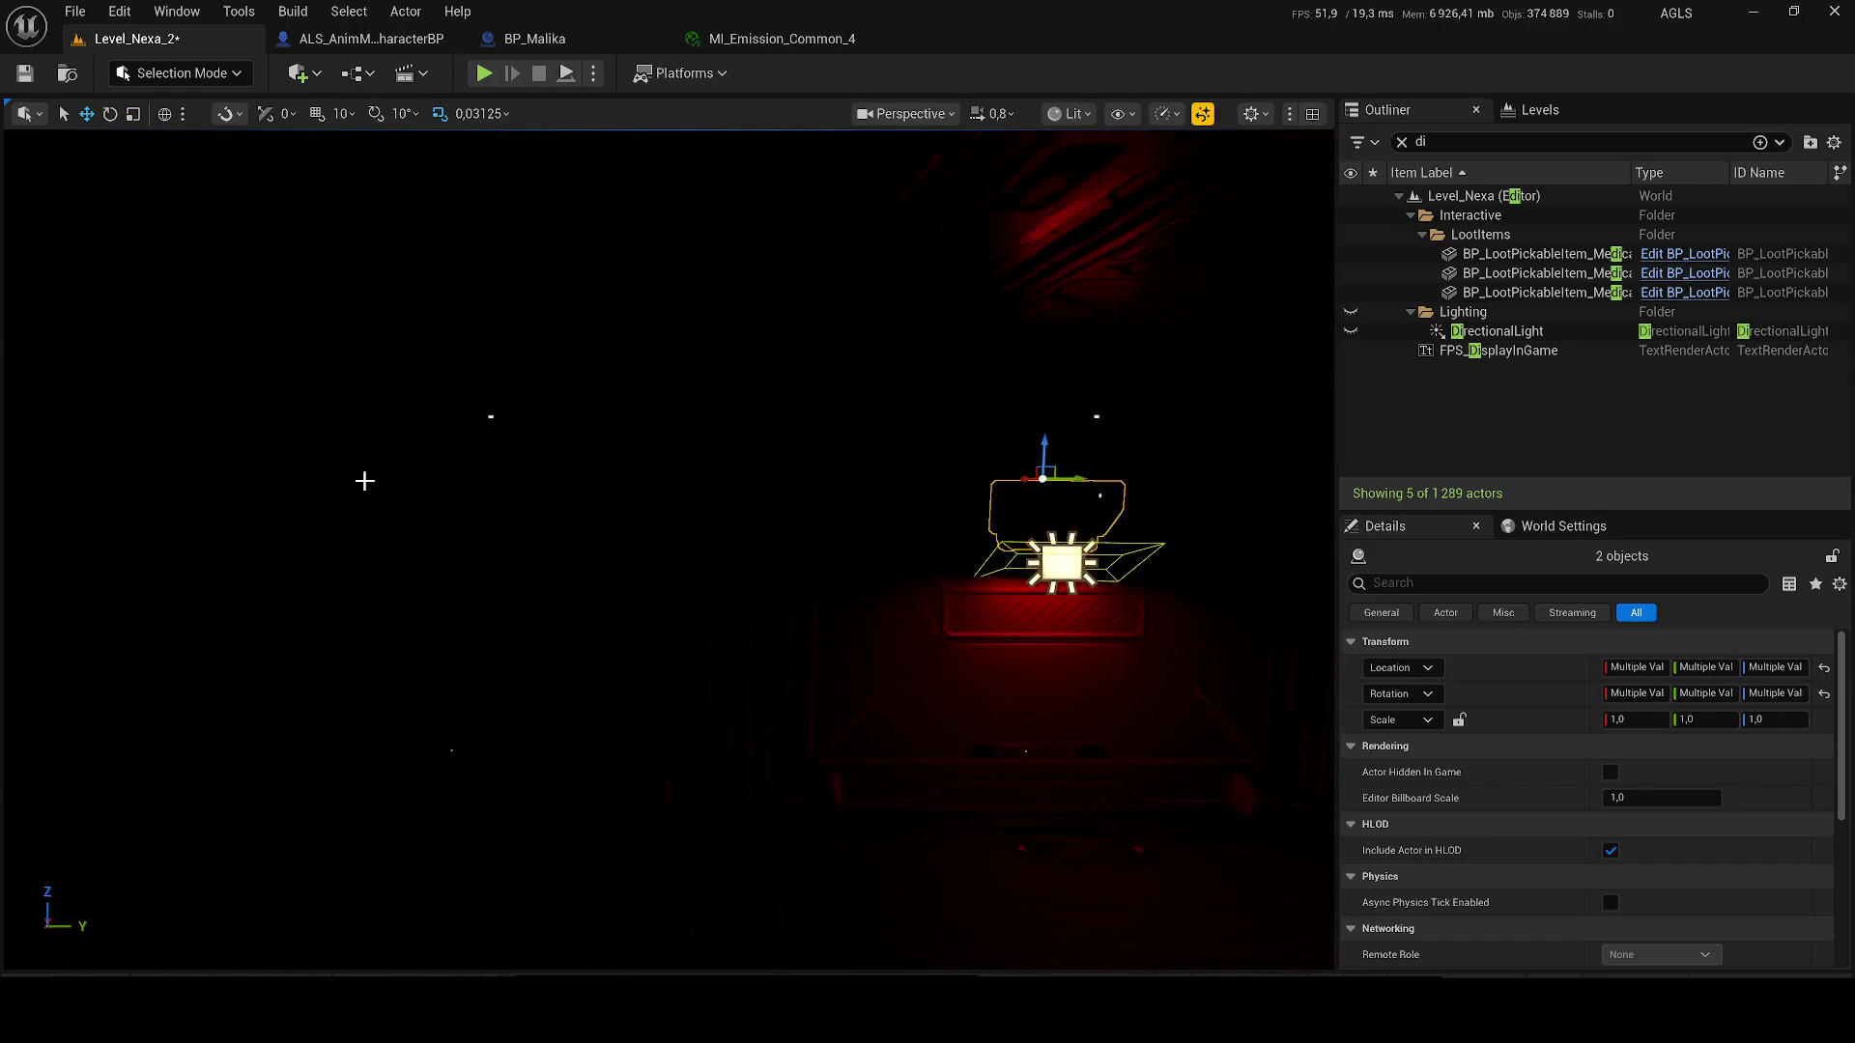
pyautogui.moveTo(1053, 477); pyautogui.dragTo(463, 514)
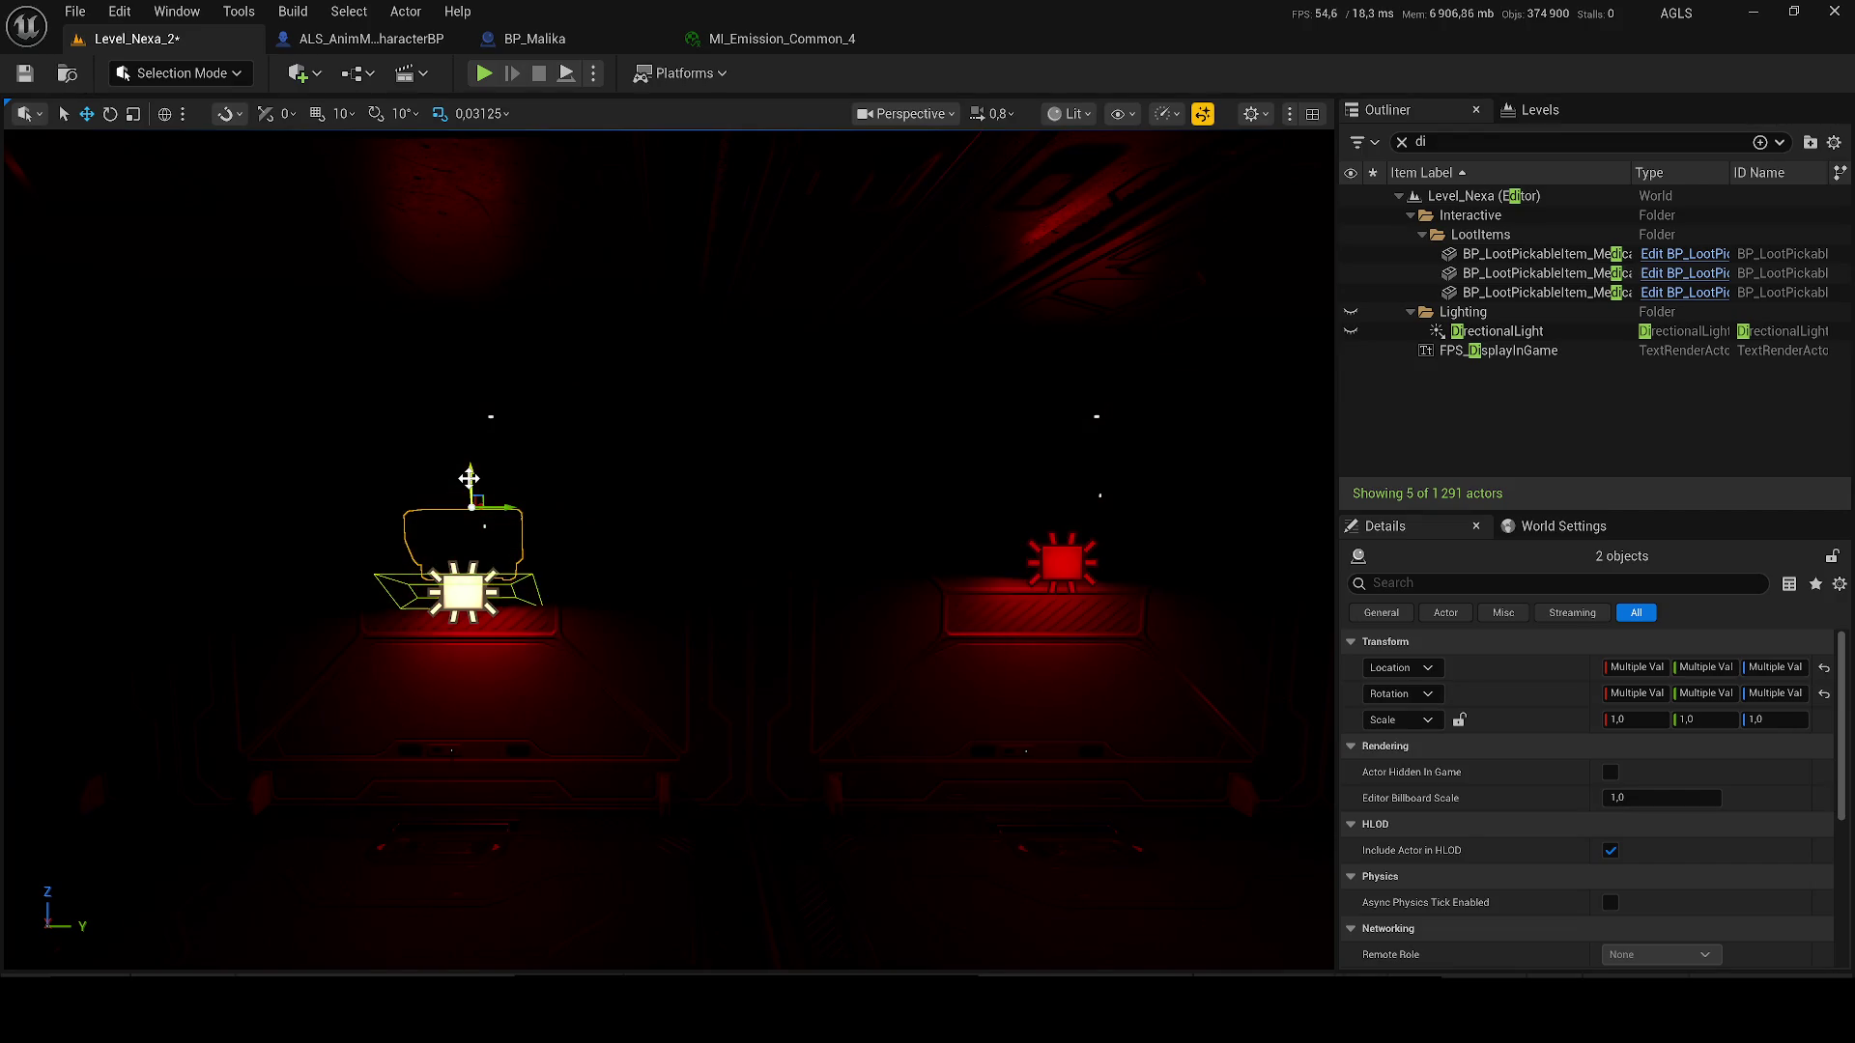
pyautogui.moveTo(491, 480)
pyautogui.mouseDown()
pyautogui.moveTo(837, 522)
pyautogui.moveTo(193, 494)
pyautogui.moveTo(734, 509)
pyautogui.mouseUp()
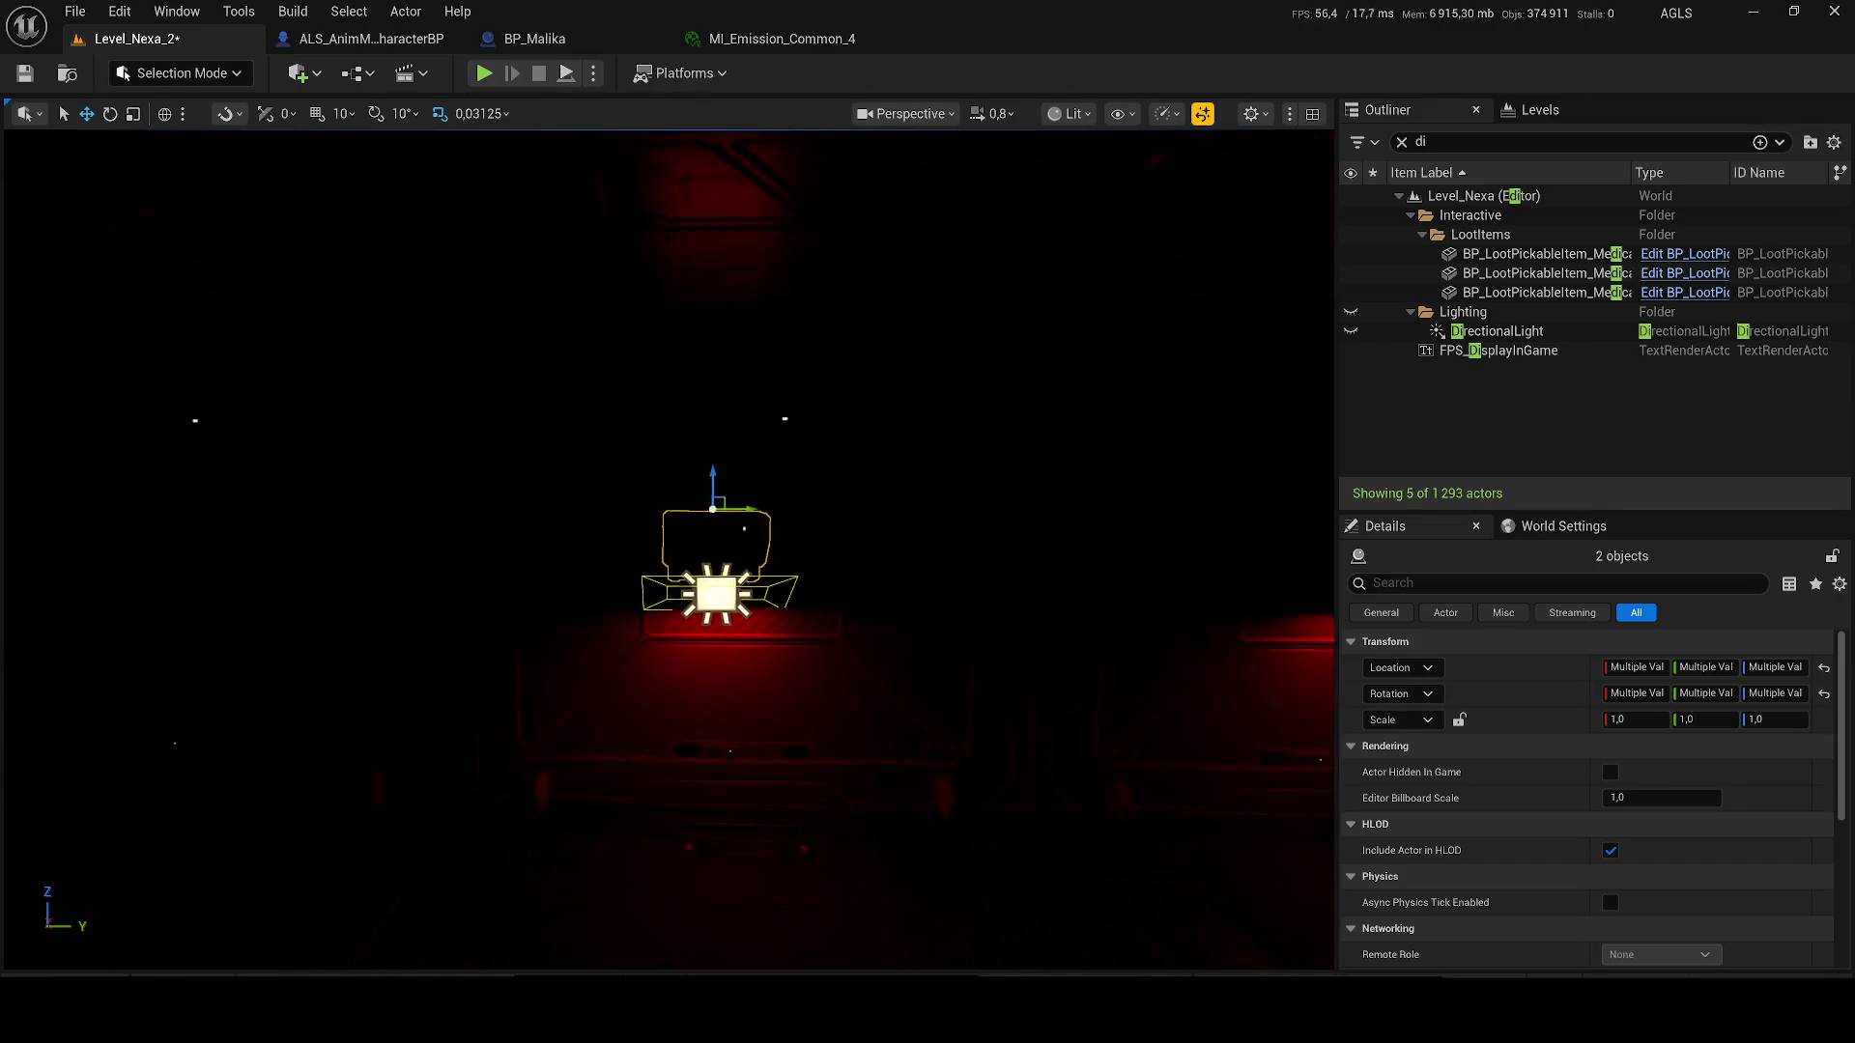
pyautogui.moveTo(908, 510)
pyautogui.keyDown('alt'); pyautogui.mouseDown()
pyautogui.moveTo(464, 470)
pyautogui.moveTo(396, 490)
pyautogui.moveTo(10, 491)
pyautogui.mouseUp(); pyautogui.keyUp('alt')
# - Save, run Play In Editor, walk the character down the red corridor, then exit
pyautogui.hotkey('ctrl', 's')
pyautogui.hotkey('alt', 'p')
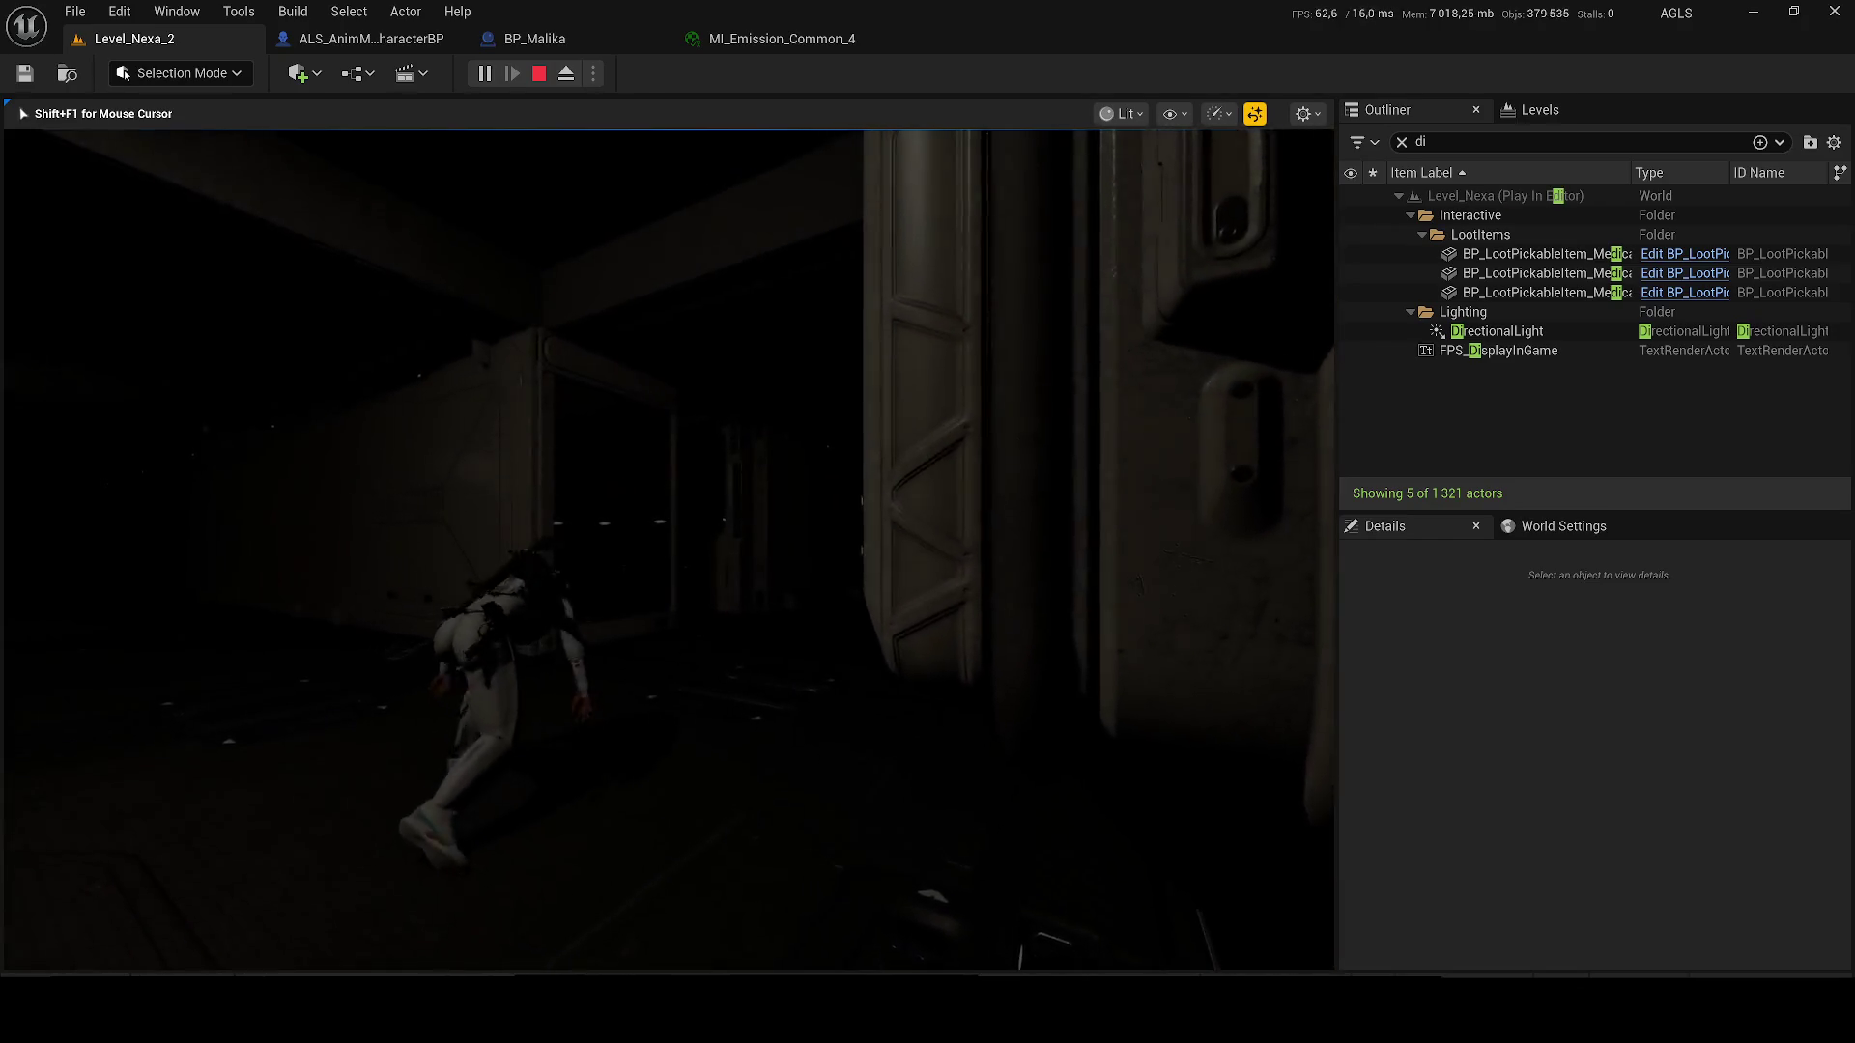
pyautogui.press('w')
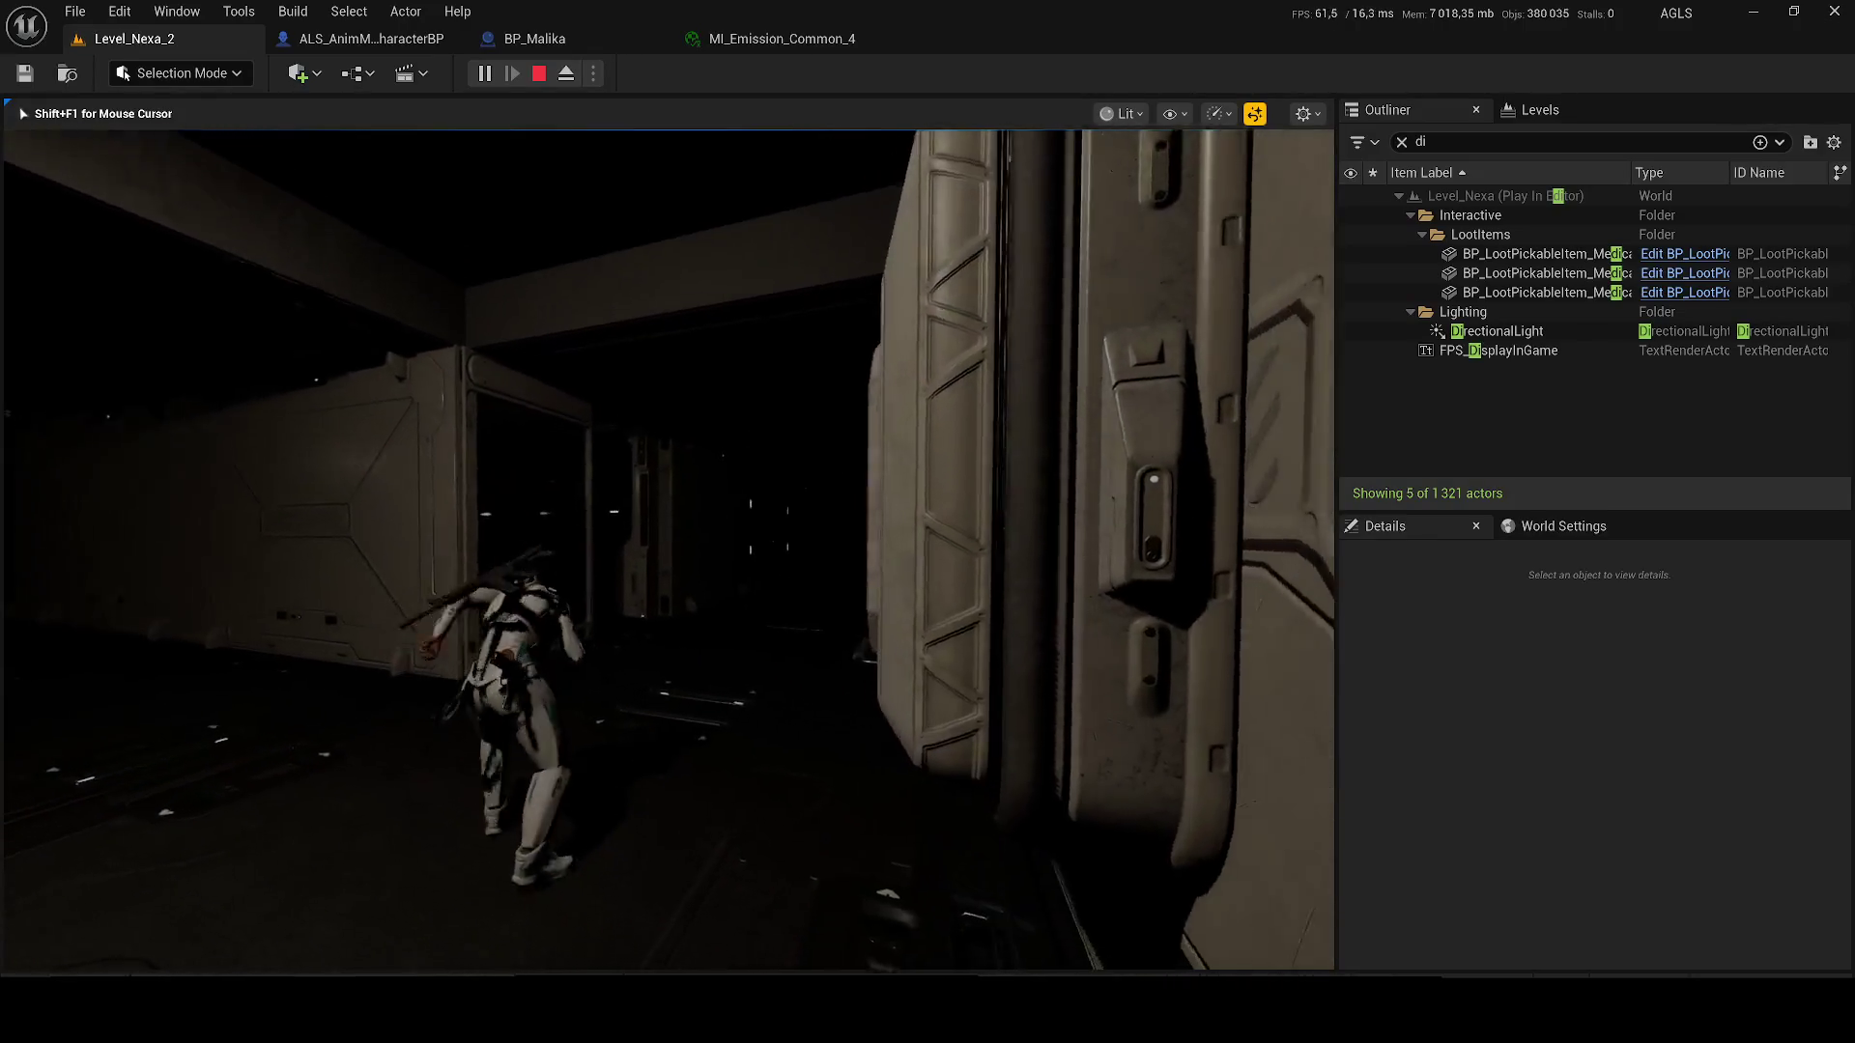
pyautogui.press('w')
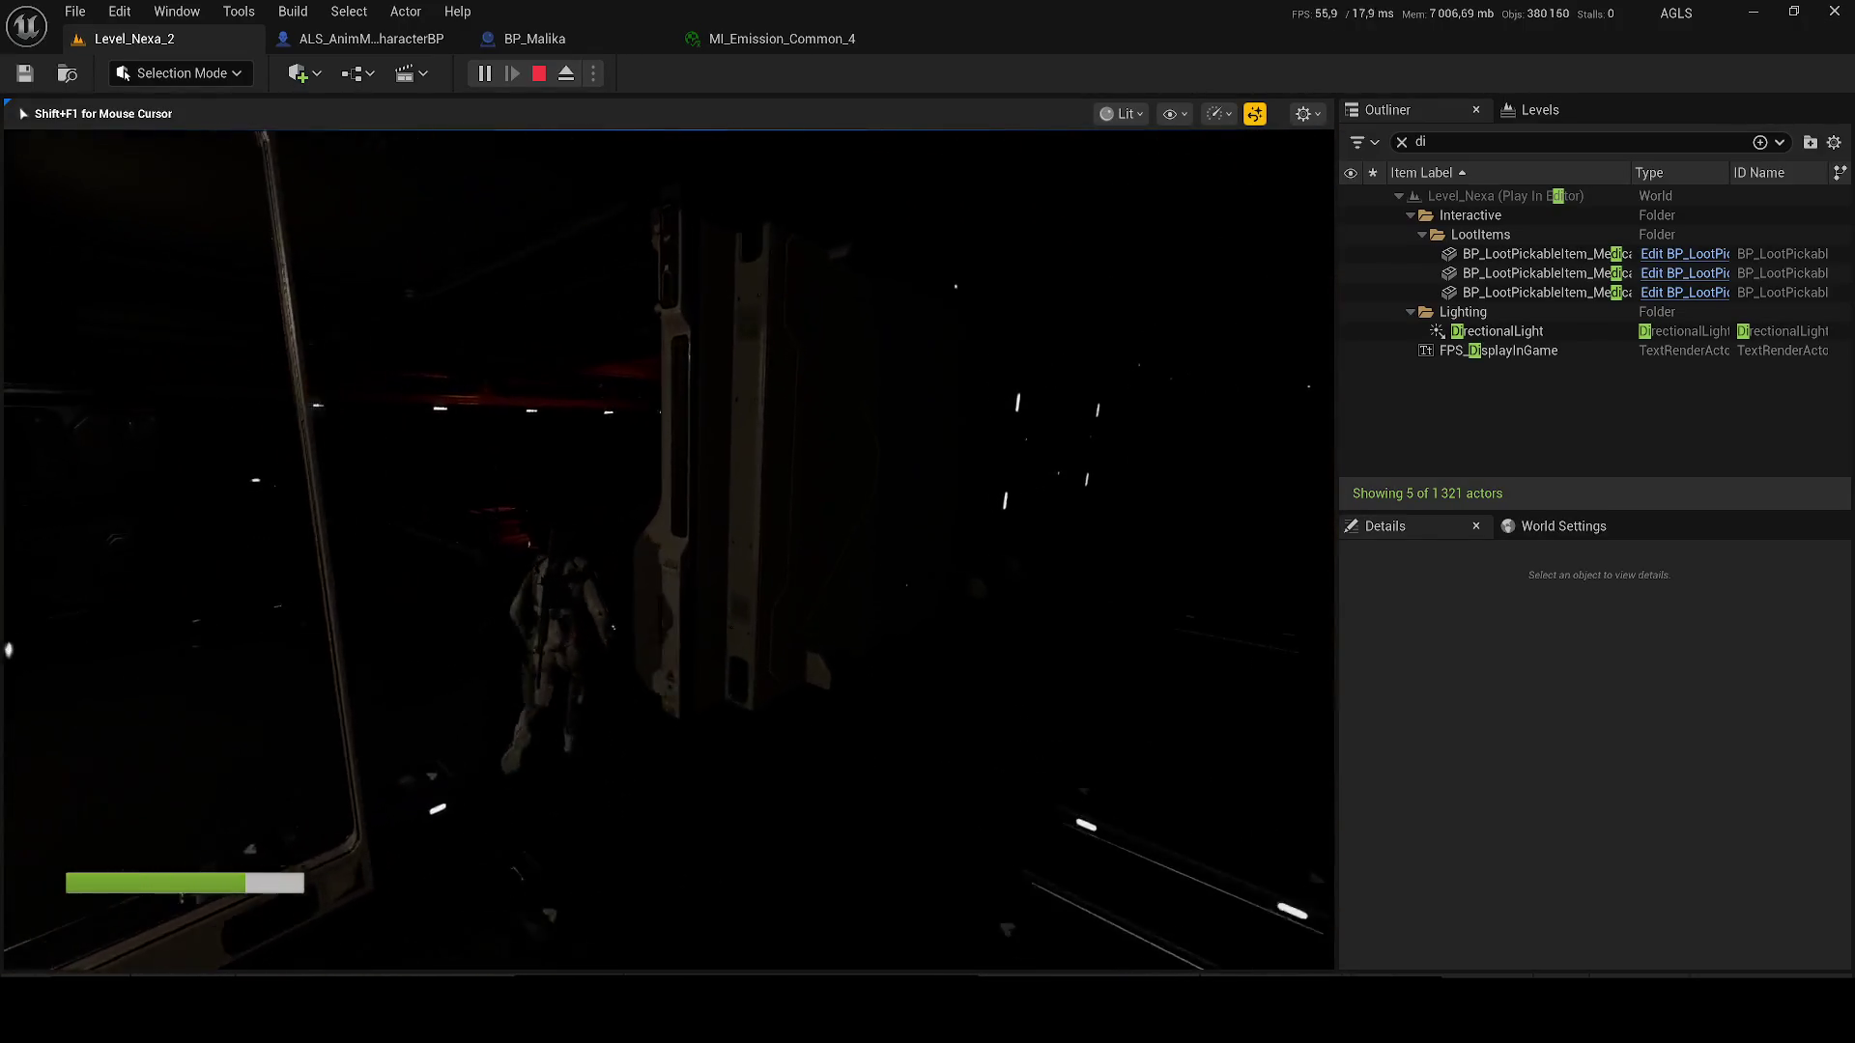
pyautogui.press('w')
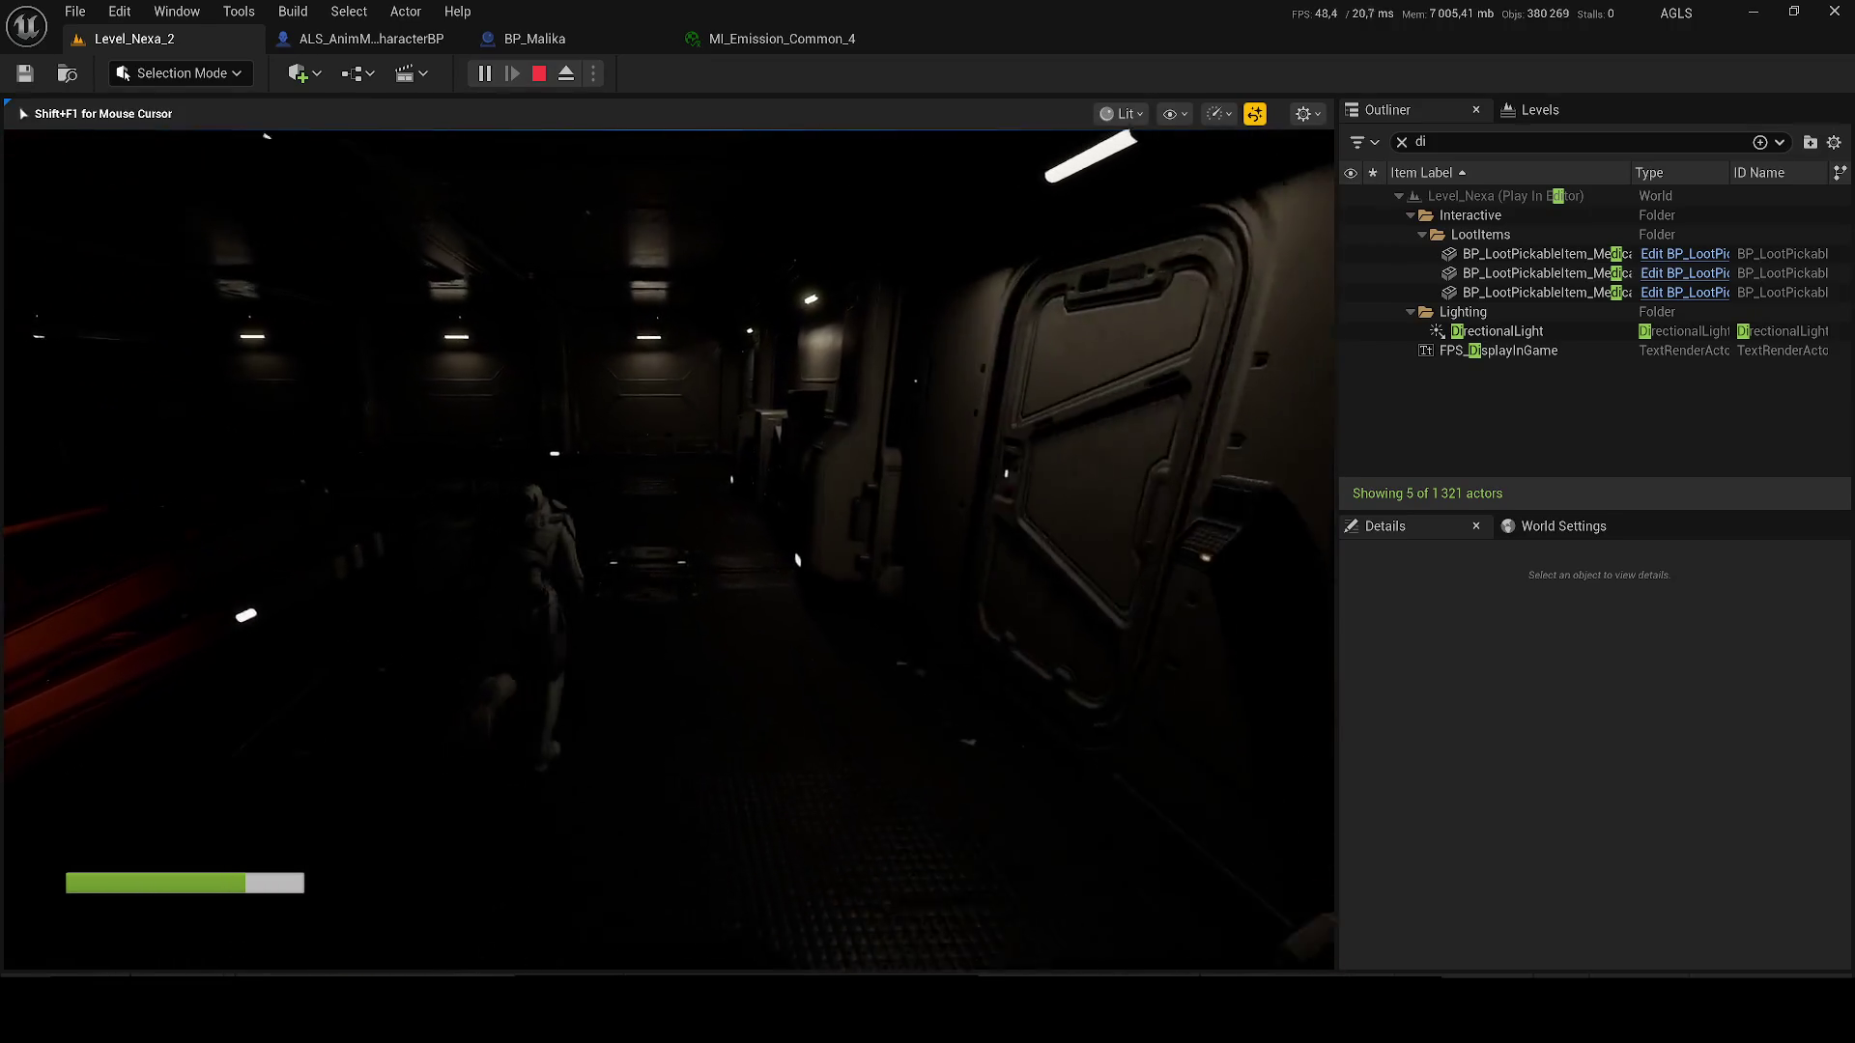
pyautogui.press('w')
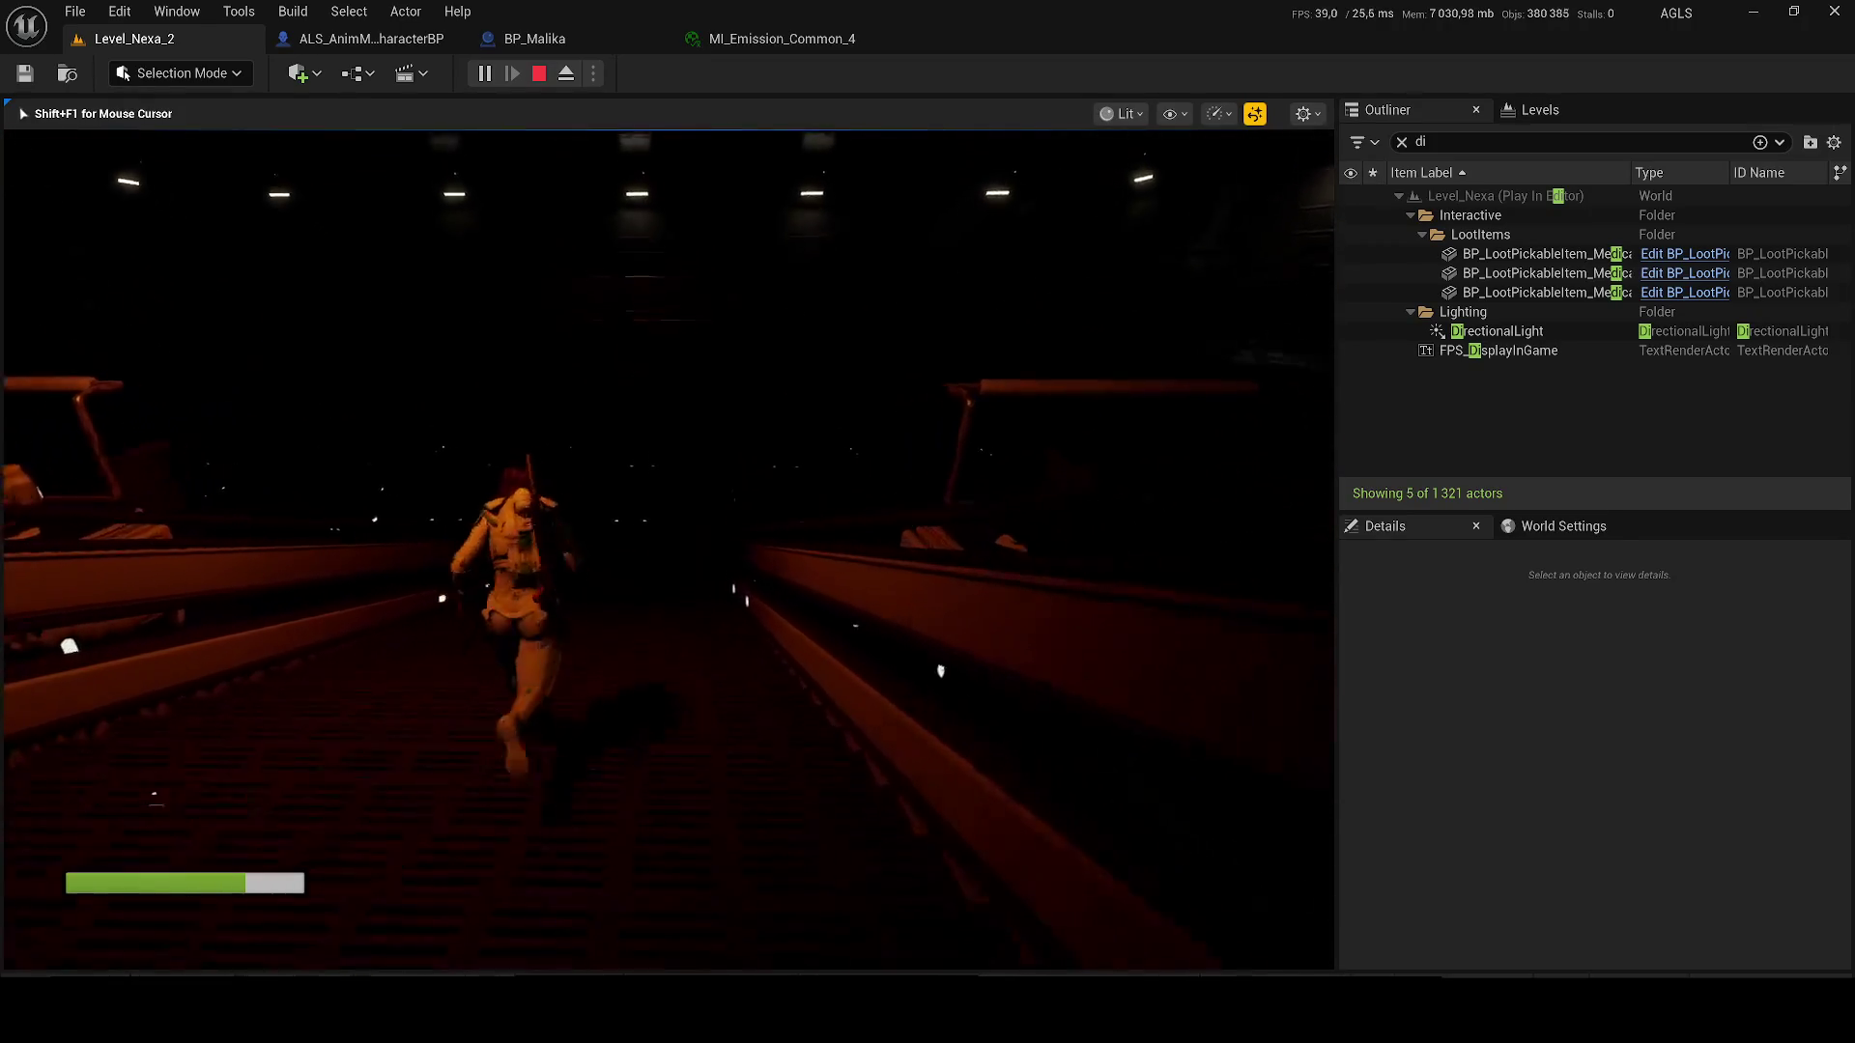
pyautogui.press('w')
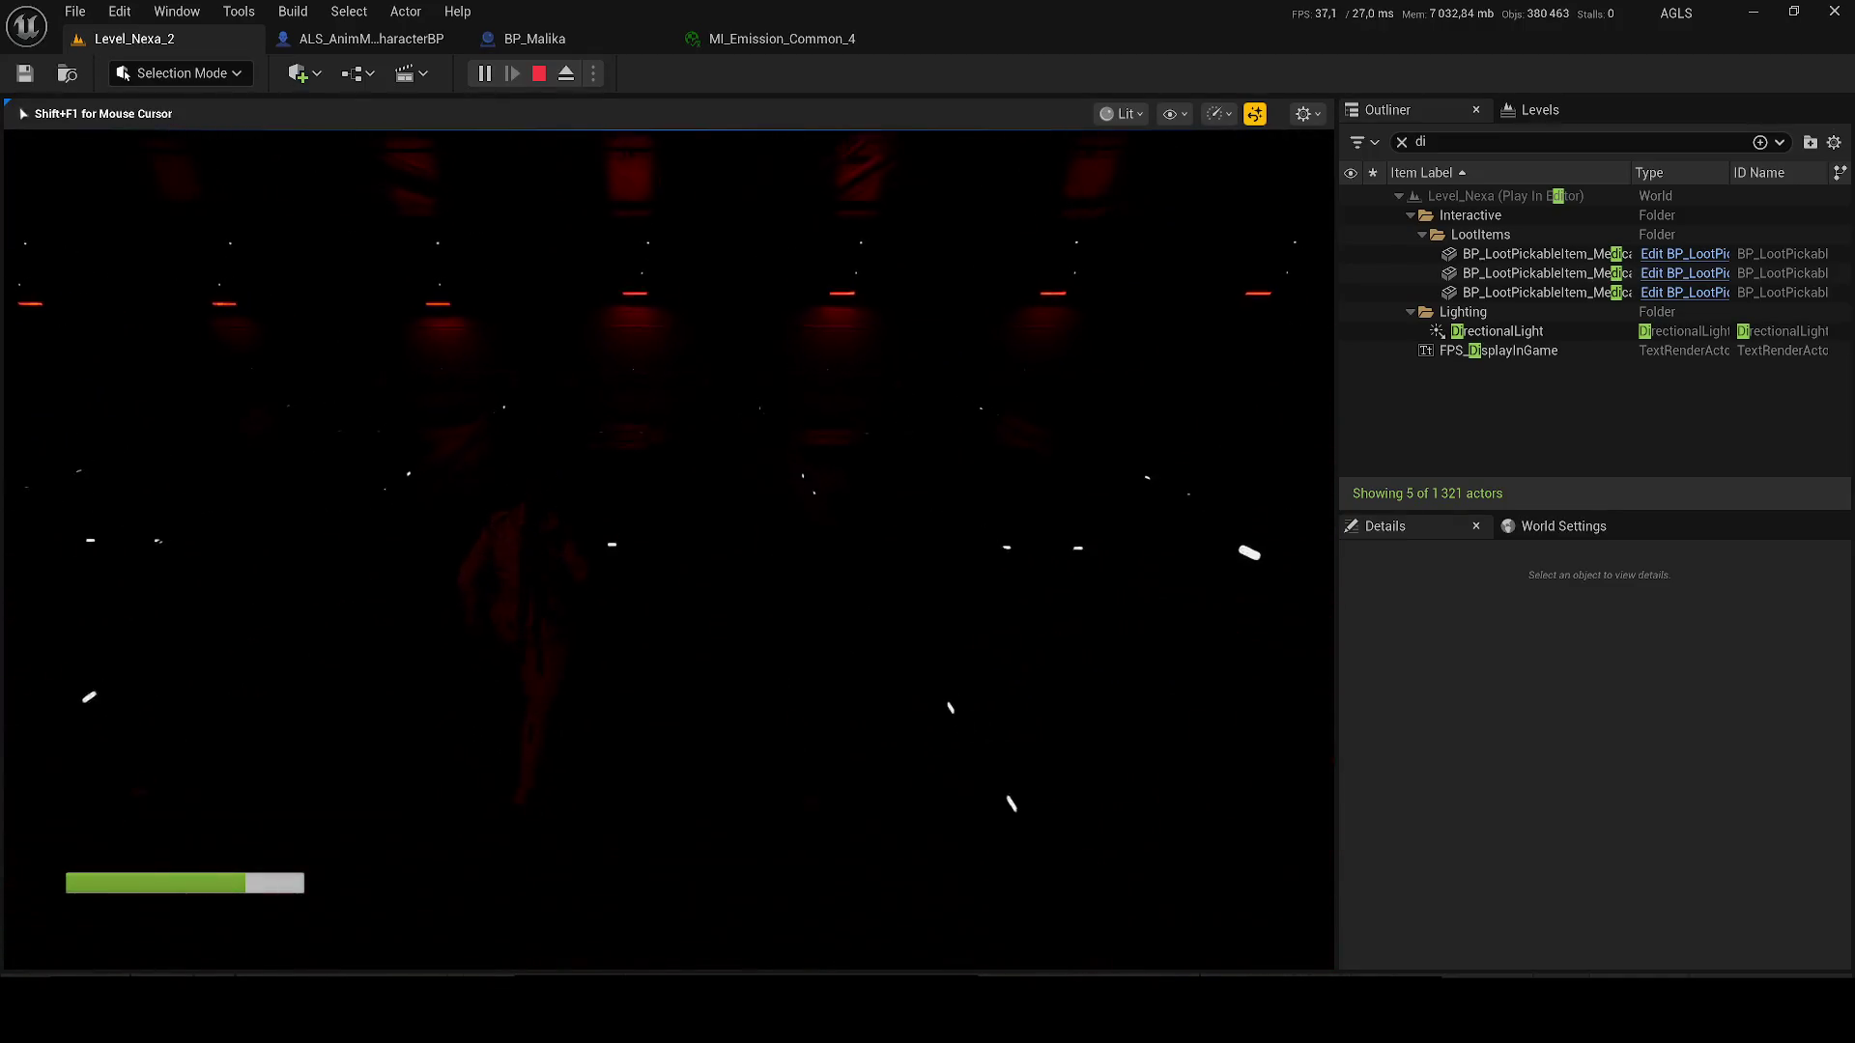
pyautogui.press('w')
pyautogui.press('w')
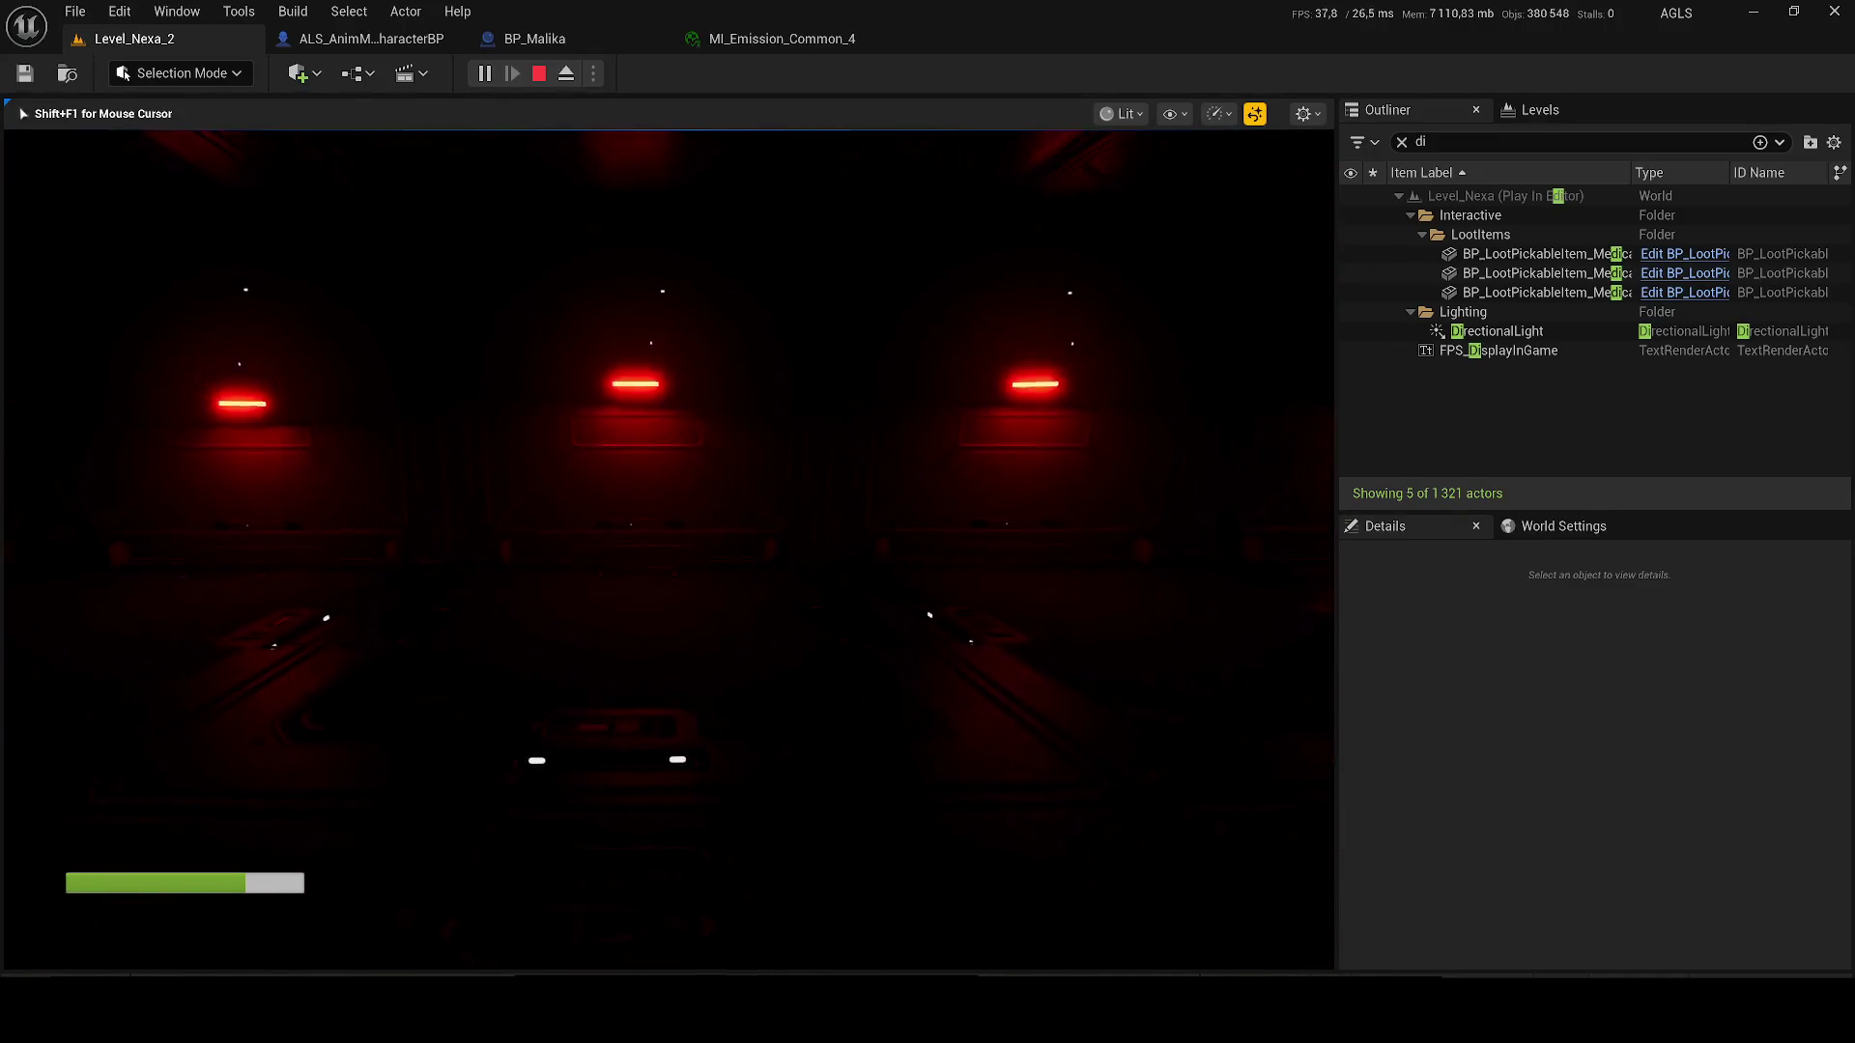
pyautogui.press('Escape')
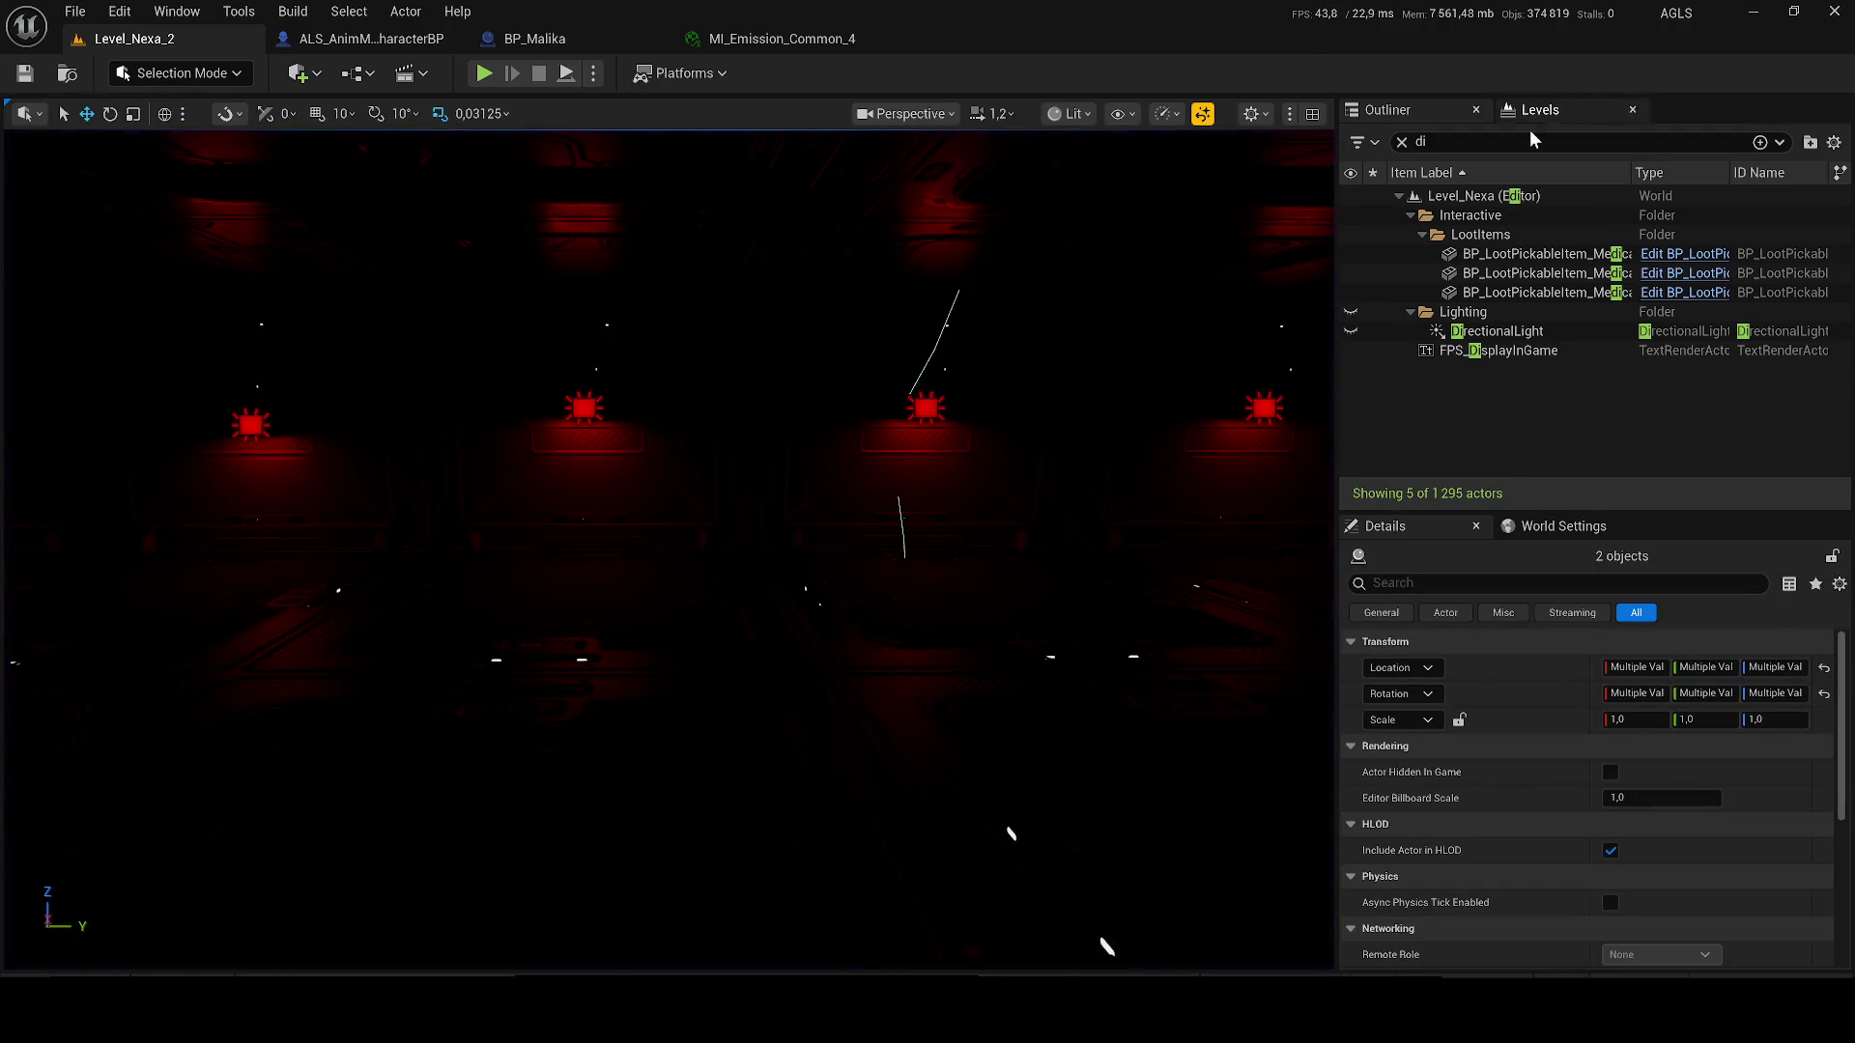
# - With the directional light shown, duplicate the orange rect light, then hide the directional light again
pyautogui.click(1350, 332)
pyautogui.moveTo(484, 551)
pyautogui.mouseDown()
pyautogui.moveTo(174, 563)
pyautogui.moveTo(184, 425)
pyautogui.moveTo(198, 464)
pyautogui.mouseUp()
pyautogui.click(995, 549)
pyautogui.hotkey('ctrl', 'd')
pyautogui.moveTo(995, 549)
pyautogui.mouseDown()
pyautogui.moveTo(995, 531)
pyautogui.moveTo(994, 547)
pyautogui.mouseUp()
pyautogui.moveTo(926, 699); pyautogui.dragTo(901, 245)
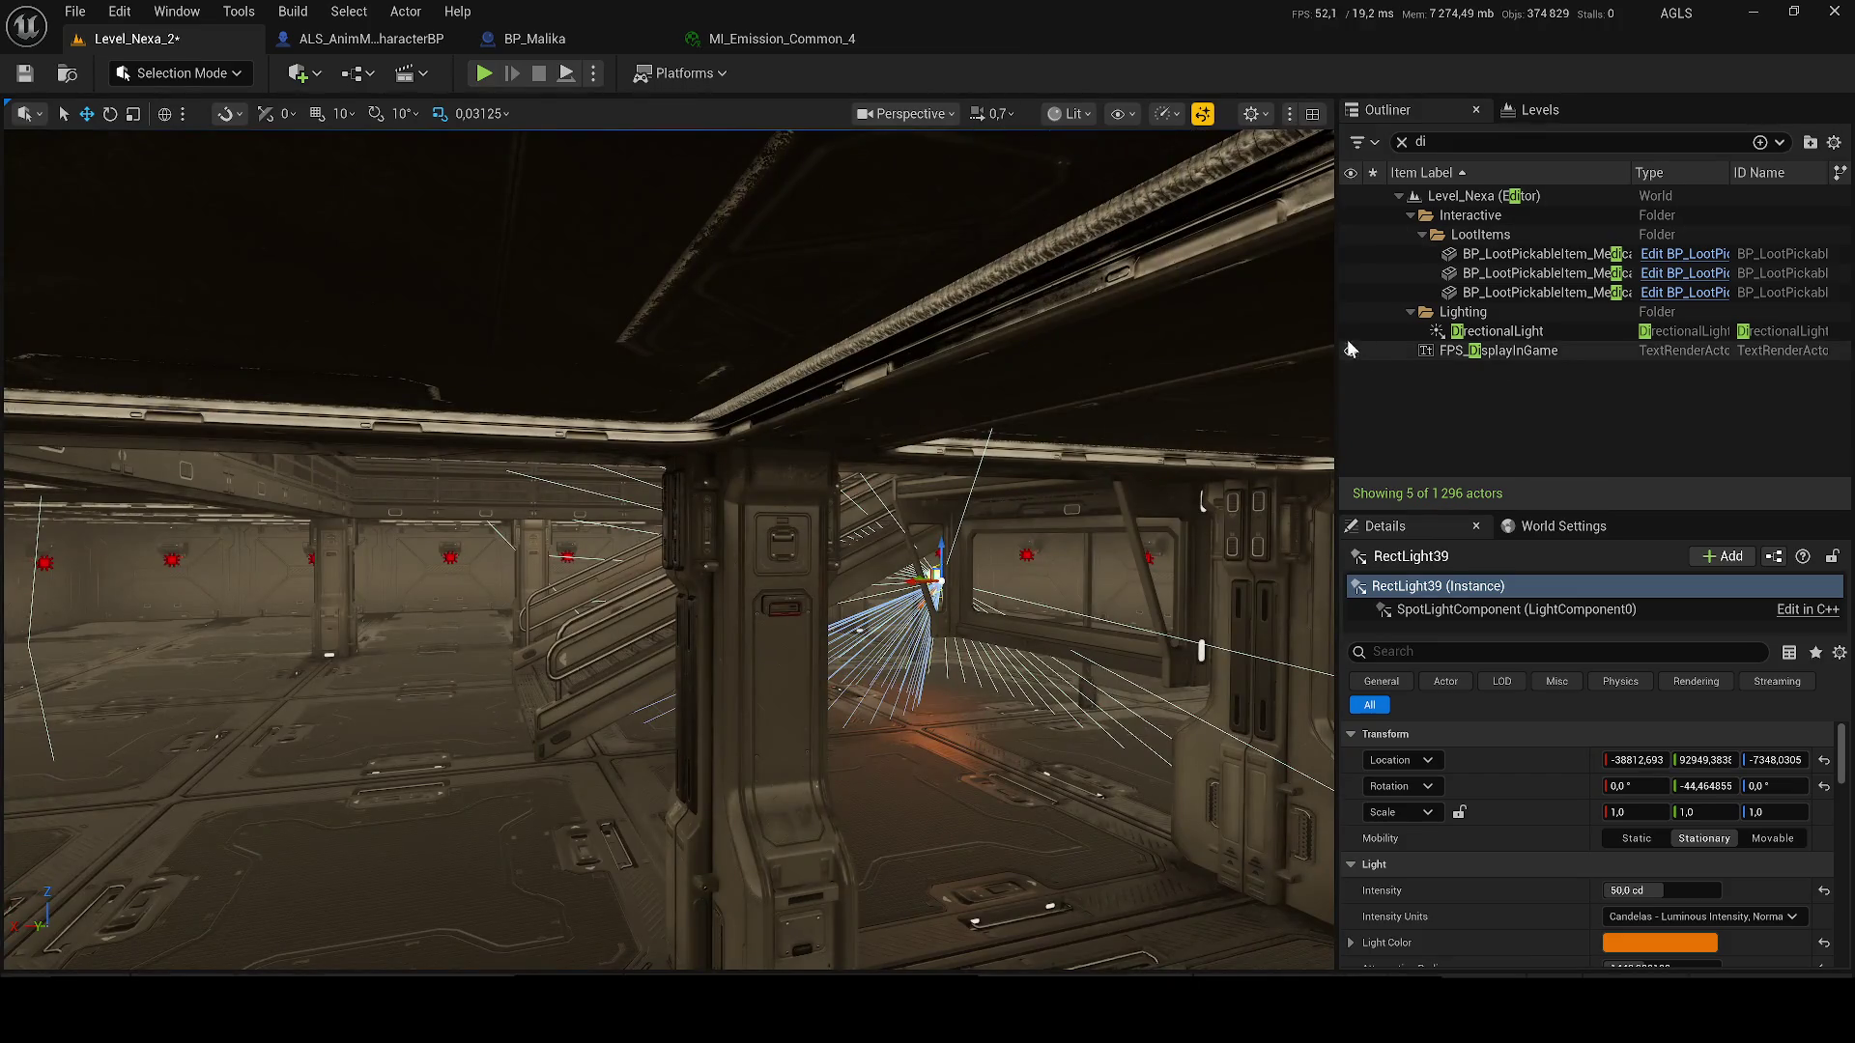
pyautogui.click(1351, 331)
# - Raise the copied orange light higher and move it along X above the glowing stairs
pyautogui.moveTo(676, 541); pyautogui.dragTo(638, 526)
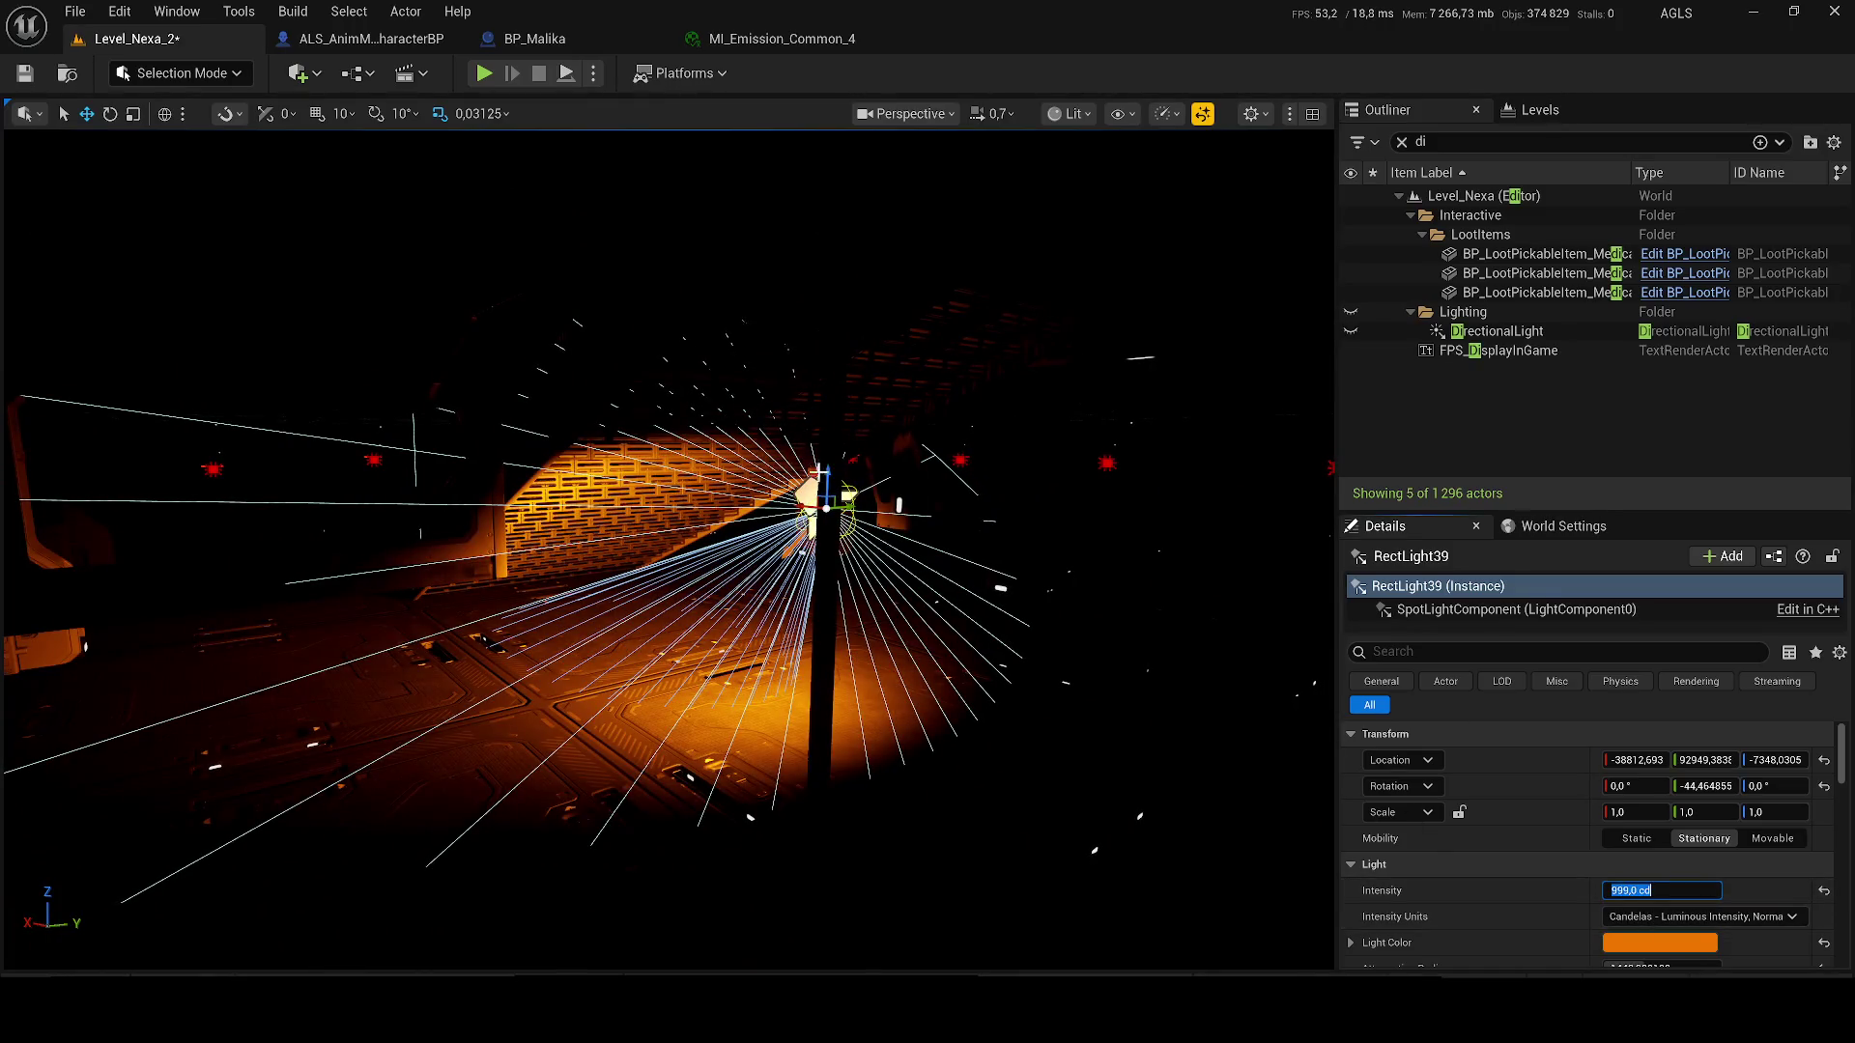
pyautogui.moveTo(828, 449); pyautogui.dragTo(950, 253)
pyautogui.moveTo(850, 313); pyautogui.dragTo(850, 313)
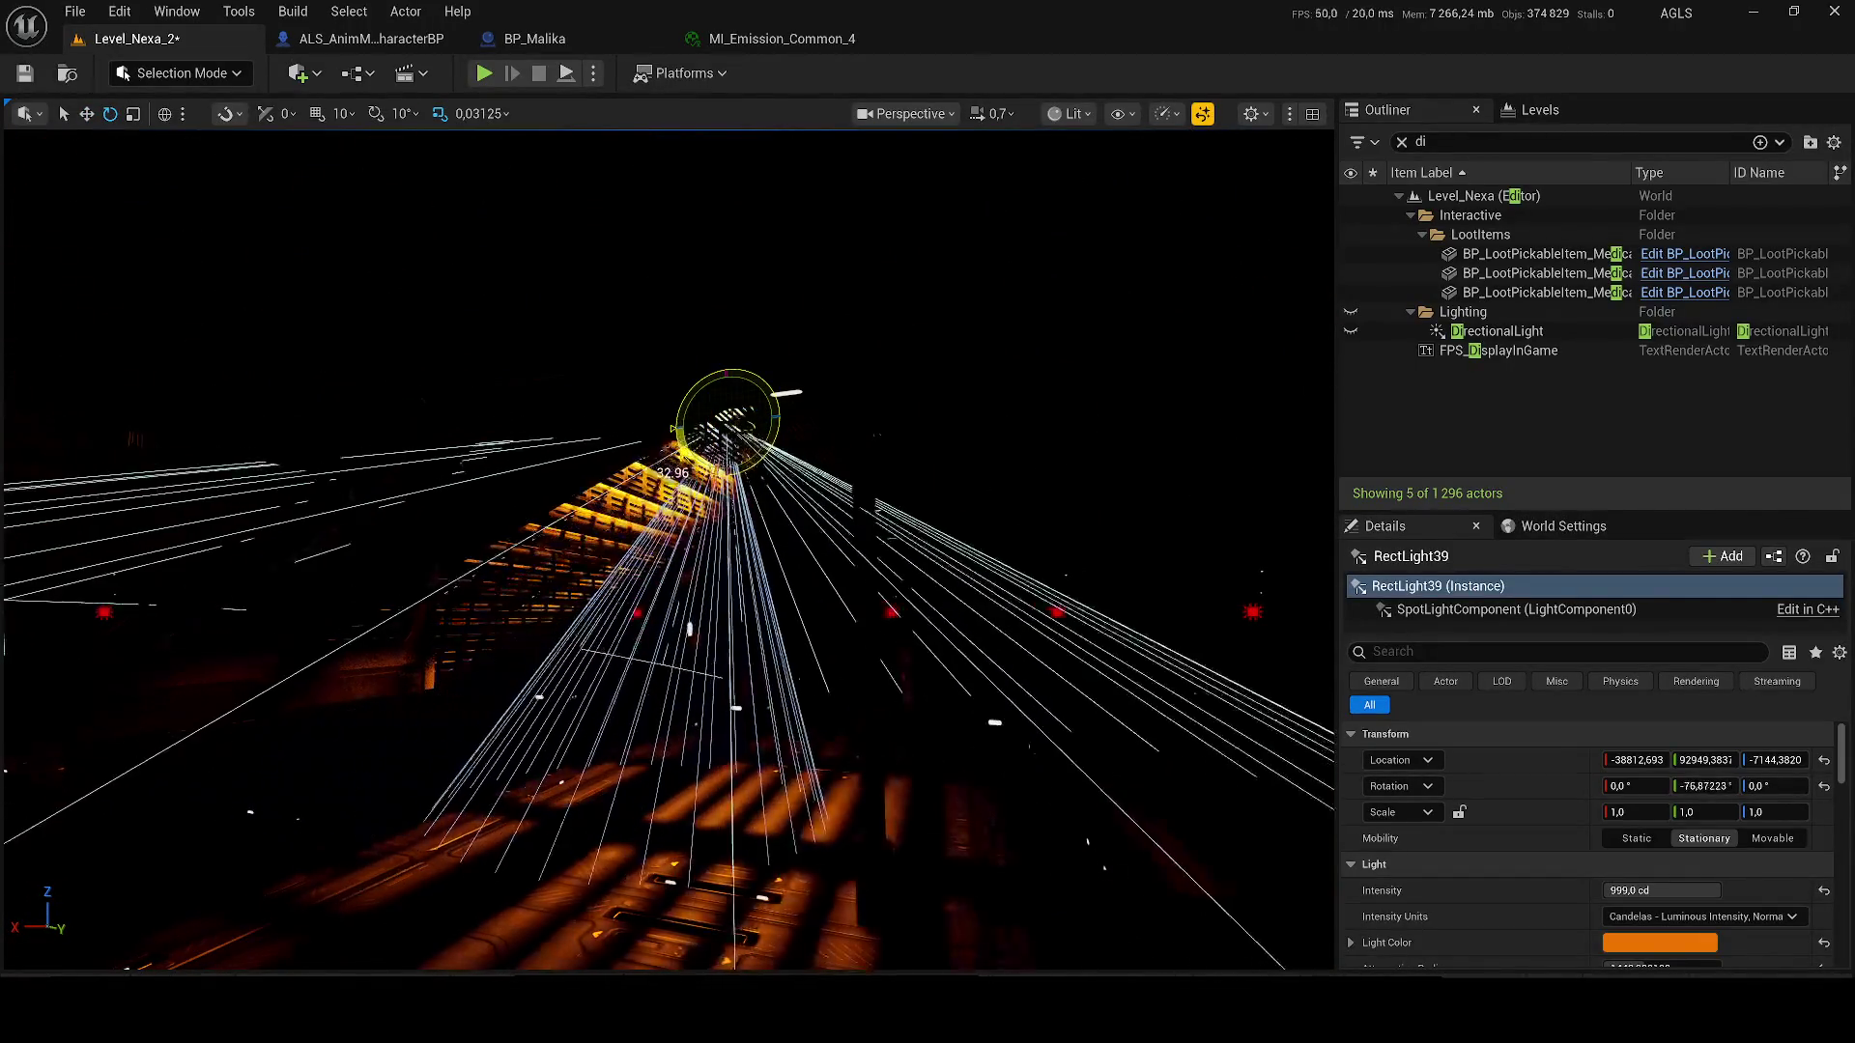
pyautogui.moveTo(850, 313); pyautogui.dragTo(850, 313)
pyautogui.moveTo(677, 422); pyautogui.dragTo(677, 422)
pyautogui.moveTo(333, 504)
pyautogui.mouseDown()
pyautogui.moveTo(1243, 489)
pyautogui.moveTo(857, 415)
pyautogui.moveTo(1013, 469)
pyautogui.moveTo(826, 490)
pyautogui.mouseUp()
pyautogui.moveTo(257, 575); pyautogui.dragTo(841, 166)
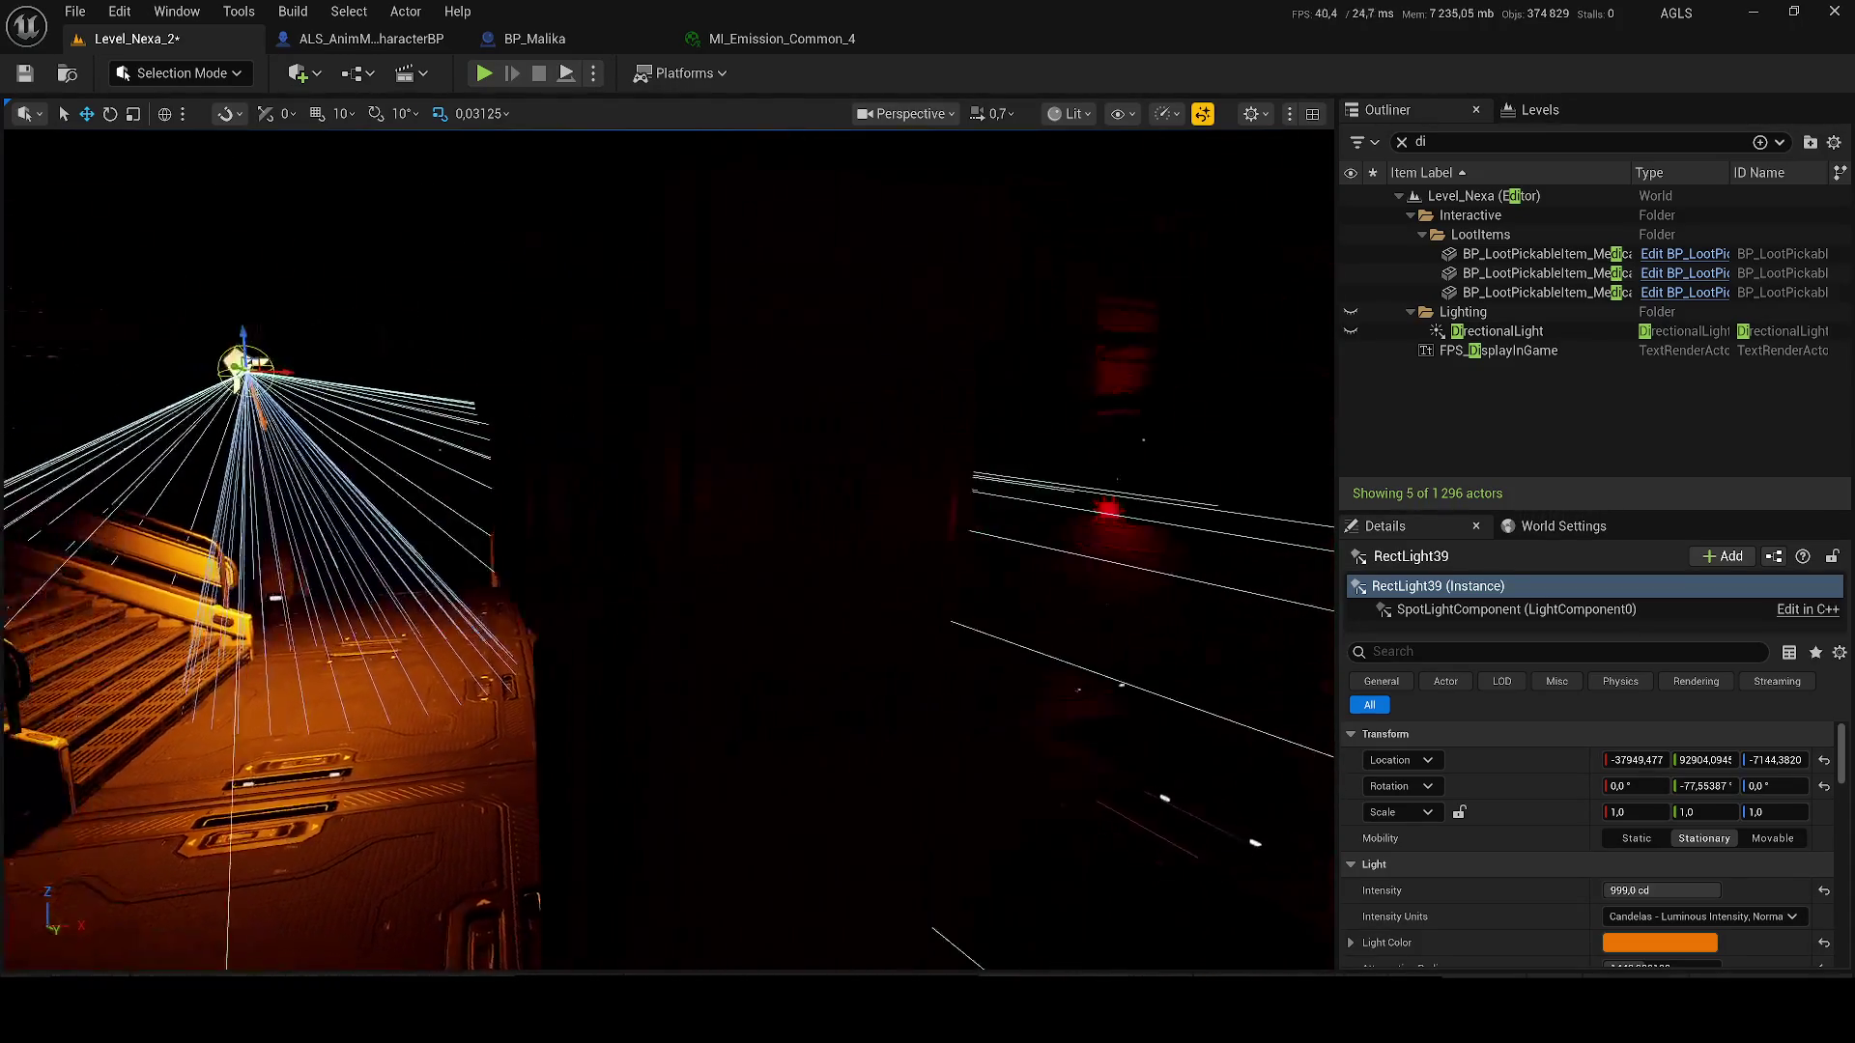
# - Slide the orange light copy further along X and save the level
pyautogui.scroll(1, 319, 437)
pyautogui.moveTo(343, 425)
pyautogui.mouseDown()
pyautogui.moveTo(894, 420)
pyautogui.moveTo(618, 428)
pyautogui.mouseUp()
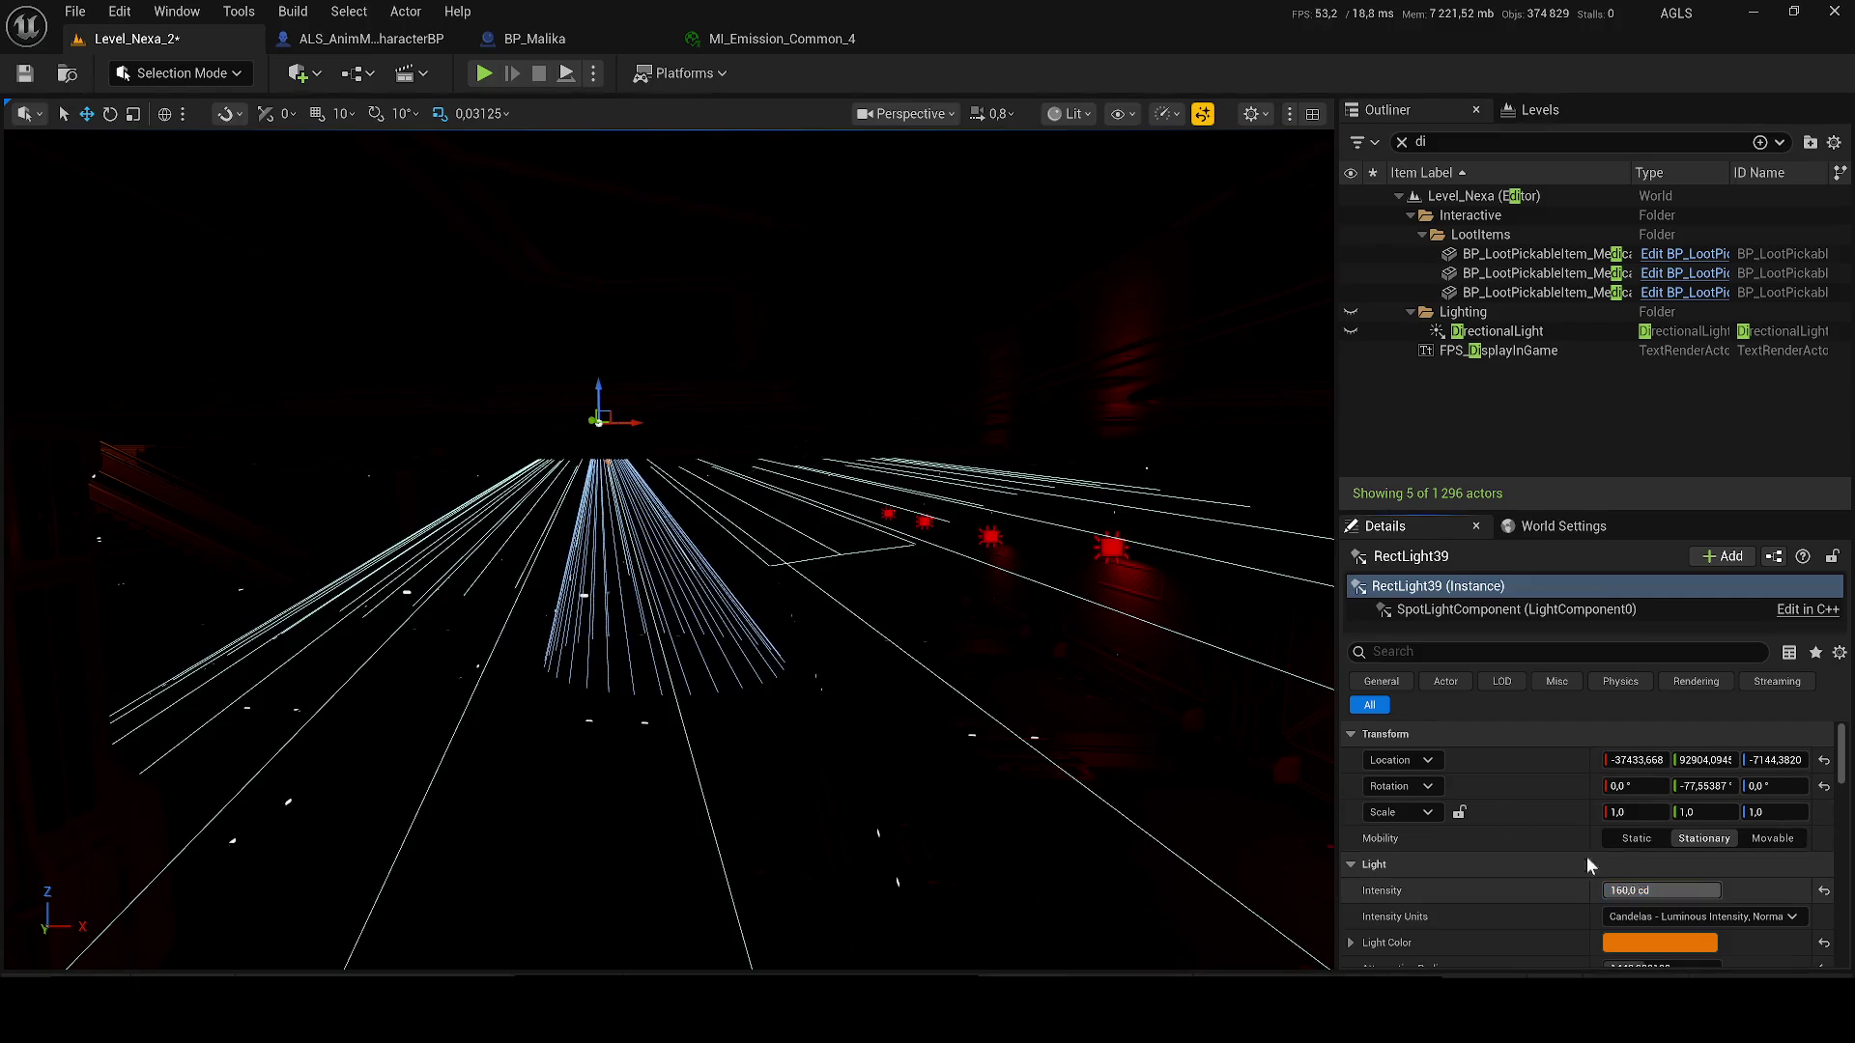
pyautogui.hotkey('ctrl', 's')
# - Lower the light, tilt its beam up toward the ceiling, and deselect it
pyautogui.moveTo(645, 372)
pyautogui.mouseDown()
pyautogui.moveTo(1014, 413)
pyautogui.moveTo(1130, 401)
pyautogui.moveTo(922, 401)
pyautogui.moveTo(1070, 413)
pyautogui.moveTo(990, 468)
pyautogui.mouseUp()
pyautogui.moveTo(1033, 373)
pyautogui.mouseDown()
pyautogui.moveTo(1034, 580)
pyautogui.moveTo(1089, 633)
pyautogui.moveTo(1027, 576)
pyautogui.moveTo(1032, 662)
pyautogui.mouseUp()
pyautogui.press('e')
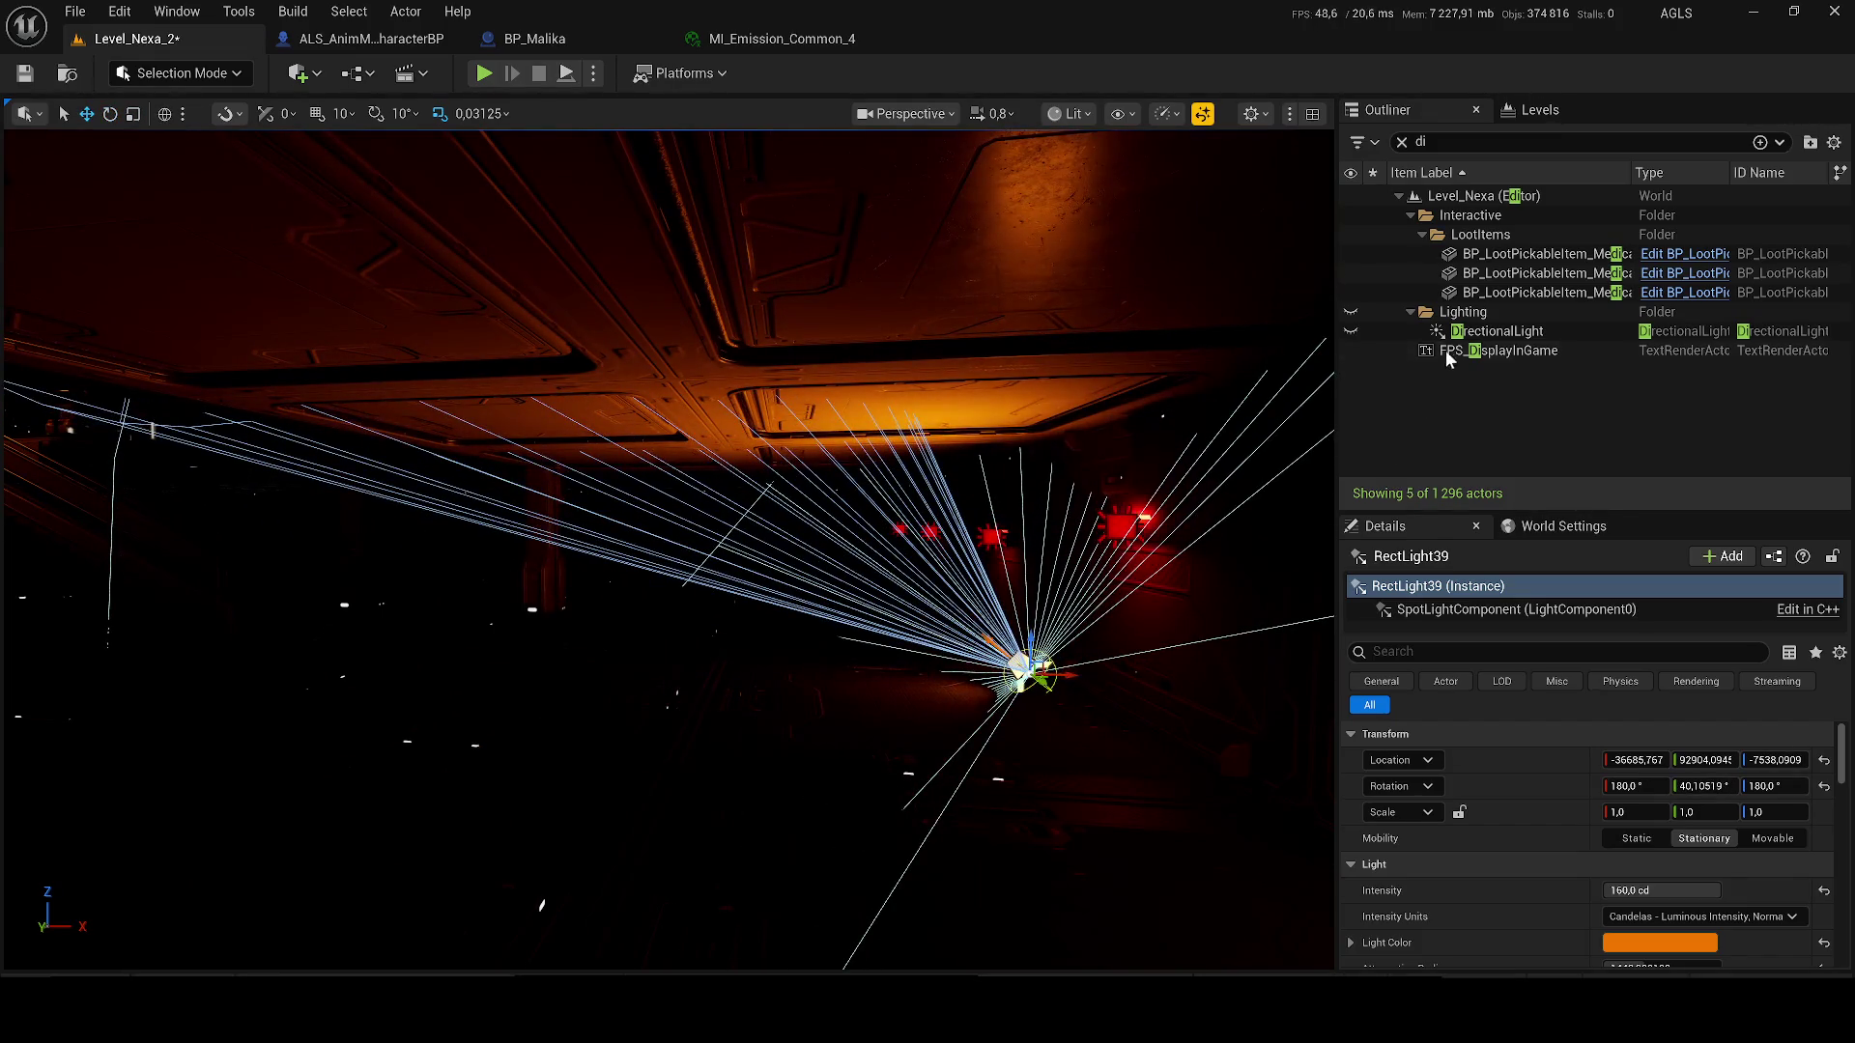
pyautogui.click(1447, 365)
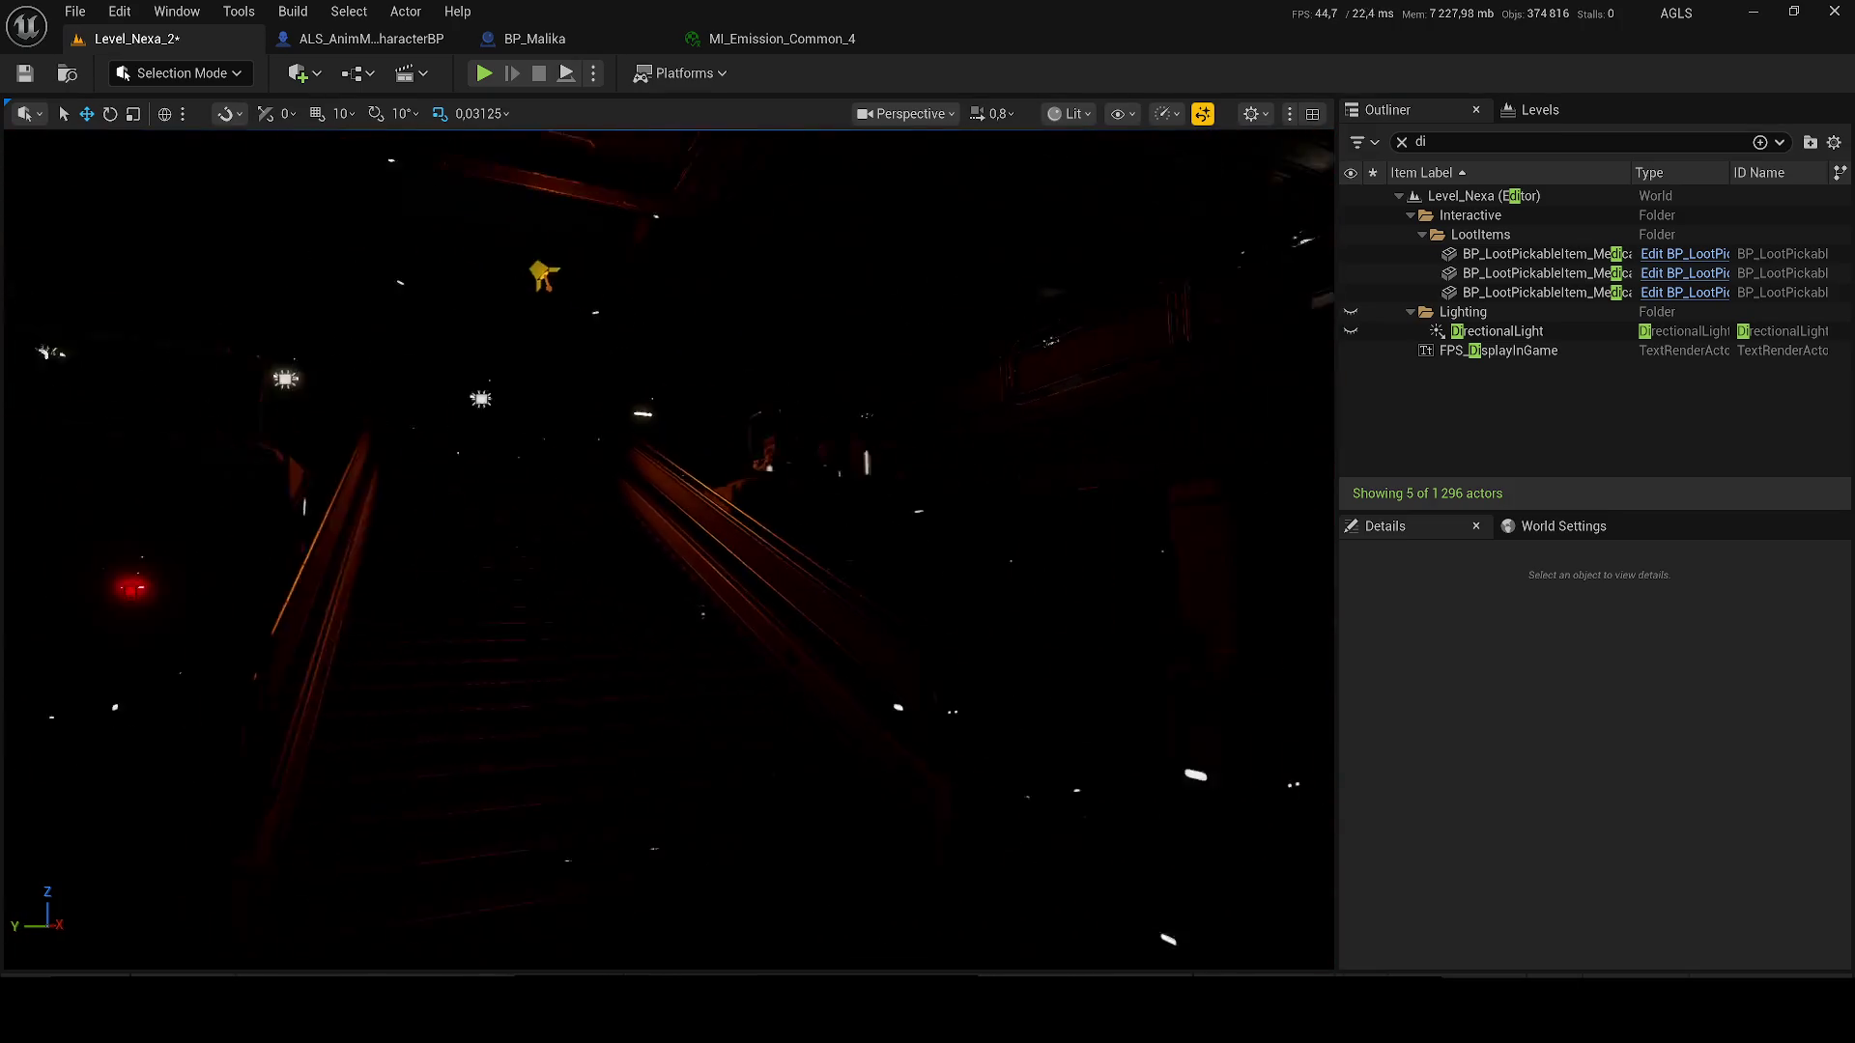
pyautogui.scroll(-2, 669, 548)
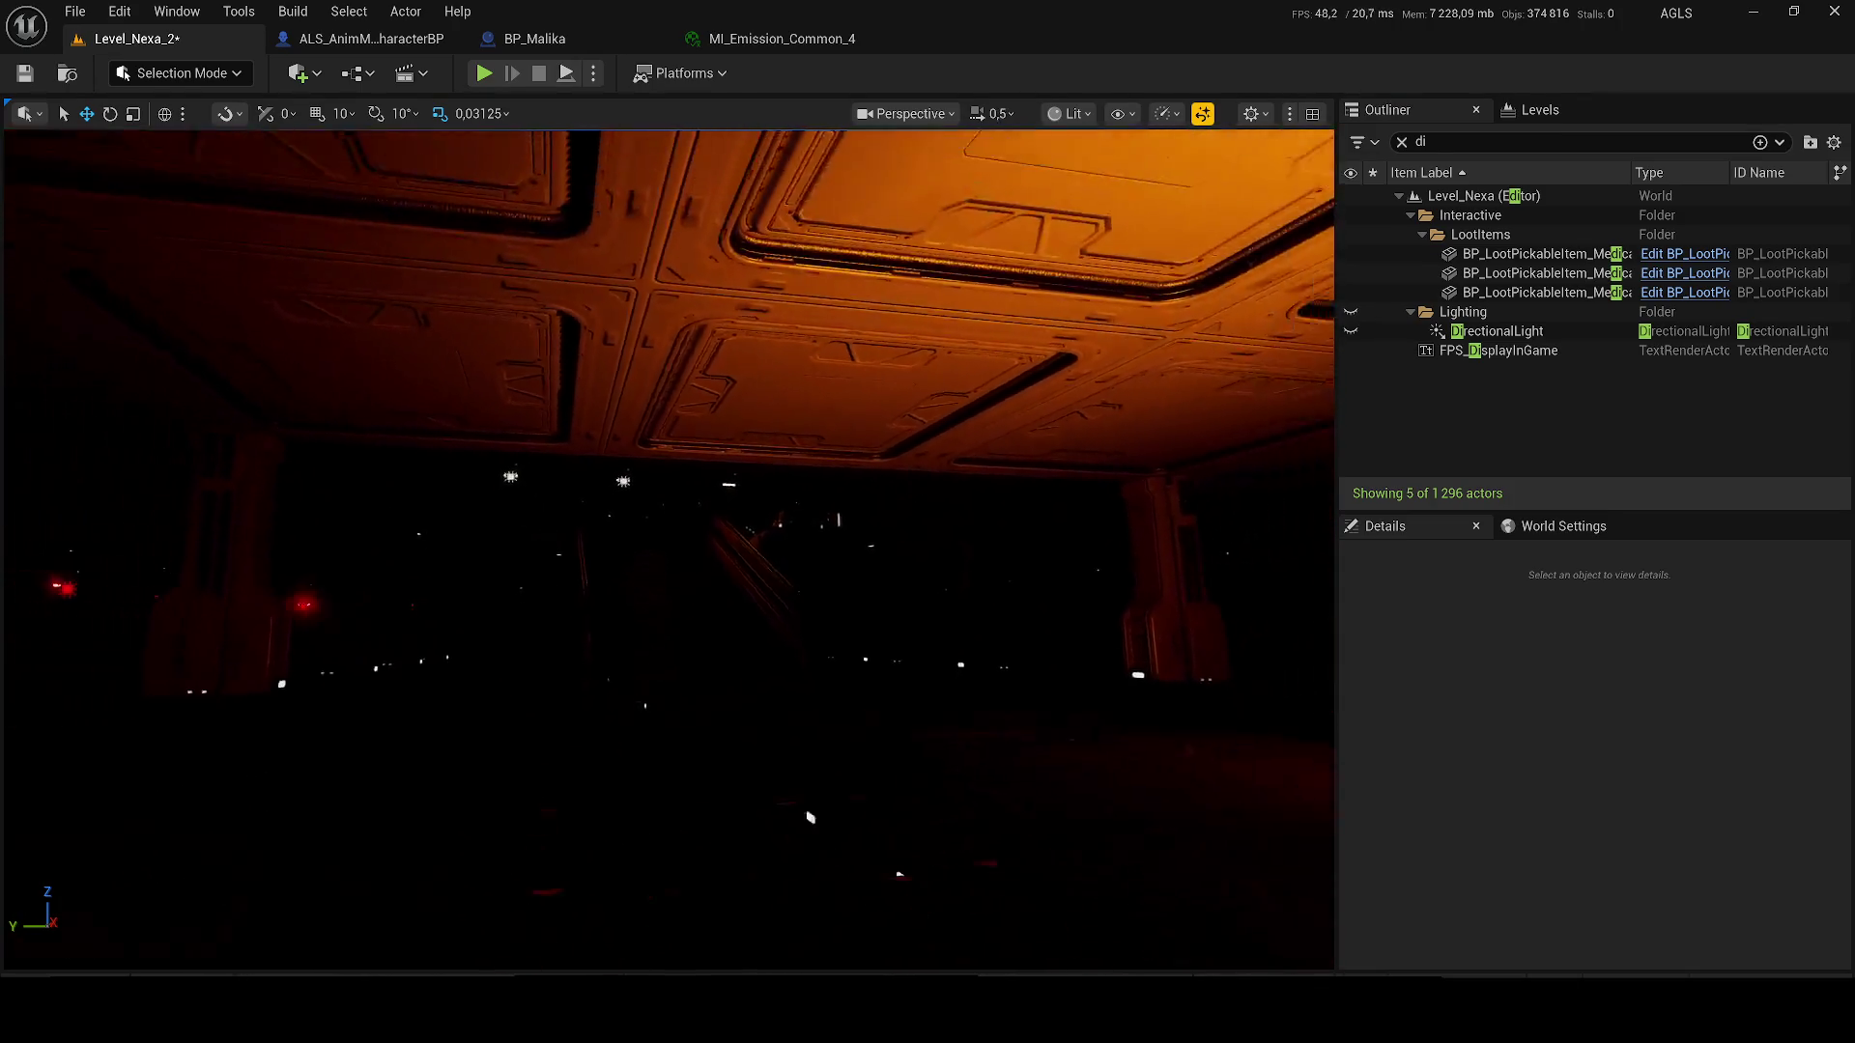
pyautogui.scroll(2, 668, 549)
pyautogui.scroll(1, 668, 548)
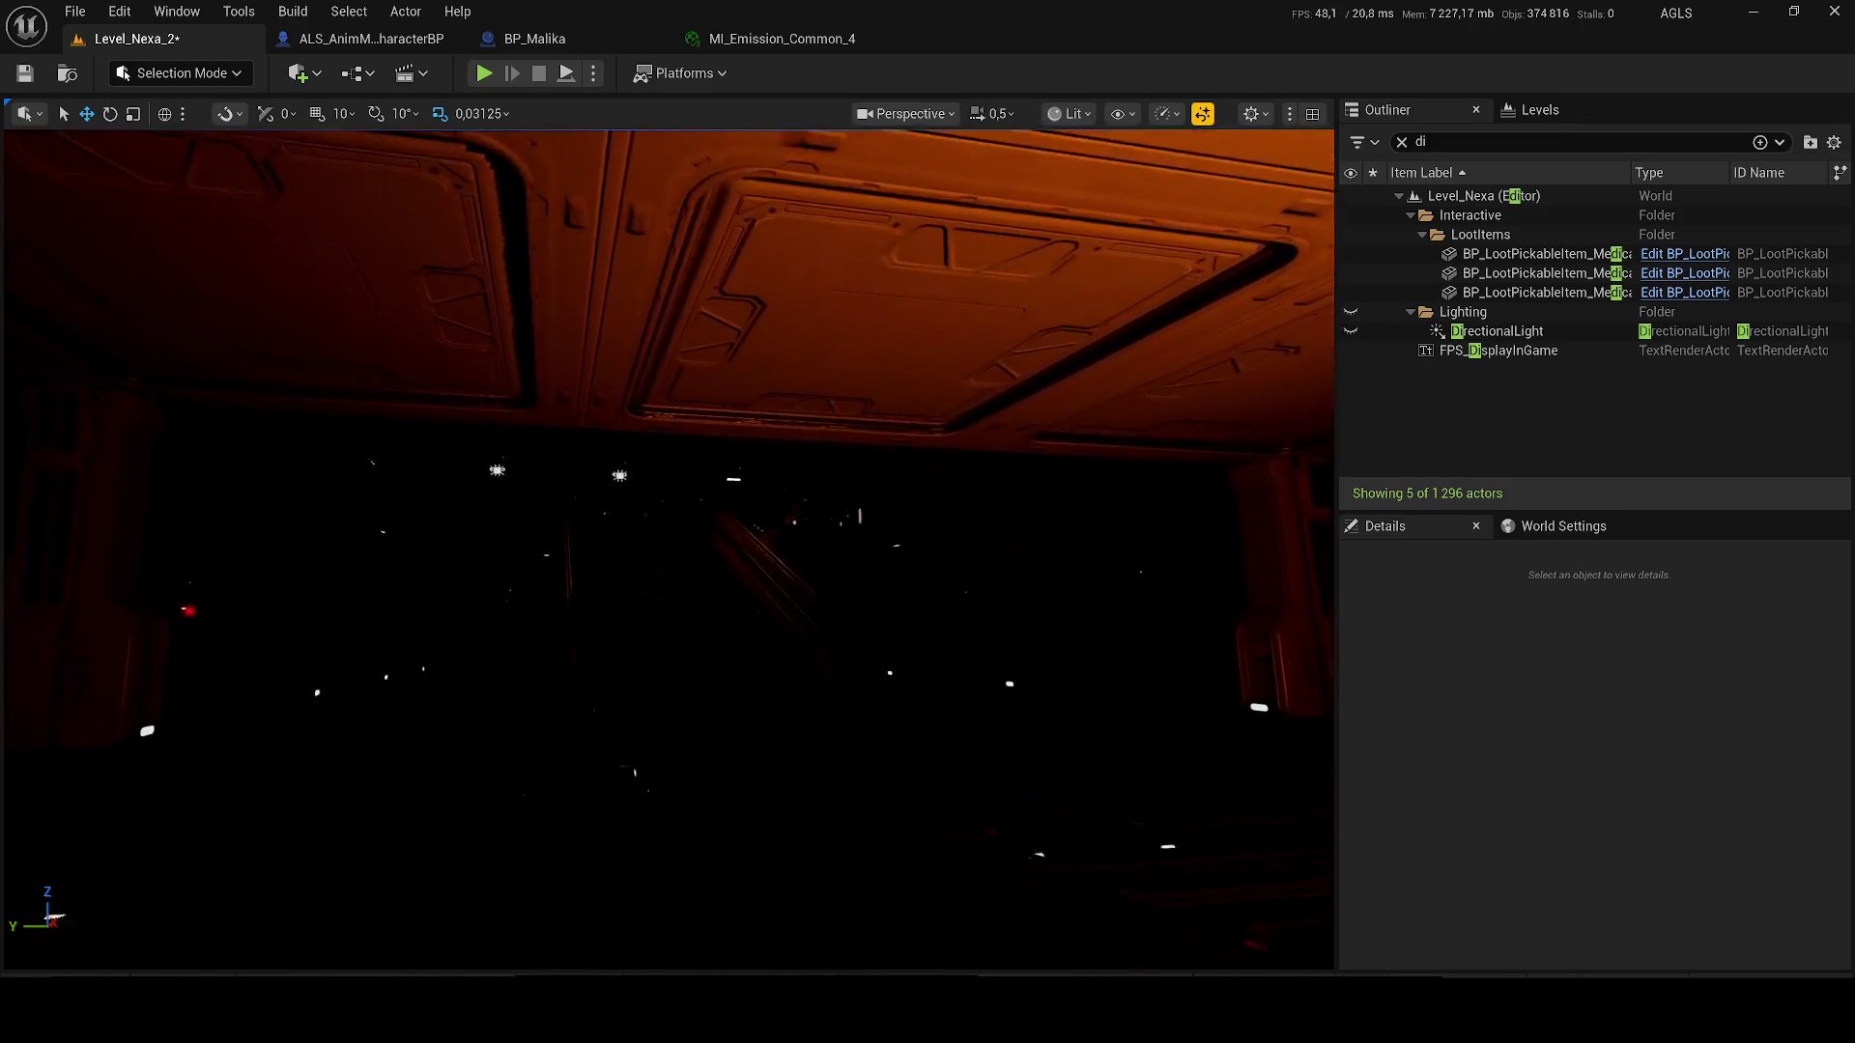
pyautogui.scroll(-1, 669, 549)
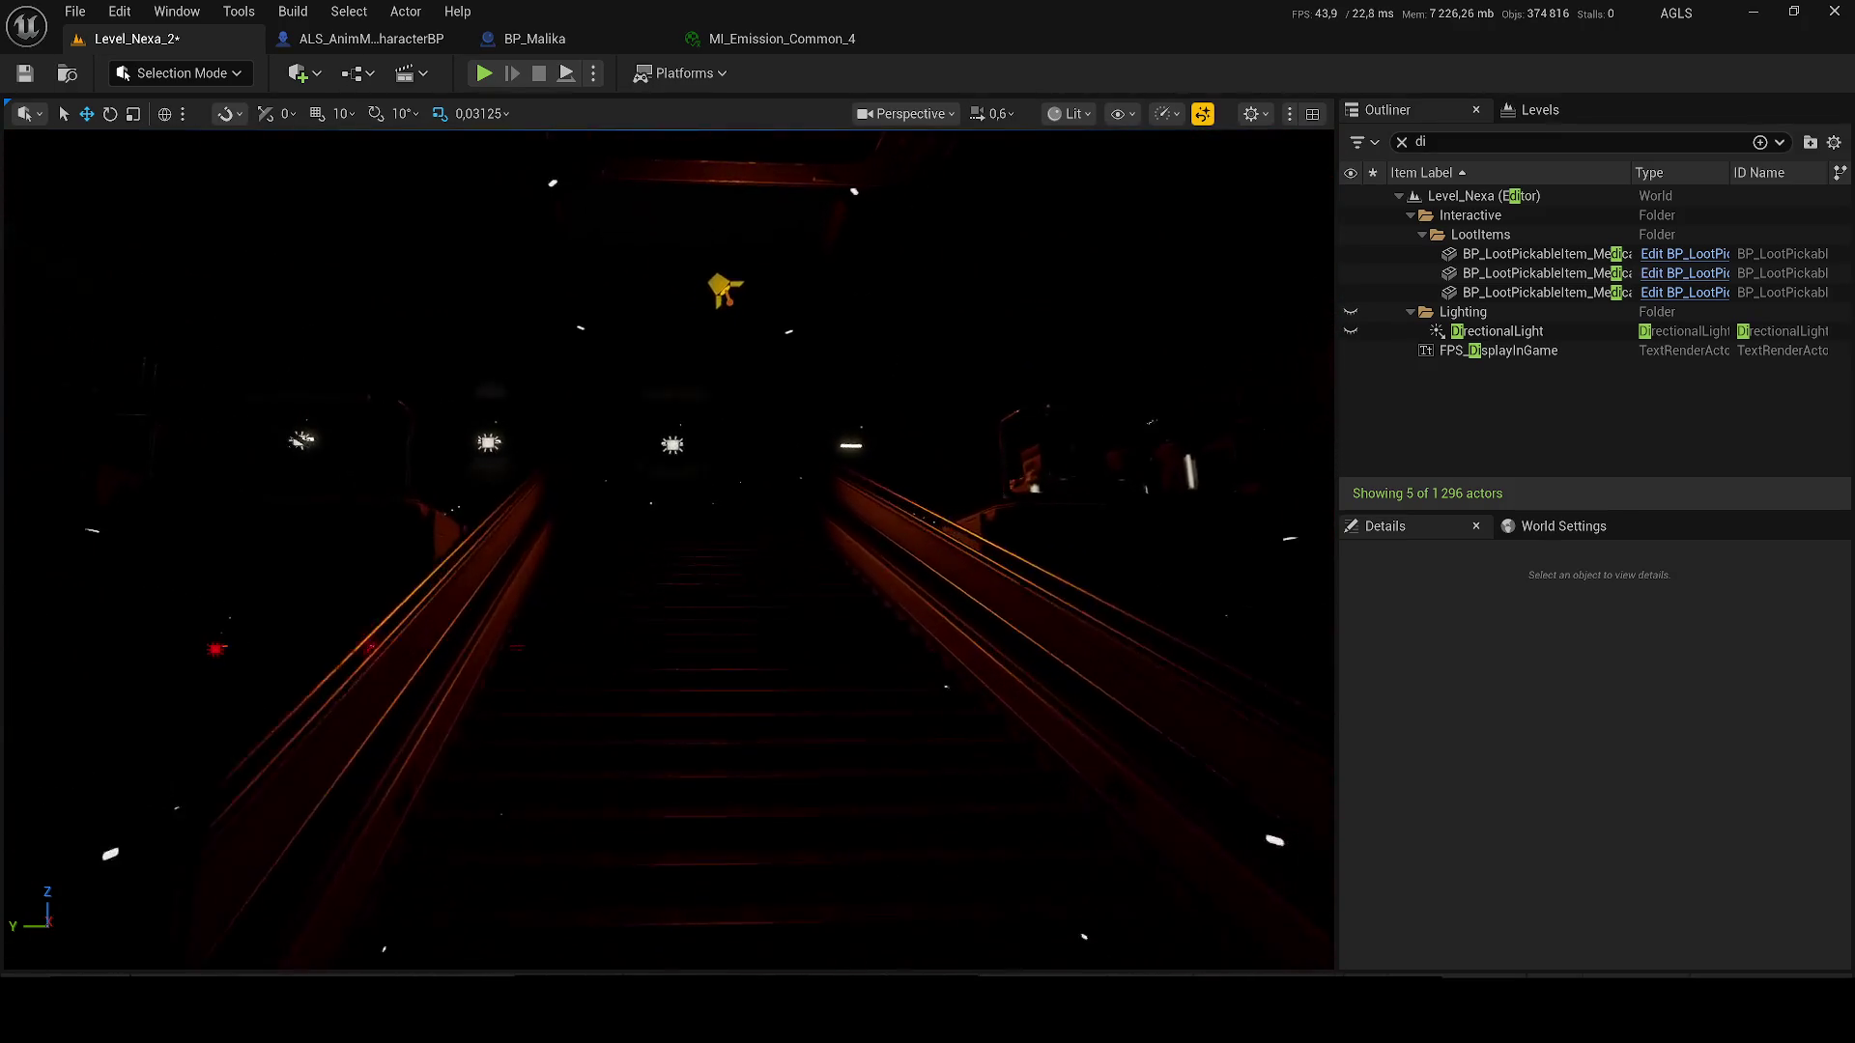
pyautogui.scroll(1, 669, 548)
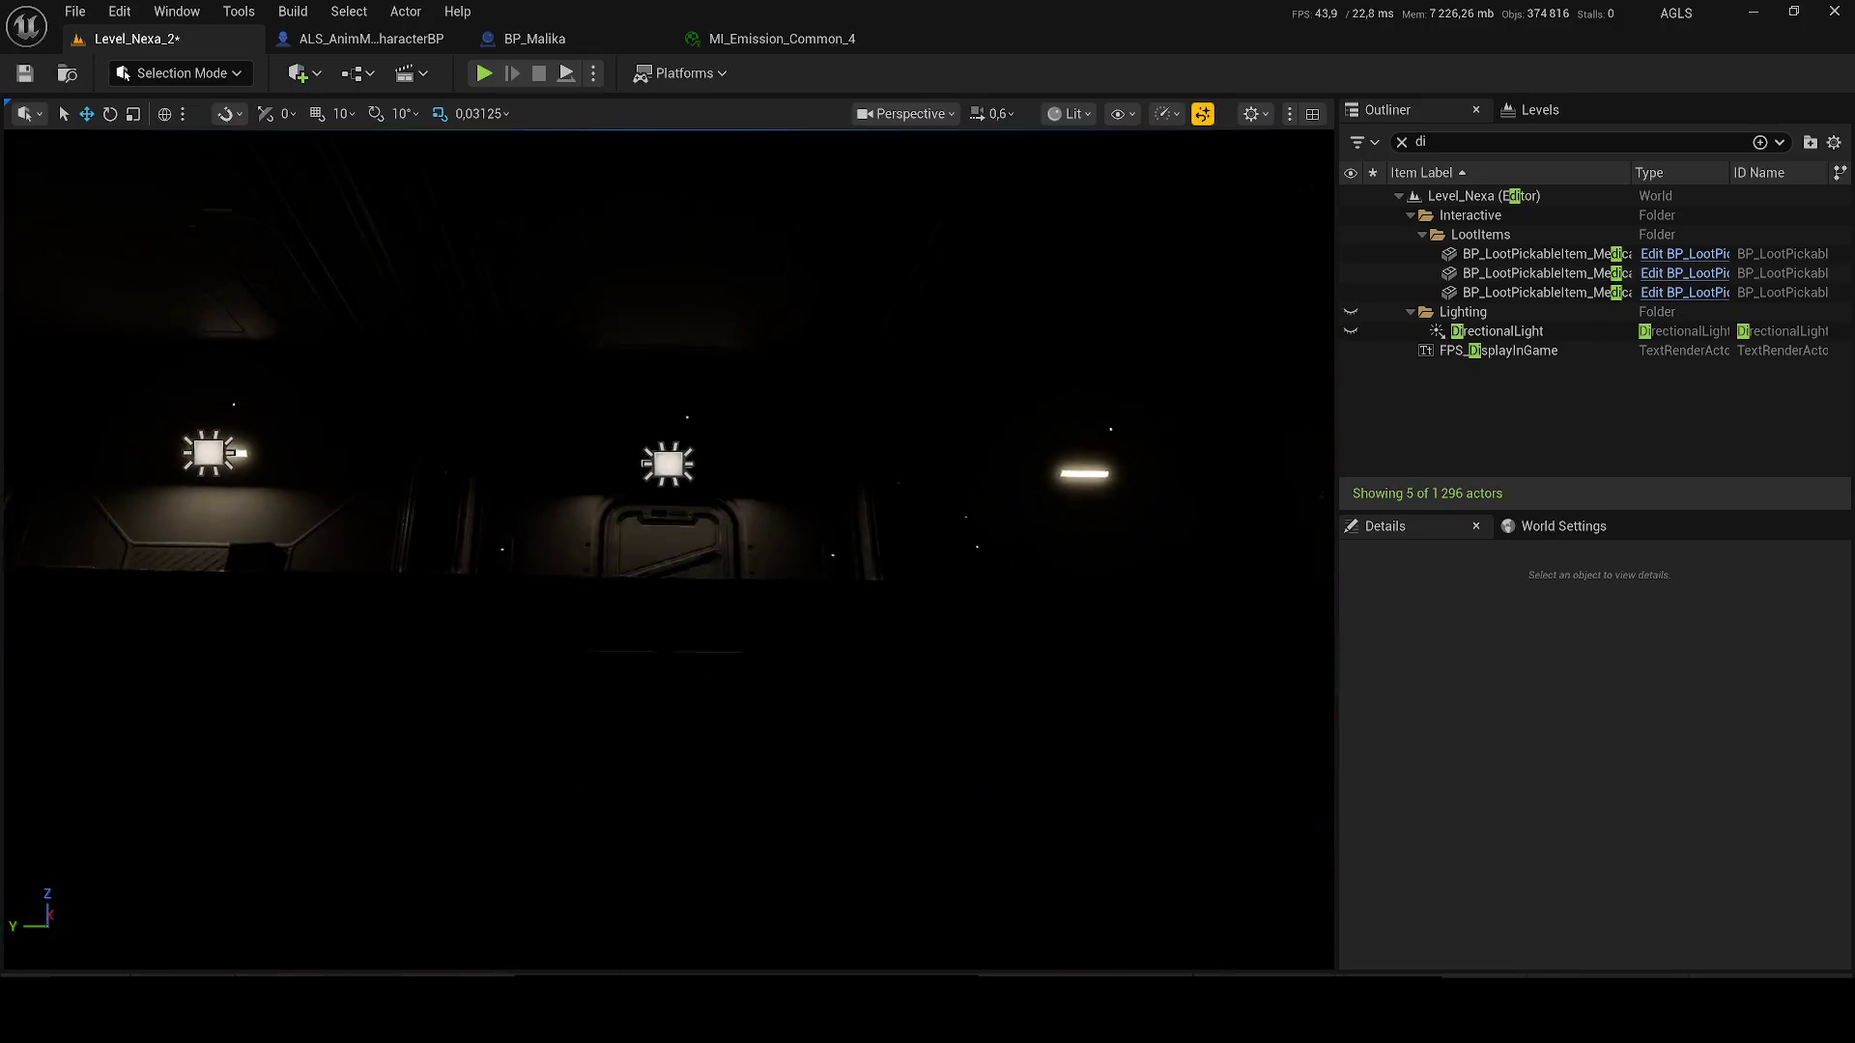
pyautogui.moveTo(668, 548)
pyautogui.mouseDown()
pyautogui.moveTo(947, 548)
pyautogui.moveTo(947, 502)
pyautogui.moveTo(947, 599)
pyautogui.moveTo(946, 136)
pyautogui.moveTo(946, 193)
pyautogui.moveTo(947, 135)
pyautogui.moveTo(947, 174)
pyautogui.moveTo(870, 184)
pyautogui.moveTo(966, 164)
pyautogui.mouseUp()
# - Duplicate the interior column and move the copy across the room
pyautogui.moveTo(899, 467); pyautogui.dragTo(902, 468)
pyautogui.click(889, 467)
pyautogui.hotkey('ctrl', 'd')
pyautogui.moveTo(850, 503)
pyautogui.mouseDown()
pyautogui.moveTo(869, 509)
pyautogui.moveTo(857, 623)
pyautogui.moveTo(1066, 605)
pyautogui.moveTo(981, 752)
pyautogui.moveTo(1005, 692)
pyautogui.moveTo(1109, 671)
pyautogui.mouseUp()
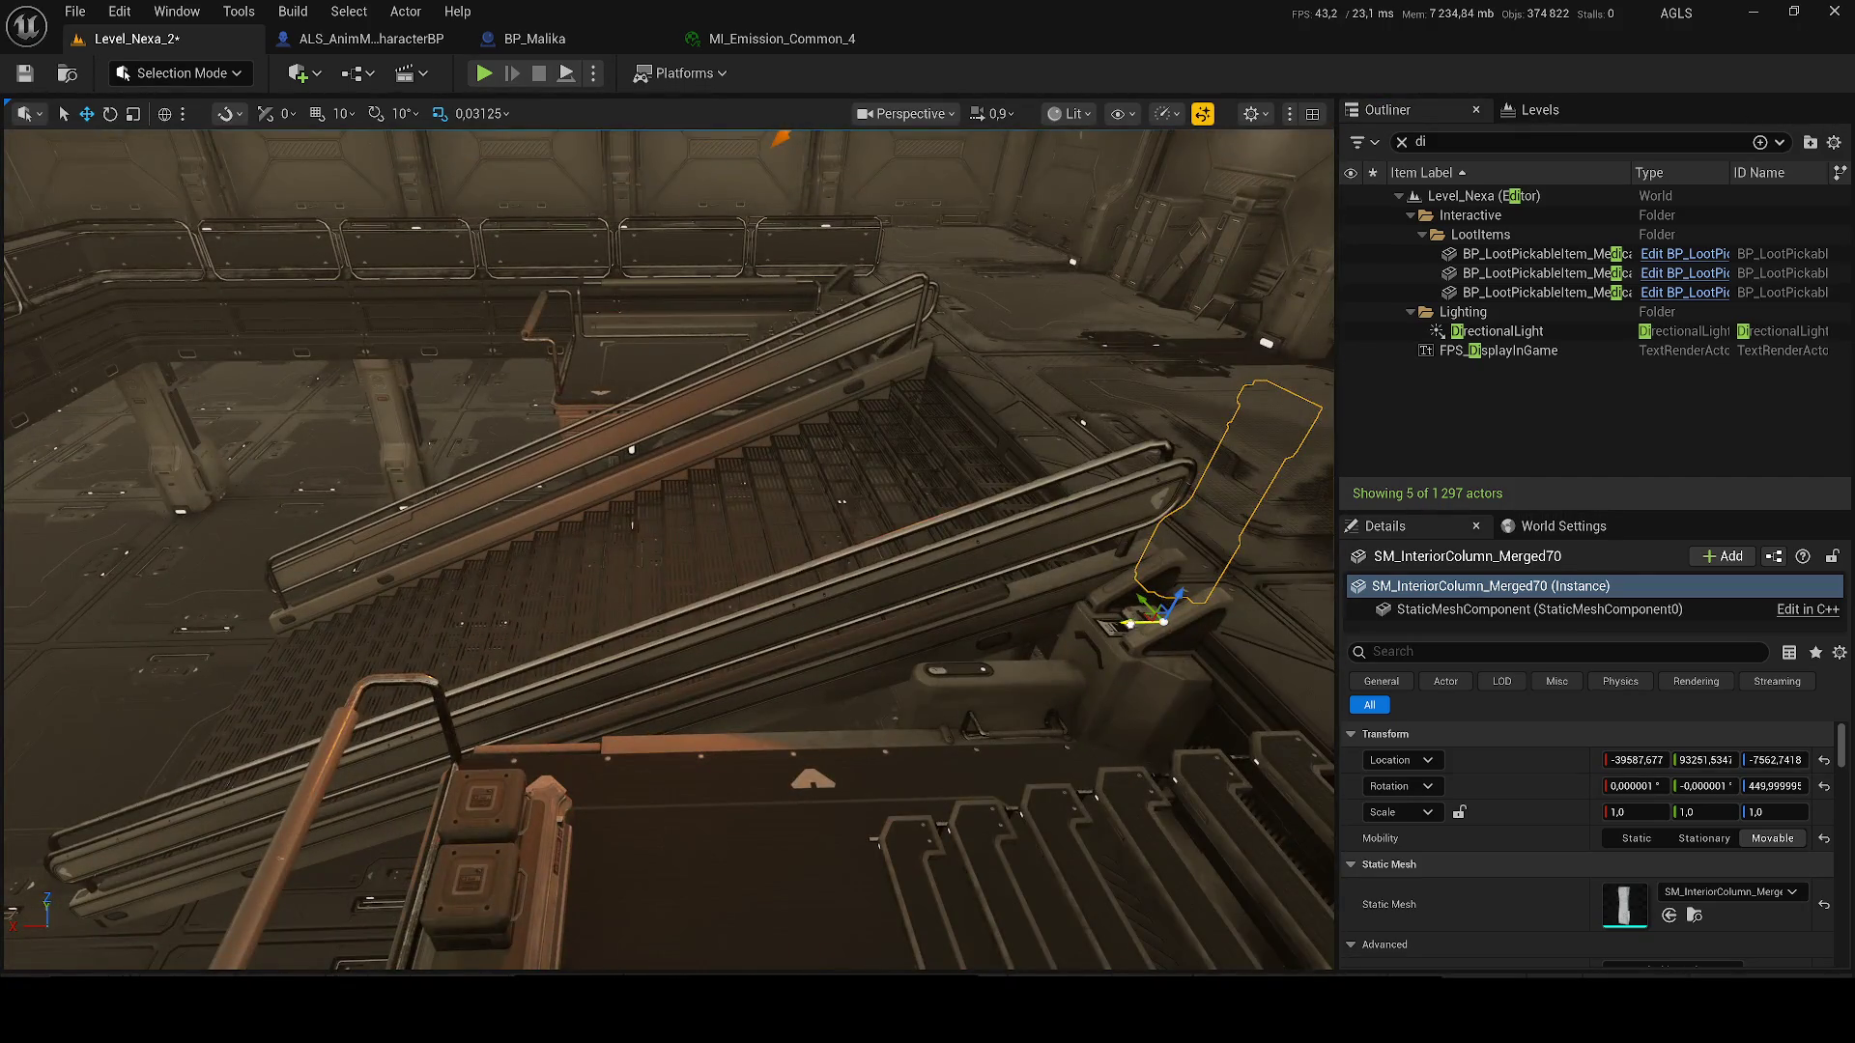
pyautogui.moveTo(1162, 609)
pyautogui.mouseDown()
pyautogui.moveTo(1063, 618)
pyautogui.moveTo(869, 580)
pyautogui.moveTo(828, 622)
pyautogui.moveTo(839, 702)
pyautogui.moveTo(821, 688)
pyautogui.moveTo(901, 702)
pyautogui.mouseUp()
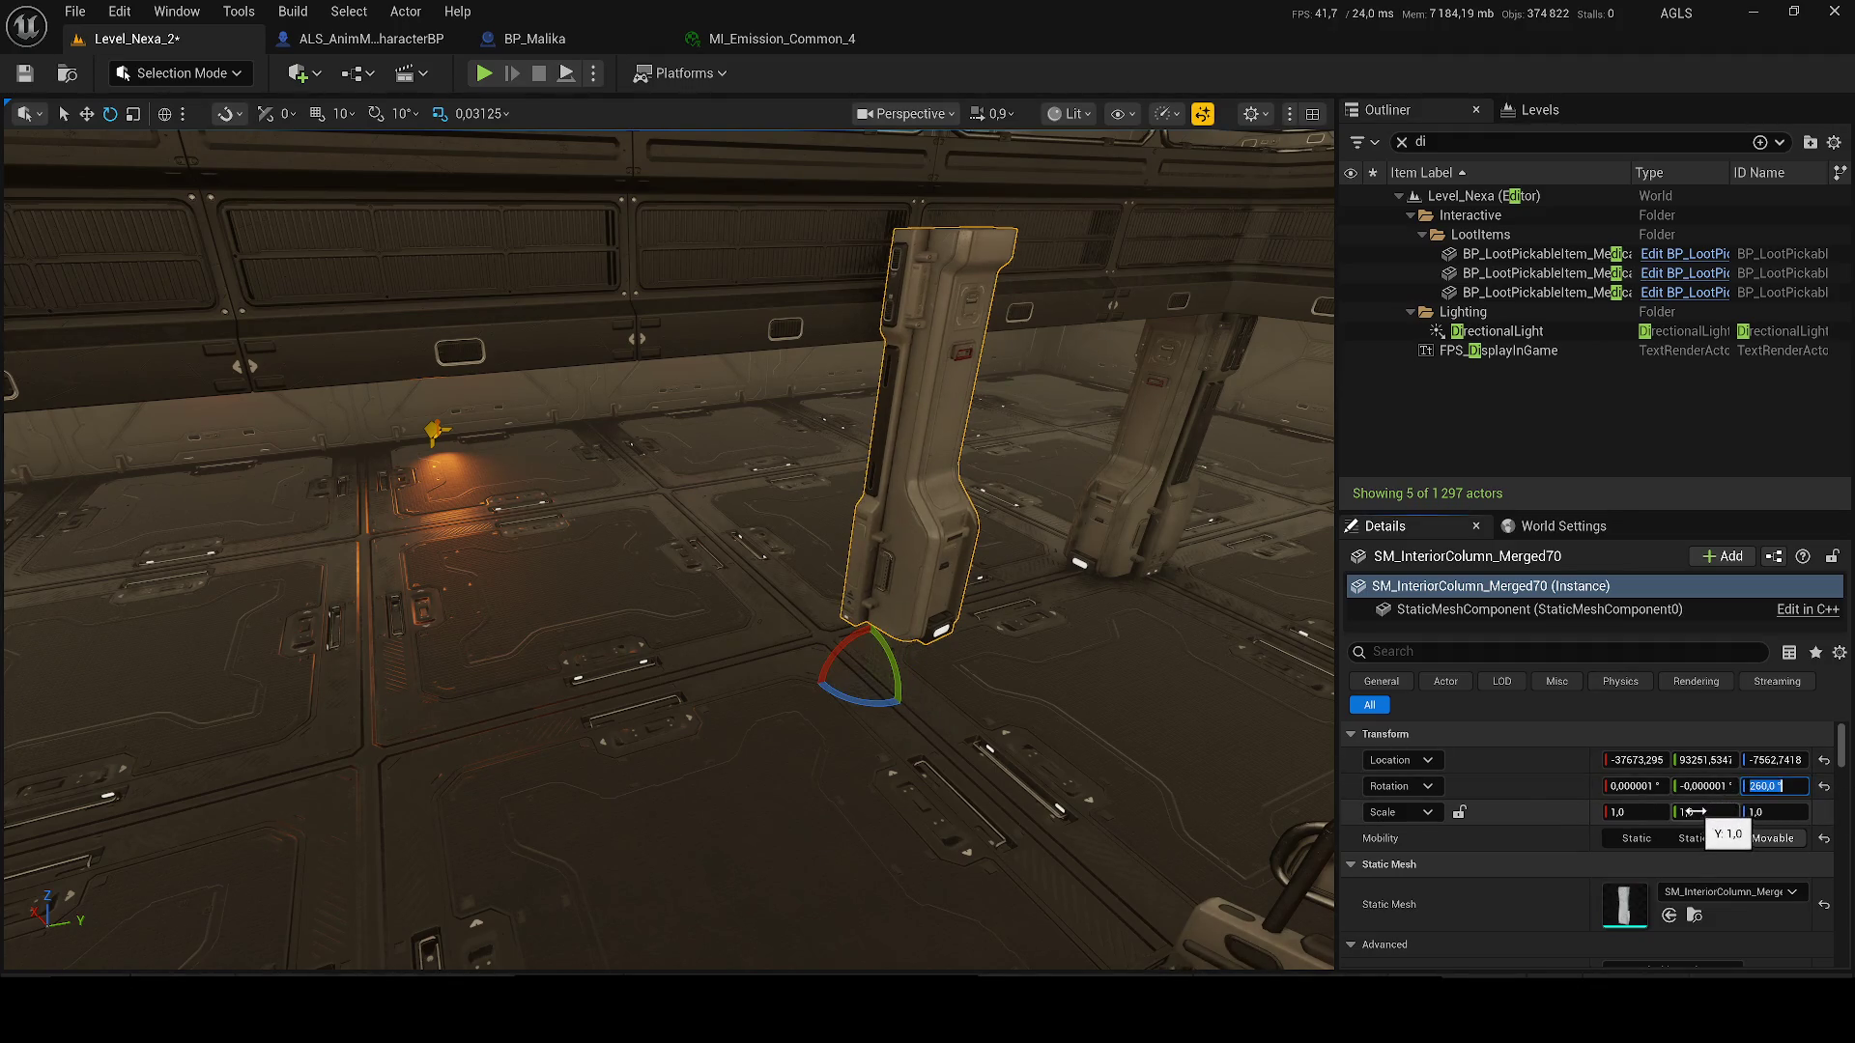
# - Set the column copy's yaw so it turns to face the wall
pyautogui.write('90')
pyautogui.press('Return')
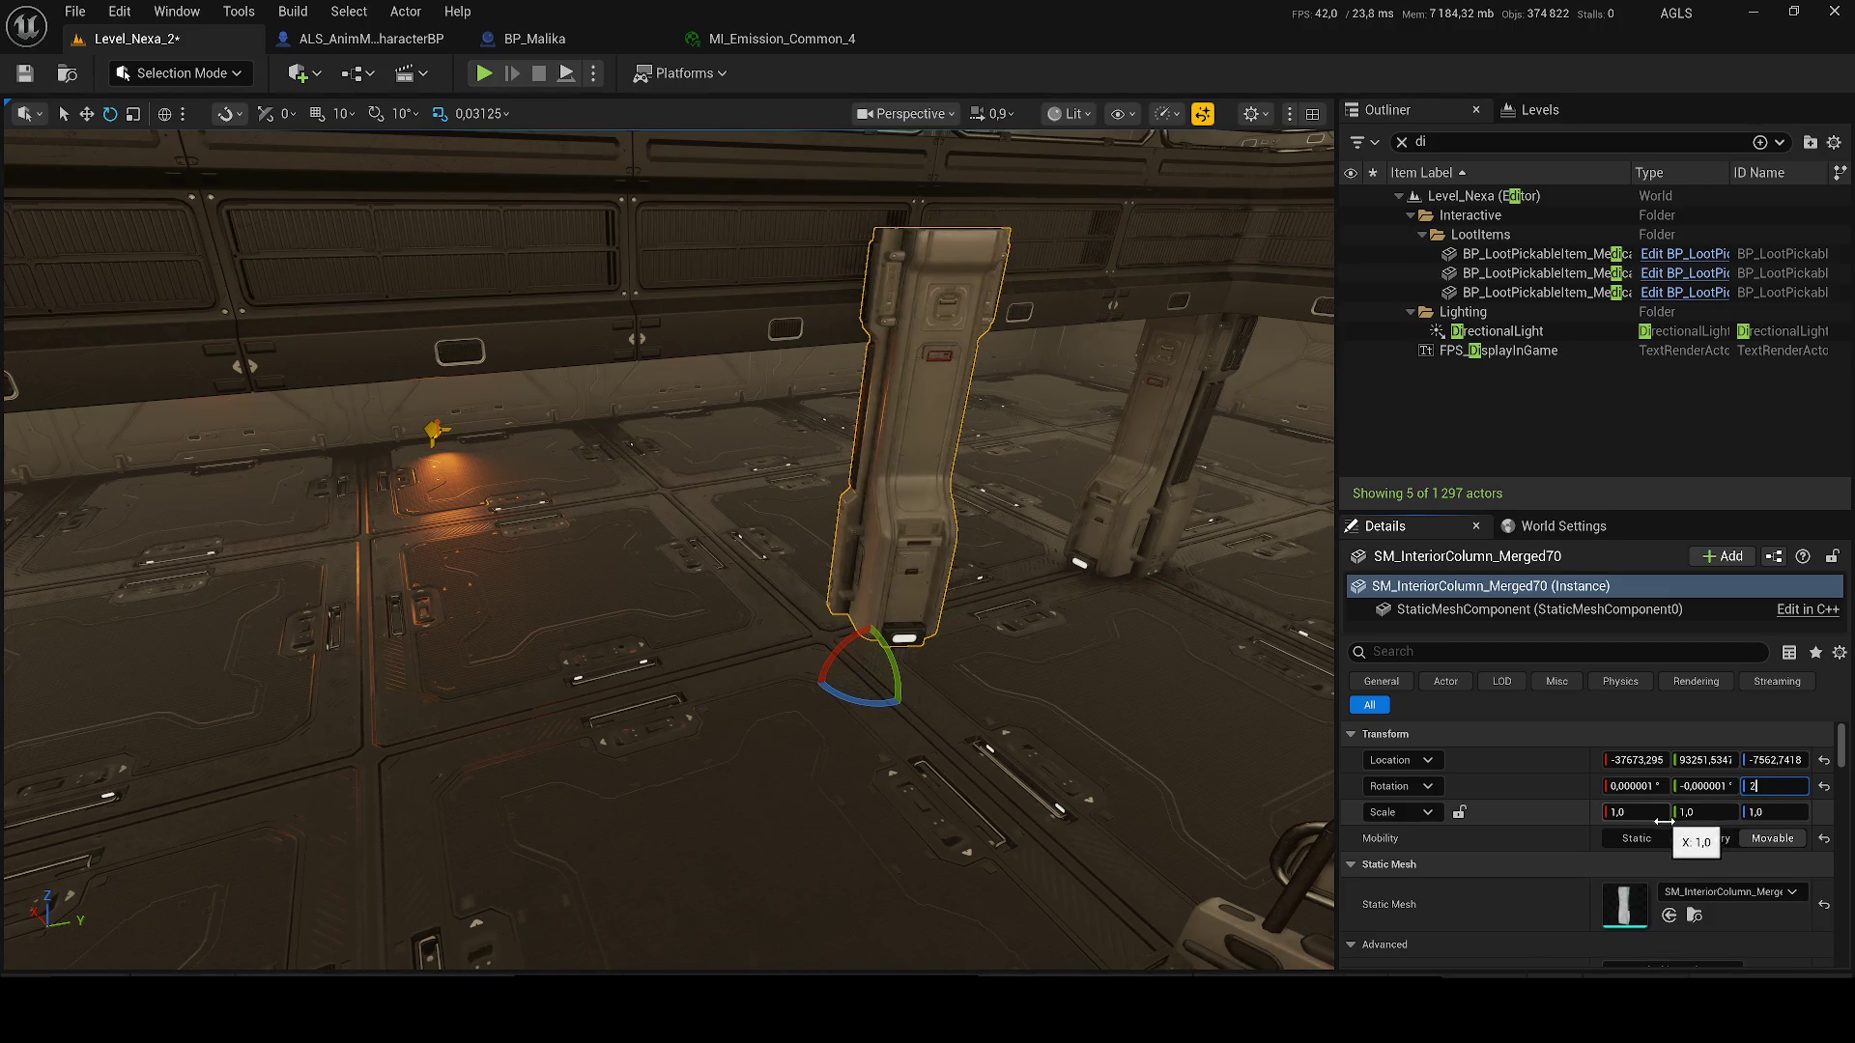
pyautogui.write('890')
pyautogui.press('Return')
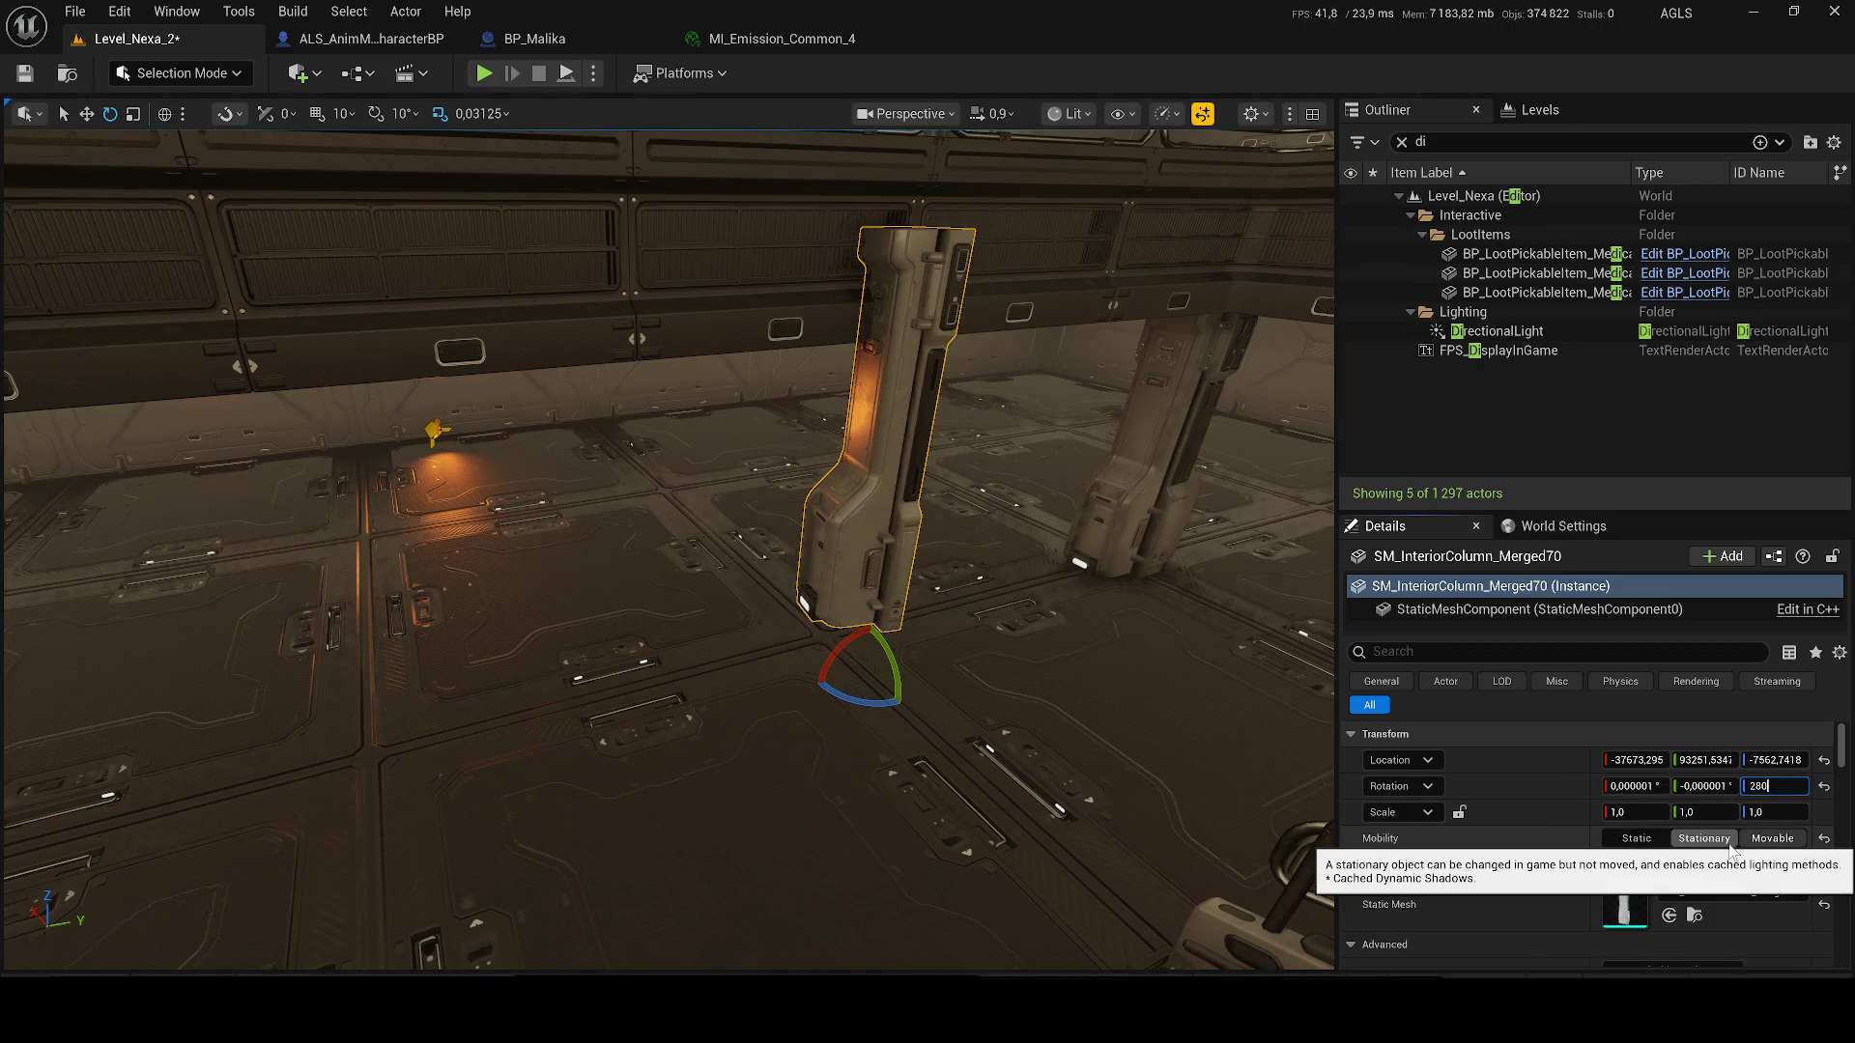
pyautogui.press('Return')
pyautogui.moveTo(863, 686)
pyautogui.mouseDown()
pyautogui.moveTo(838, 688)
pyautogui.moveTo(1493, 740)
pyautogui.mouseUp()
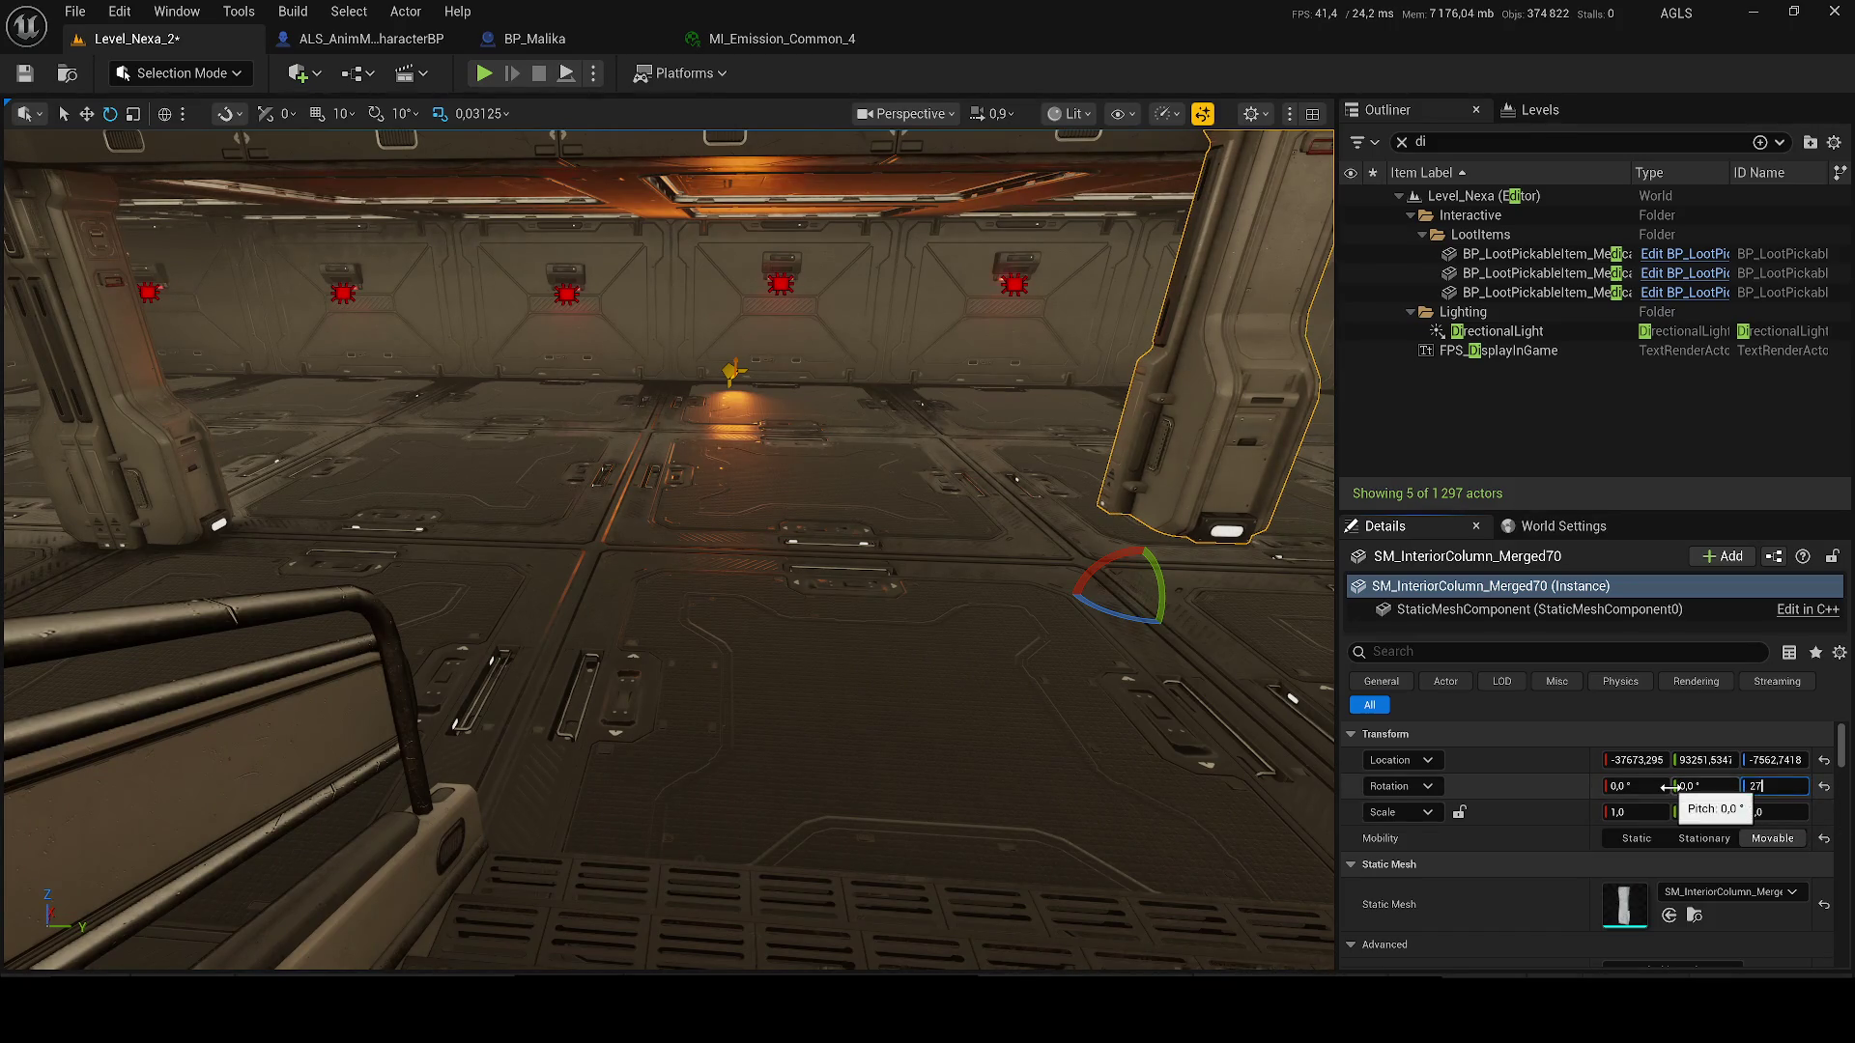
# - Lower the column copy onto the floor between the two red wall lights
pyautogui.press('w')
pyautogui.moveTo(1155, 595)
pyautogui.mouseDown()
pyautogui.moveTo(1062, 744)
pyautogui.moveTo(1068, 633)
pyautogui.moveTo(858, 388)
pyautogui.mouseUp()
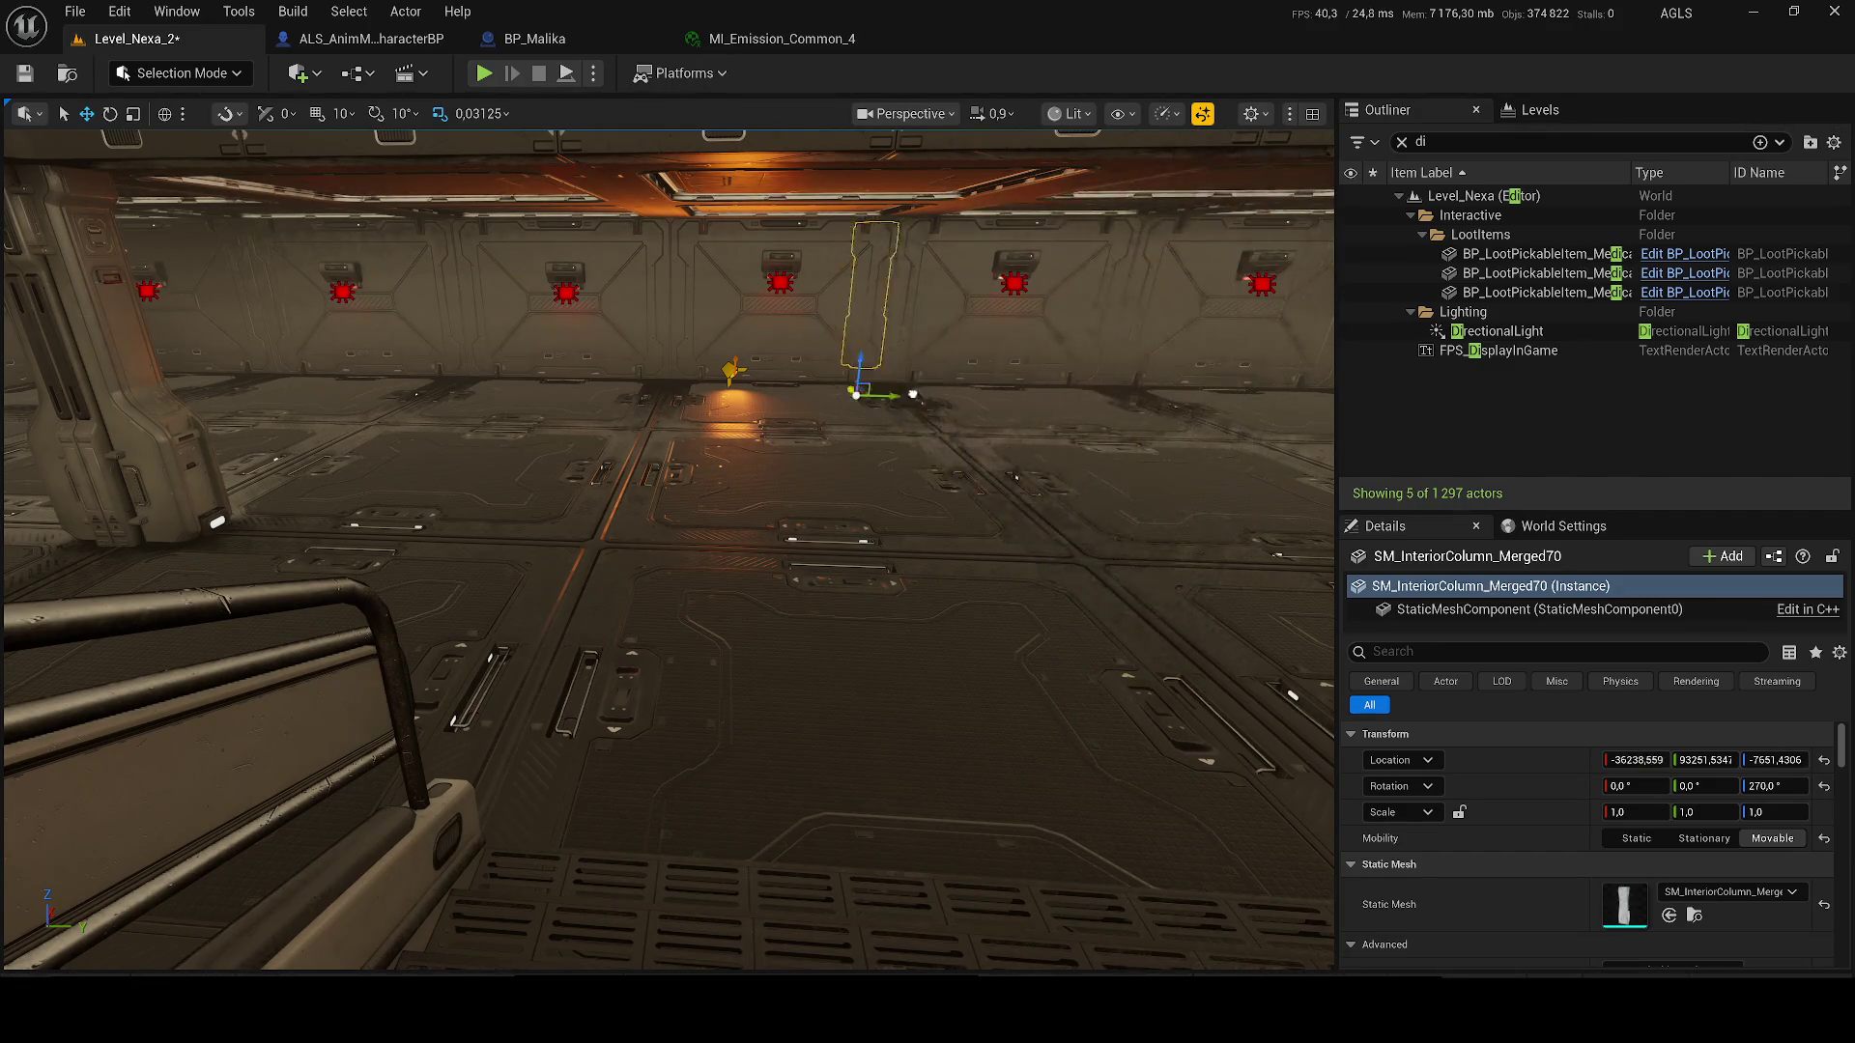
pyautogui.scroll(10, 889, 761)
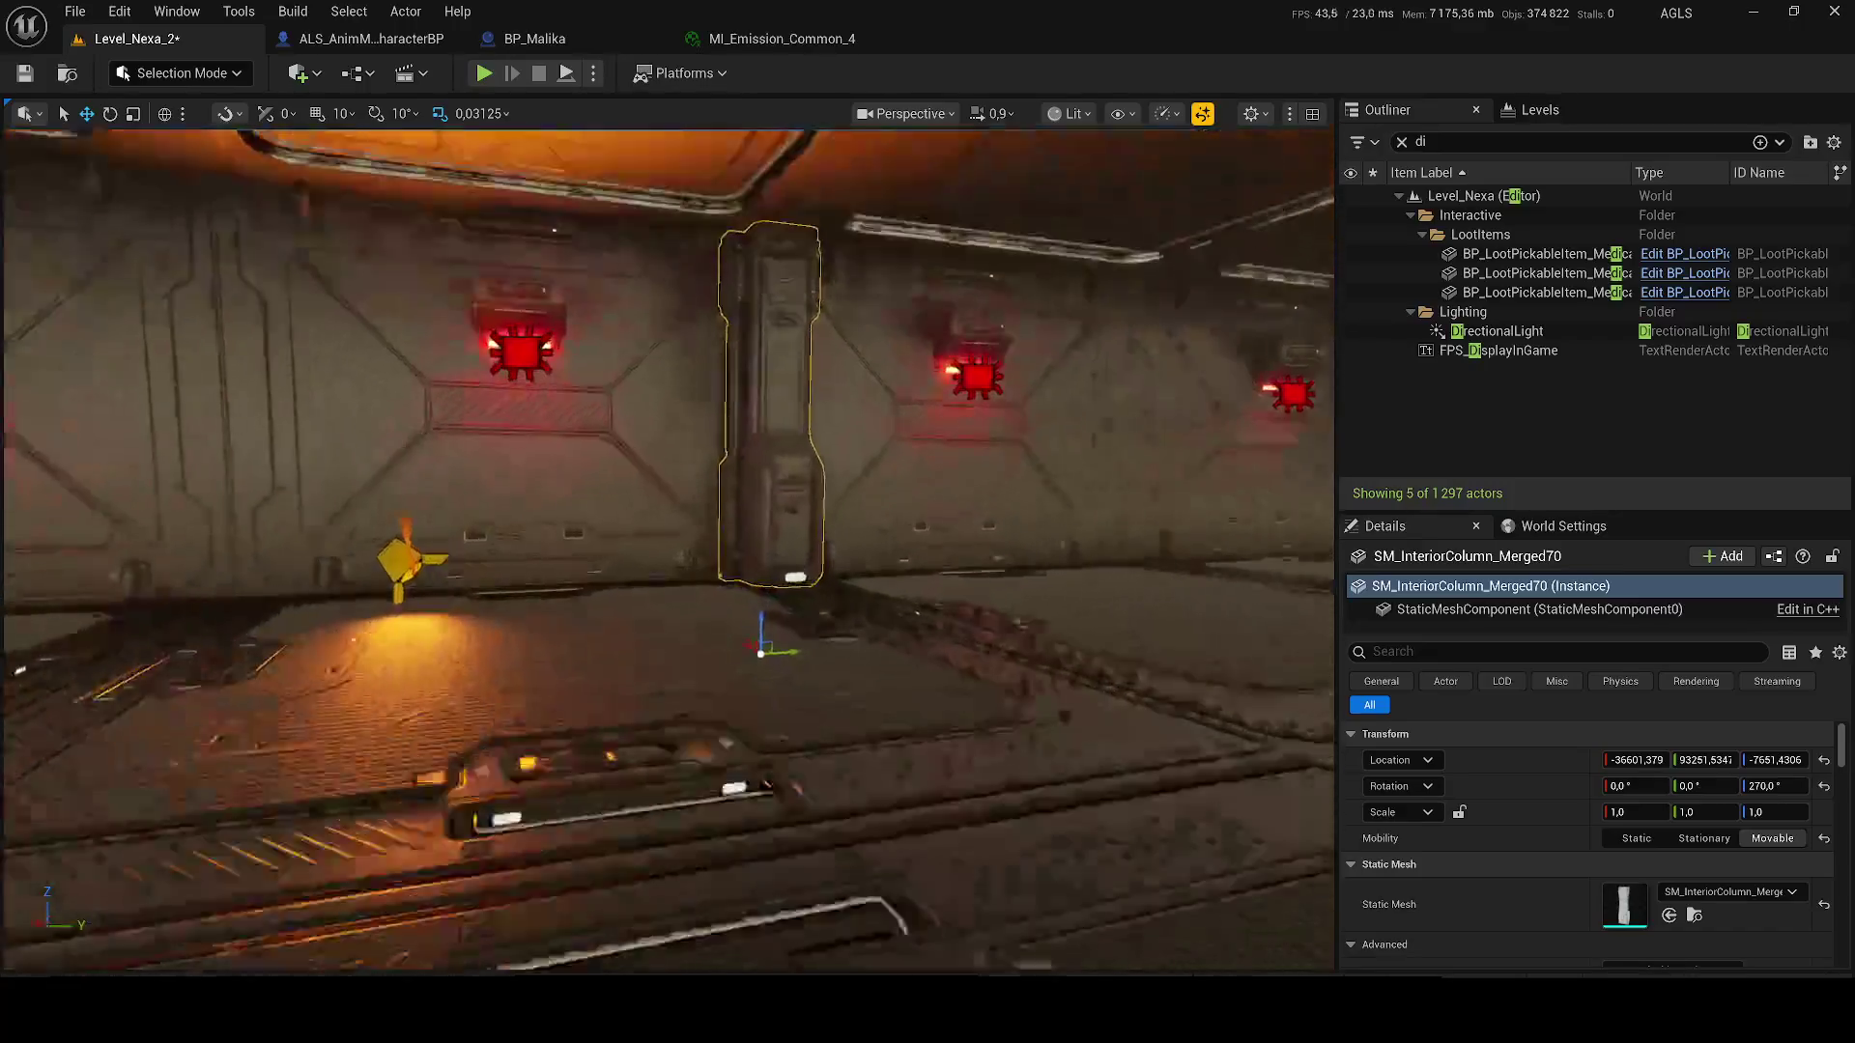
pyautogui.scroll(-2, 889, 760)
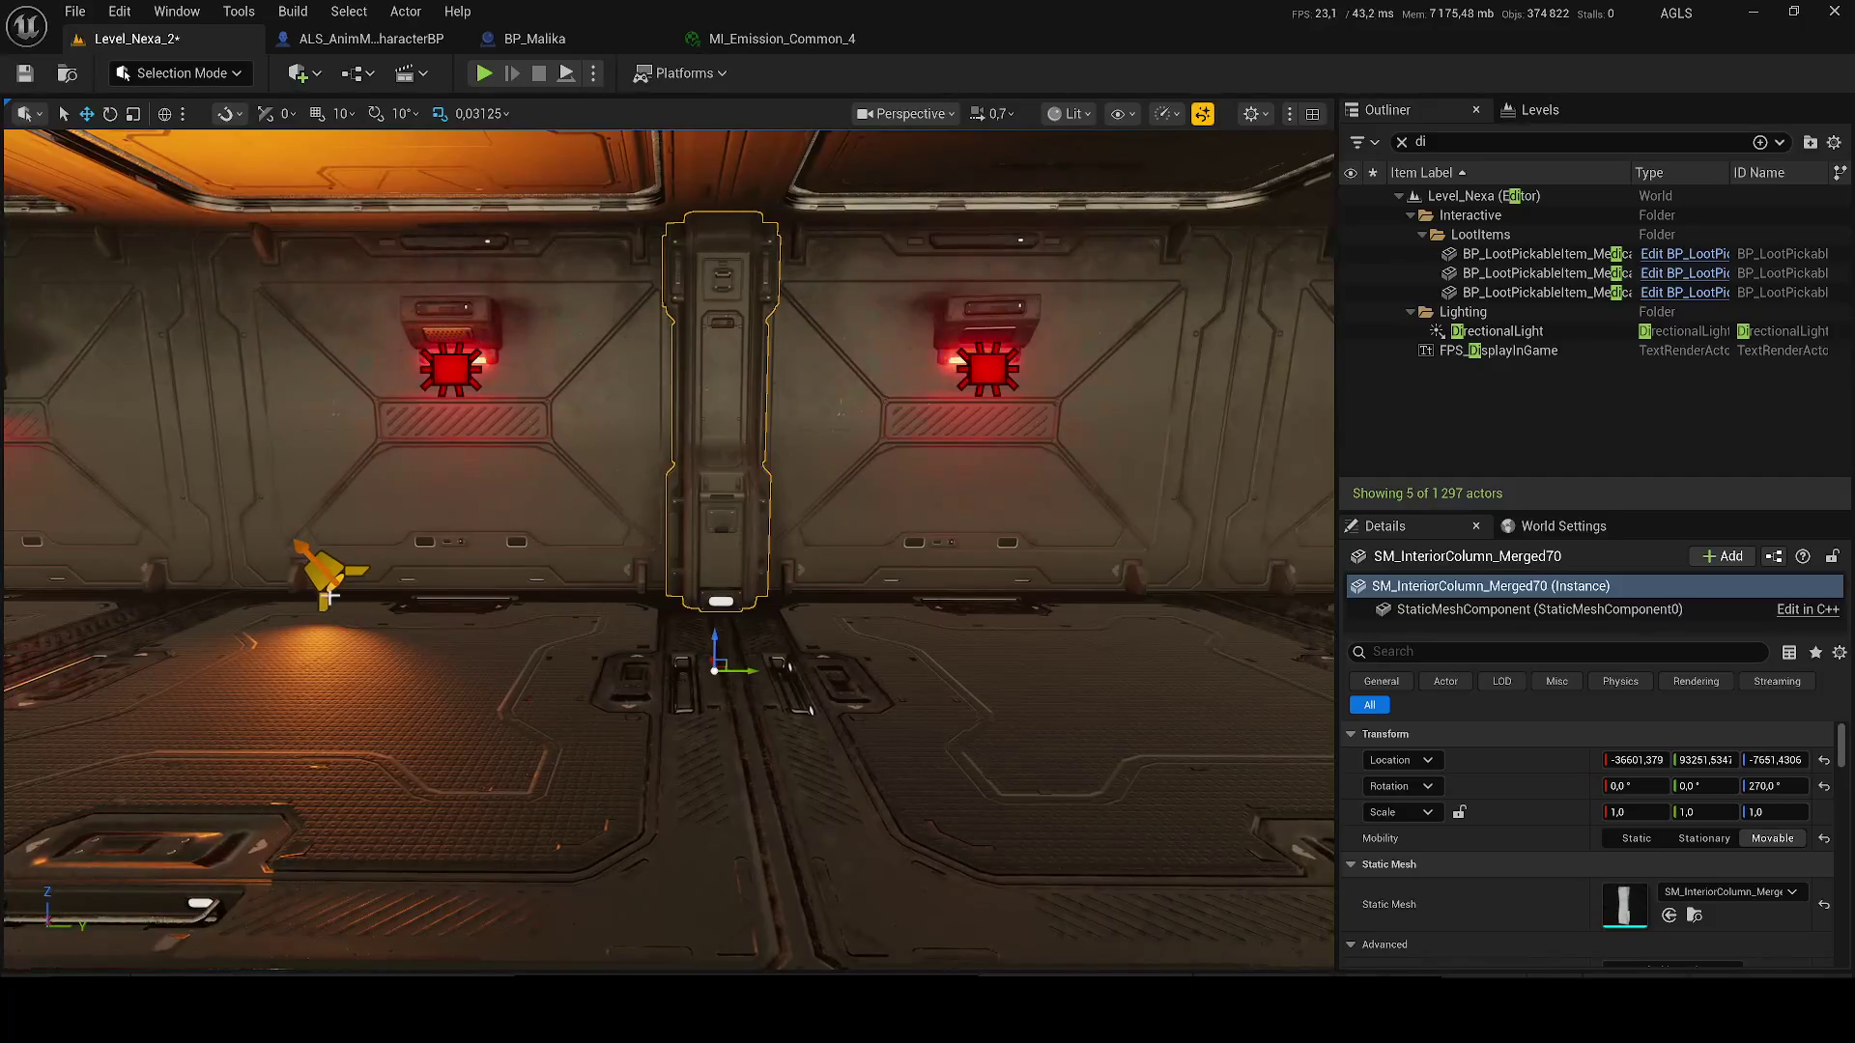
# - Copy the orange light to the new column, hide the directional light, and delete the old light
pyautogui.click(329, 580)
pyautogui.keyDown('alt'); pyautogui.moveTo(365, 585); pyautogui.dragTo(720, 580); pyautogui.keyUp('alt')
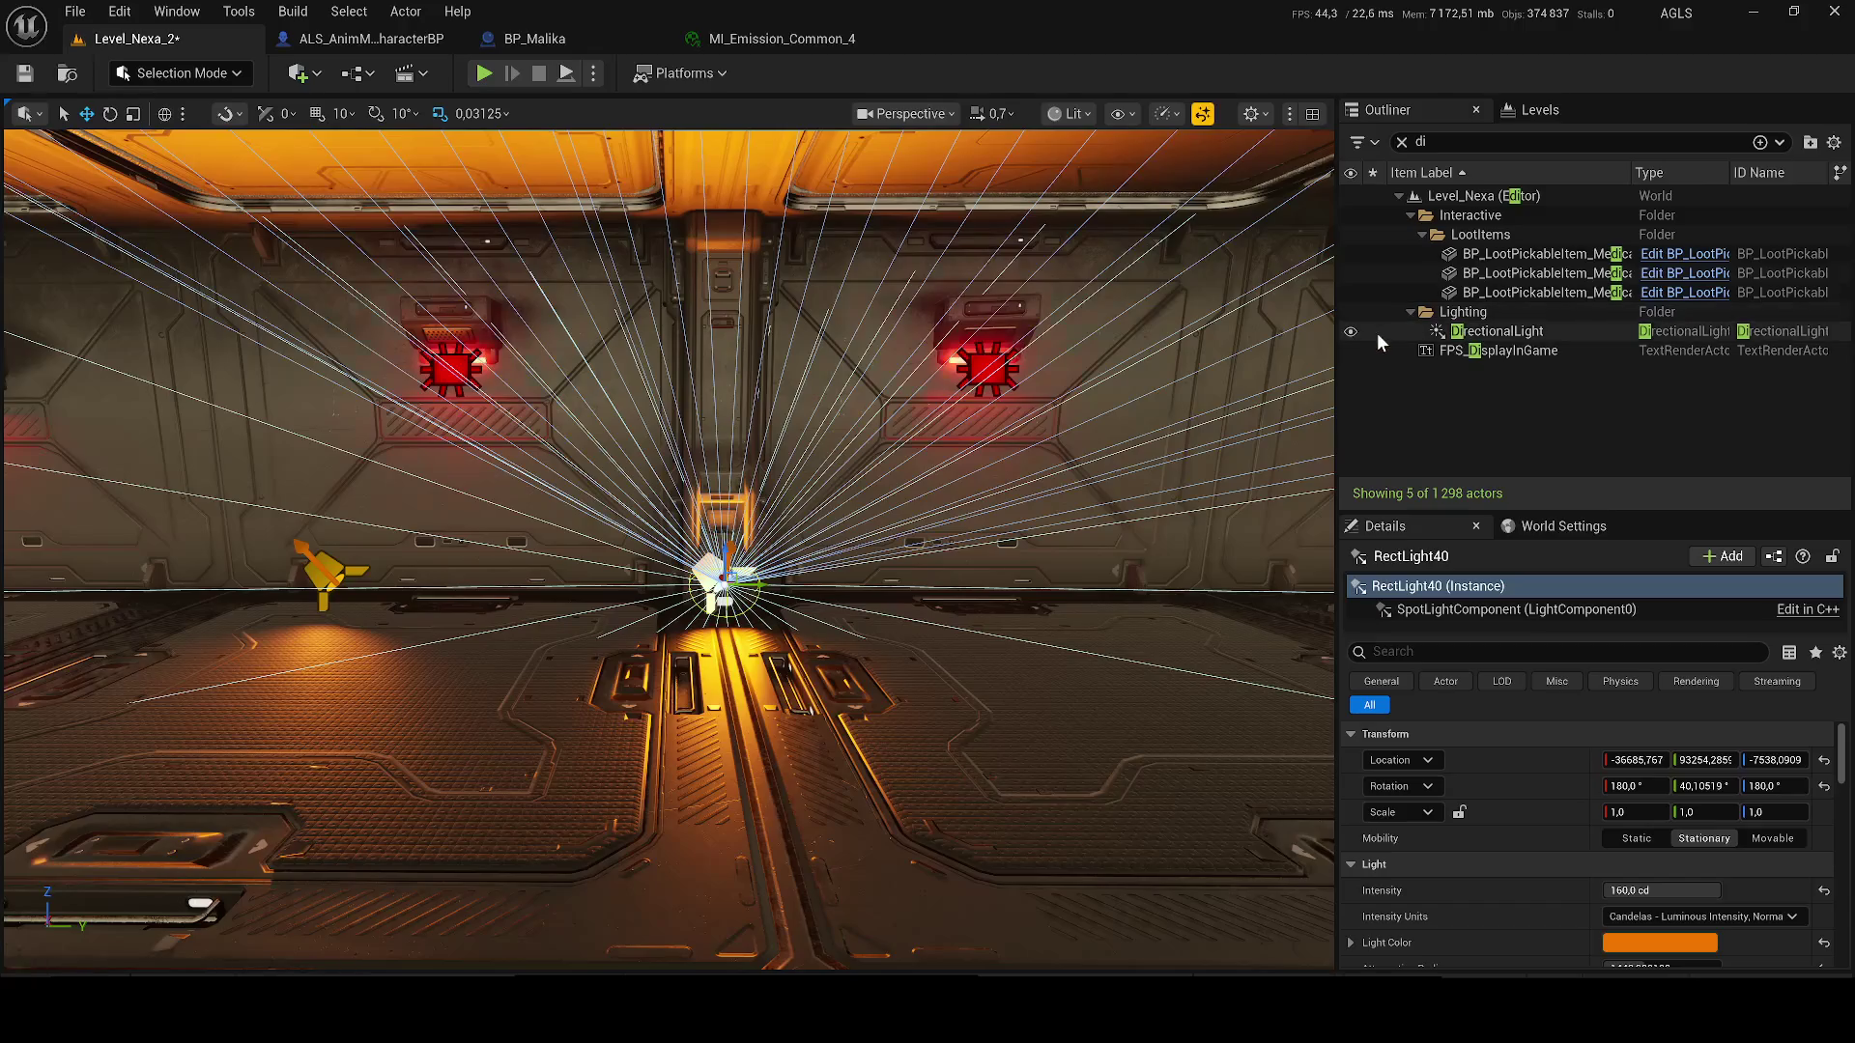
pyautogui.click(1351, 332)
pyautogui.click(319, 578)
pyautogui.click(328, 579)
pyautogui.press('Delete')
# - Set the new RectLight40's intensity to 20 cd
pyautogui.click(708, 574)
pyautogui.moveTo(708, 573); pyautogui.dragTo(817, 582)
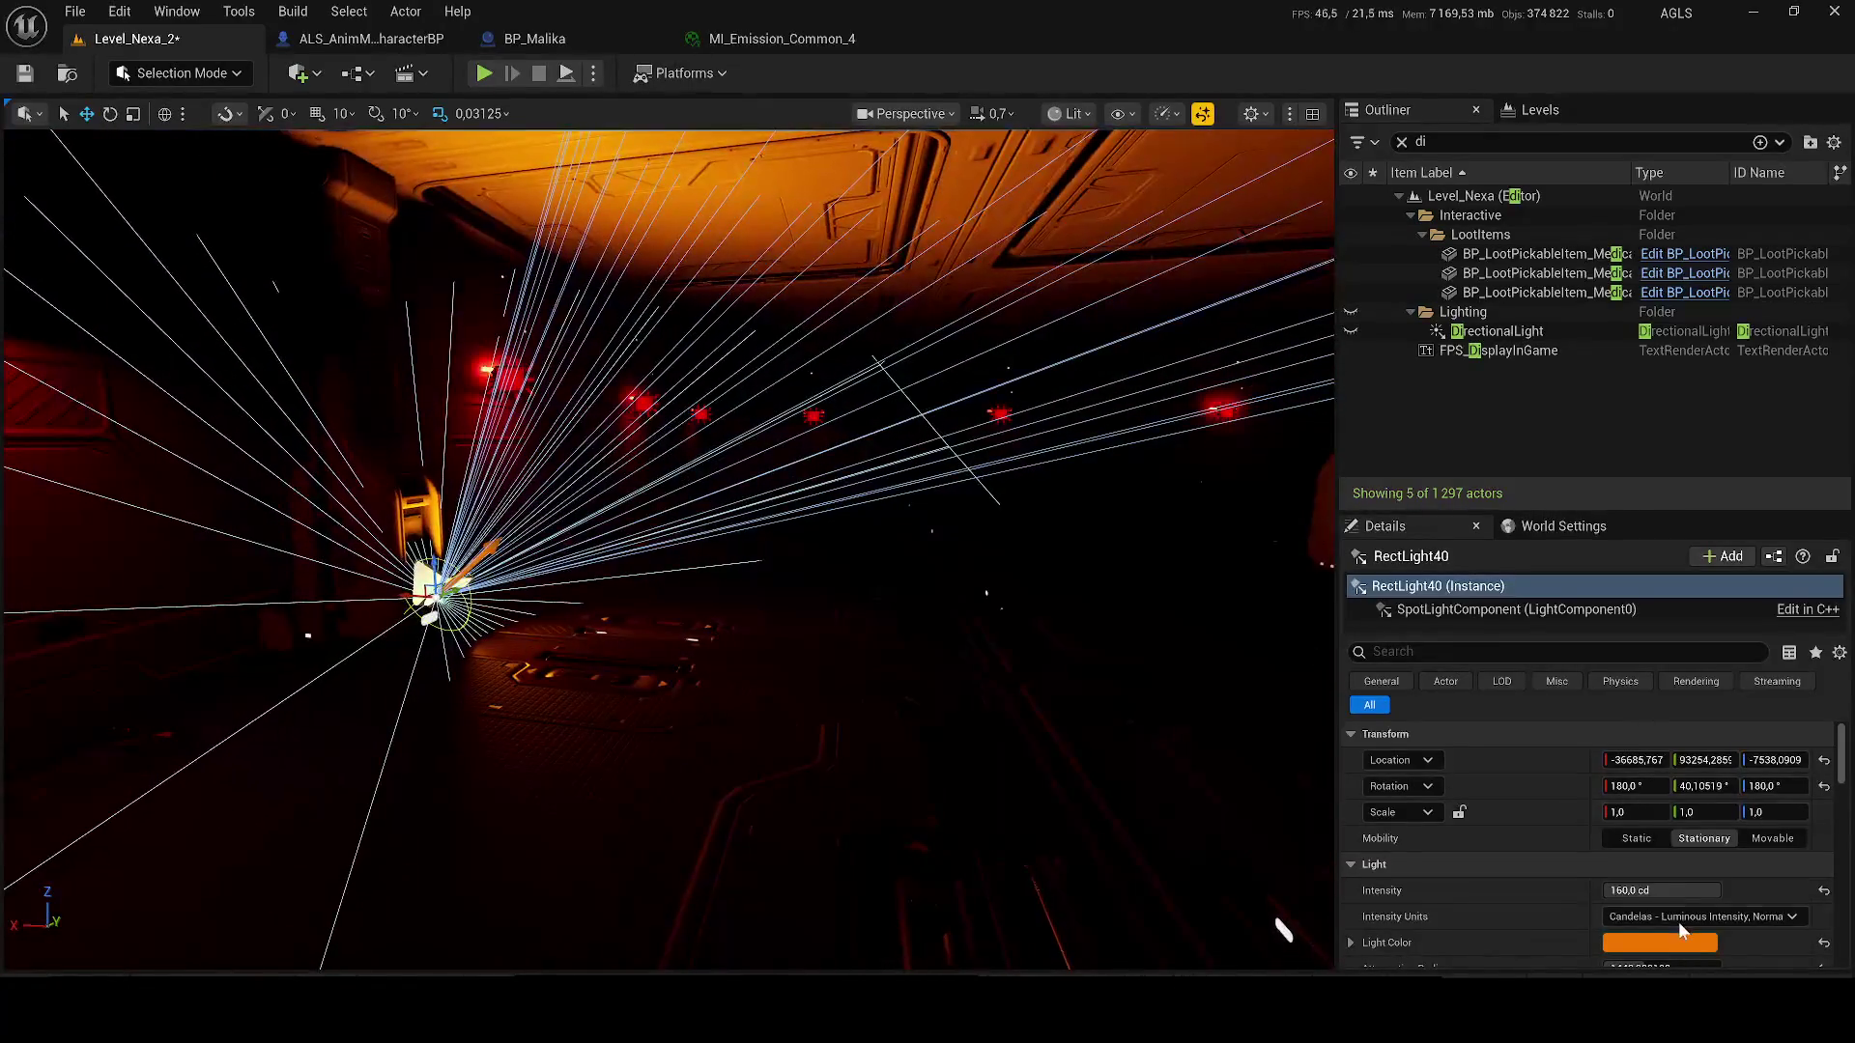
pyautogui.moveTo(1662, 889); pyautogui.dragTo(1633, 890)
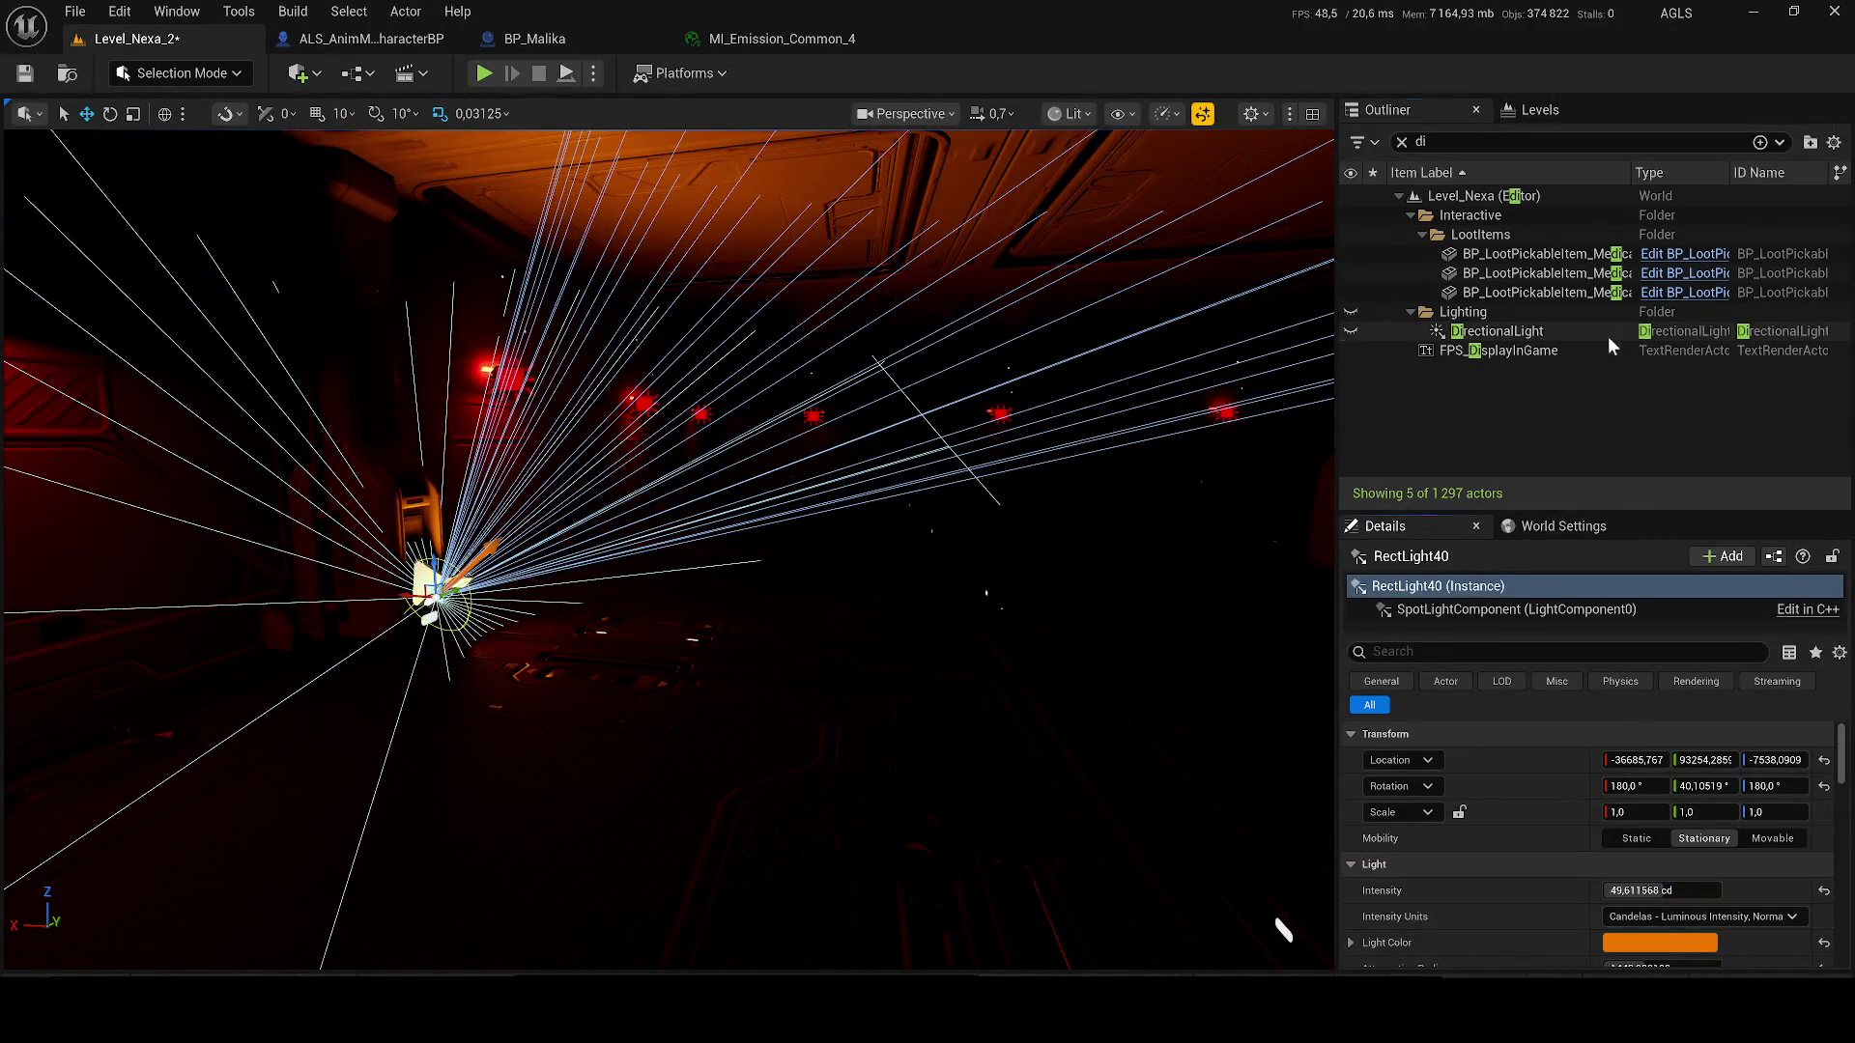
pyautogui.doubleClick(1507, 331)
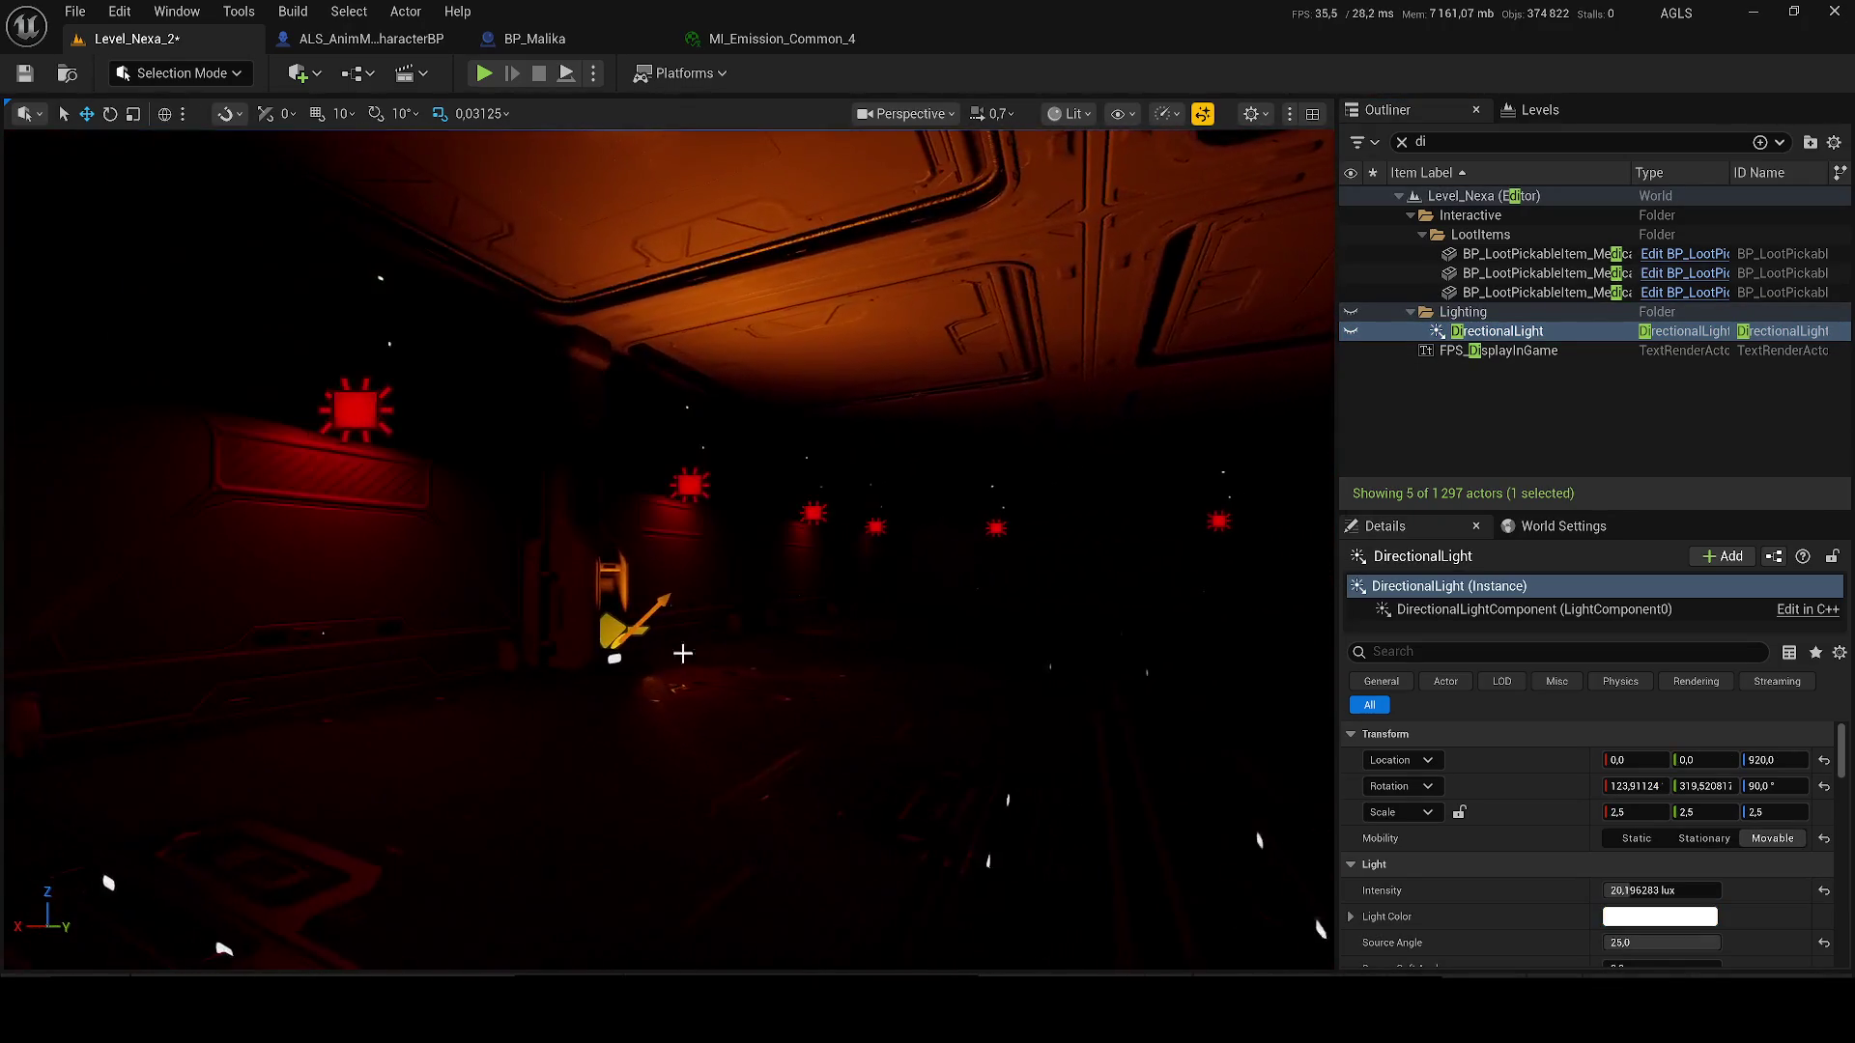
pyautogui.hotkey('ctrl', 'z')
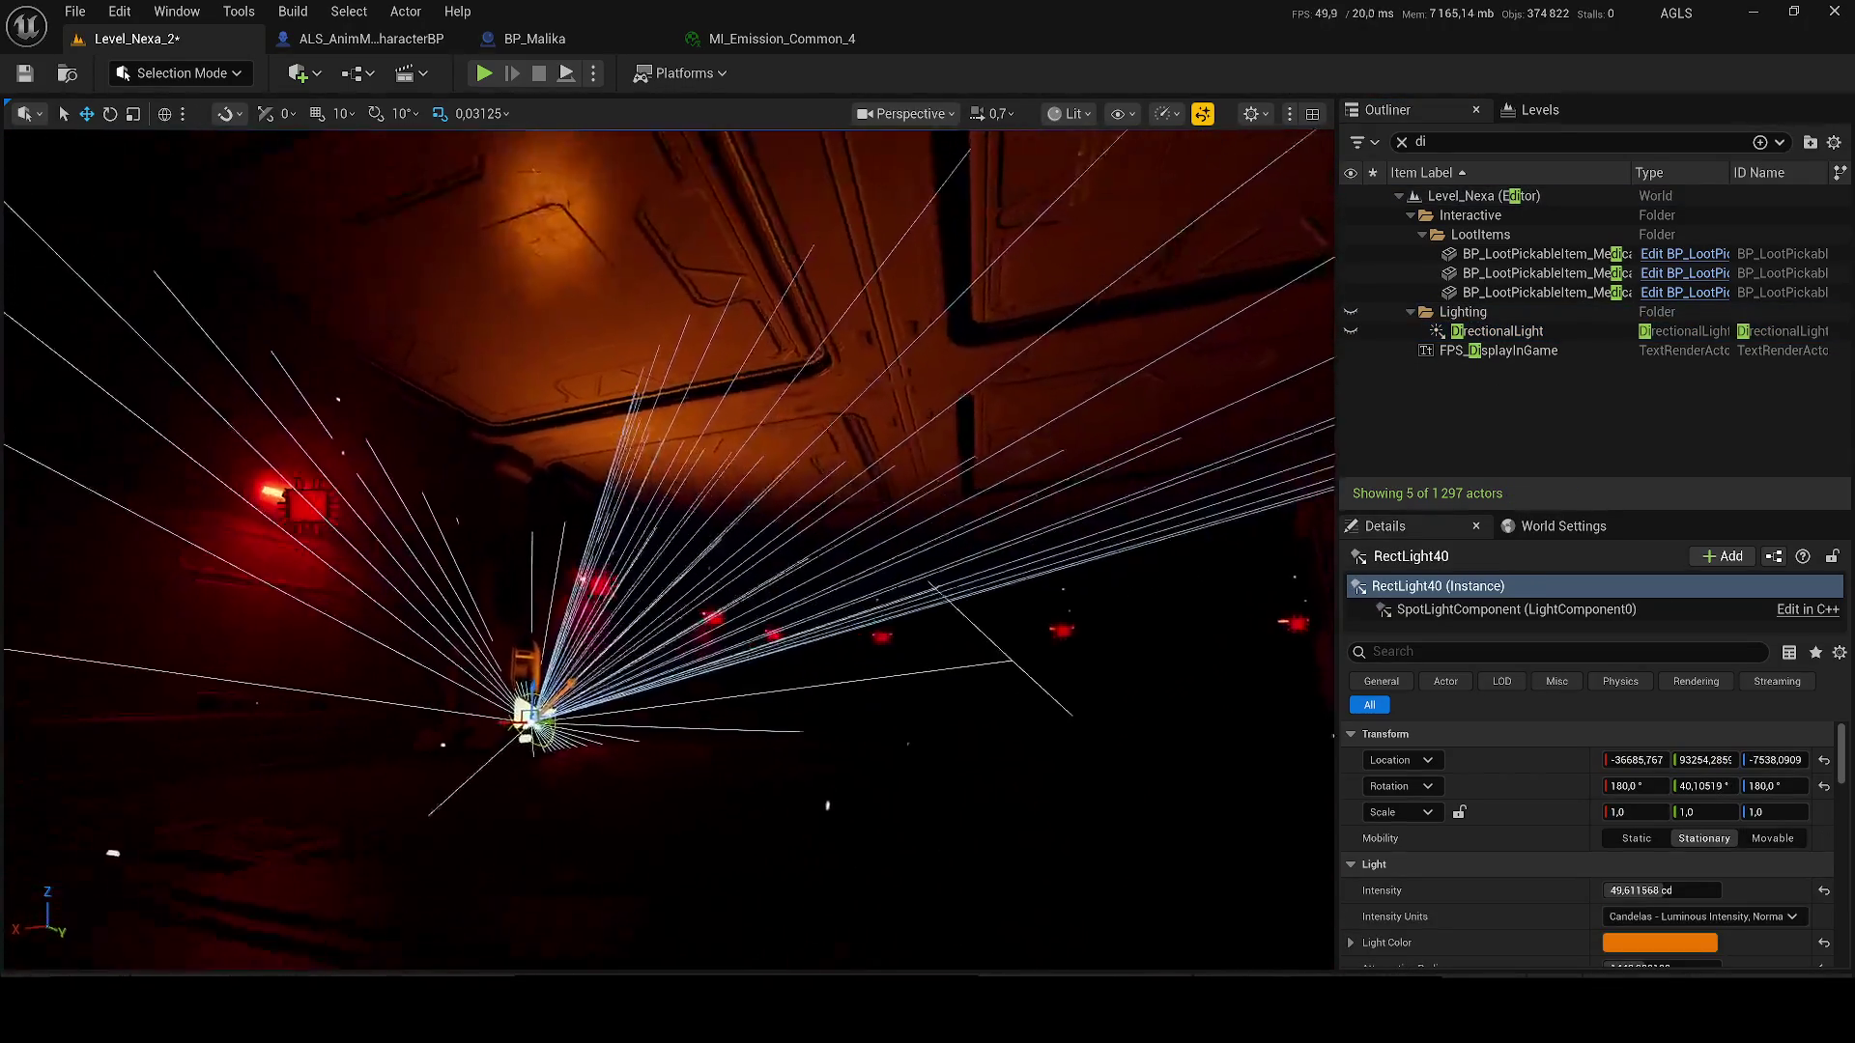
pyautogui.moveTo(1673, 890); pyautogui.dragTo(1642, 891)
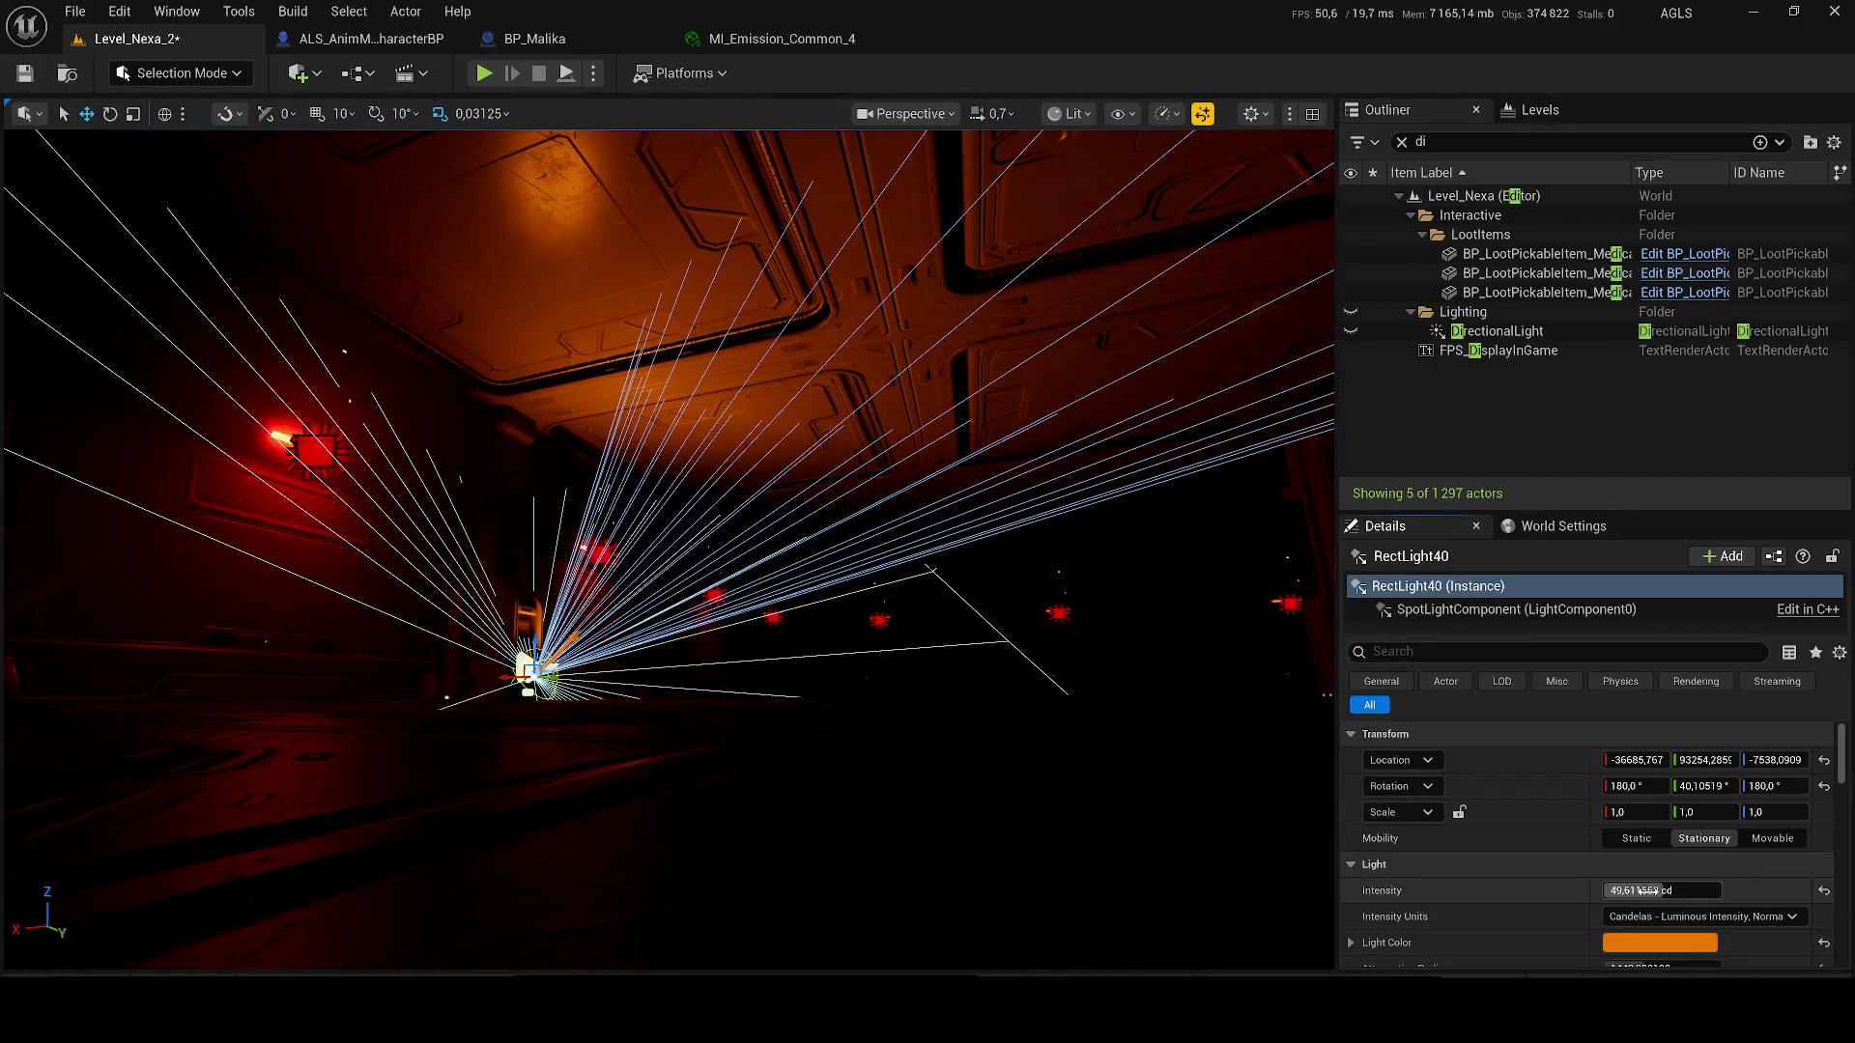
pyautogui.write('20')
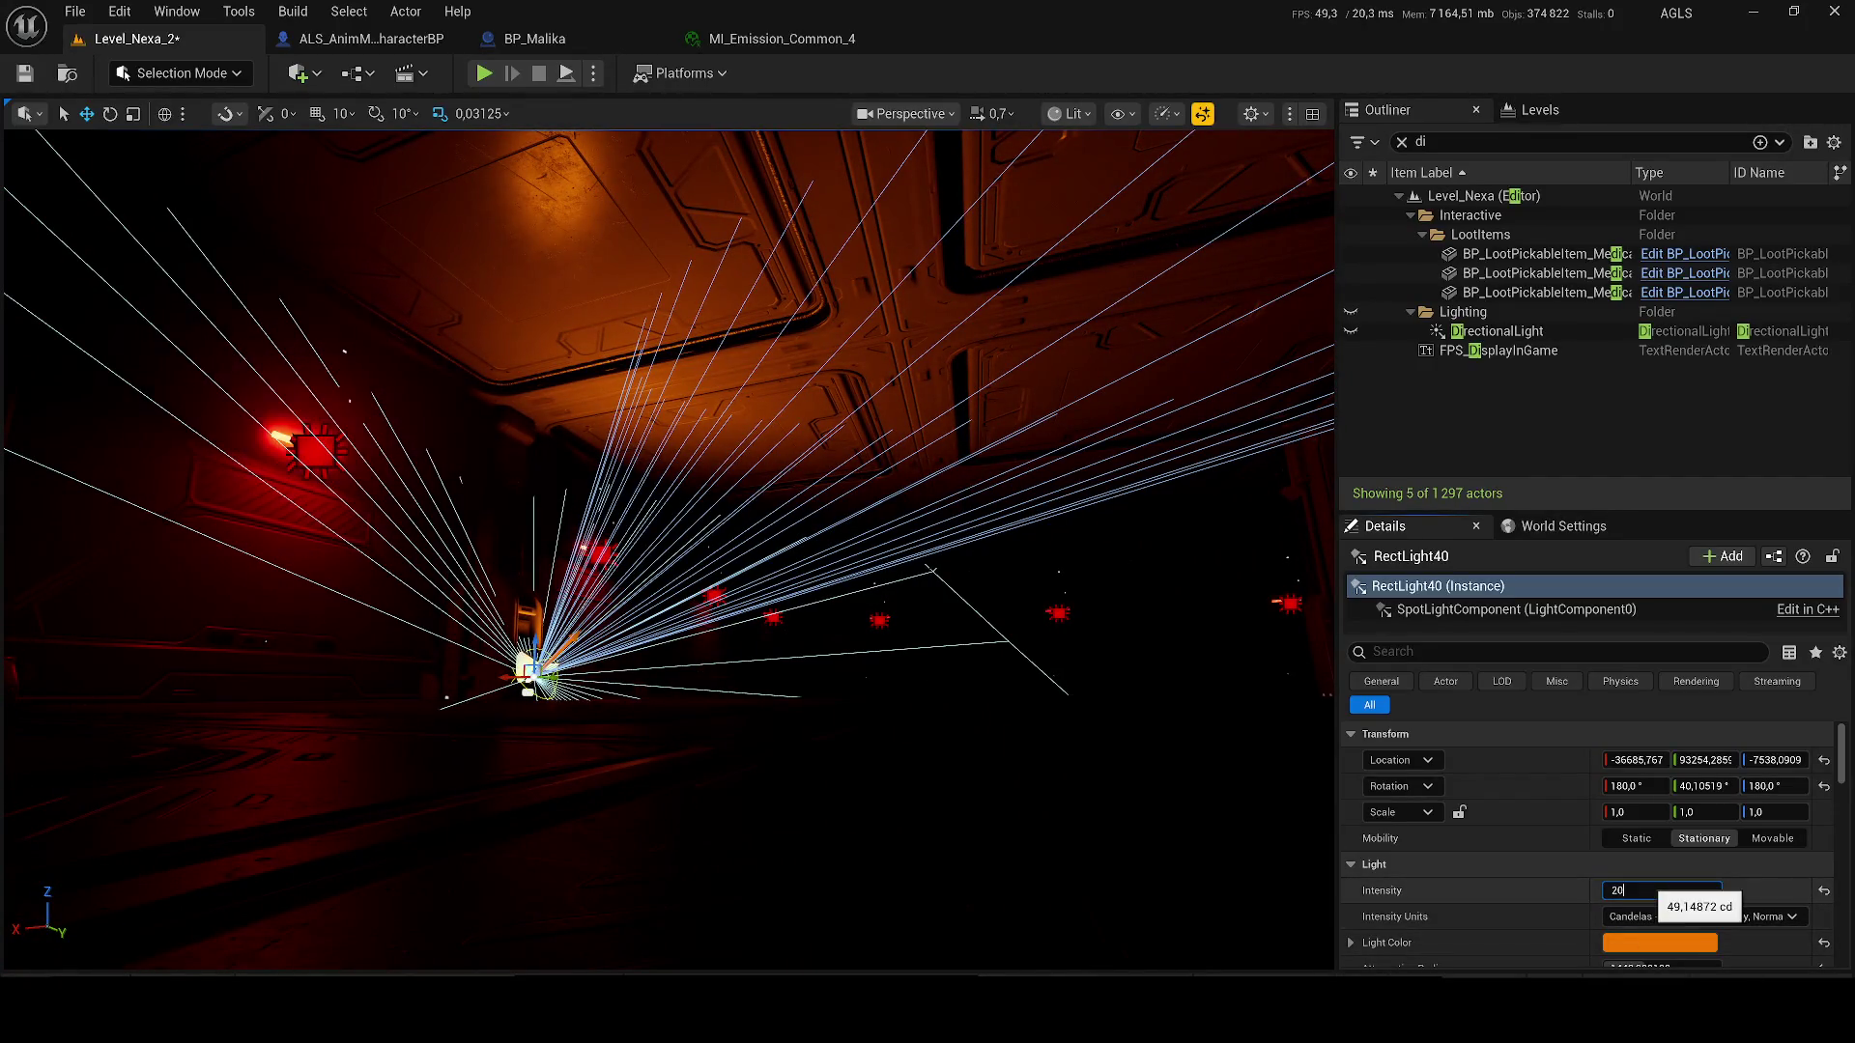
pyautogui.press('Return')
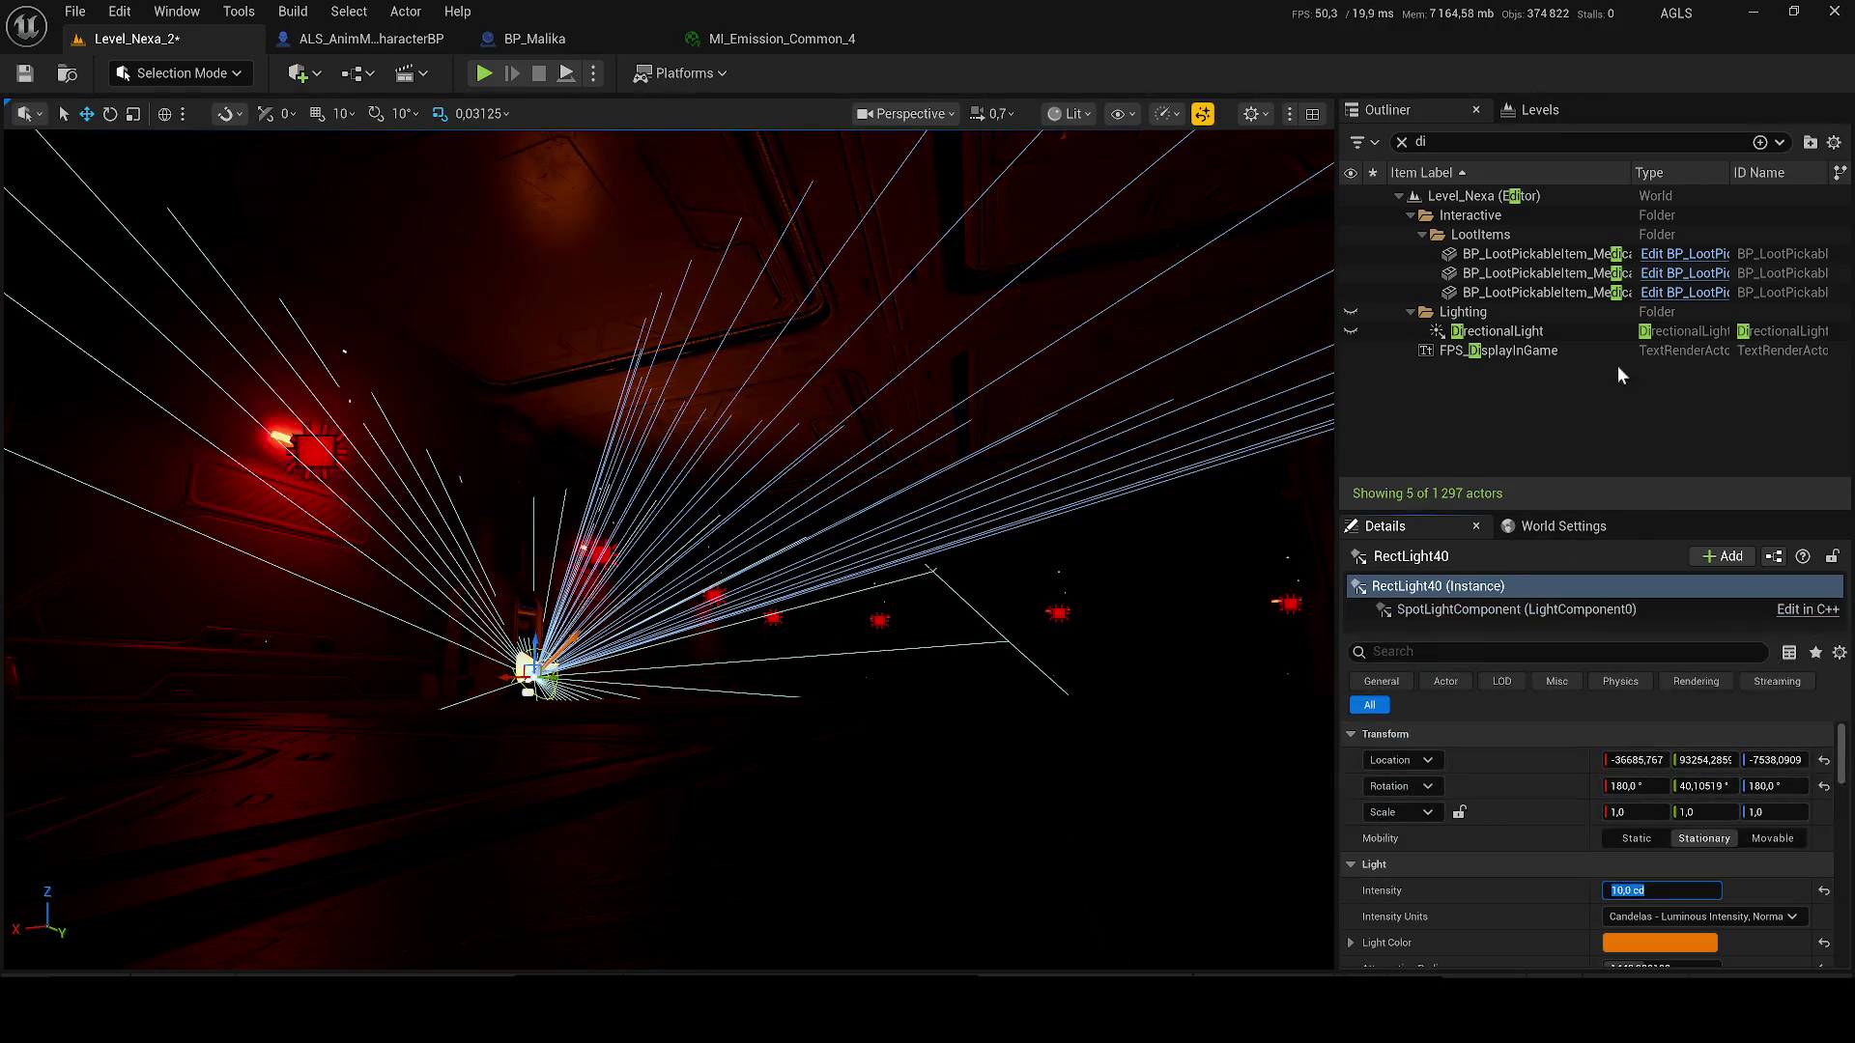
pyautogui.click(1484, 353)
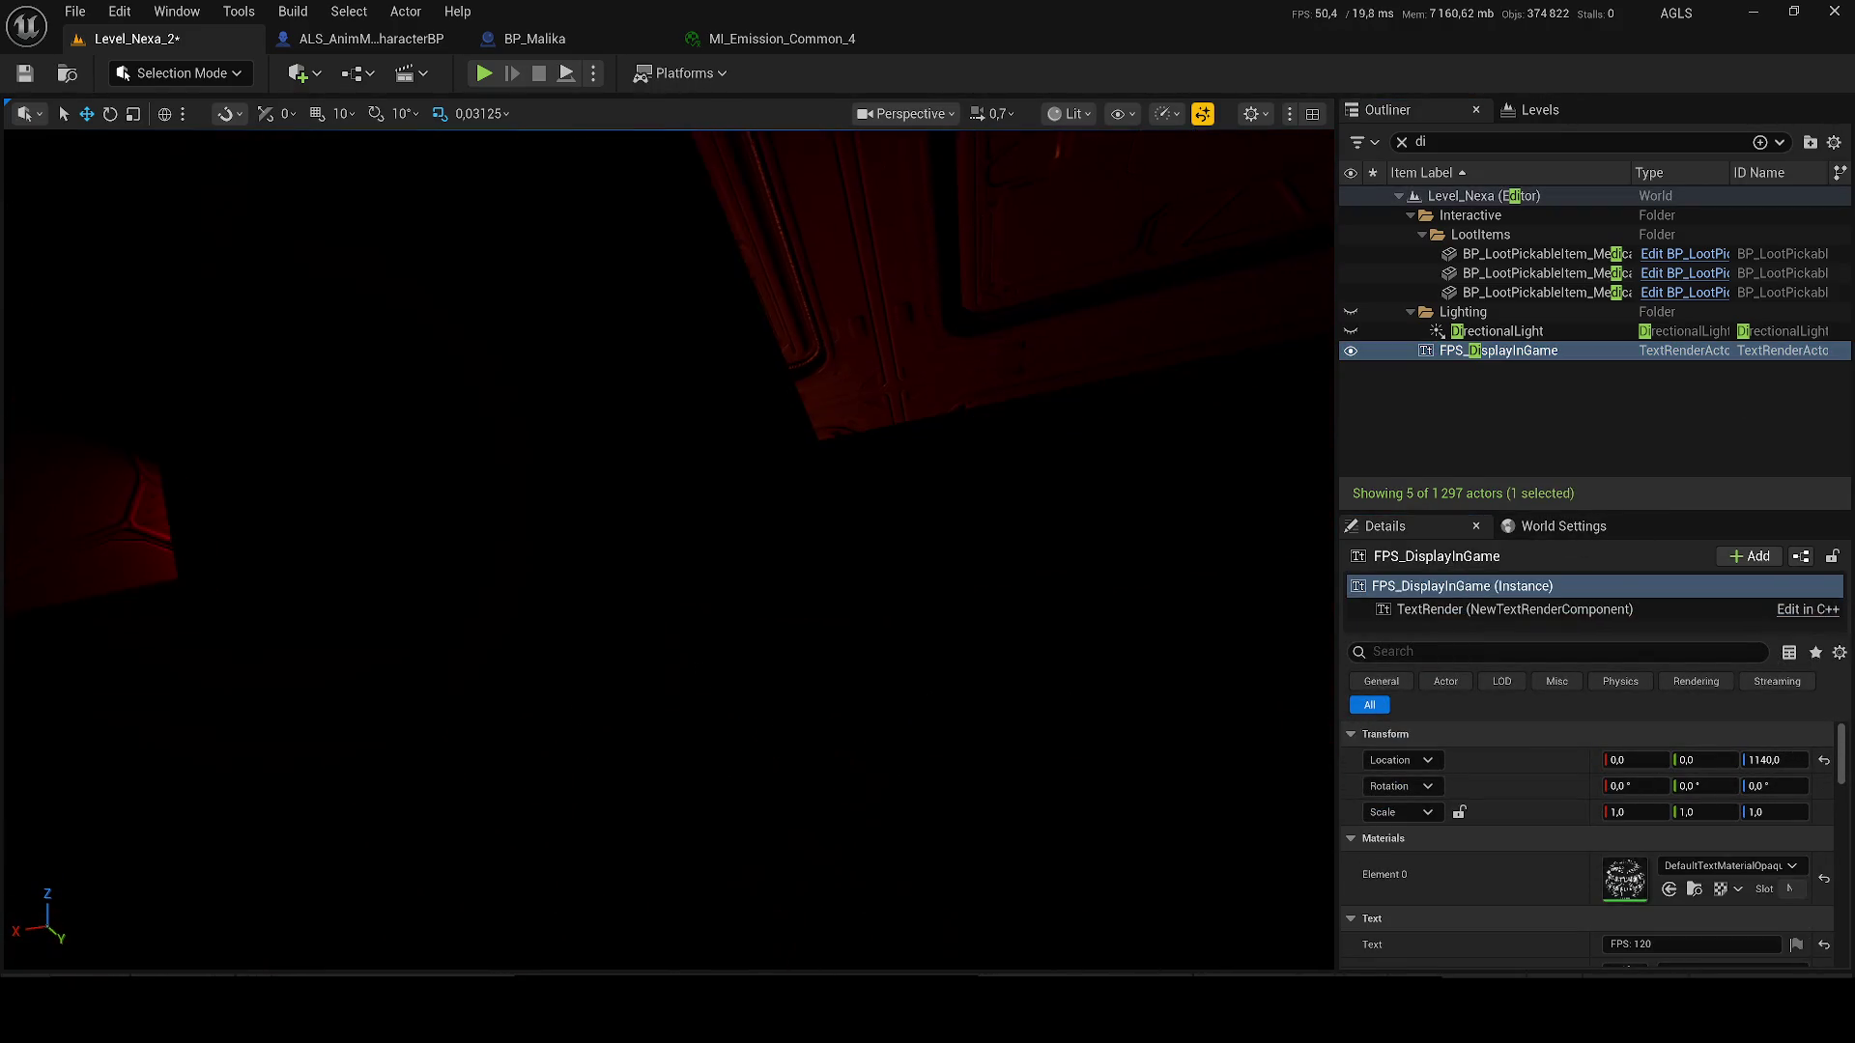
# - Fly forward down the corridor and save the level
pyautogui.scroll(-5, 667, 550)
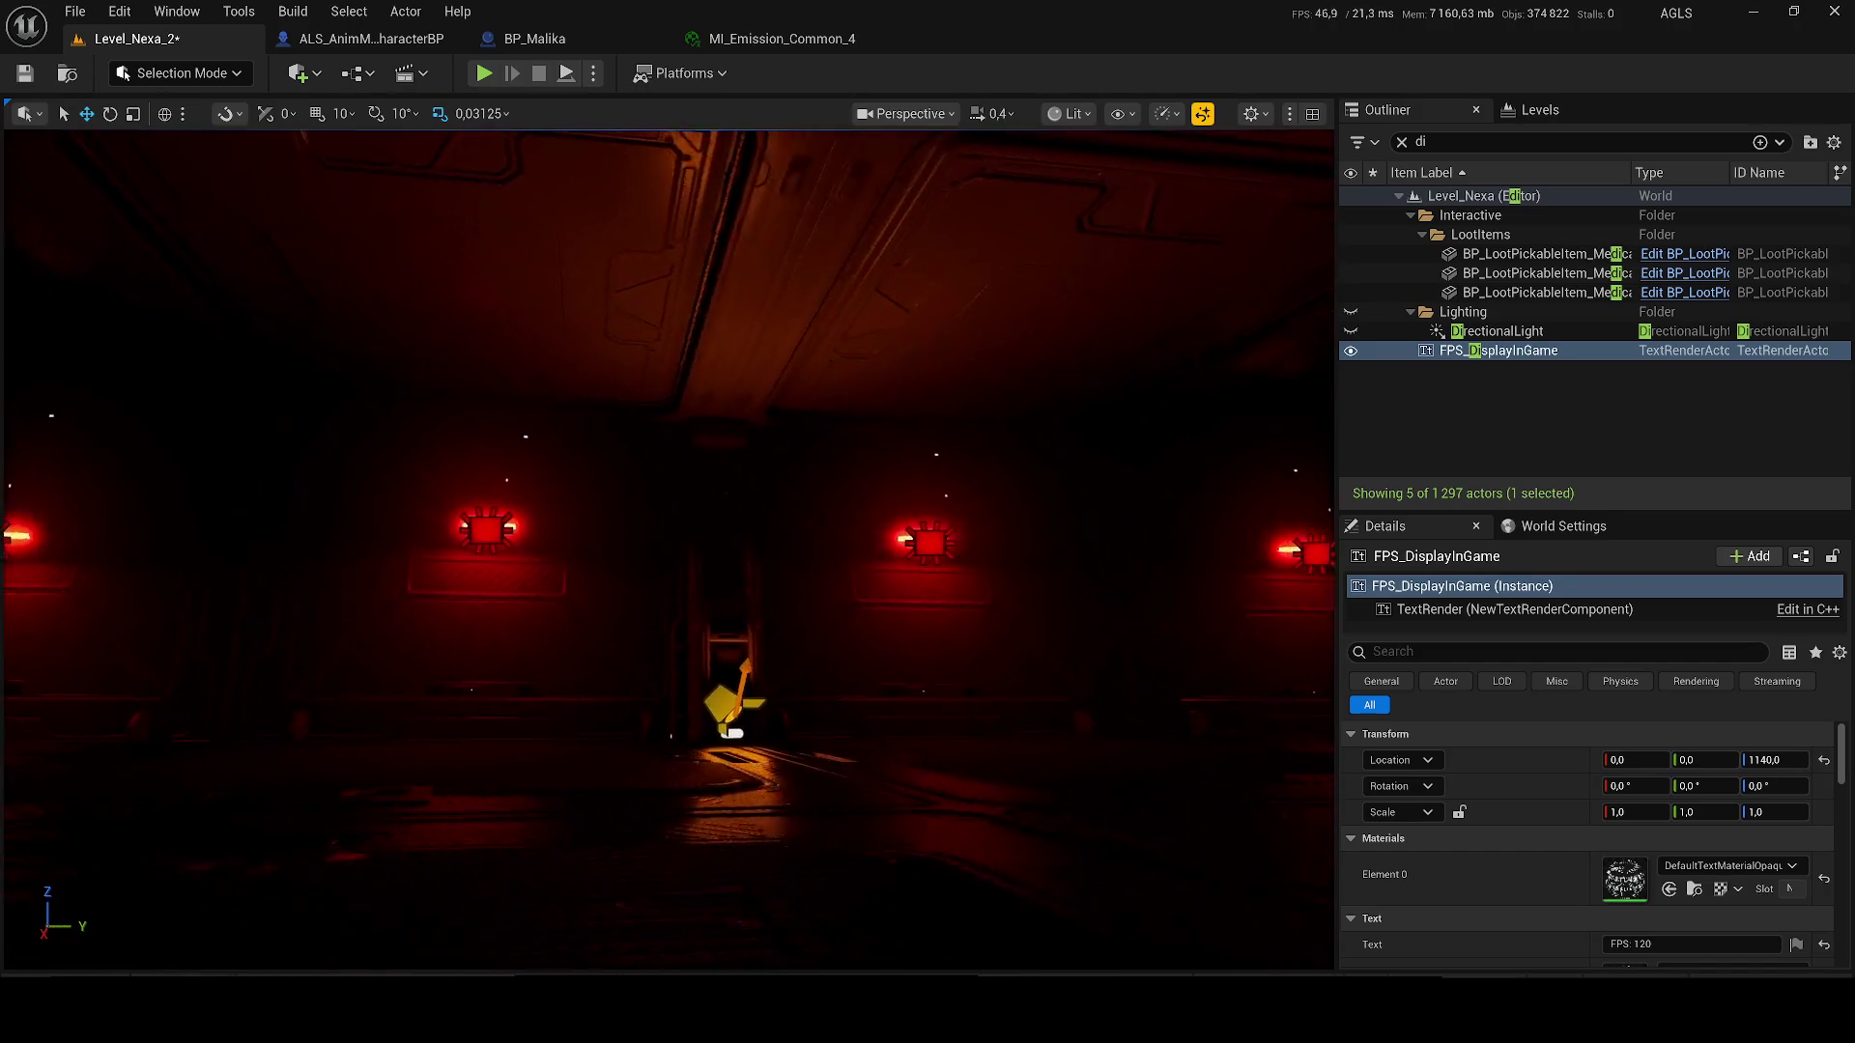
pyautogui.press('w')
pyautogui.scroll(1, 667, 550)
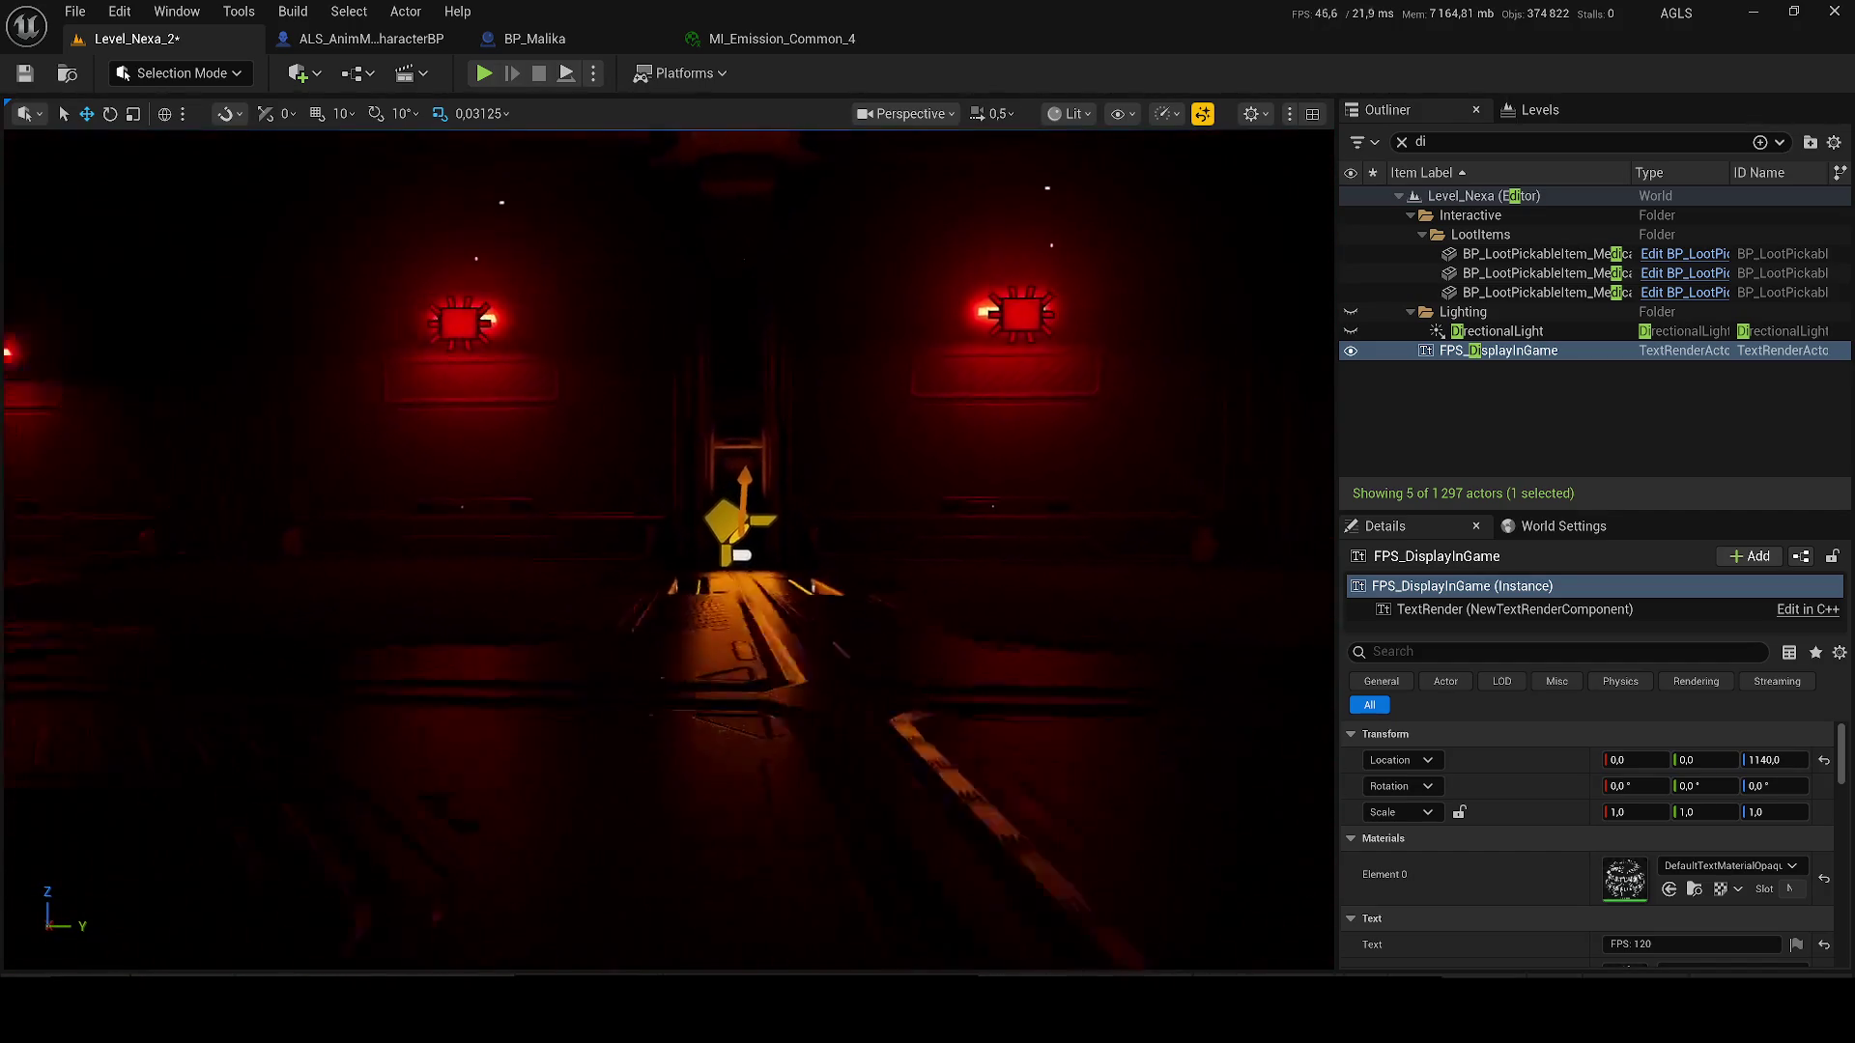
pyautogui.scroll(-2, 667, 550)
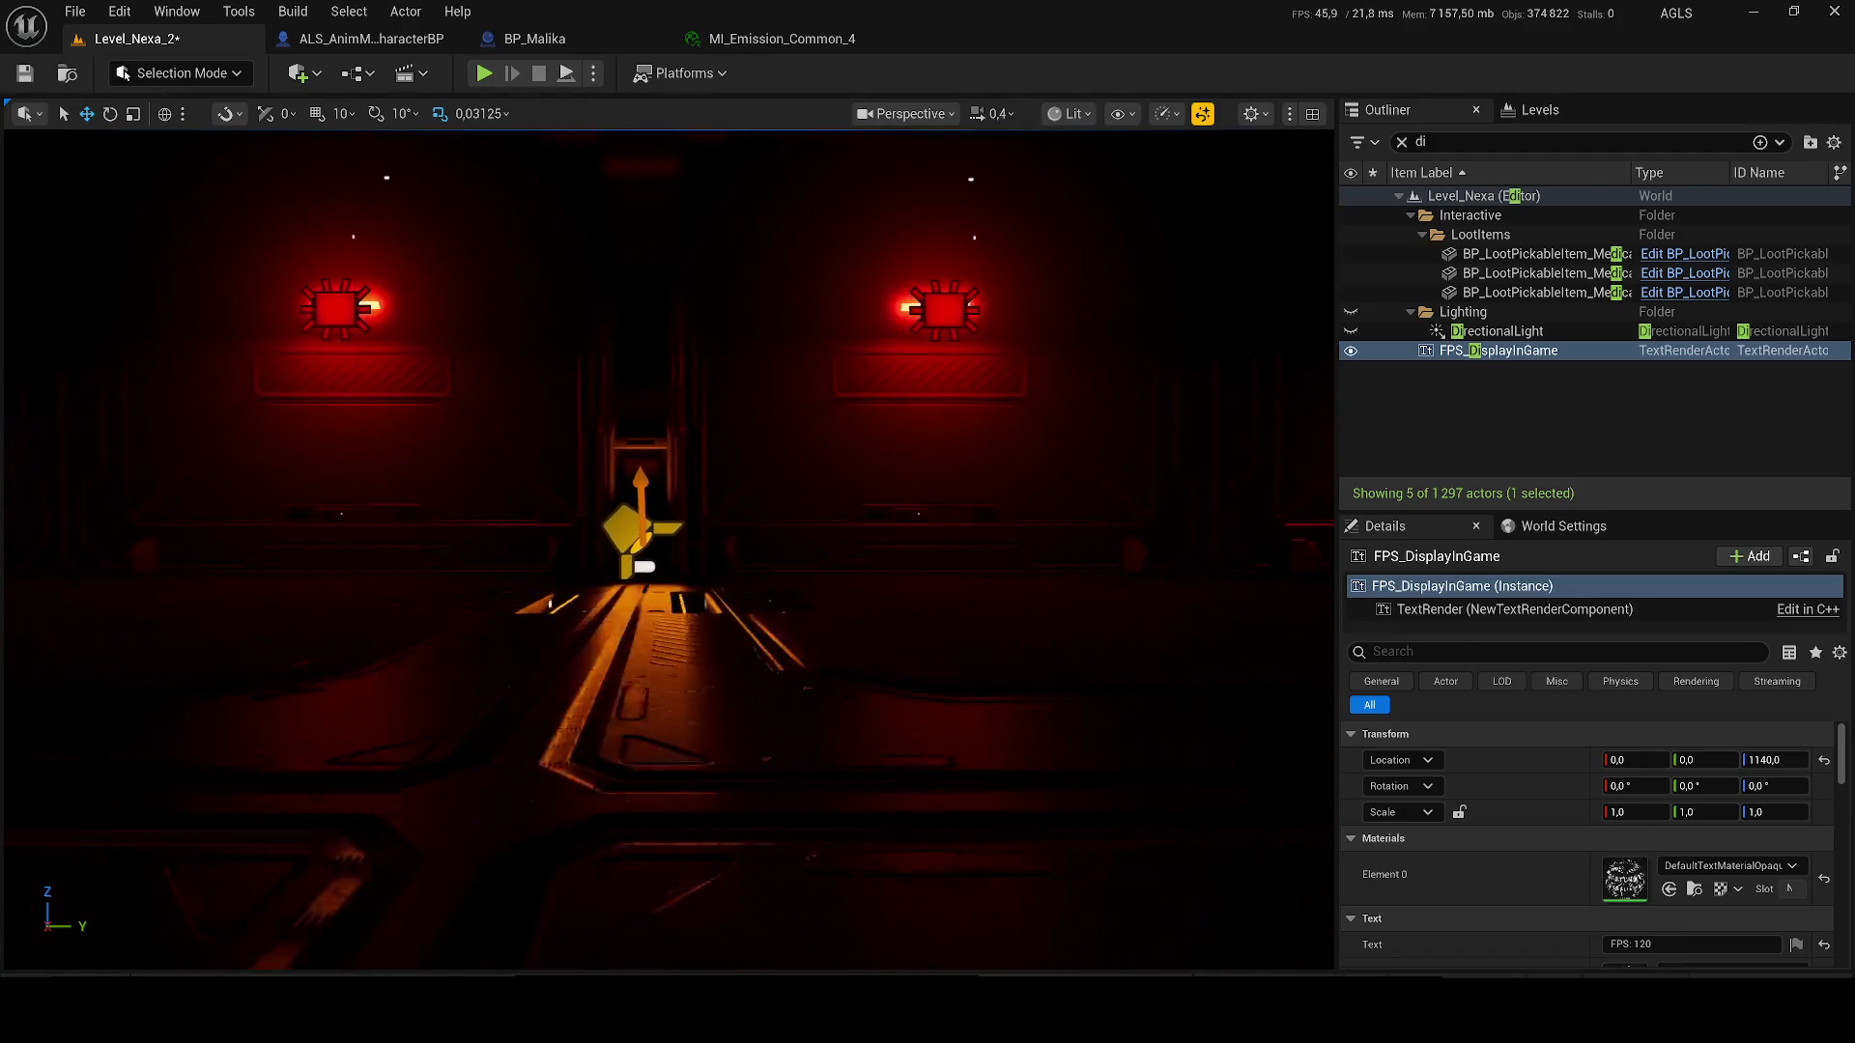
pyautogui.hotkey('ctrl', 's')
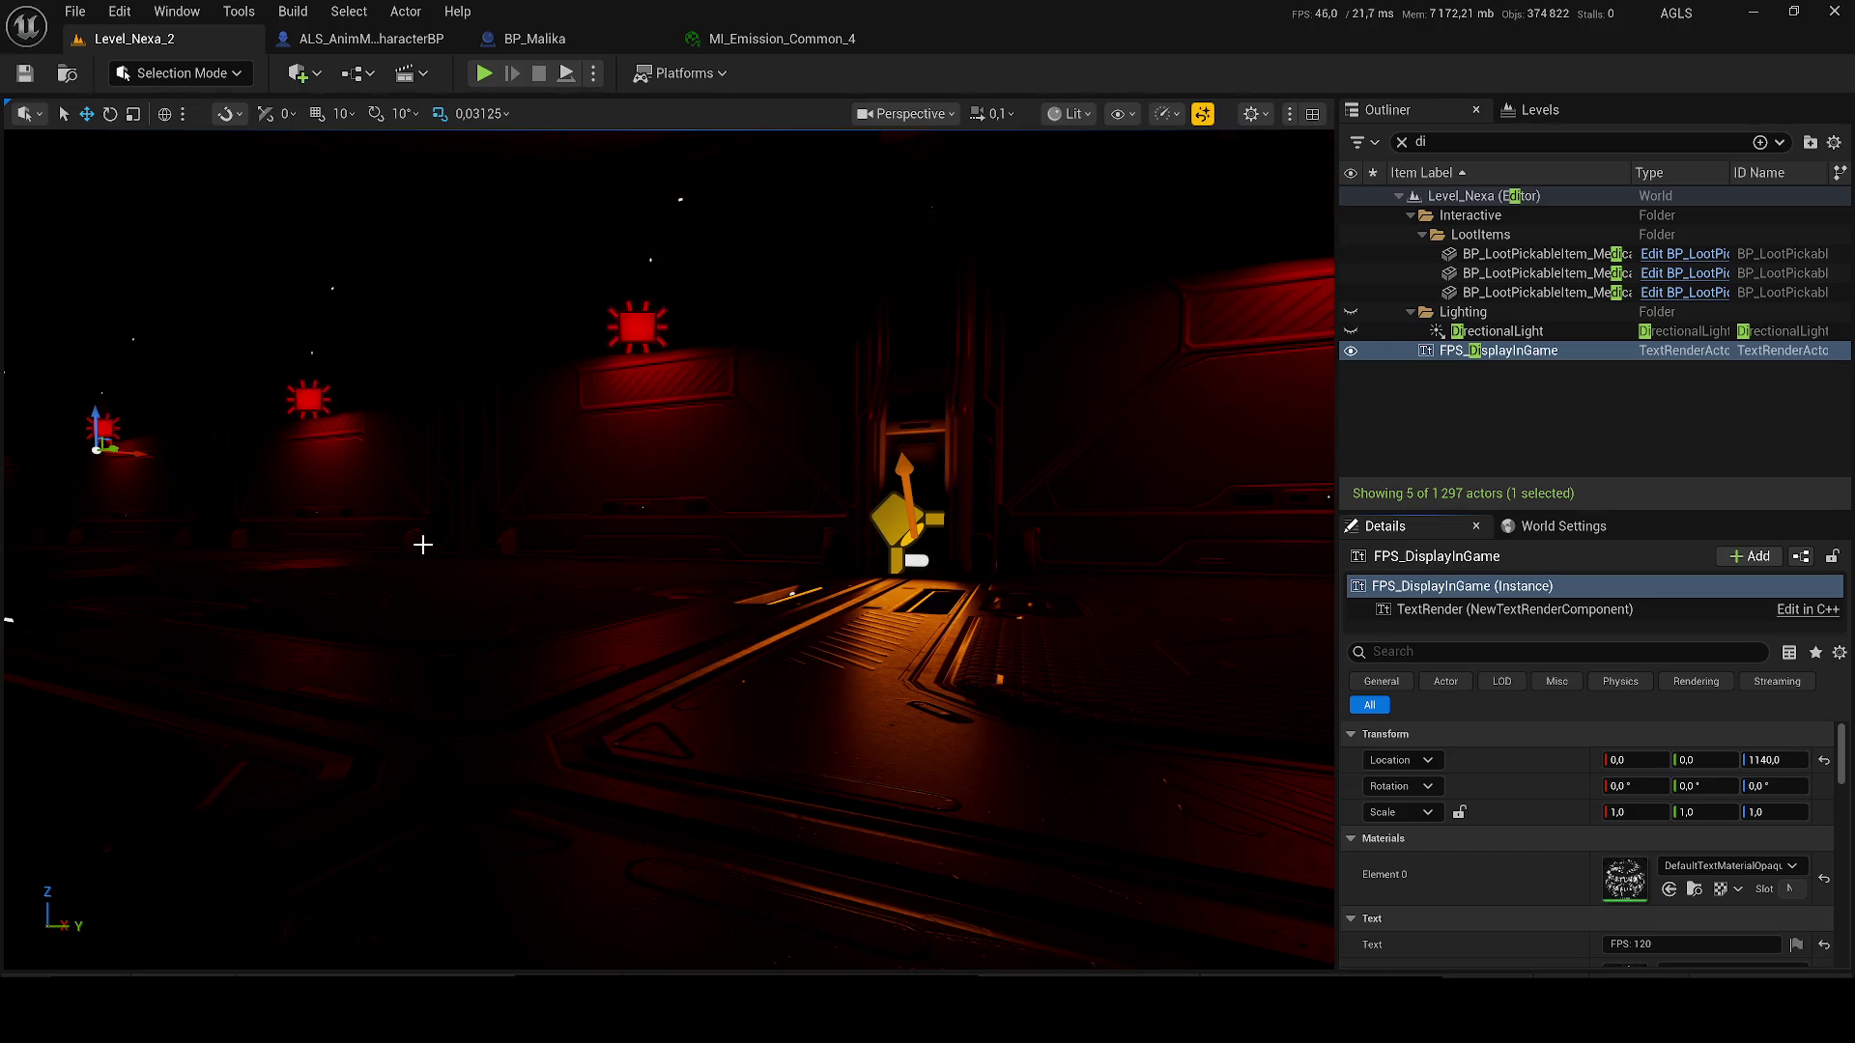
# - Fly through the red-lit corridor to an interior column and select it
pyautogui.scroll(3, 667, 551)
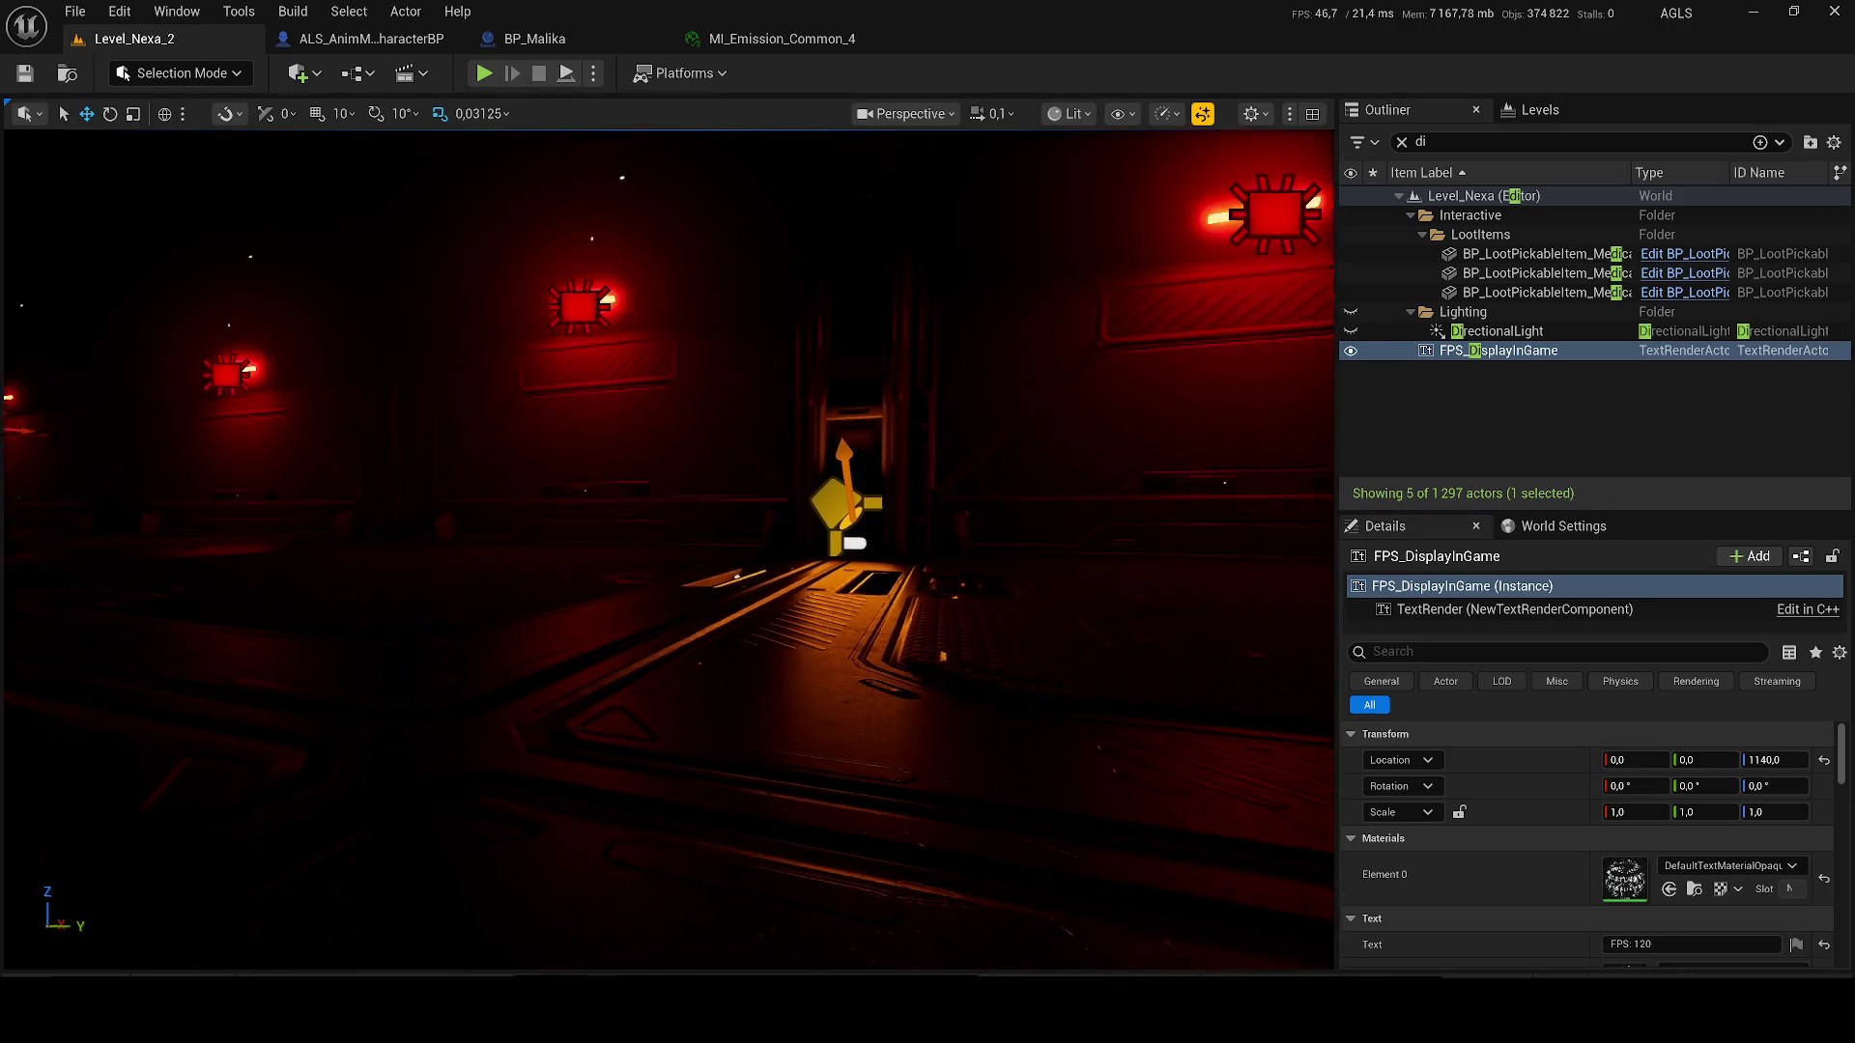
pyautogui.moveTo(667, 551); pyautogui.dragTo(434, 541)
pyautogui.scroll(-2, 666, 550)
pyautogui.moveTo(666, 551); pyautogui.dragTo(1332, 447)
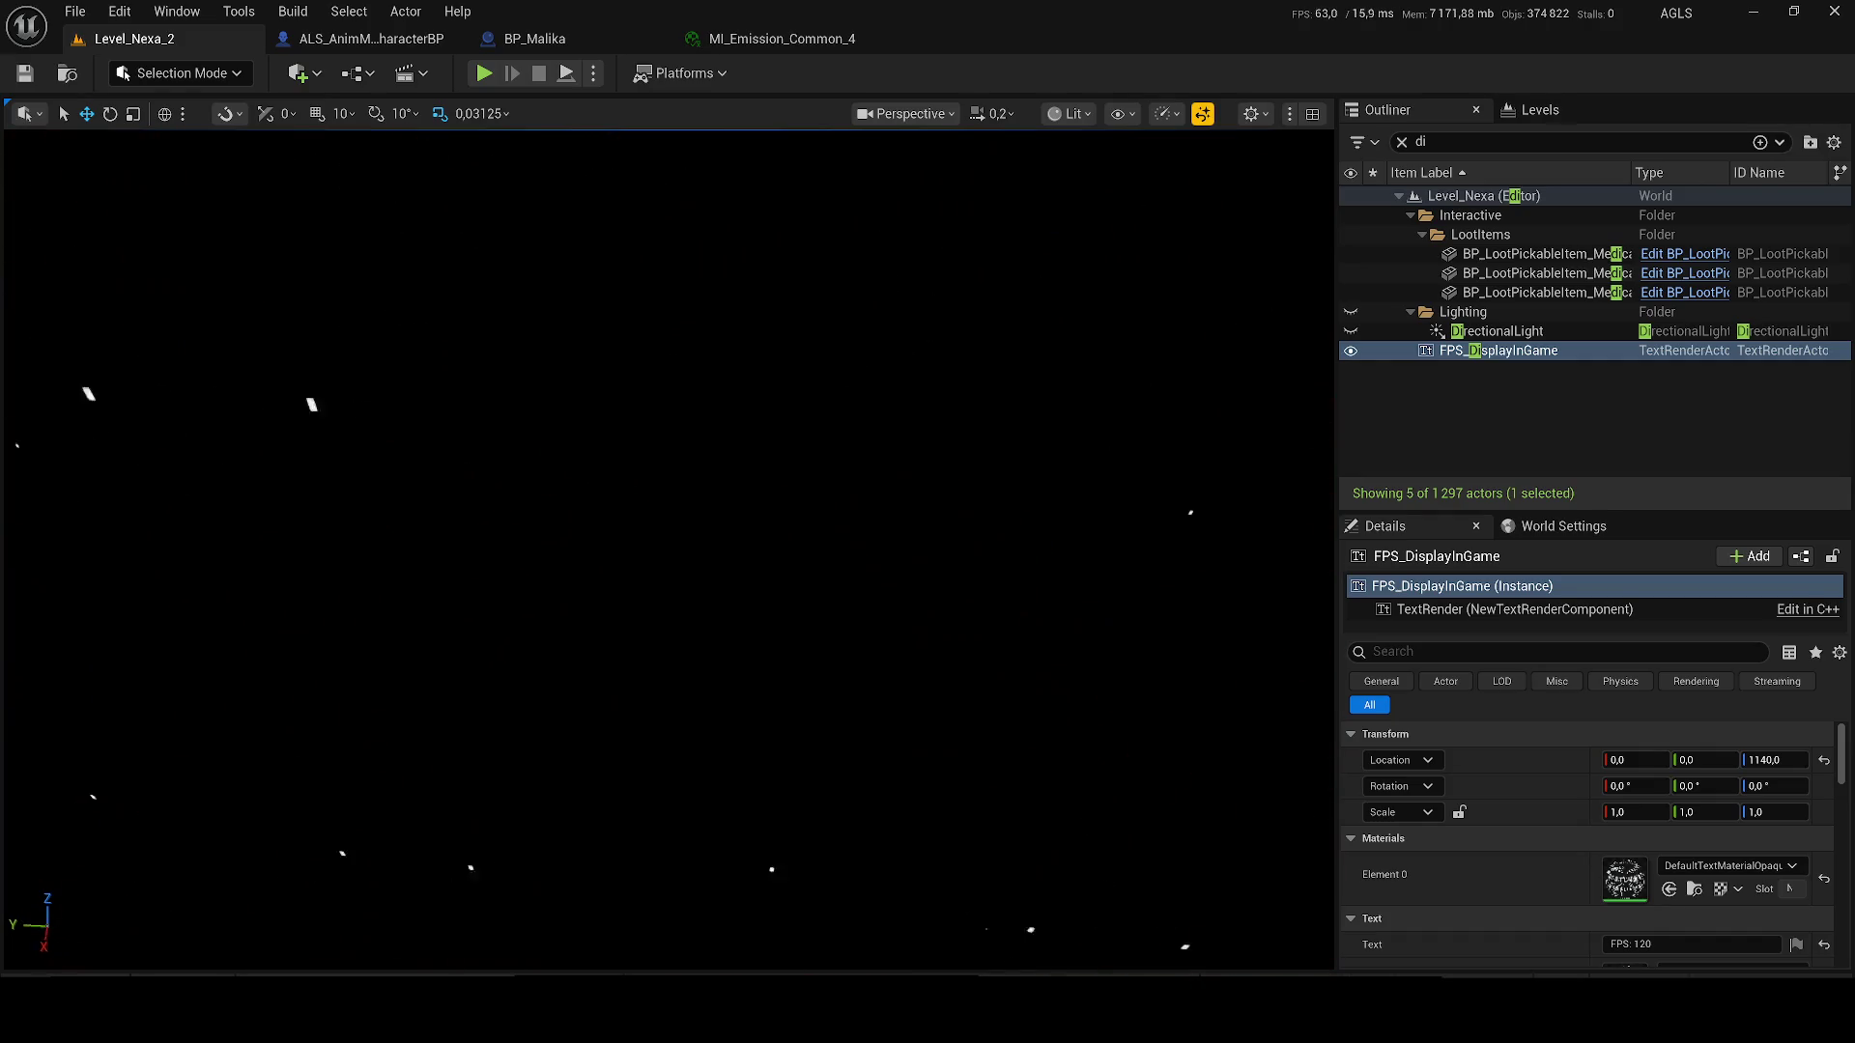
pyautogui.scroll(2, 666, 551)
pyautogui.moveTo(667, 550); pyautogui.dragTo(473, 550)
pyautogui.scroll(-3, 666, 551)
pyautogui.moveTo(667, 551); pyautogui.dragTo(454, 551)
pyautogui.click(557, 637)
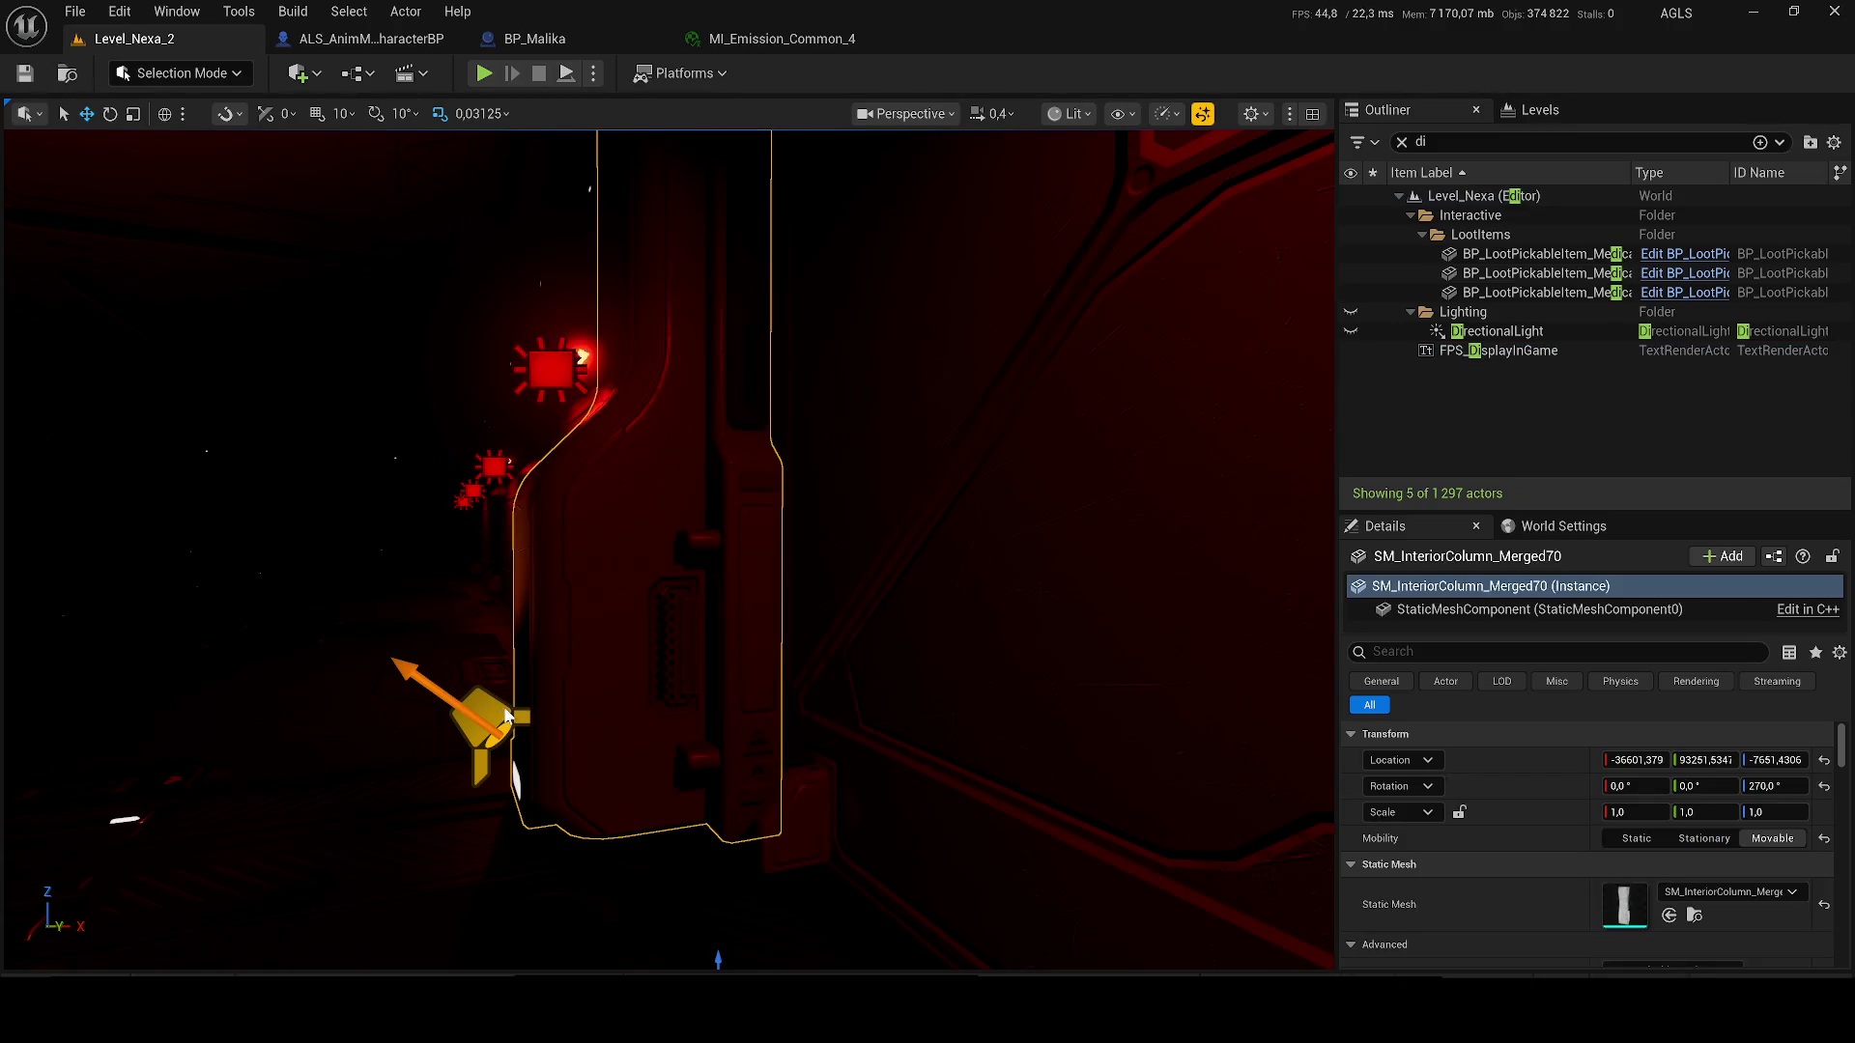
# - Select the column with its spotlight and Alt-drag two copies further along the corridor
pyautogui.keyDown('ctrl'); pyautogui.click(502, 710); pyautogui.keyUp('ctrl')
pyautogui.scroll(3, 594, 684)
pyautogui.moveTo(595, 684)
pyautogui.mouseDown()
pyautogui.moveTo(676, 684)
pyautogui.moveTo(662, 676)
pyautogui.mouseUp()
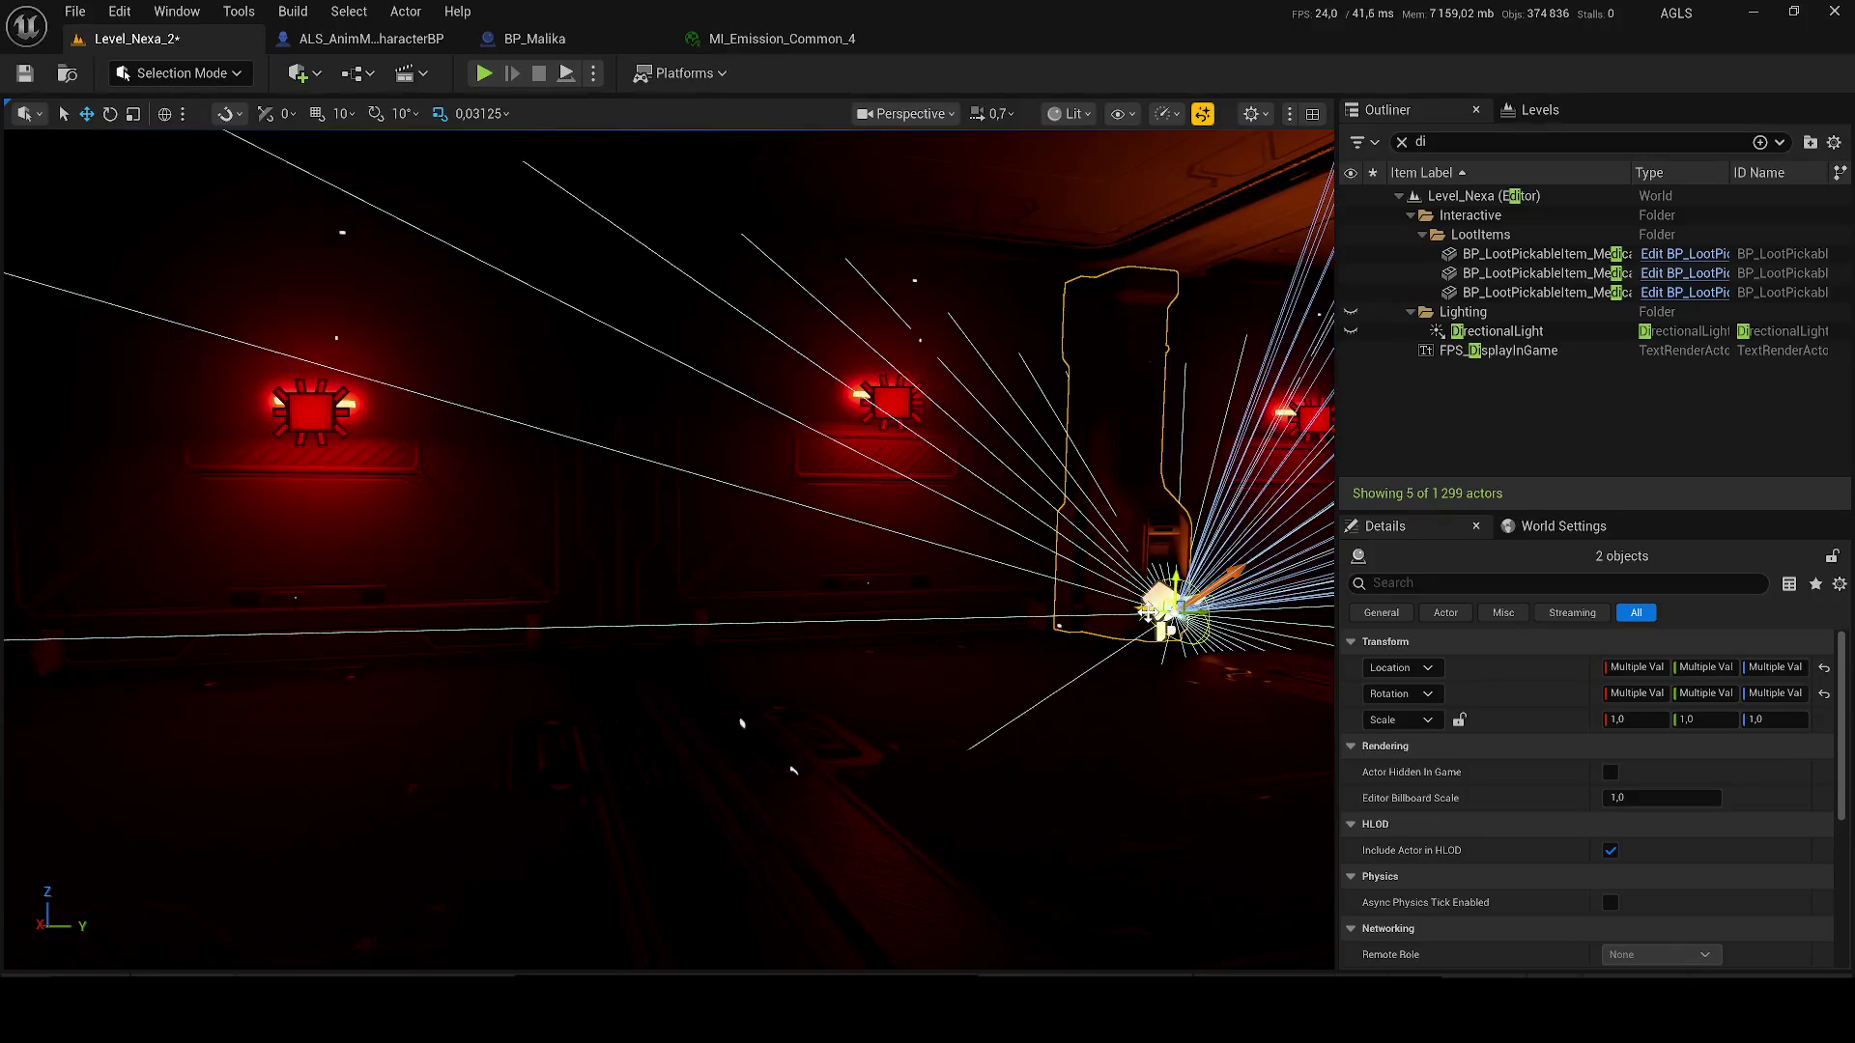
pyautogui.moveTo(1198, 613)
pyautogui.mouseDown()
pyautogui.moveTo(645, 629)
pyautogui.moveTo(987, 679)
pyautogui.mouseUp()
pyautogui.moveTo(1178, 693)
pyautogui.mouseDown()
pyautogui.moveTo(522, 676)
pyautogui.moveTo(1014, 676)
pyautogui.moveTo(952, 671)
pyautogui.mouseUp()
pyautogui.moveTo(1059, 619)
pyautogui.mouseDown()
pyautogui.moveTo(464, 570)
pyautogui.moveTo(619, 570)
pyautogui.moveTo(496, 578)
pyautogui.moveTo(638, 595)
pyautogui.moveTo(595, 616)
pyautogui.moveTo(522, 599)
pyautogui.mouseUp()
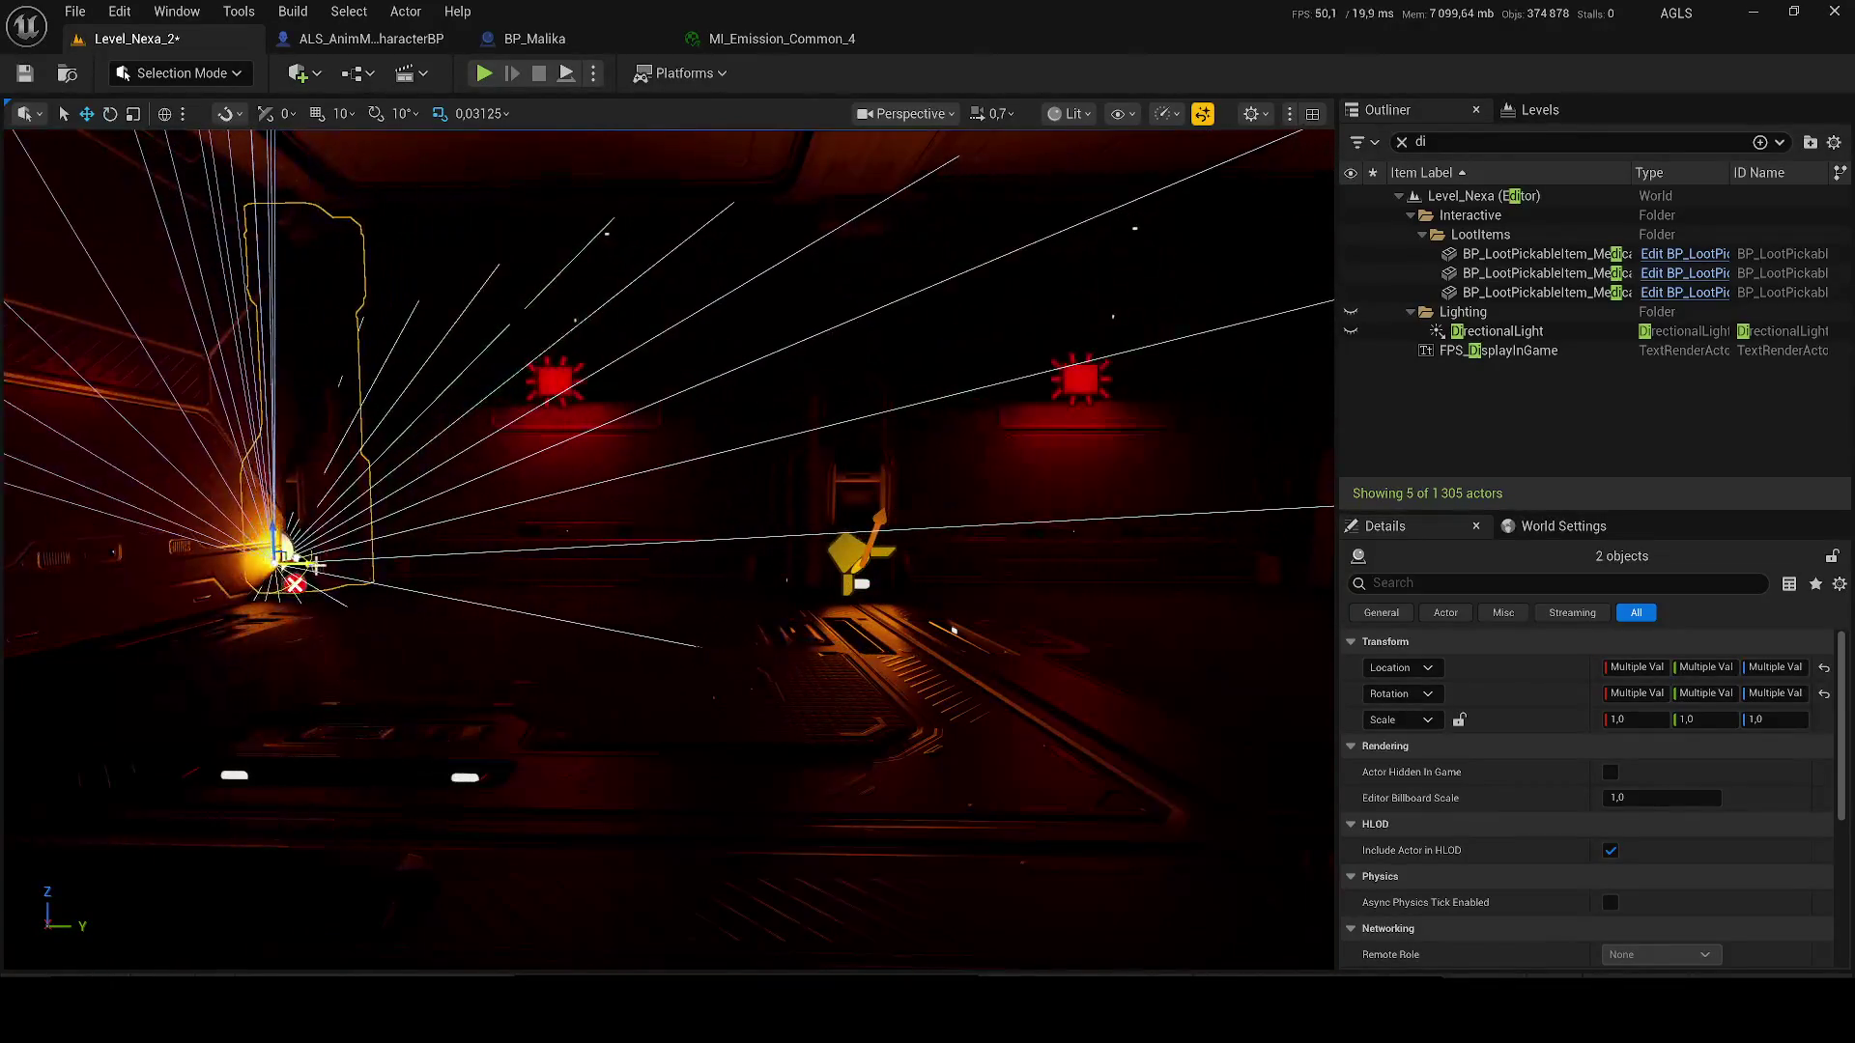
# - Tilt the new copy's spotlight to a steeper angle
pyautogui.moveTo(282, 576)
pyautogui.mouseDown()
pyautogui.moveTo(403, 574)
pyautogui.moveTo(493, 521)
pyautogui.mouseUp()
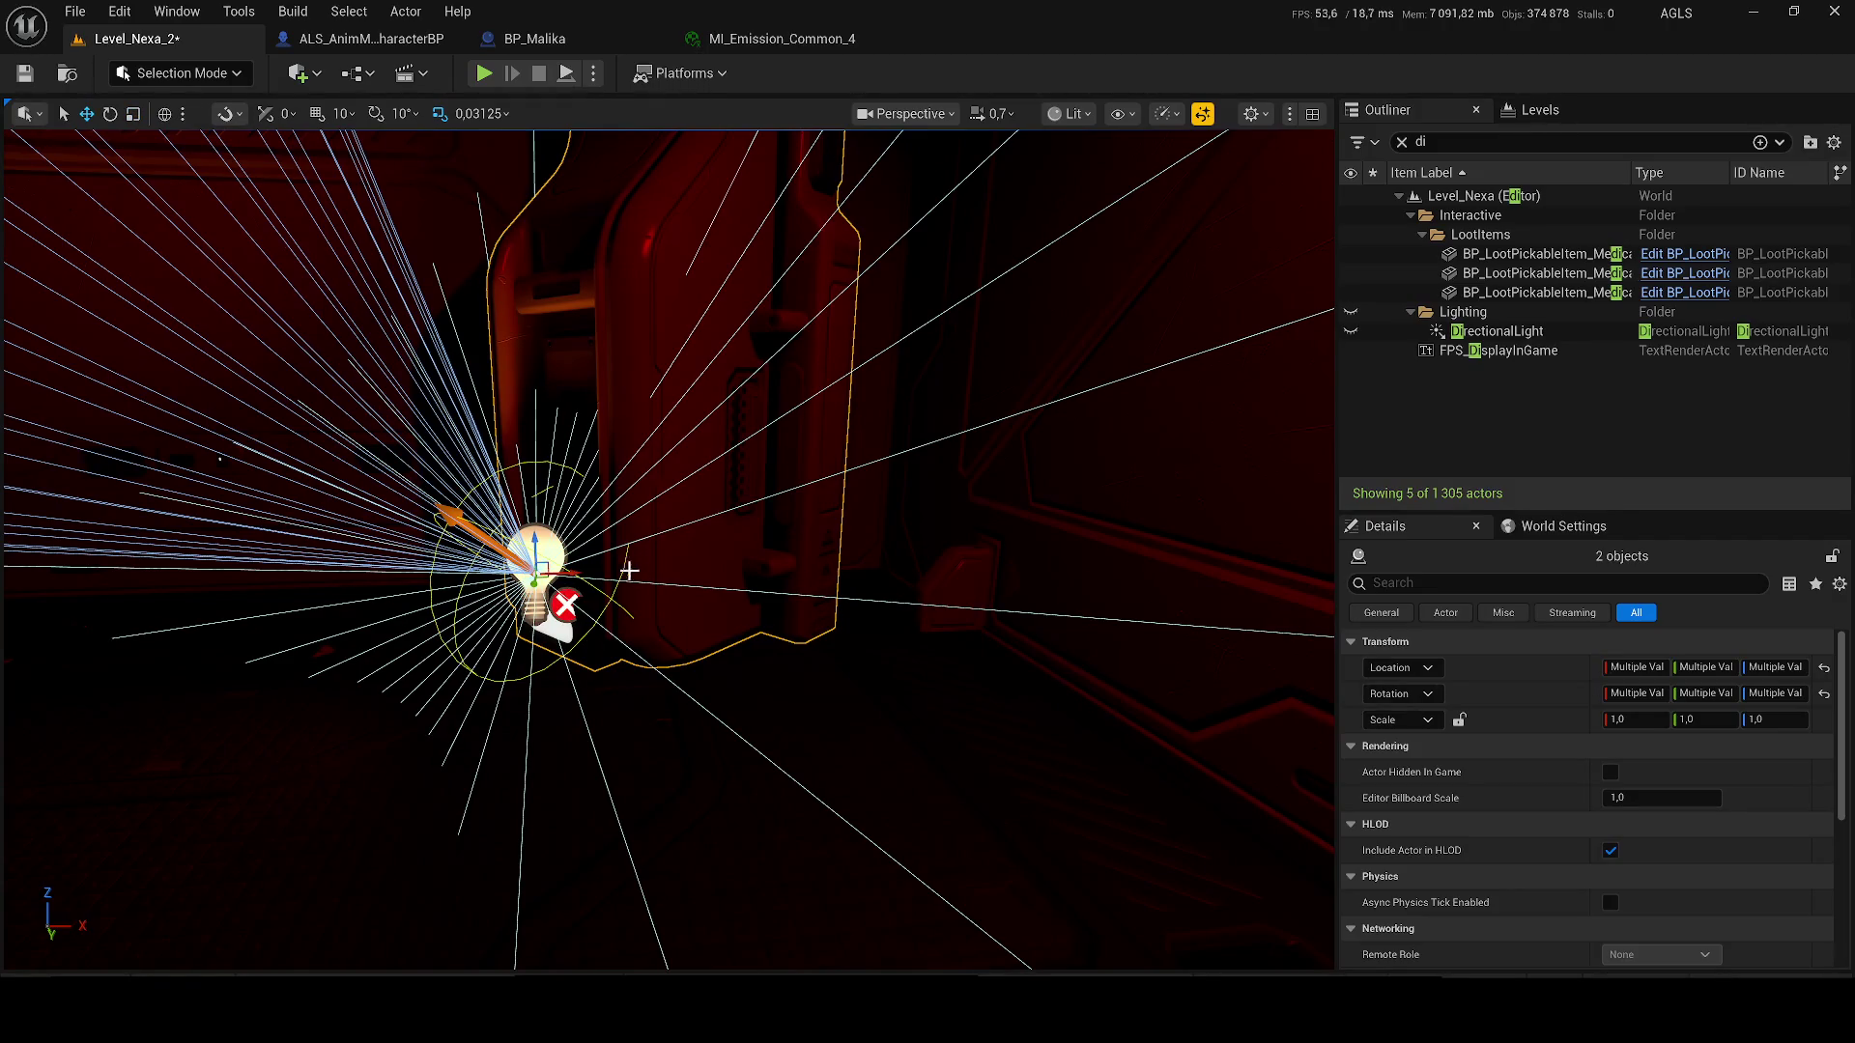
pyautogui.moveTo(634, 574); pyautogui.dragTo(579, 574)
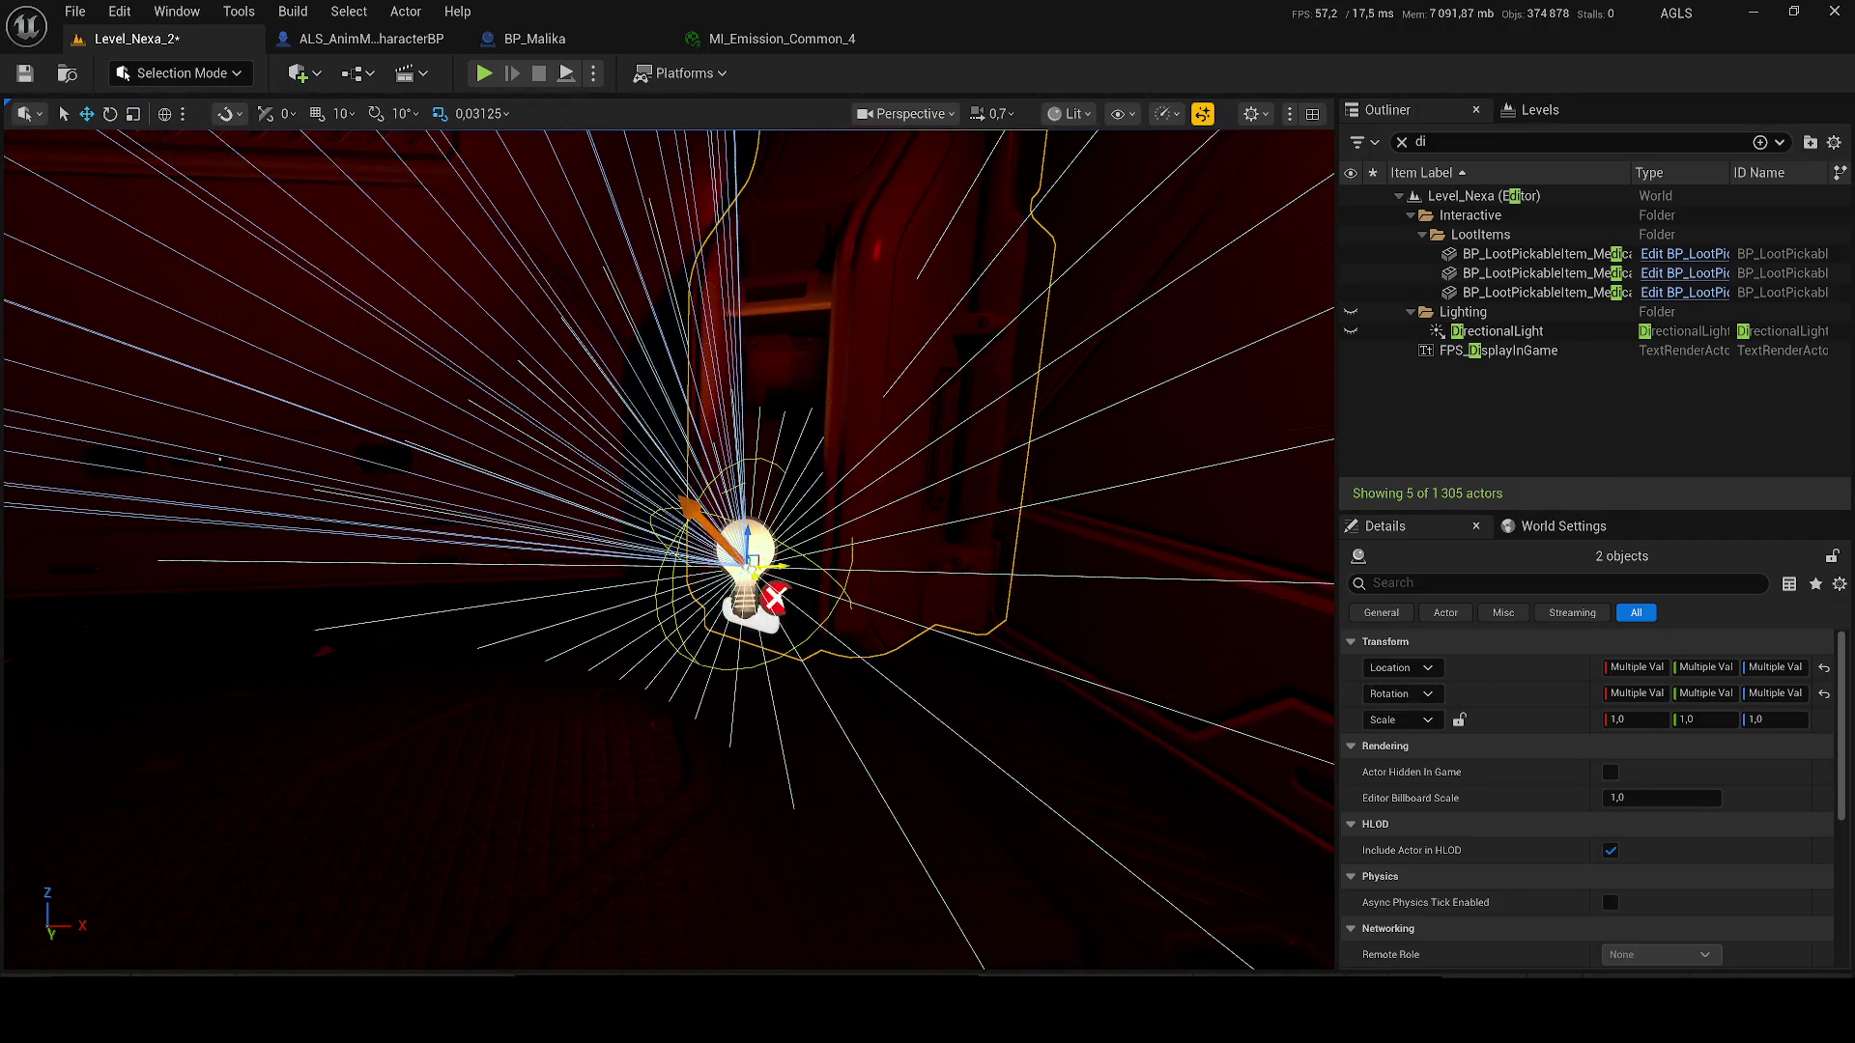
pyautogui.moveTo(737, 734)
pyautogui.mouseDown()
pyautogui.moveTo(657, 638)
pyautogui.moveTo(695, 657)
pyautogui.moveTo(710, 715)
pyautogui.moveTo(710, 696)
pyautogui.moveTo(792, 748)
pyautogui.moveTo(773, 734)
pyautogui.mouseUp()
pyautogui.scroll(1, 773, 734)
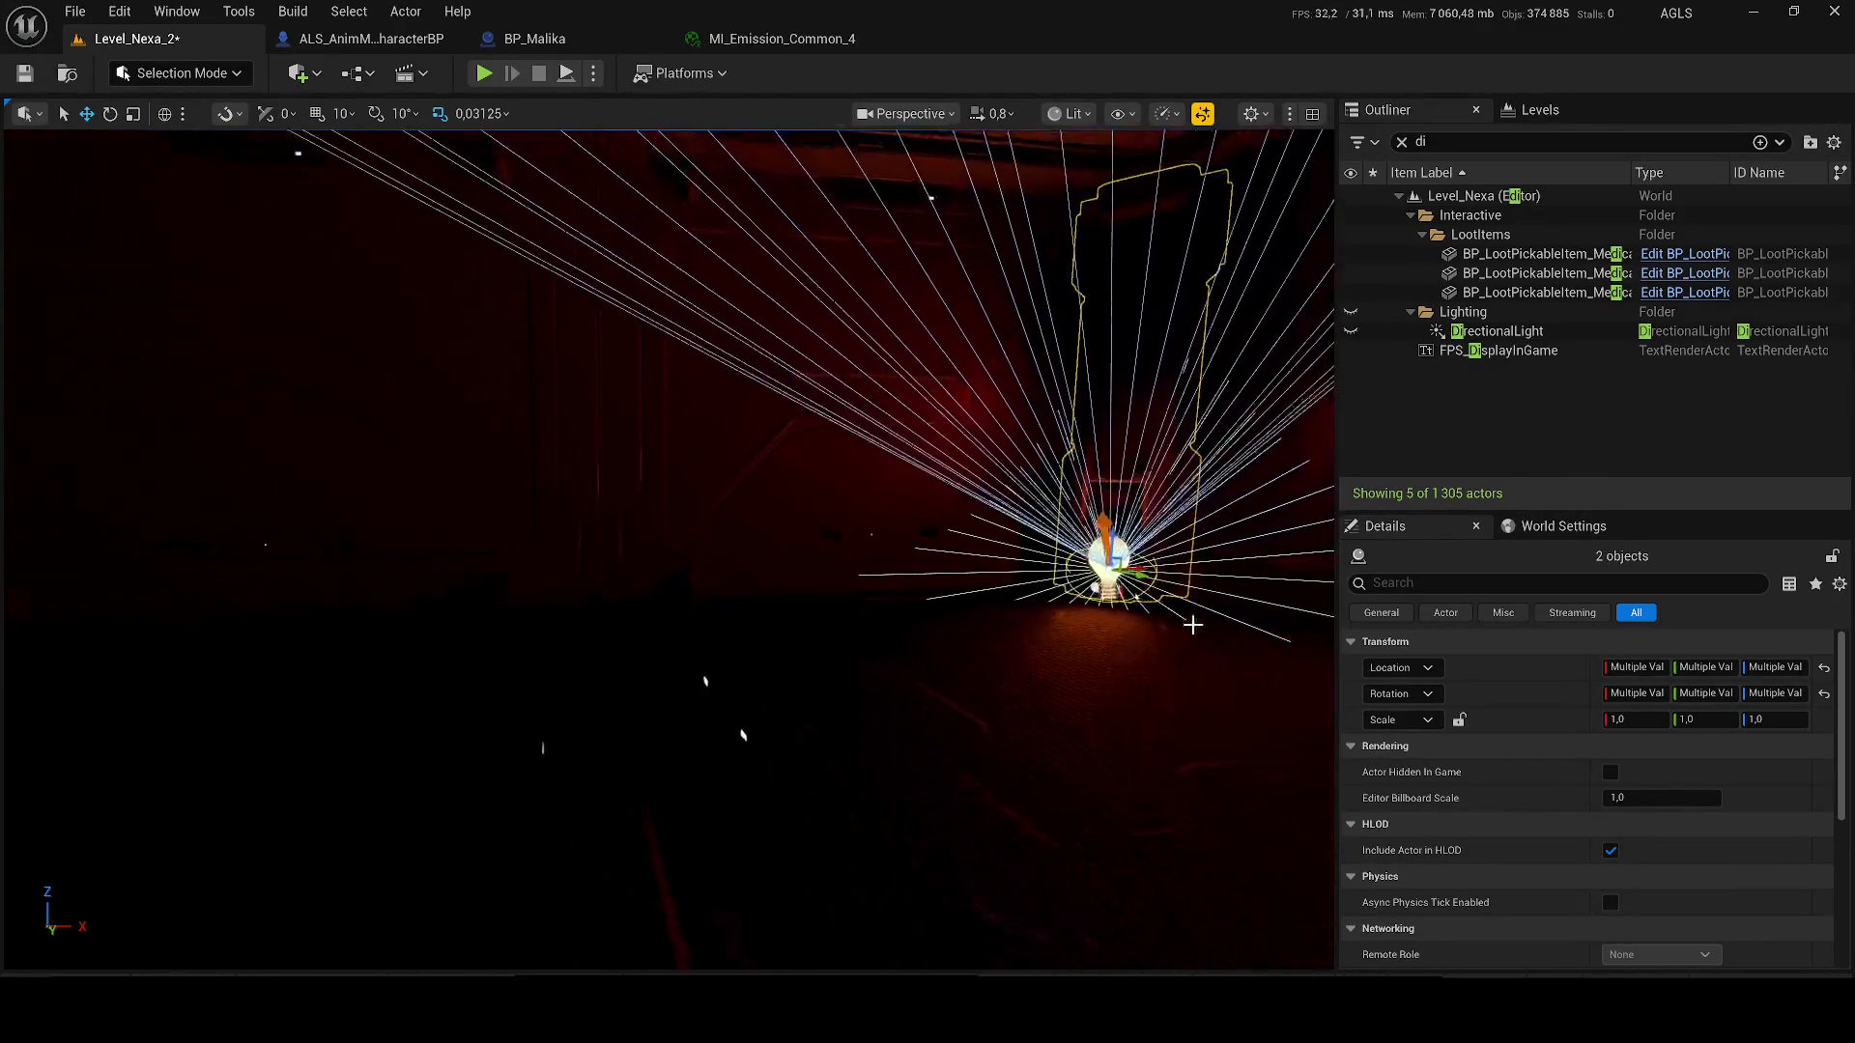
pyautogui.moveTo(1140, 570); pyautogui.dragTo(1111, 585)
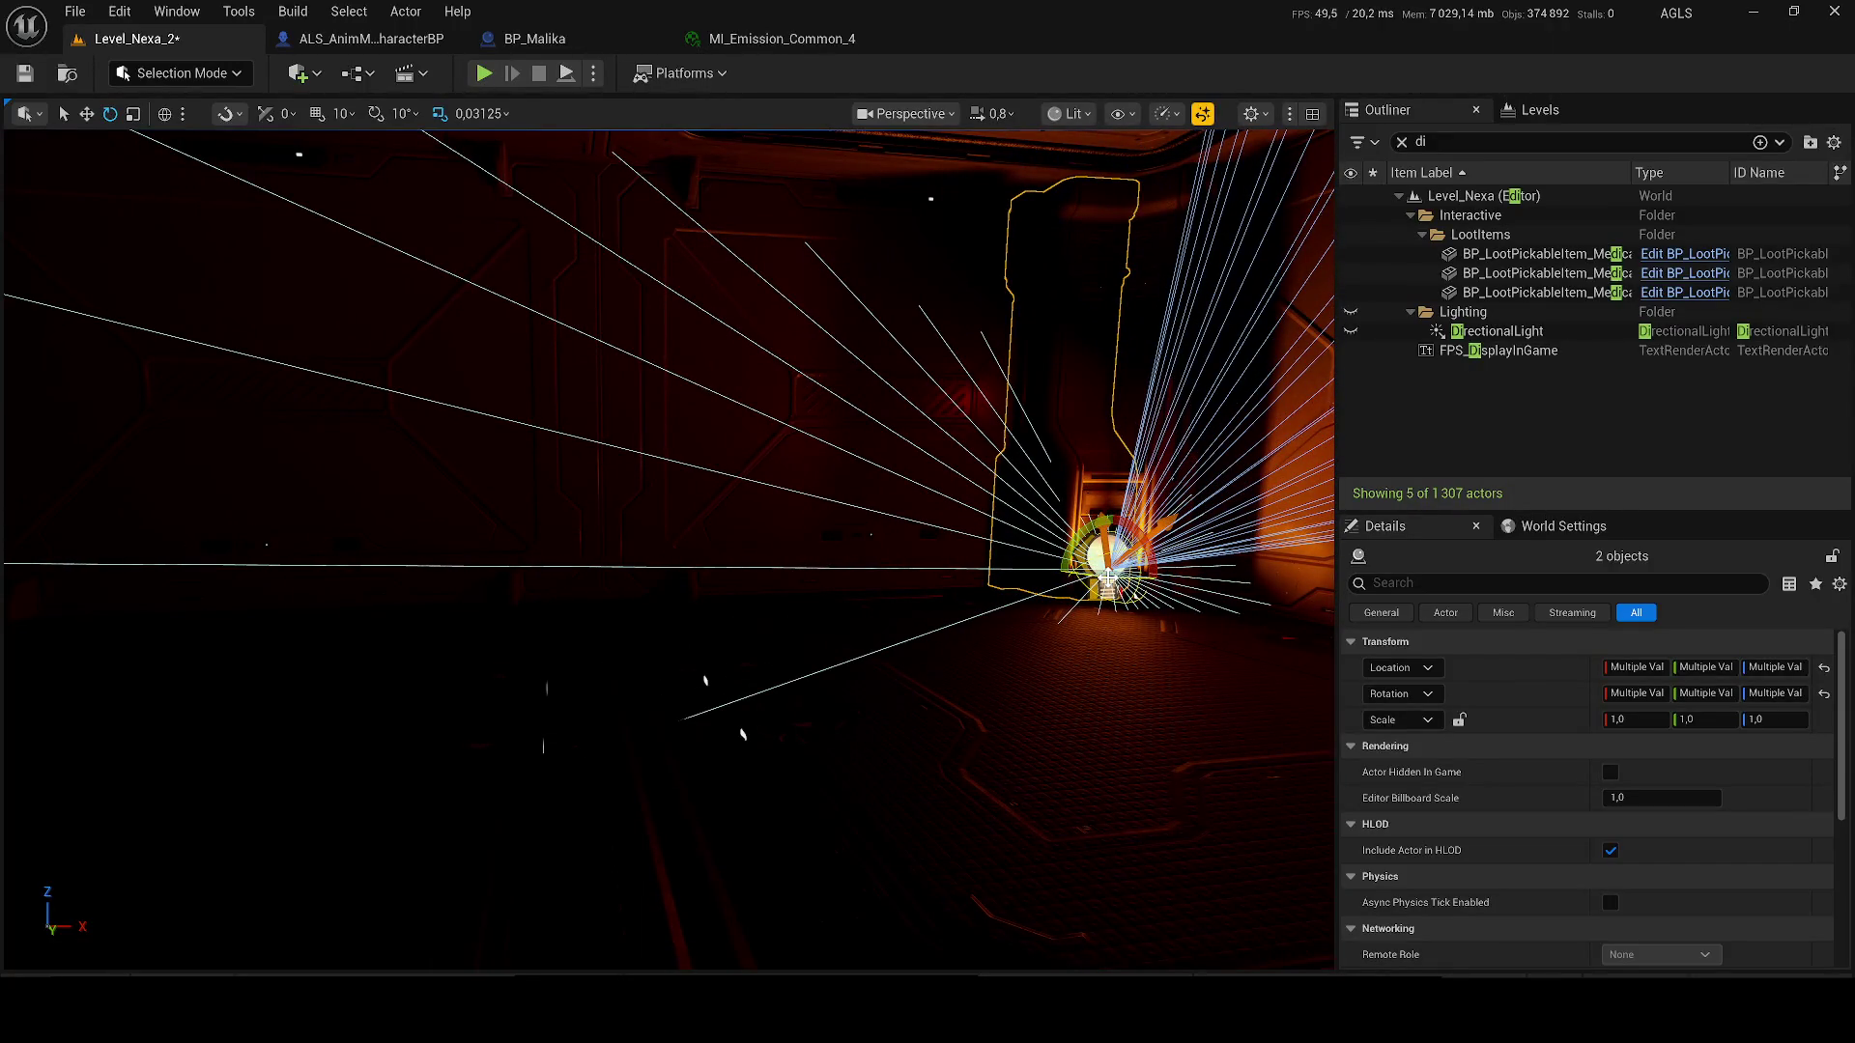
pyautogui.click(1067, 374)
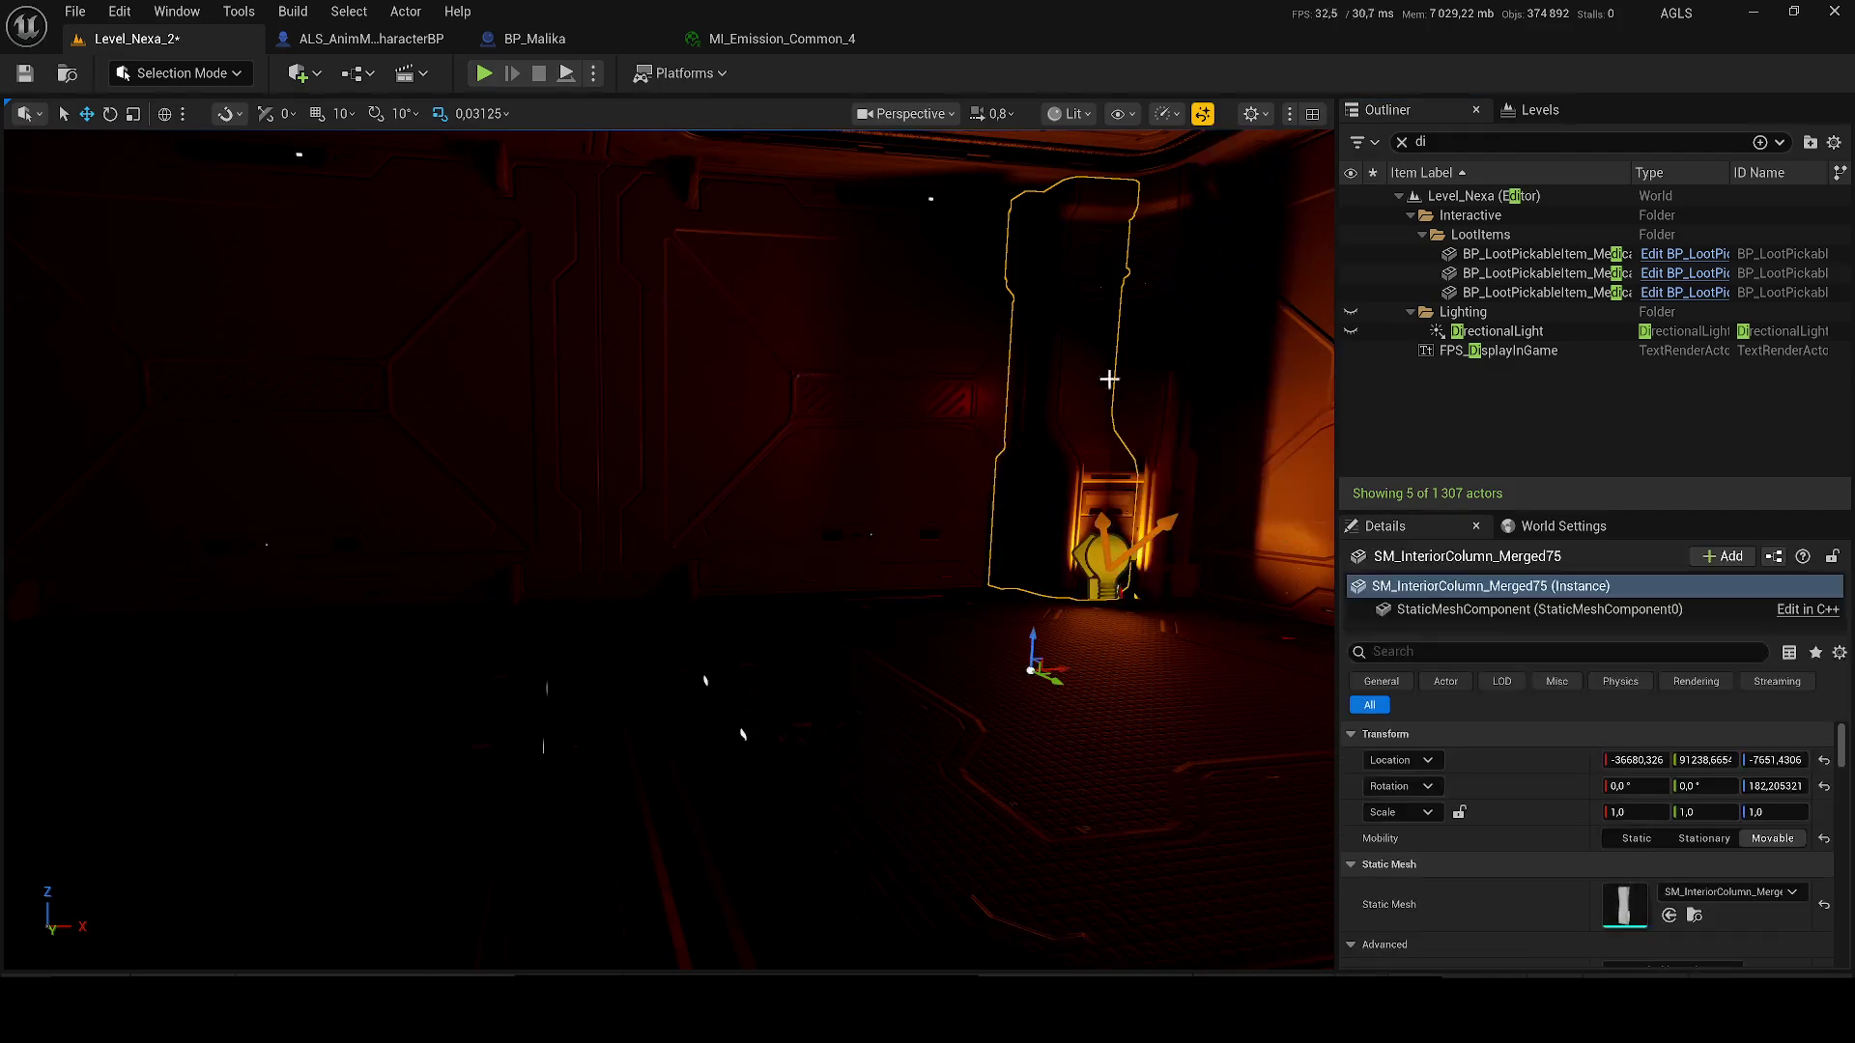
# - Select the interior column and its light, then save the level
pyautogui.press('f')
pyautogui.click(866, 555)
pyautogui.keyDown('ctrl'); pyautogui.click(860, 664); pyautogui.keyUp('ctrl')
pyautogui.hotkey('ctrl', 's')
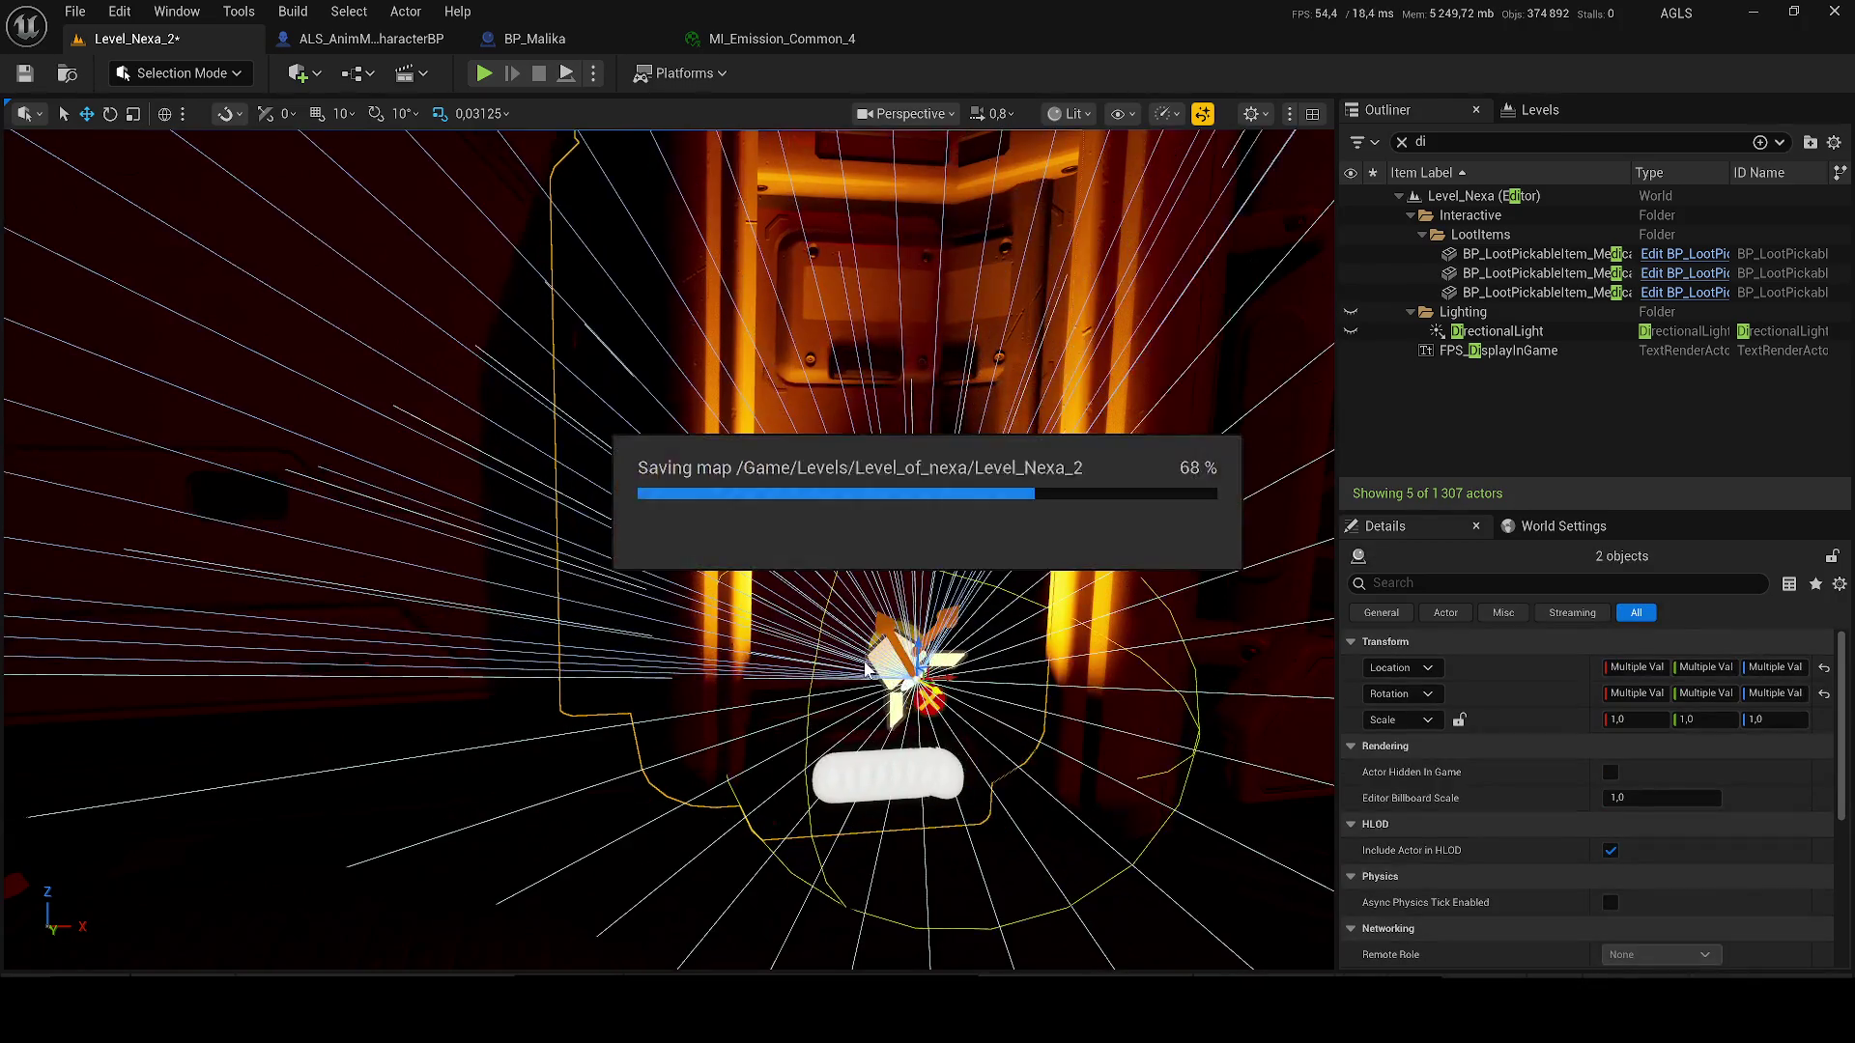
# - Undo a stray leftward move of the column and light, then reselect and frame both
pyautogui.press('f')
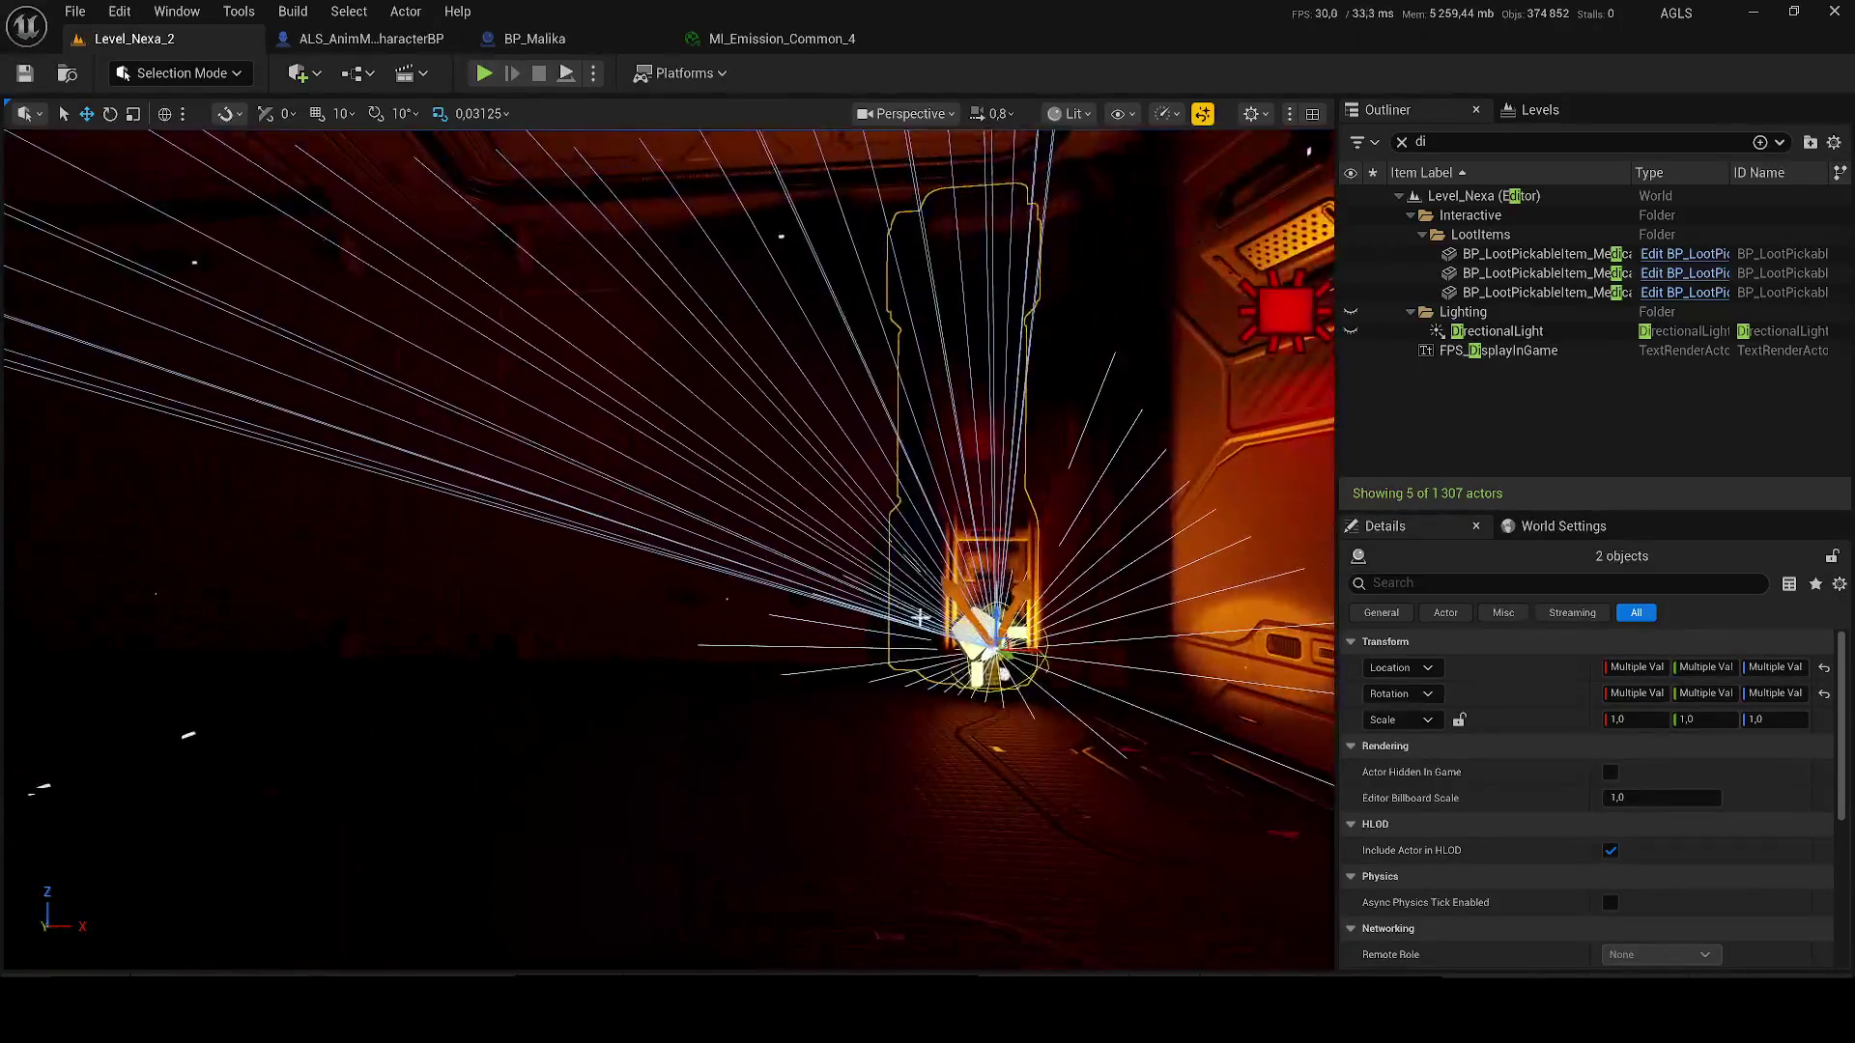
pyautogui.moveTo(1029, 649)
pyautogui.mouseDown()
pyautogui.moveTo(207, 621)
pyautogui.moveTo(468, 609)
pyautogui.mouseUp()
pyautogui.press('f')
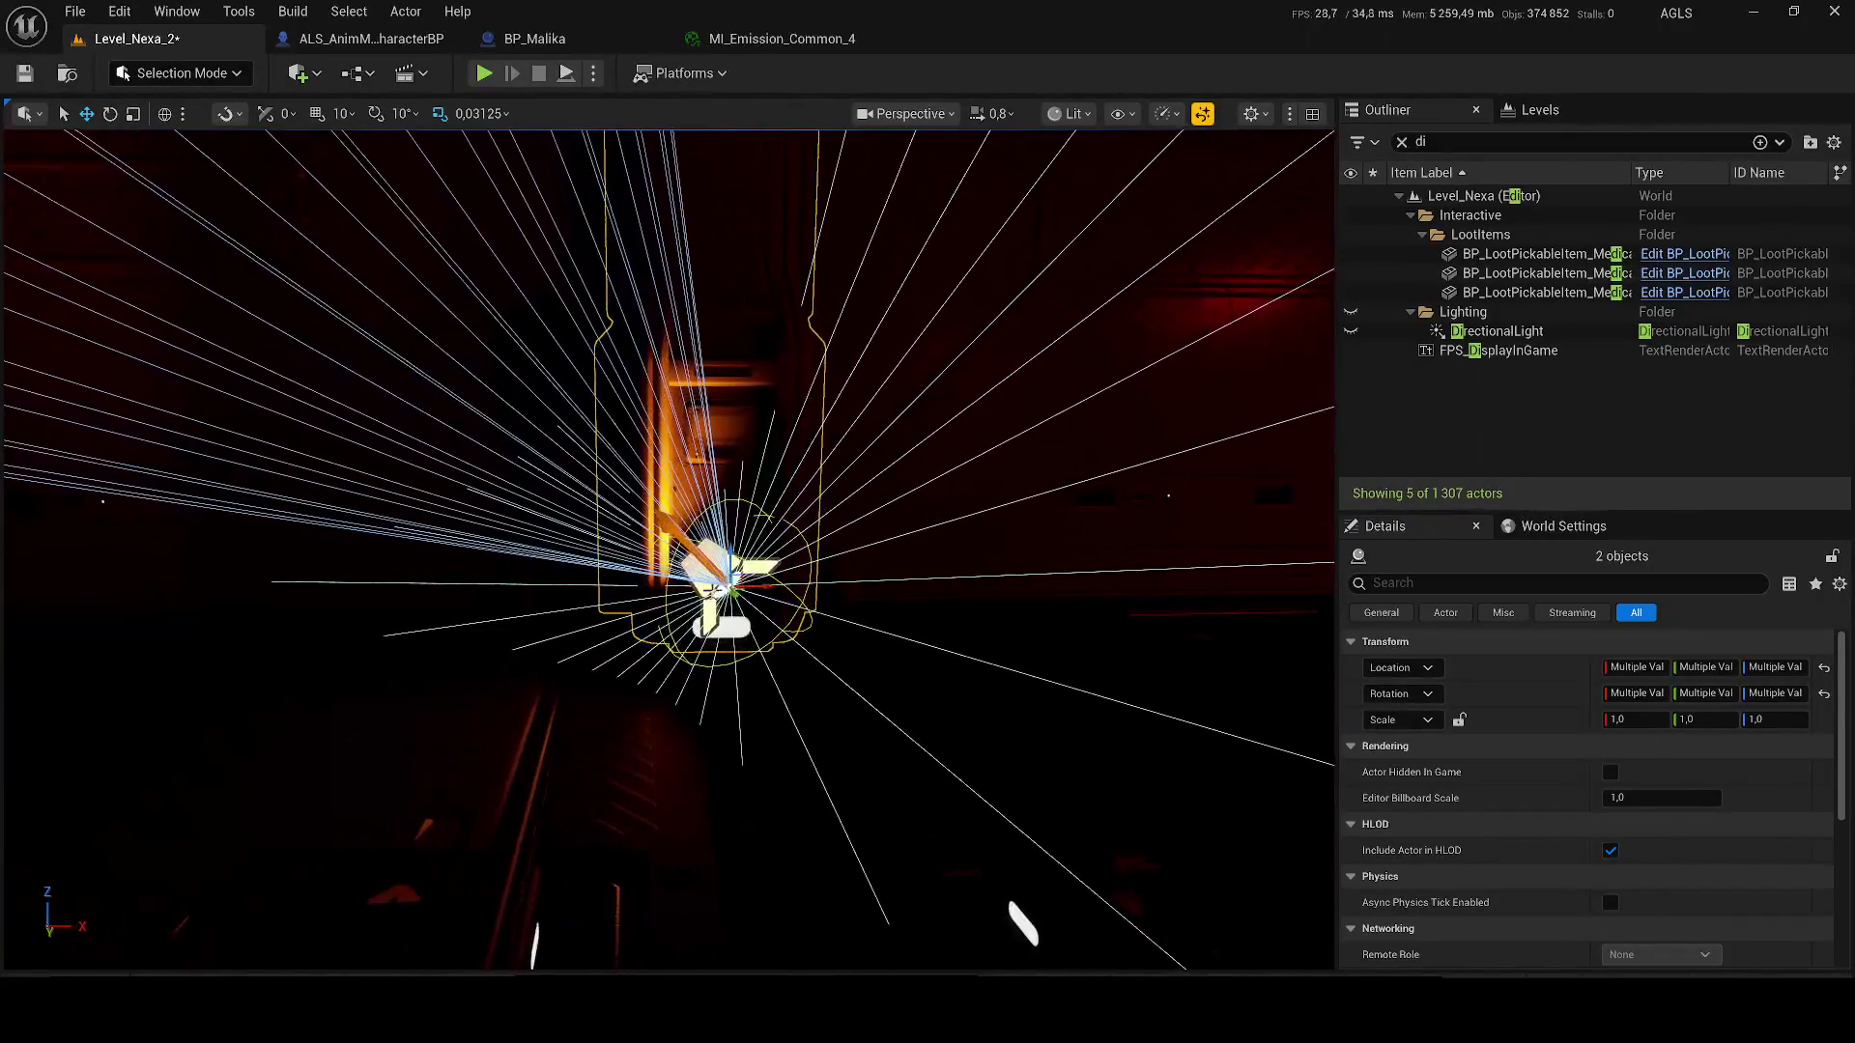
pyautogui.moveTo(757, 588); pyautogui.dragTo(990, 745)
pyautogui.hotkey('ctrl', 'z')
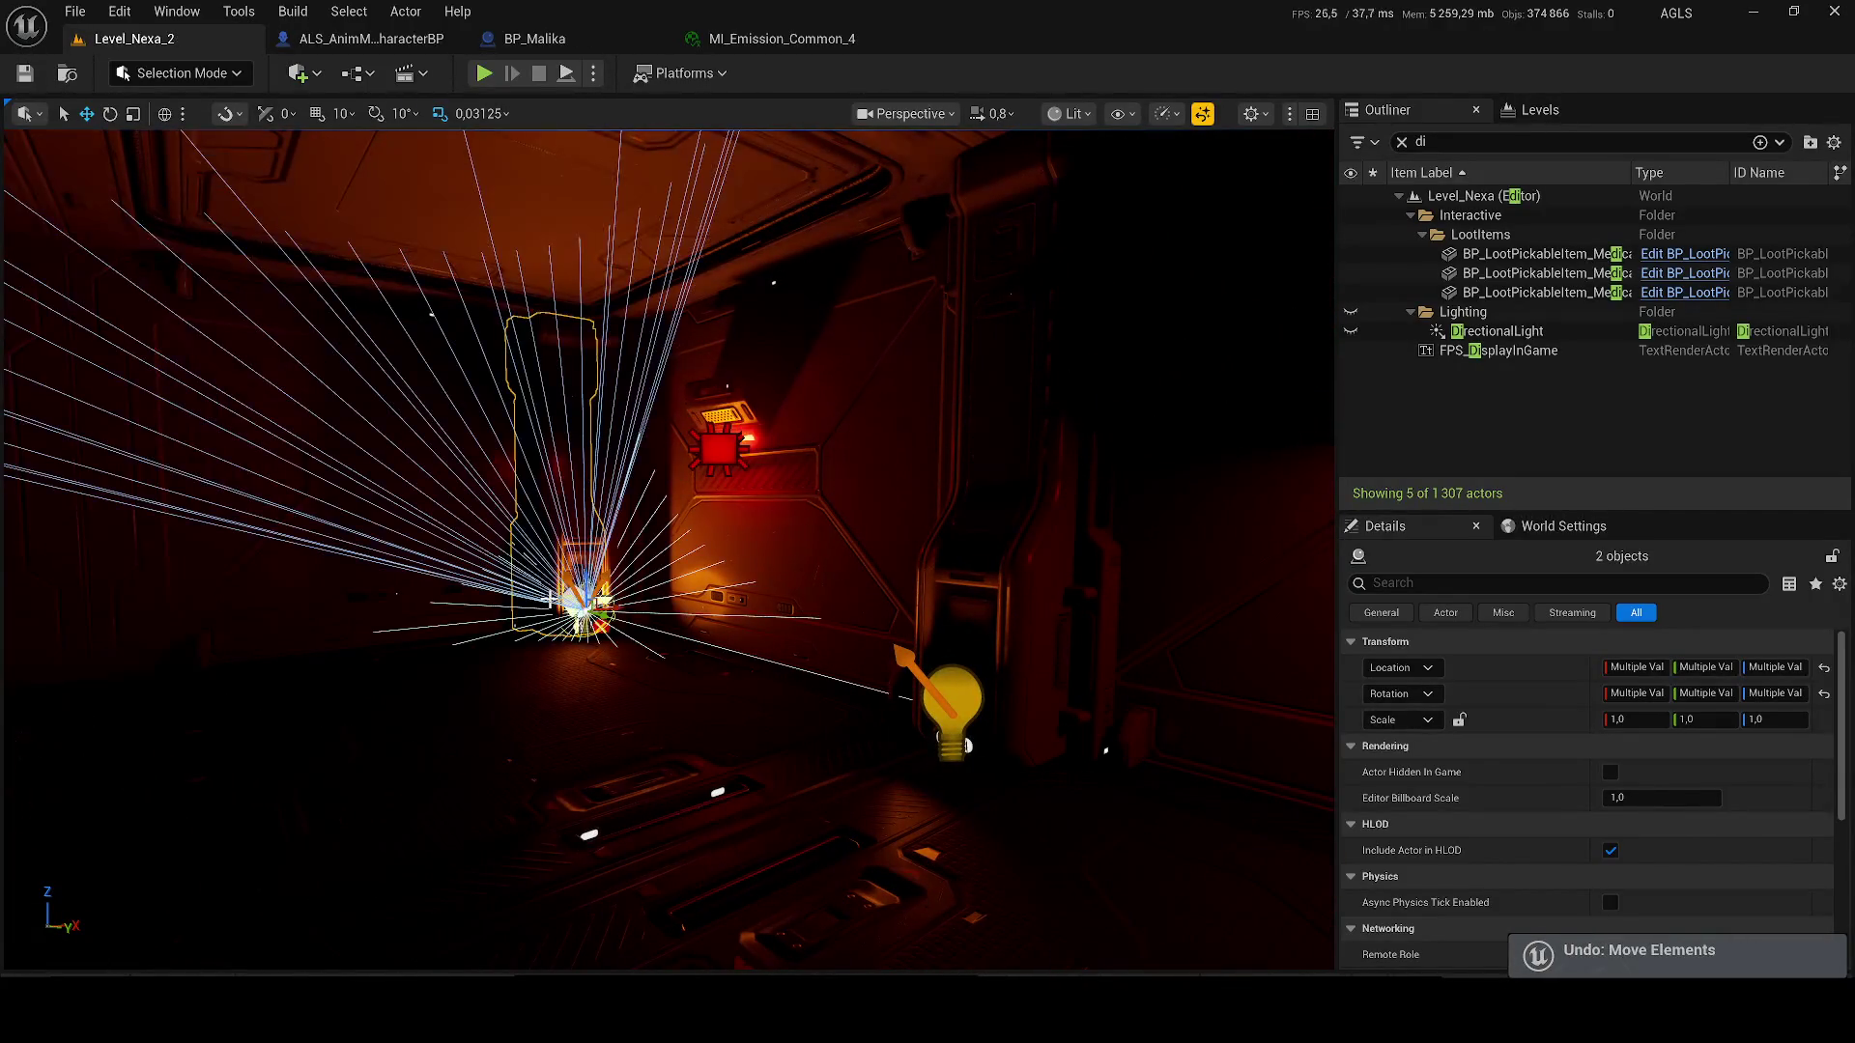
pyautogui.press('f')
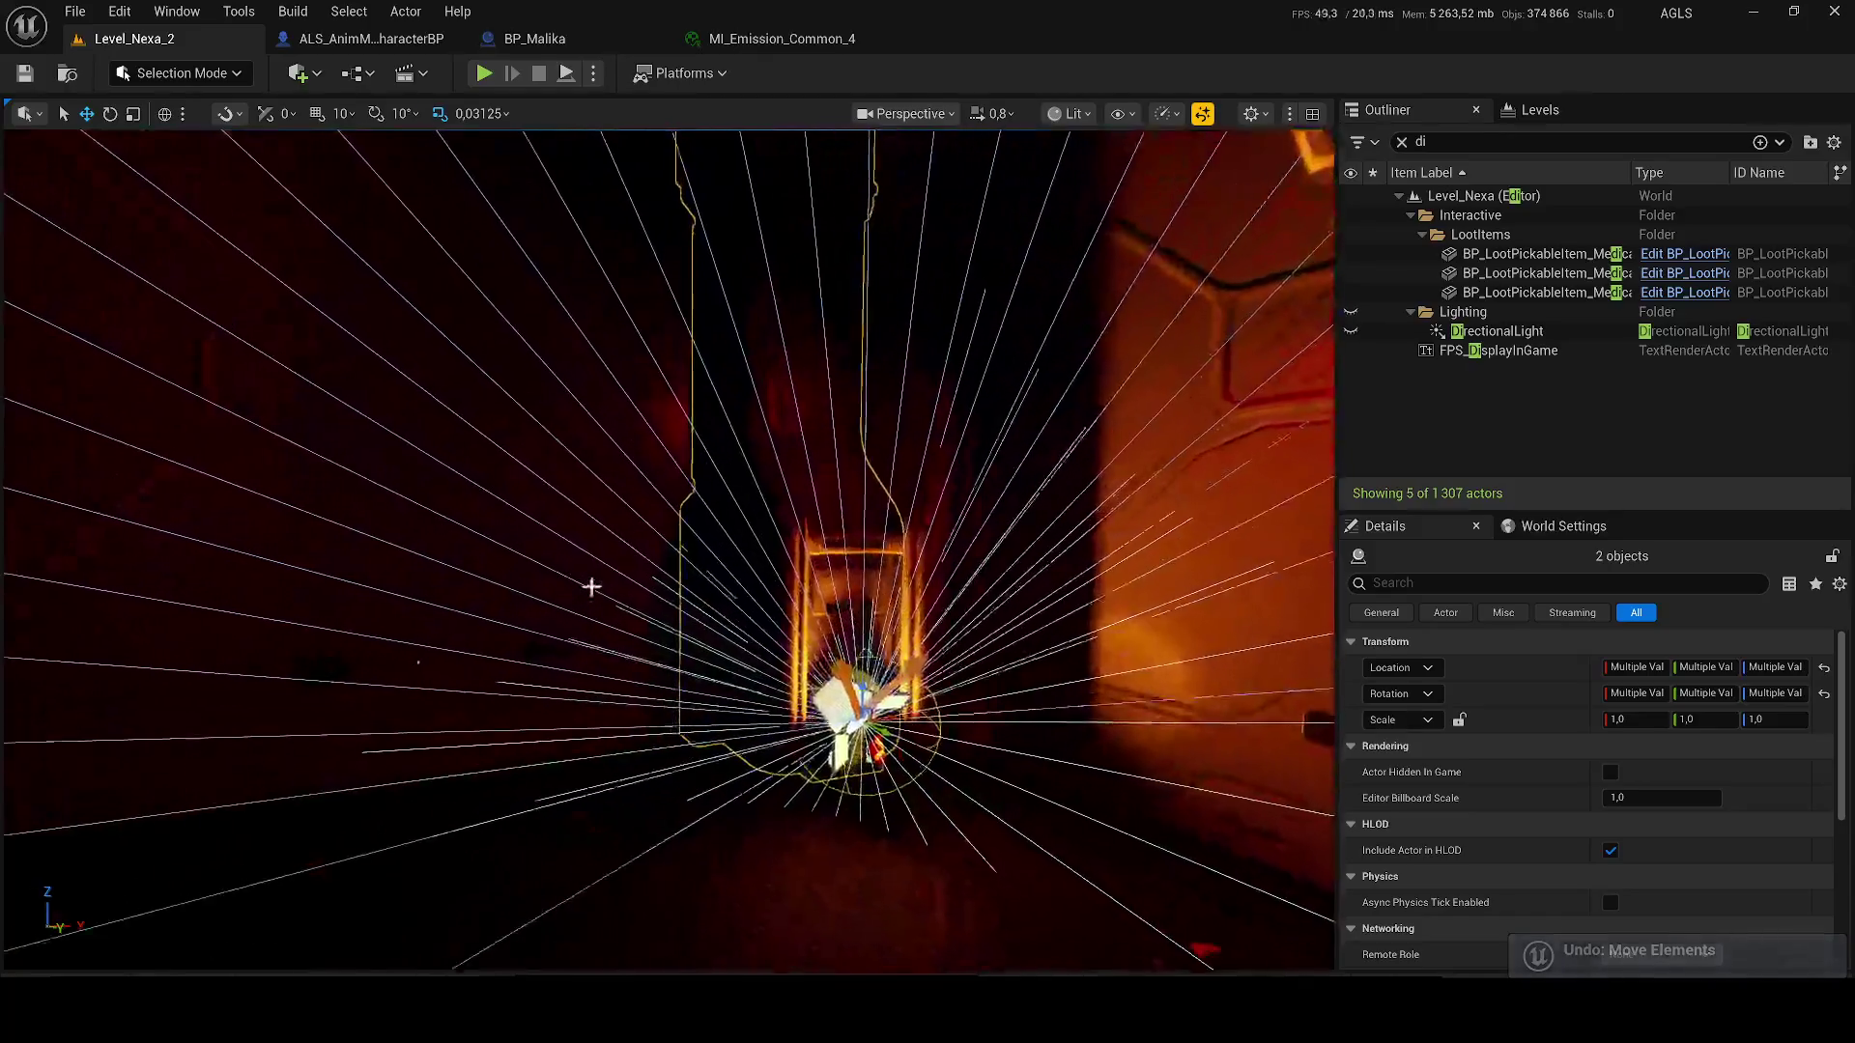
pyautogui.click(670, 481)
pyautogui.scroll(-5, 718, 388)
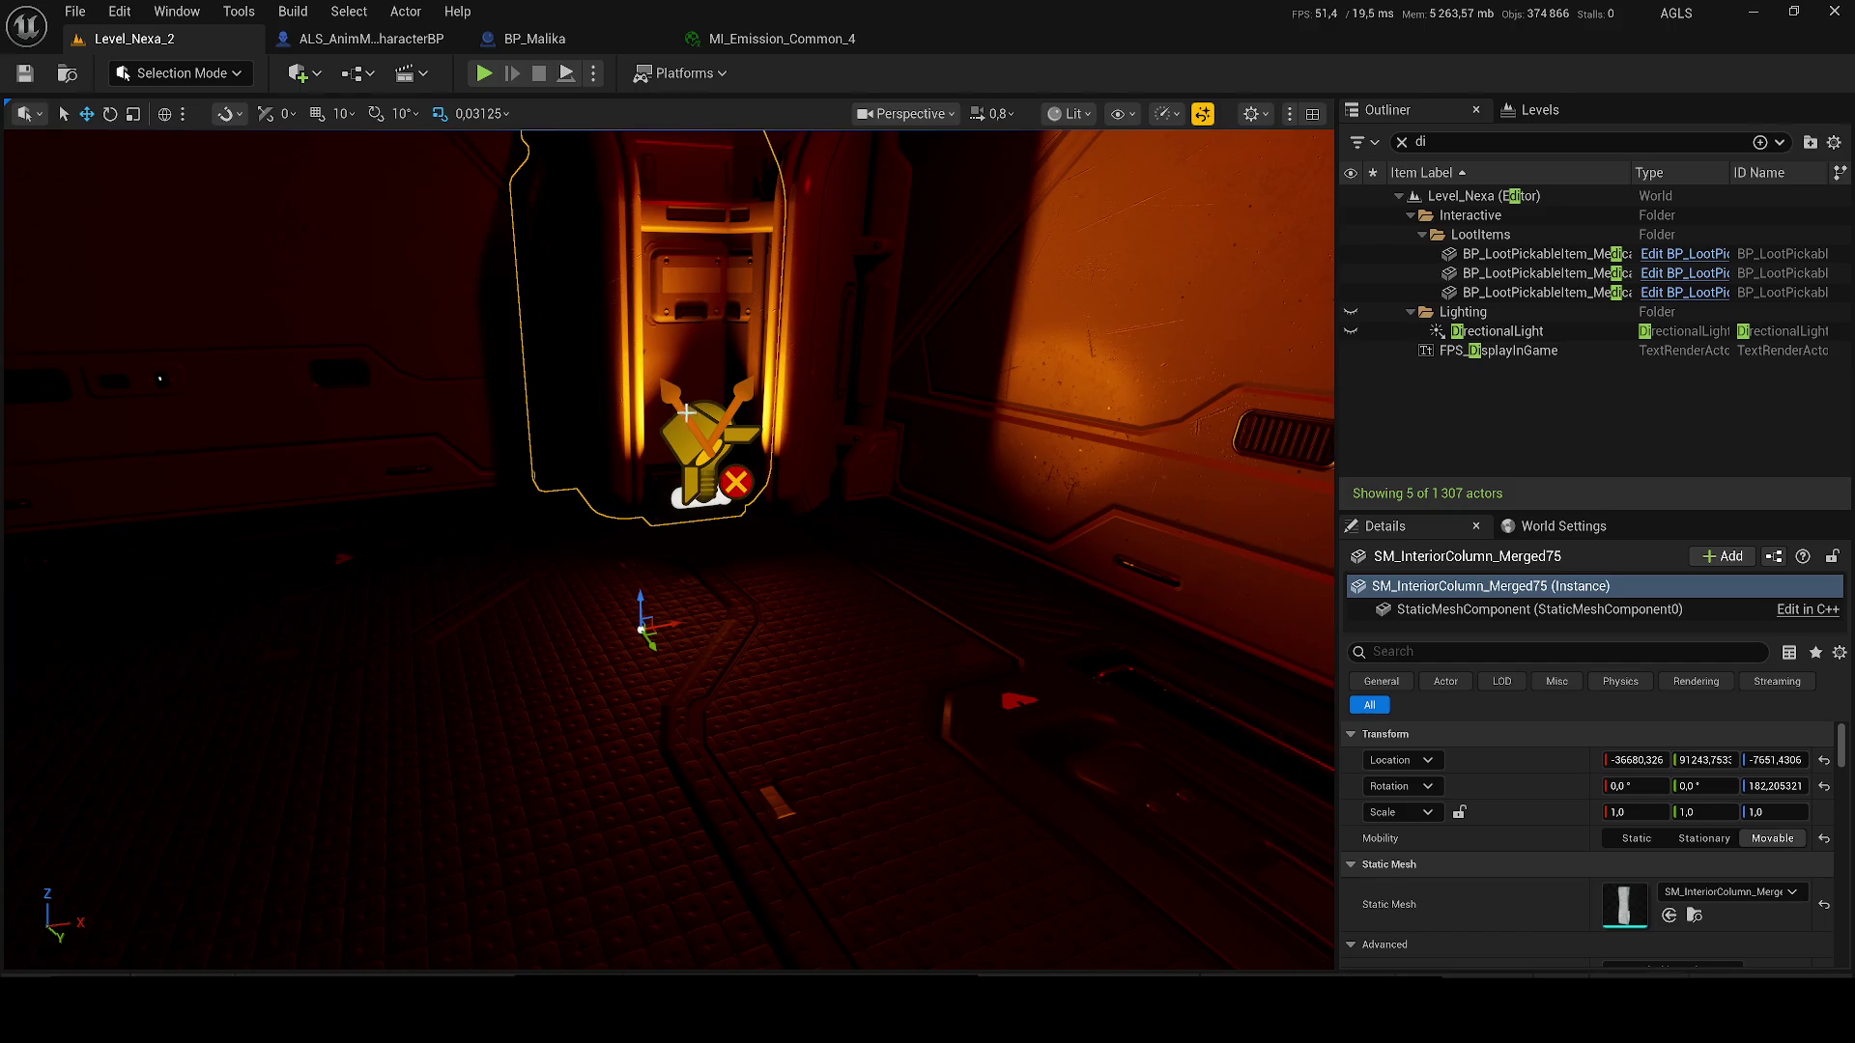
pyautogui.keyDown('ctrl'); pyautogui.click(706, 416); pyautogui.keyUp('ctrl')
pyautogui.press('f')
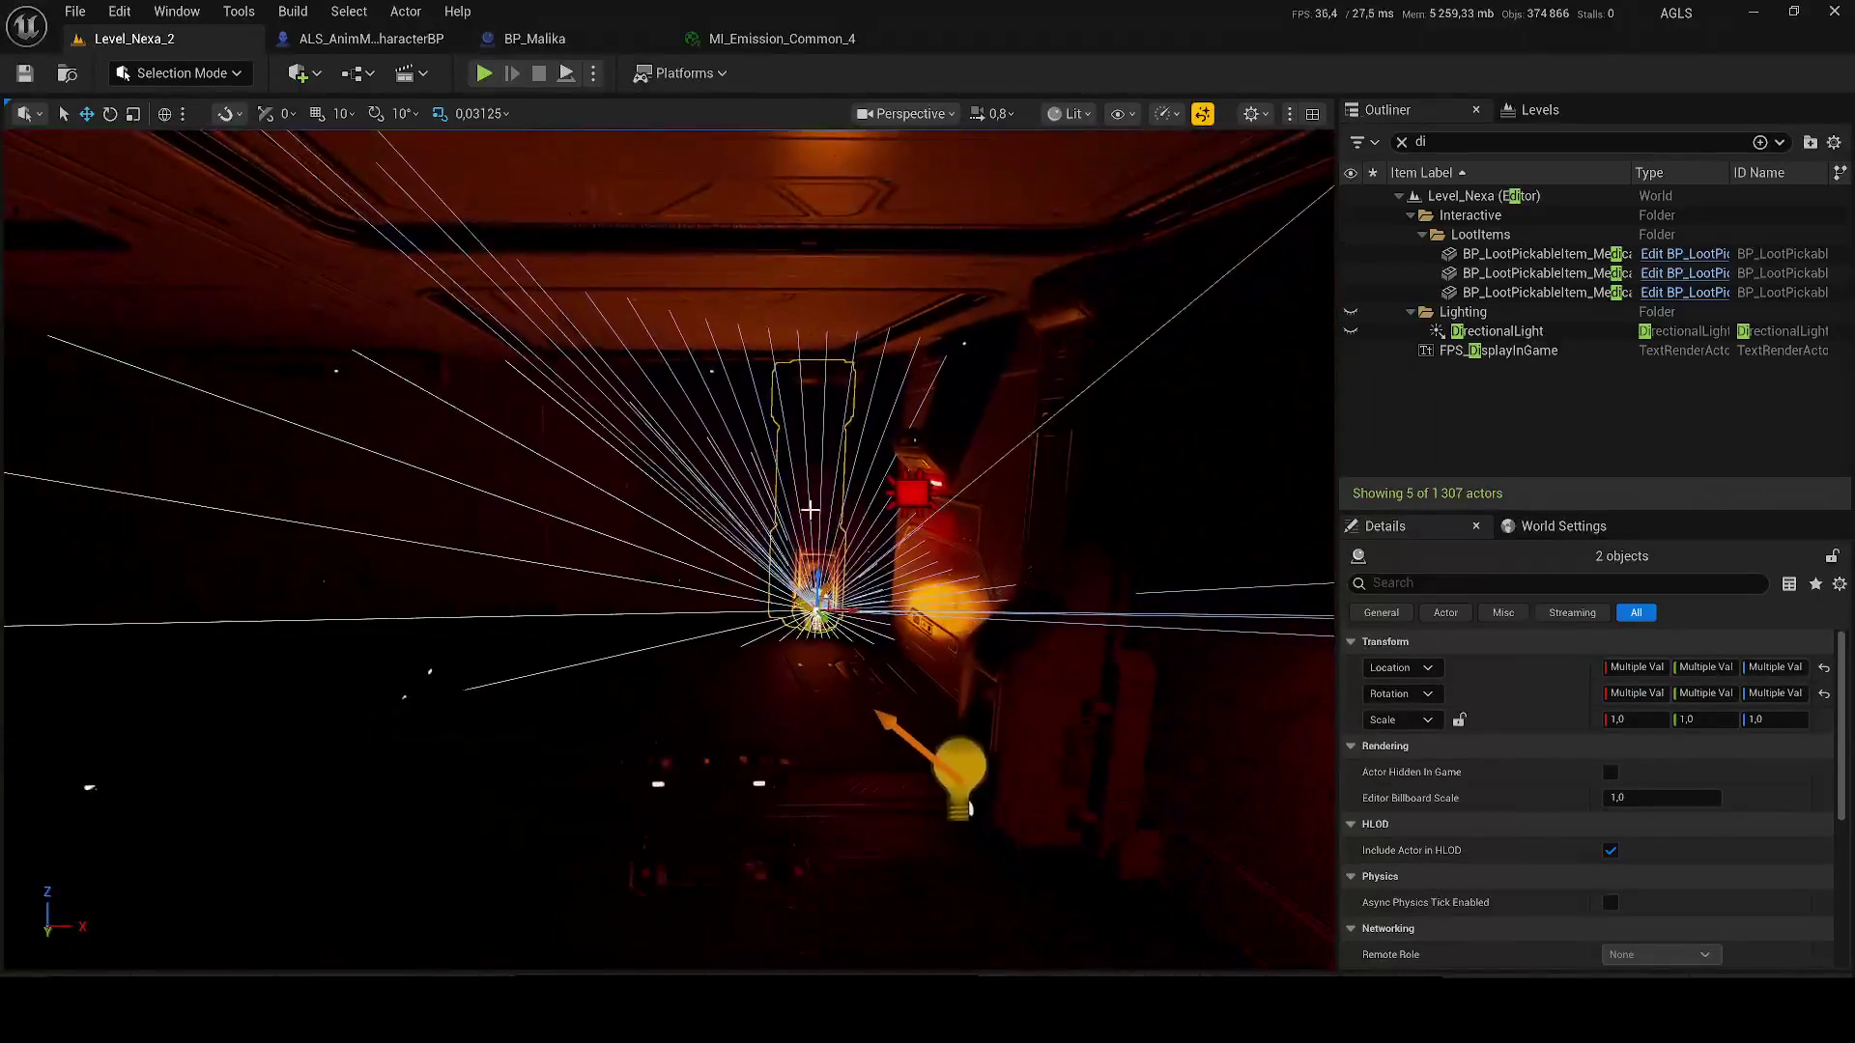
# - Alt+Shift-drag a row of about six column-and-light copies down the corridor
pyautogui.moveTo(969, 807); pyautogui.dragTo(956, 725)
pyautogui.moveTo(498, 546)
pyautogui.mouseDown()
pyautogui.moveTo(580, 546)
pyautogui.moveTo(39, 546)
pyautogui.mouseUp()
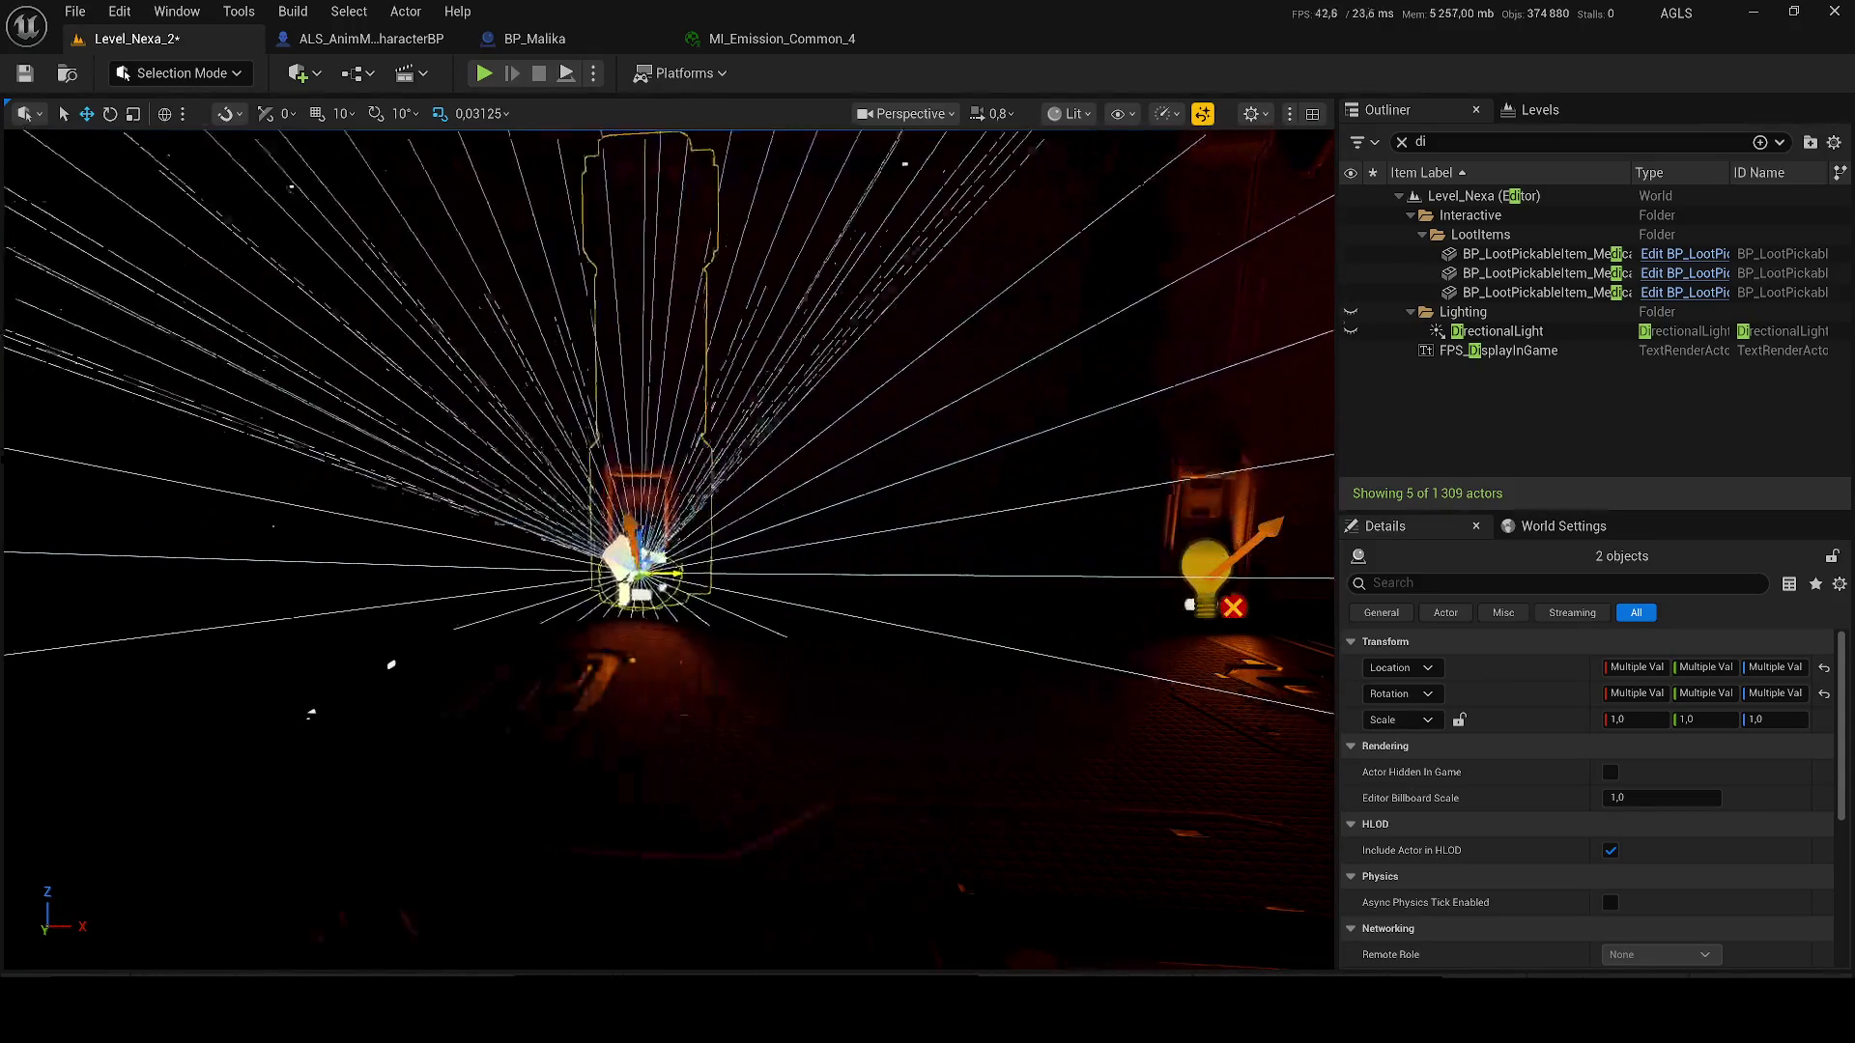
pyautogui.moveTo(504, 548); pyautogui.dragTo(328, 548)
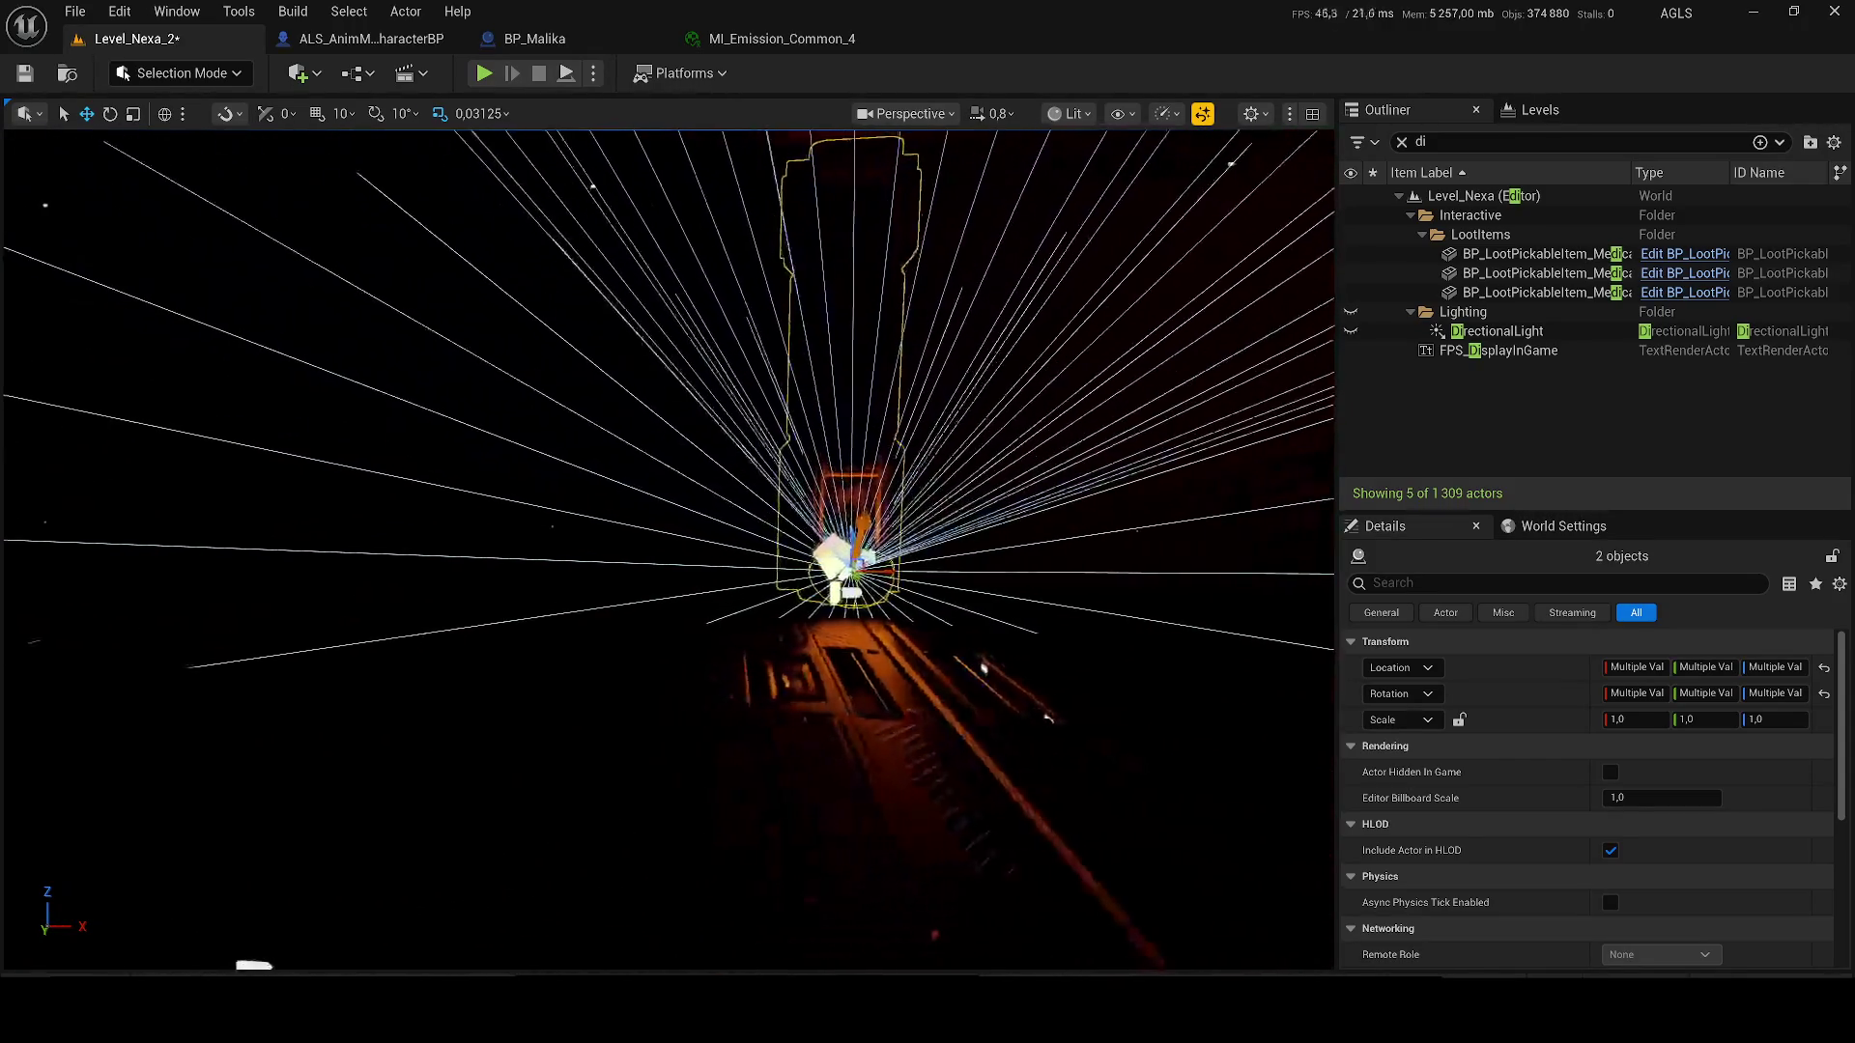
pyautogui.moveTo(504, 548); pyautogui.dragTo(233, 547)
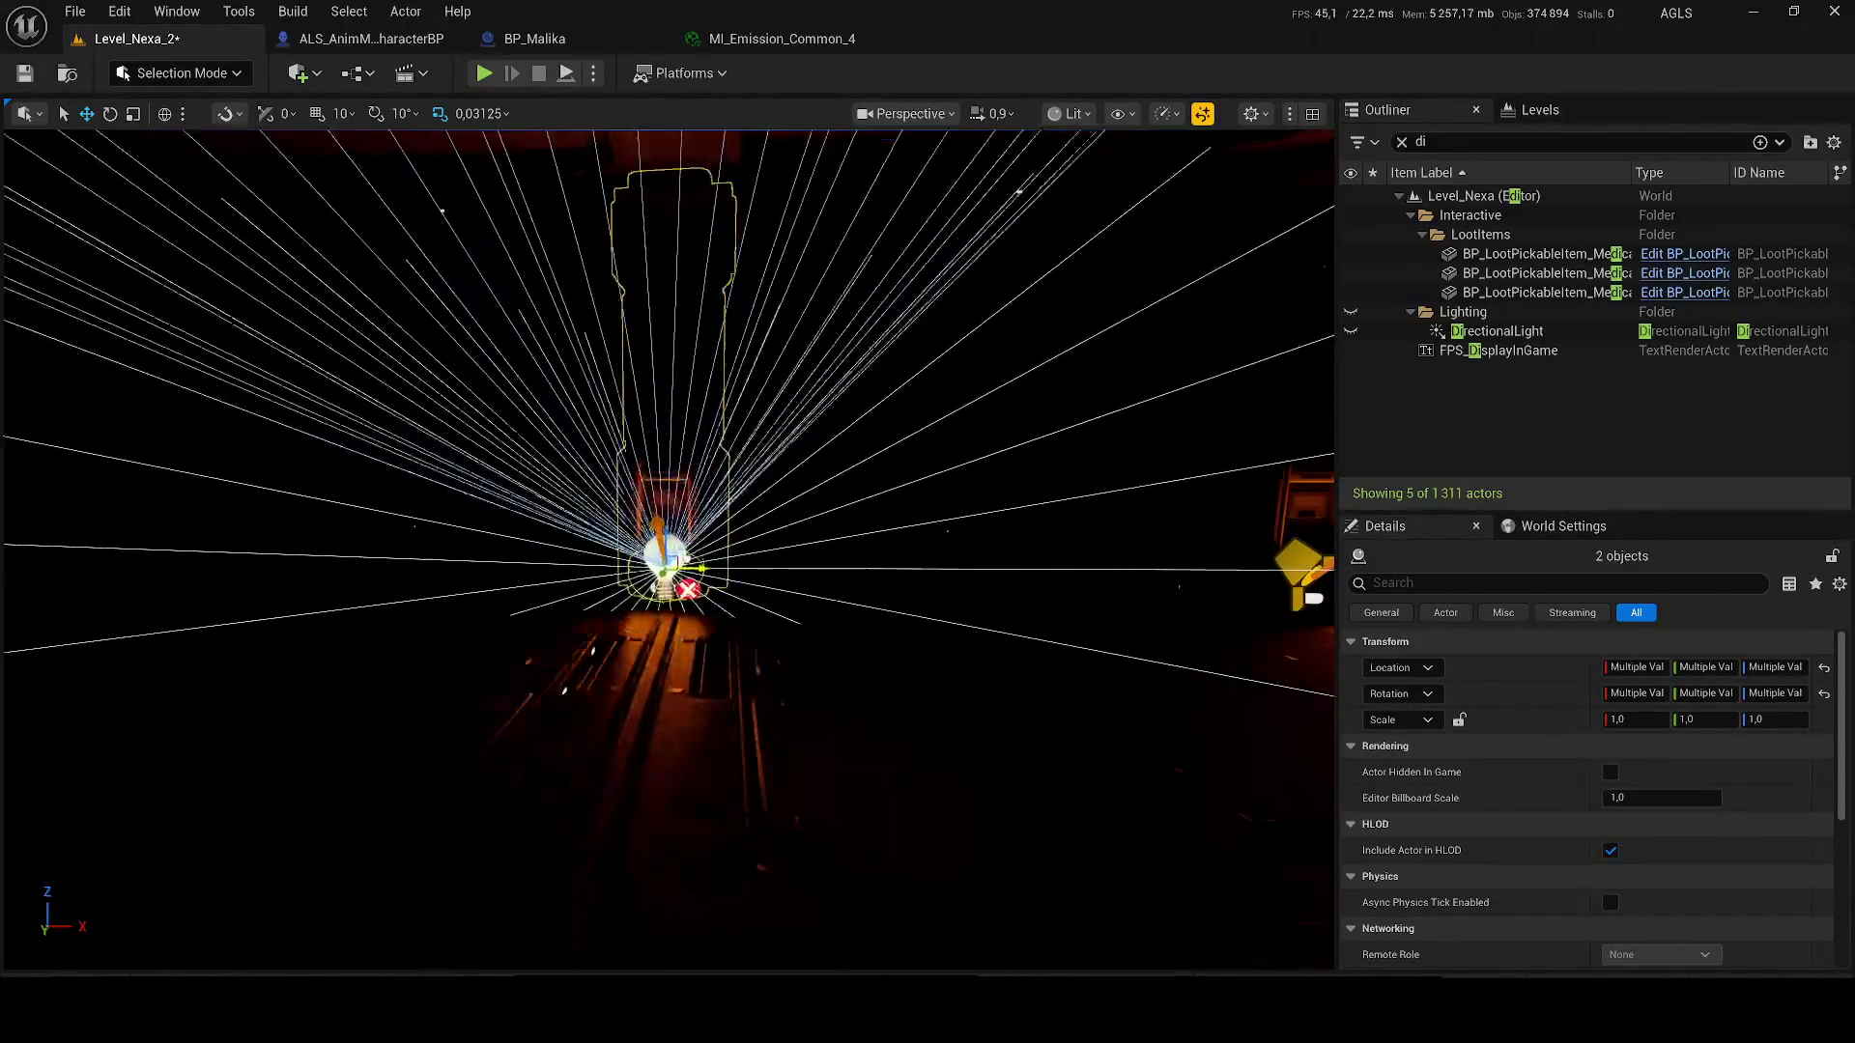
pyautogui.moveTo(324, 548)
pyautogui.mouseDown()
pyautogui.moveTo(406, 548)
pyautogui.moveTo(222, 548)
pyautogui.moveTo(377, 548)
pyautogui.mouseUp()
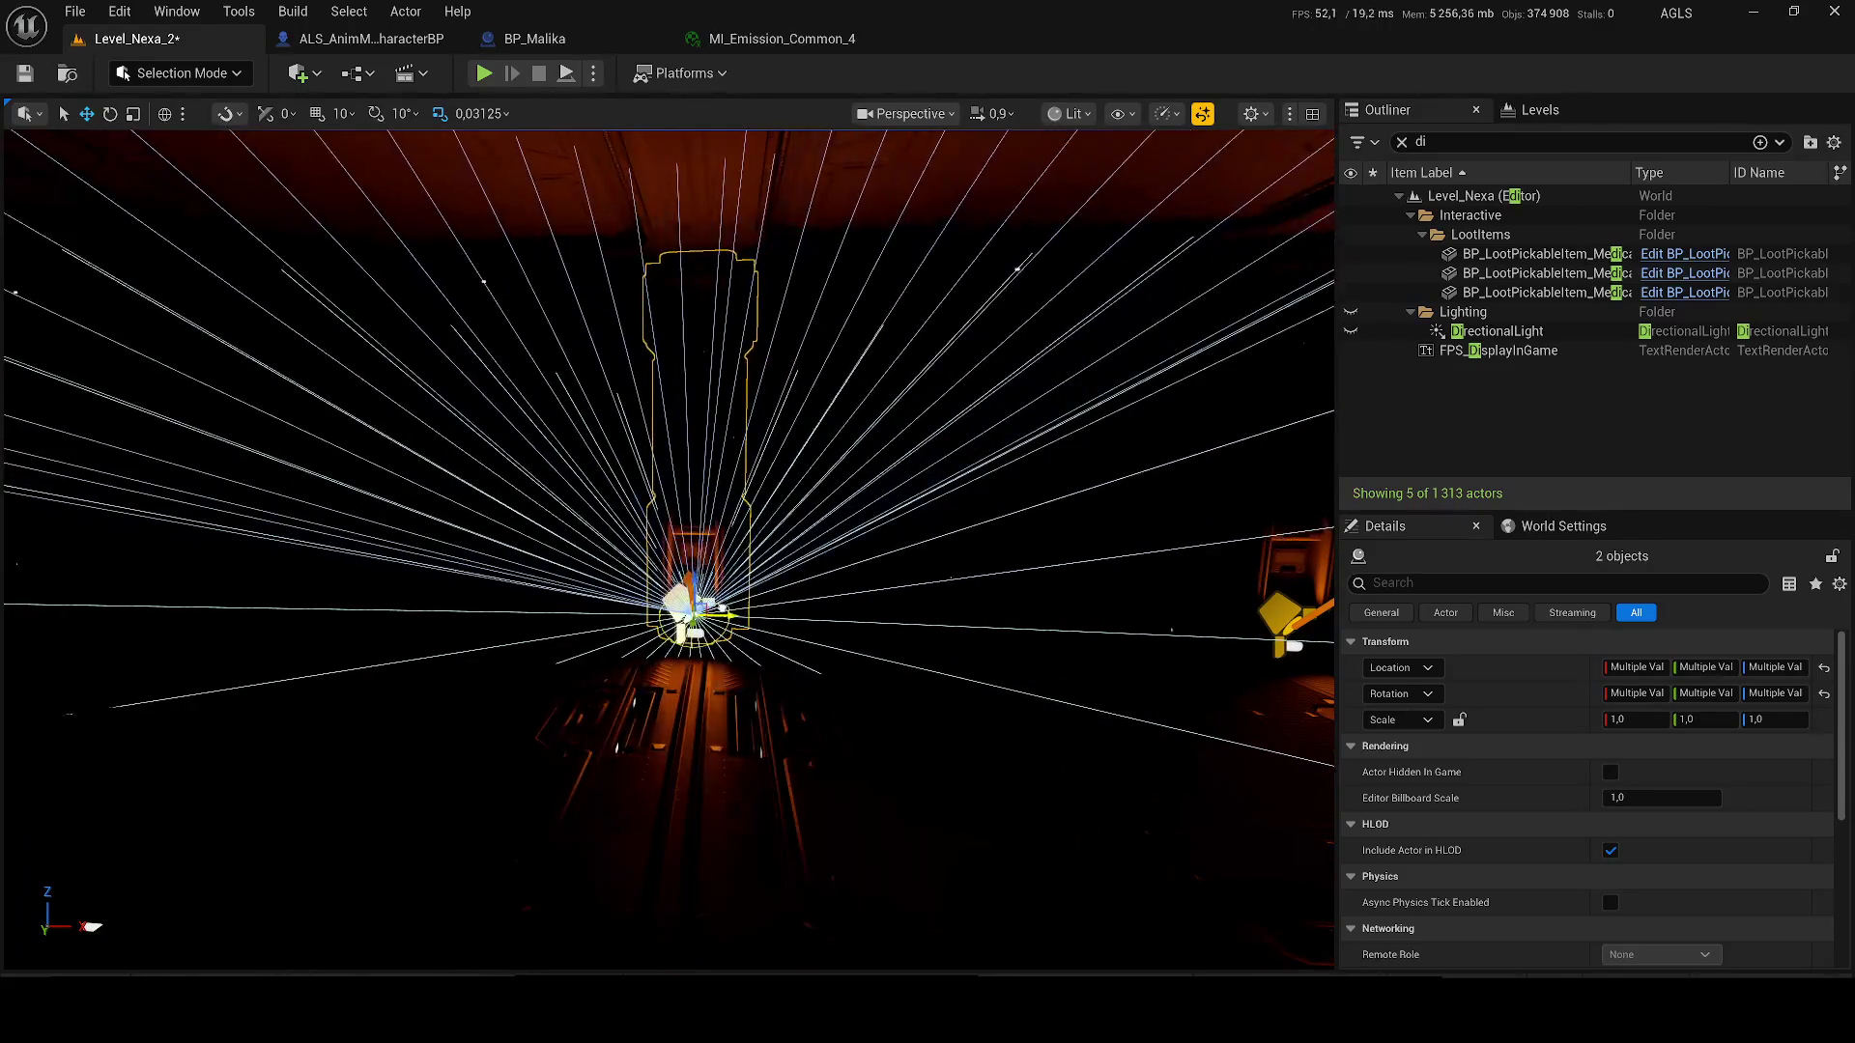
pyautogui.moveTo(738, 613)
pyautogui.mouseDown()
pyautogui.moveTo(1273, 604)
pyautogui.moveTo(265, 553)
pyautogui.mouseUp()
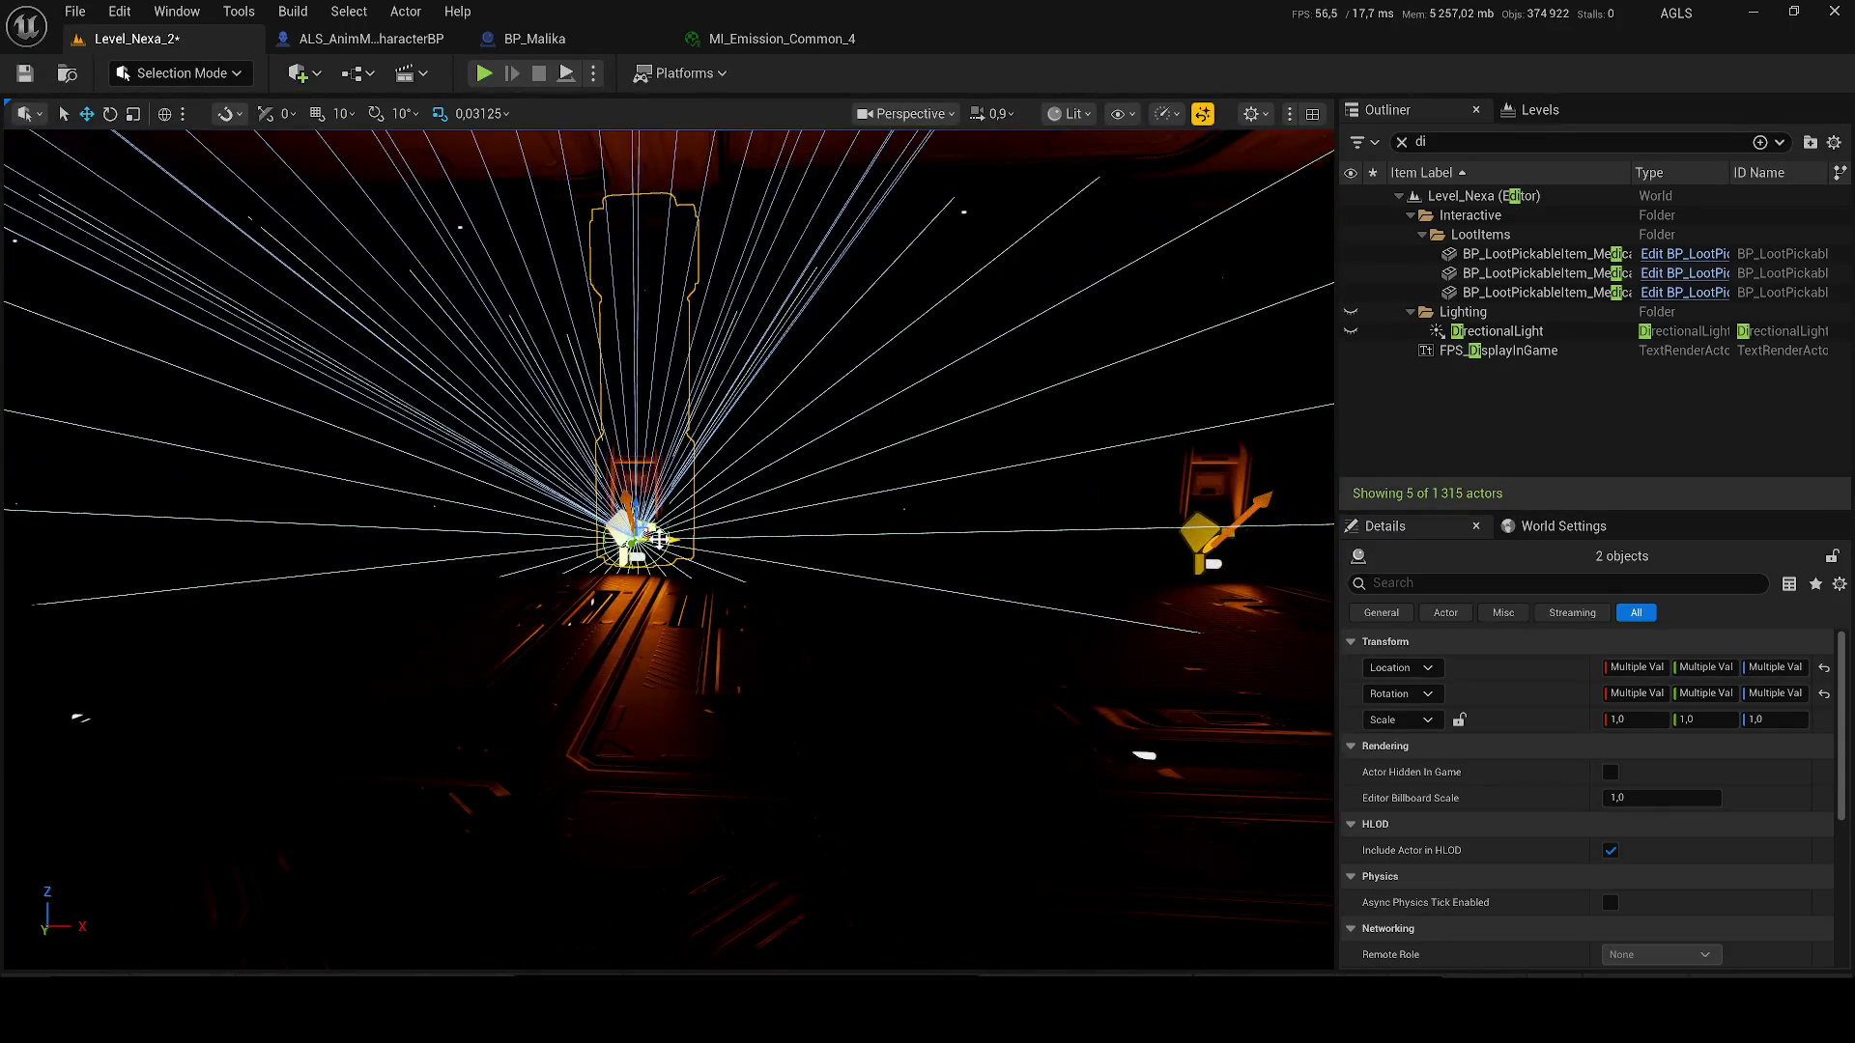
pyautogui.moveTo(638, 580)
pyautogui.mouseDown()
pyautogui.moveTo(831, 579)
pyautogui.moveTo(387, 590)
pyautogui.mouseUp()
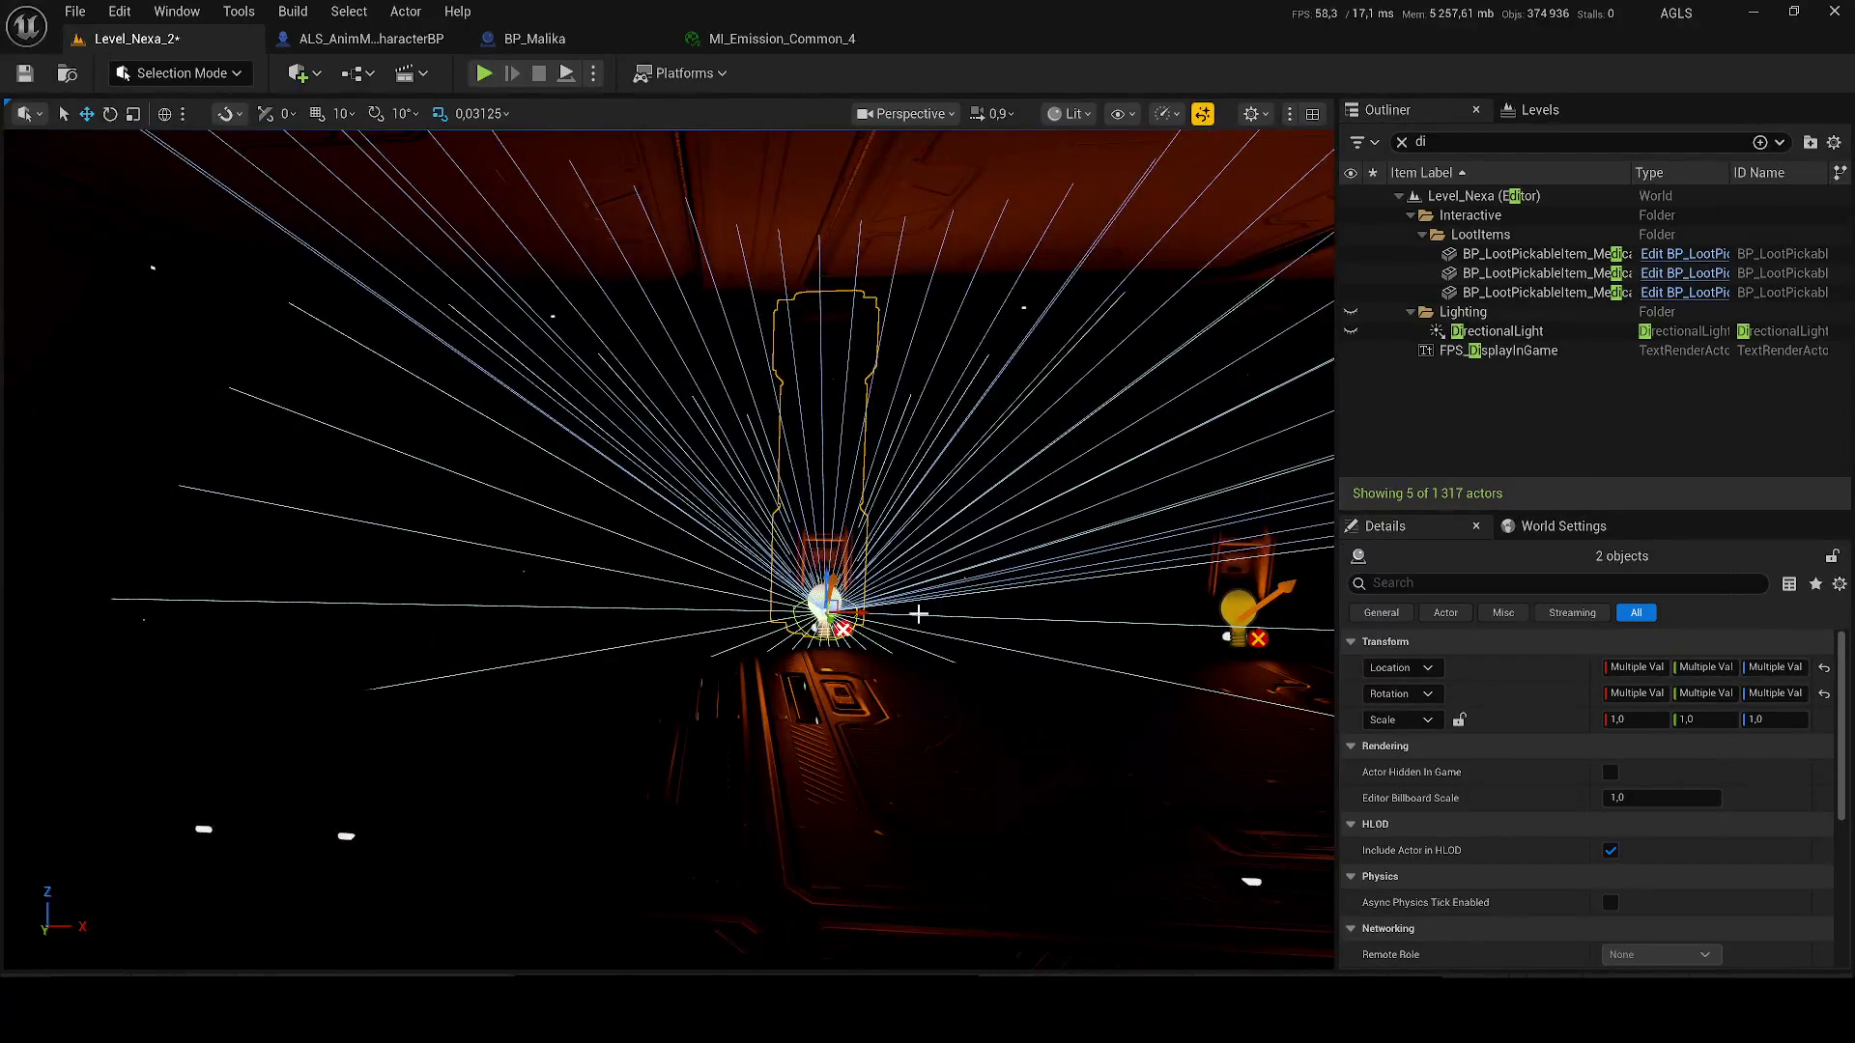
pyautogui.moveTo(890, 606); pyautogui.dragTo(958, 605)
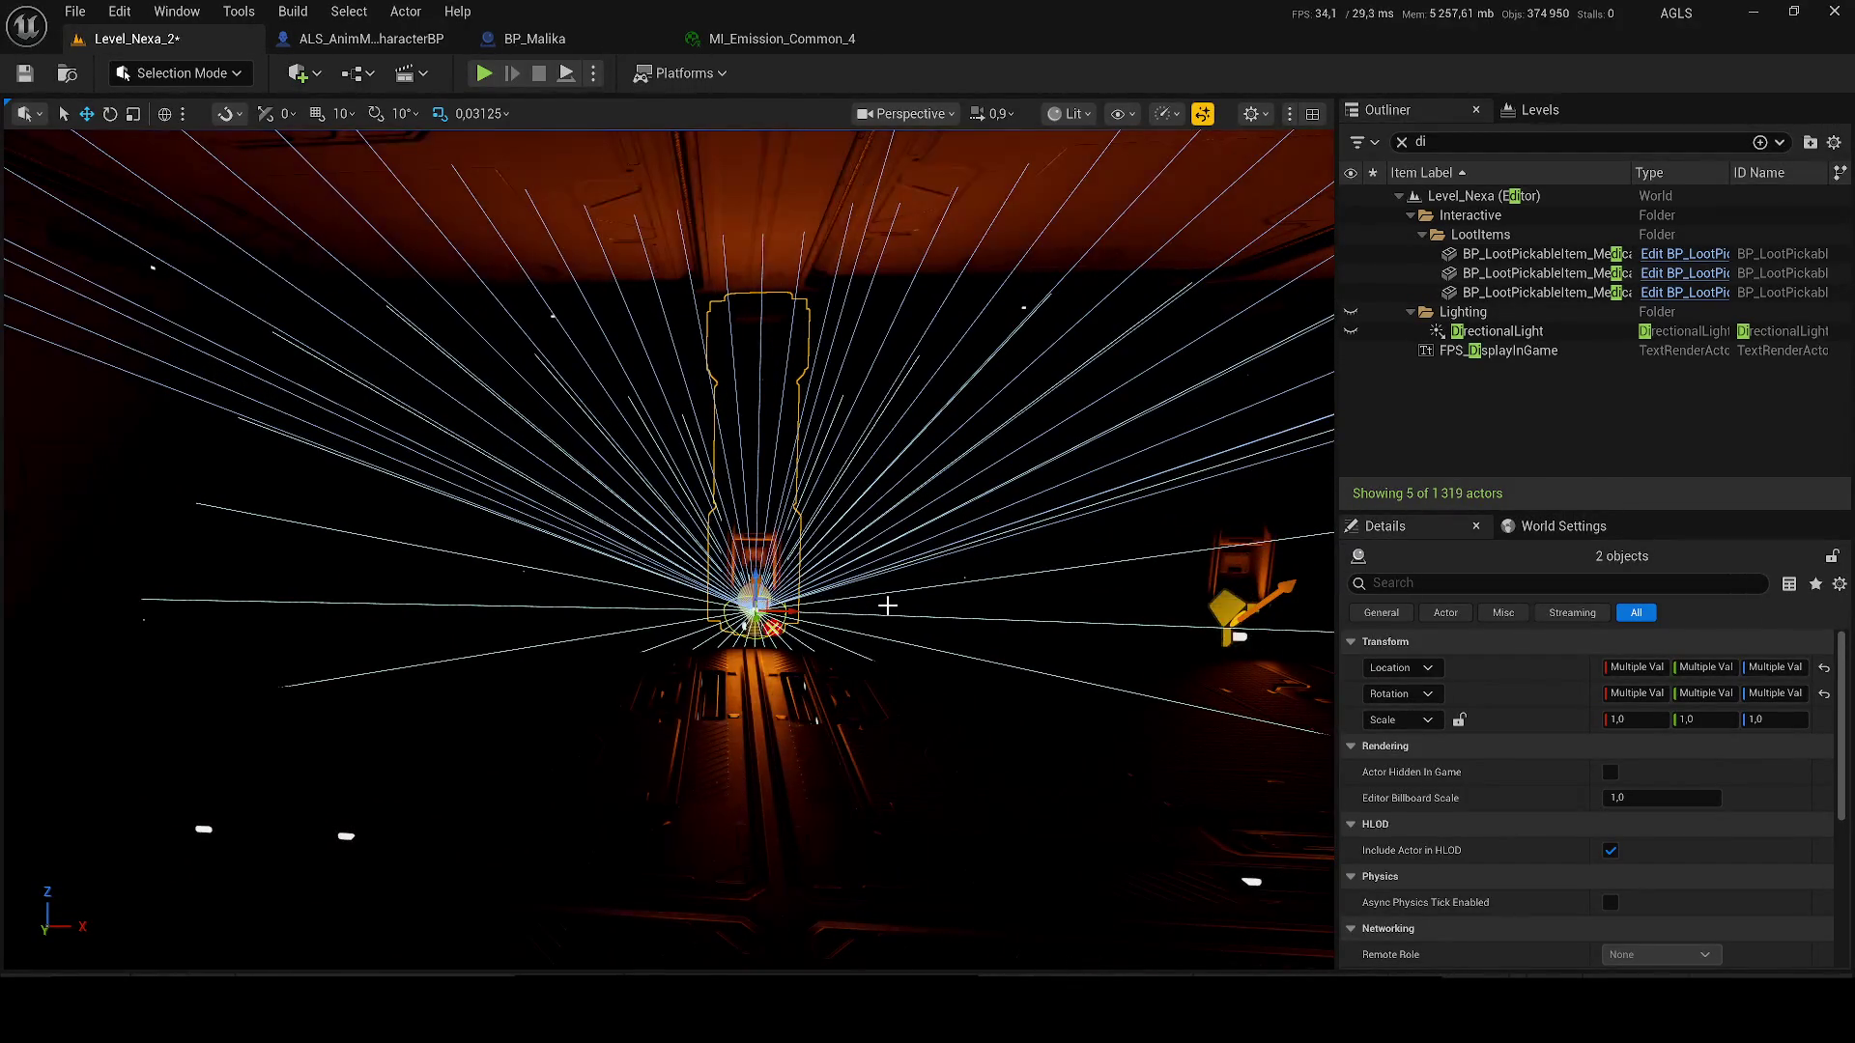
pyautogui.moveTo(754, 599)
pyautogui.mouseDown()
pyautogui.moveTo(1150, 603)
pyautogui.moveTo(434, 606)
pyautogui.moveTo(495, 591)
pyautogui.moveTo(1608, 889)
pyautogui.mouseUp()
# - Rotate the selected spotlight and column so the beams fan upward along the column
pyautogui.press('e')
pyautogui.press('f')
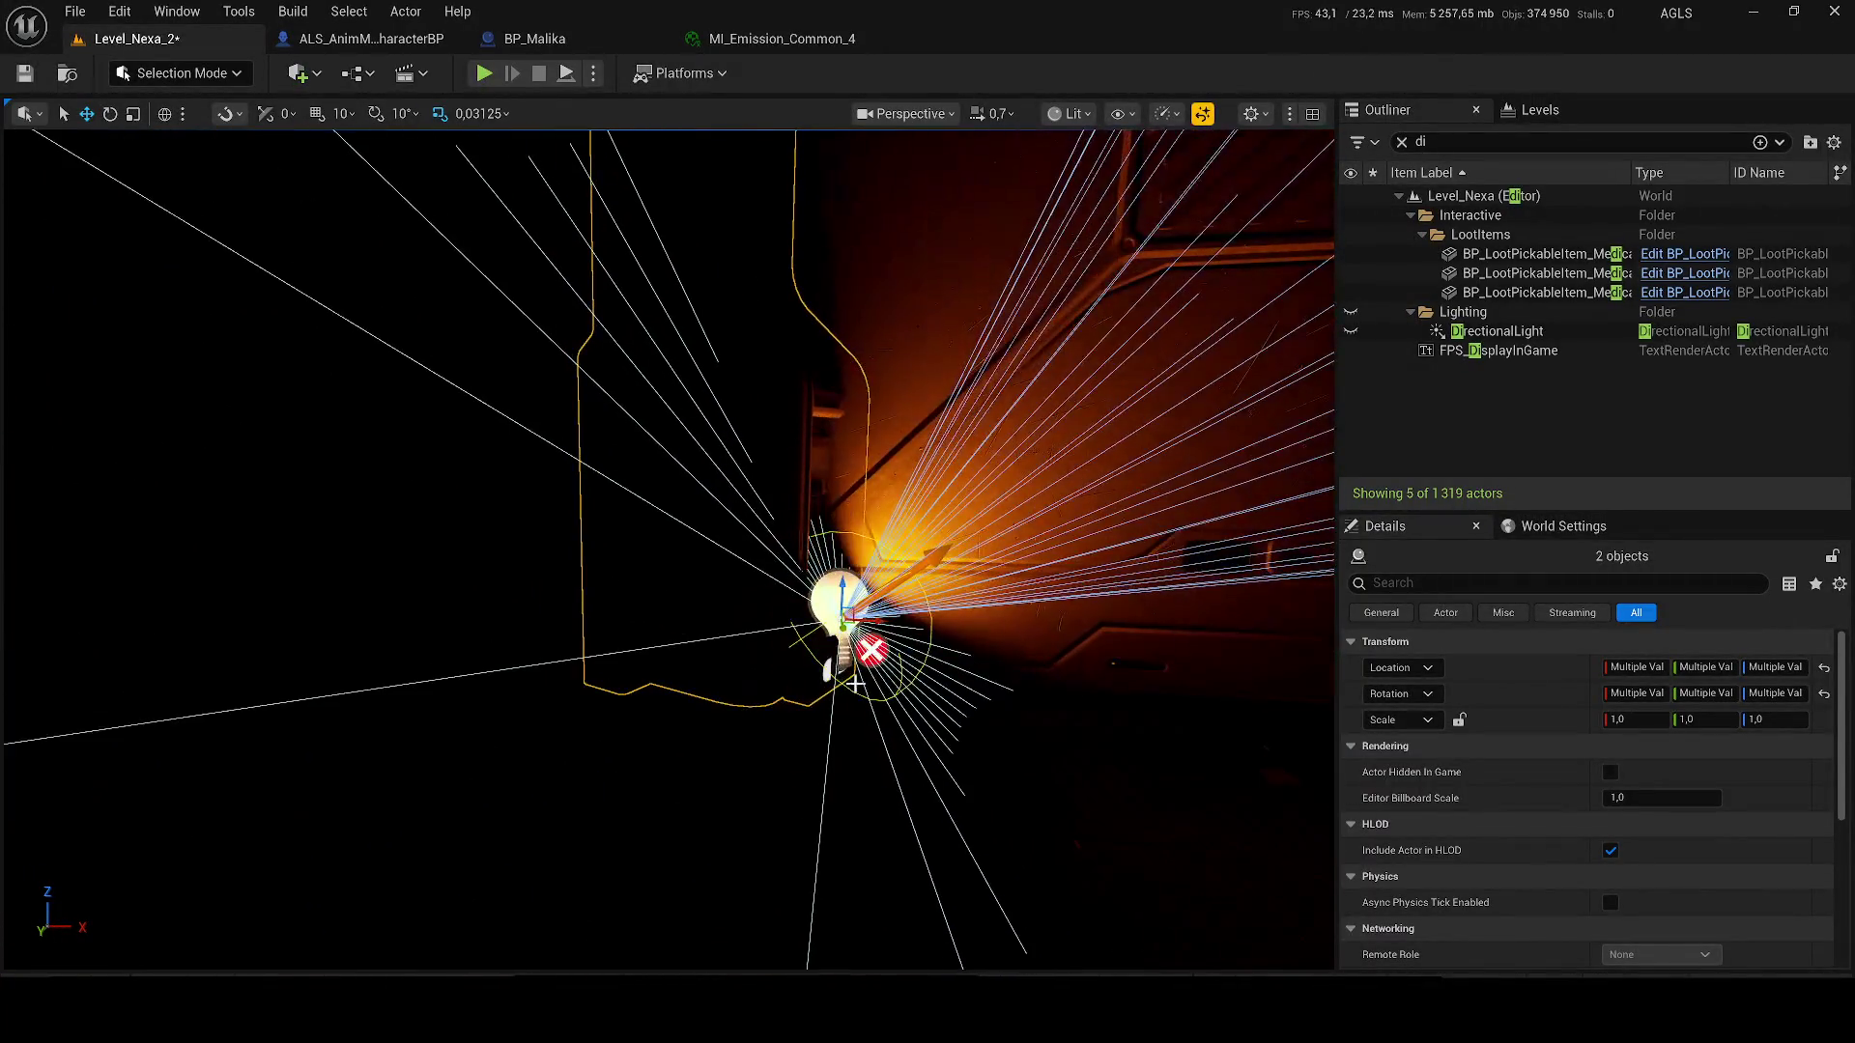
pyautogui.press('e')
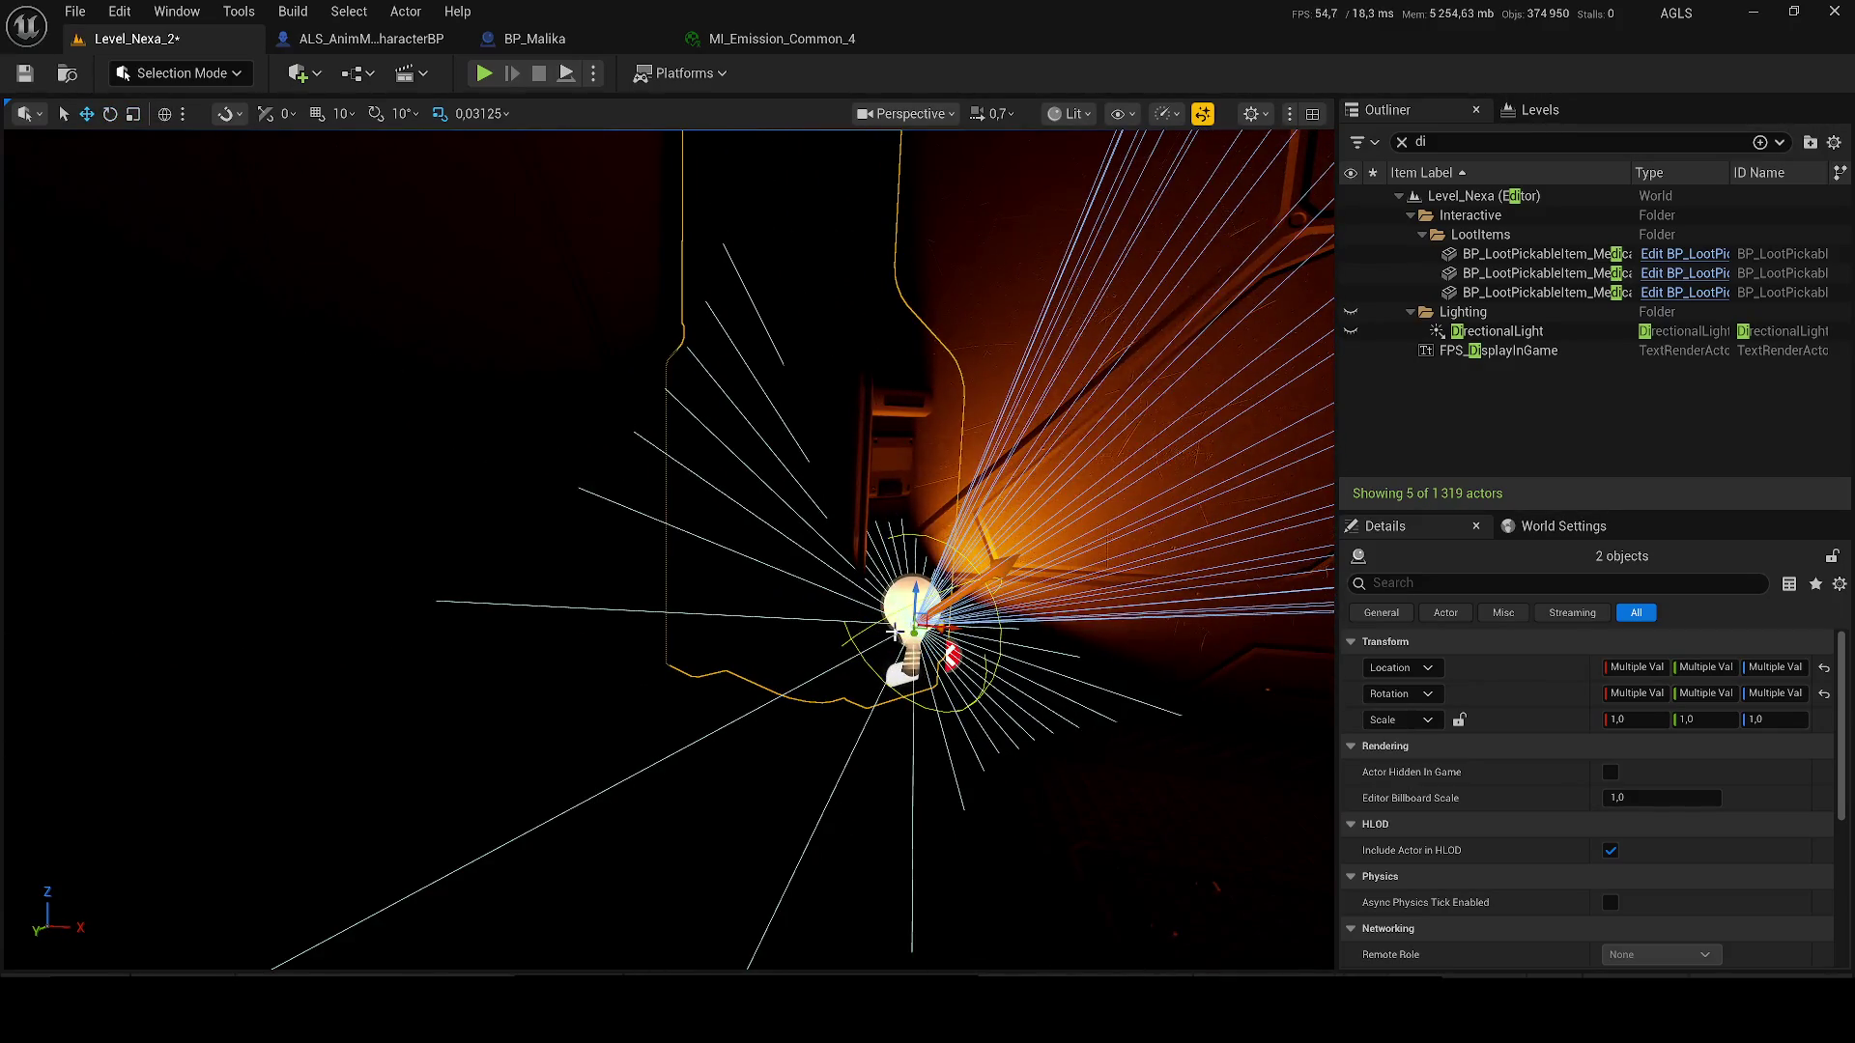
pyautogui.moveTo(849, 653); pyautogui.dragTo(772, 618)
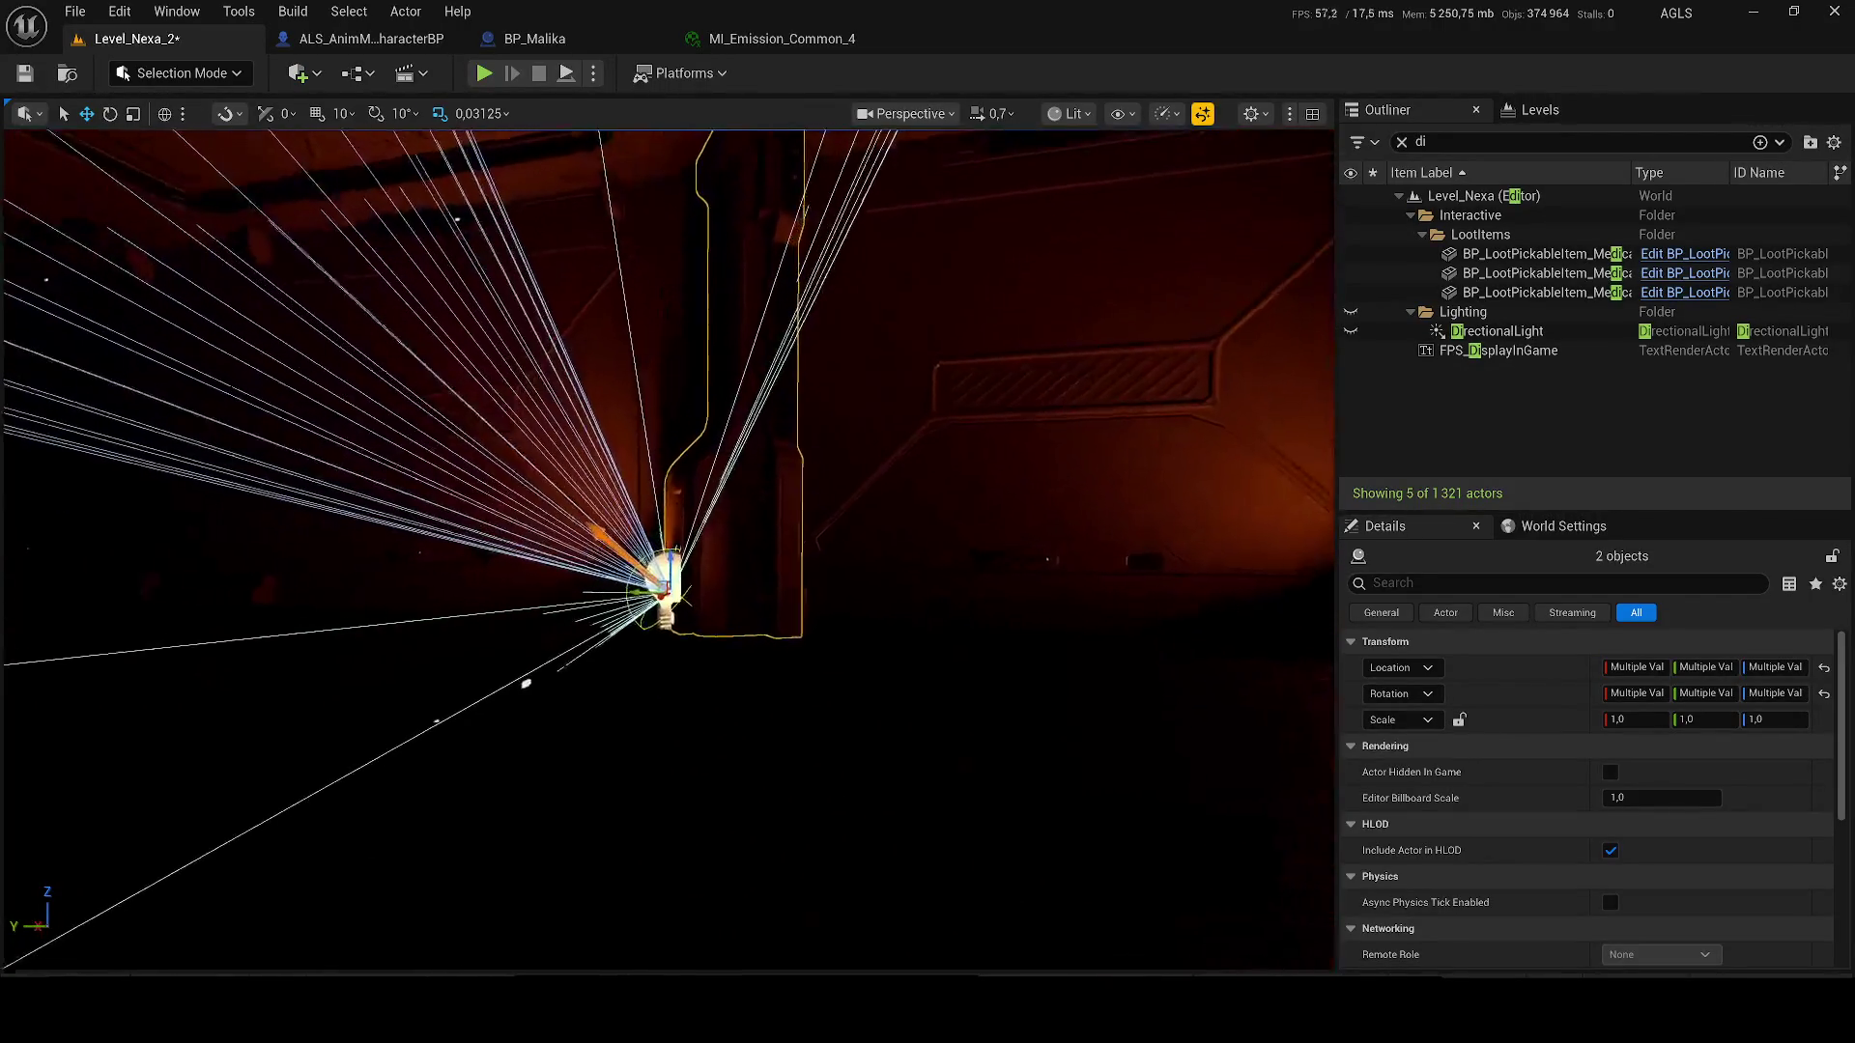
pyautogui.press('e')
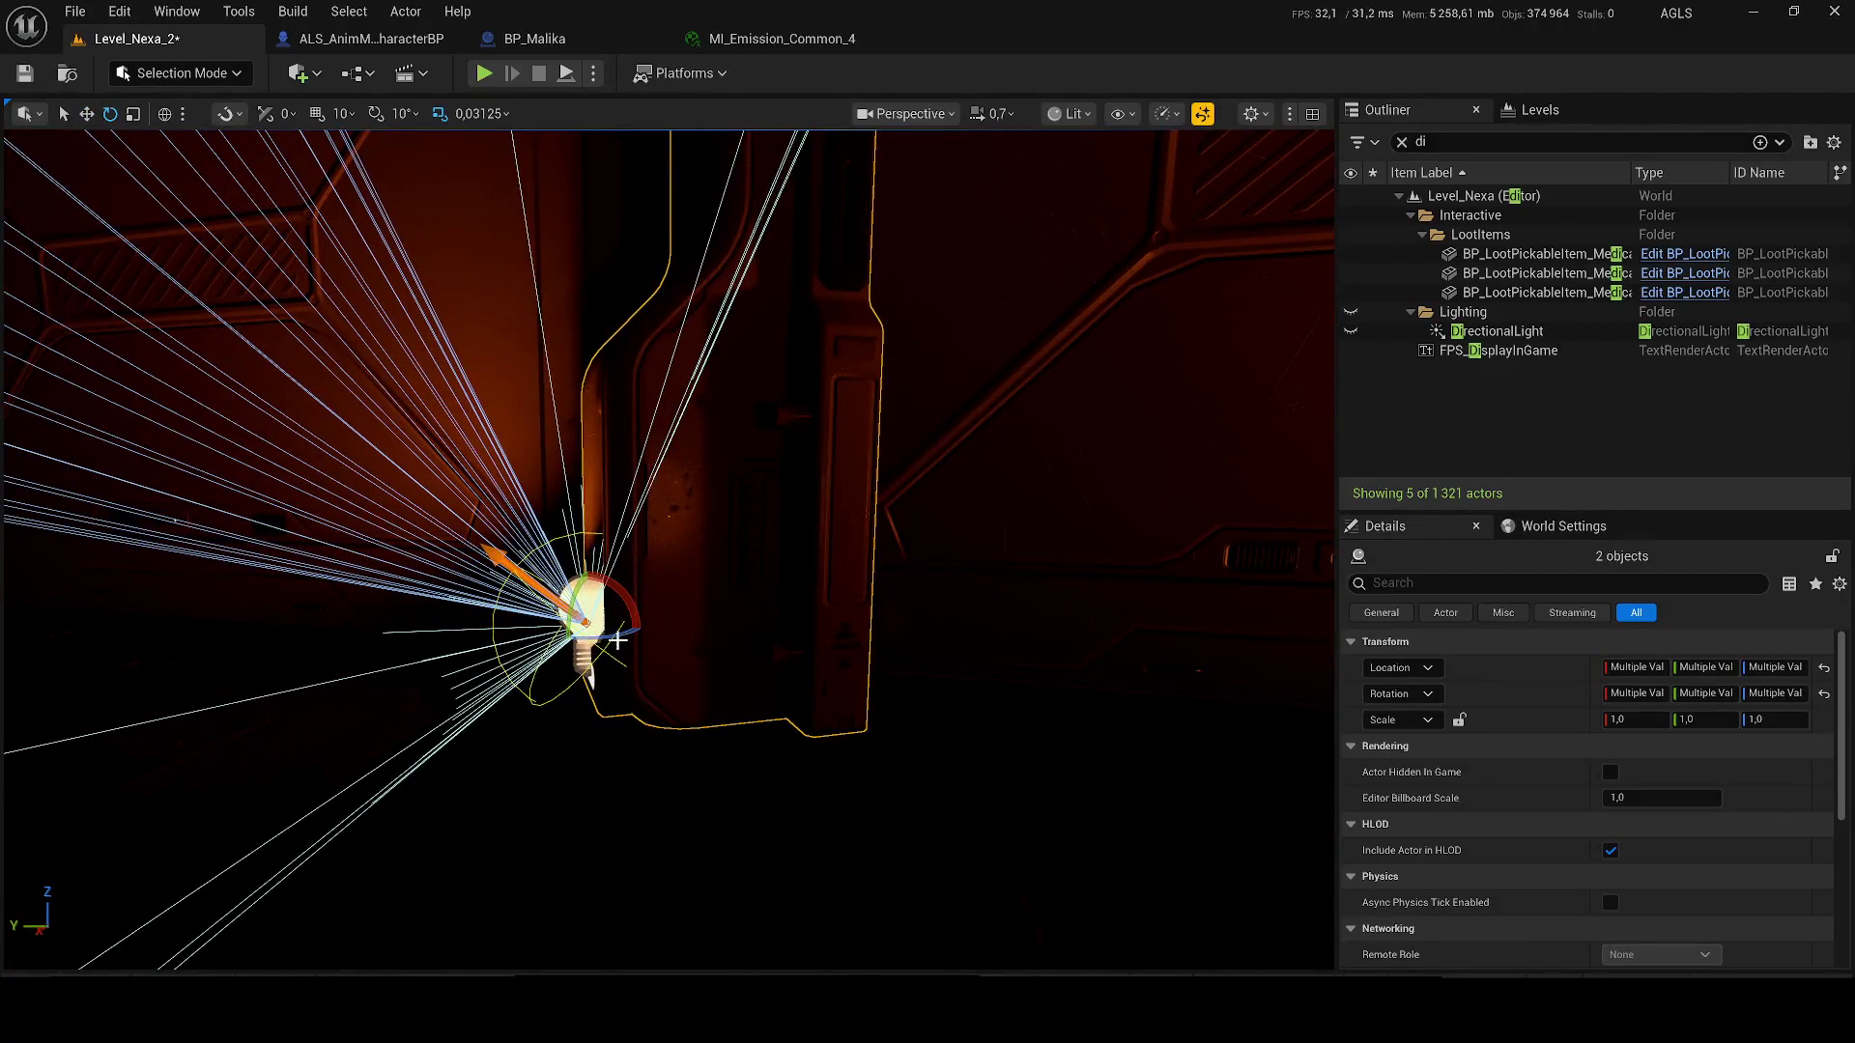
pyautogui.moveTo(590, 640)
pyautogui.mouseDown()
pyautogui.moveTo(649, 647)
pyautogui.moveTo(541, 659)
pyautogui.mouseUp()
pyautogui.press('f')
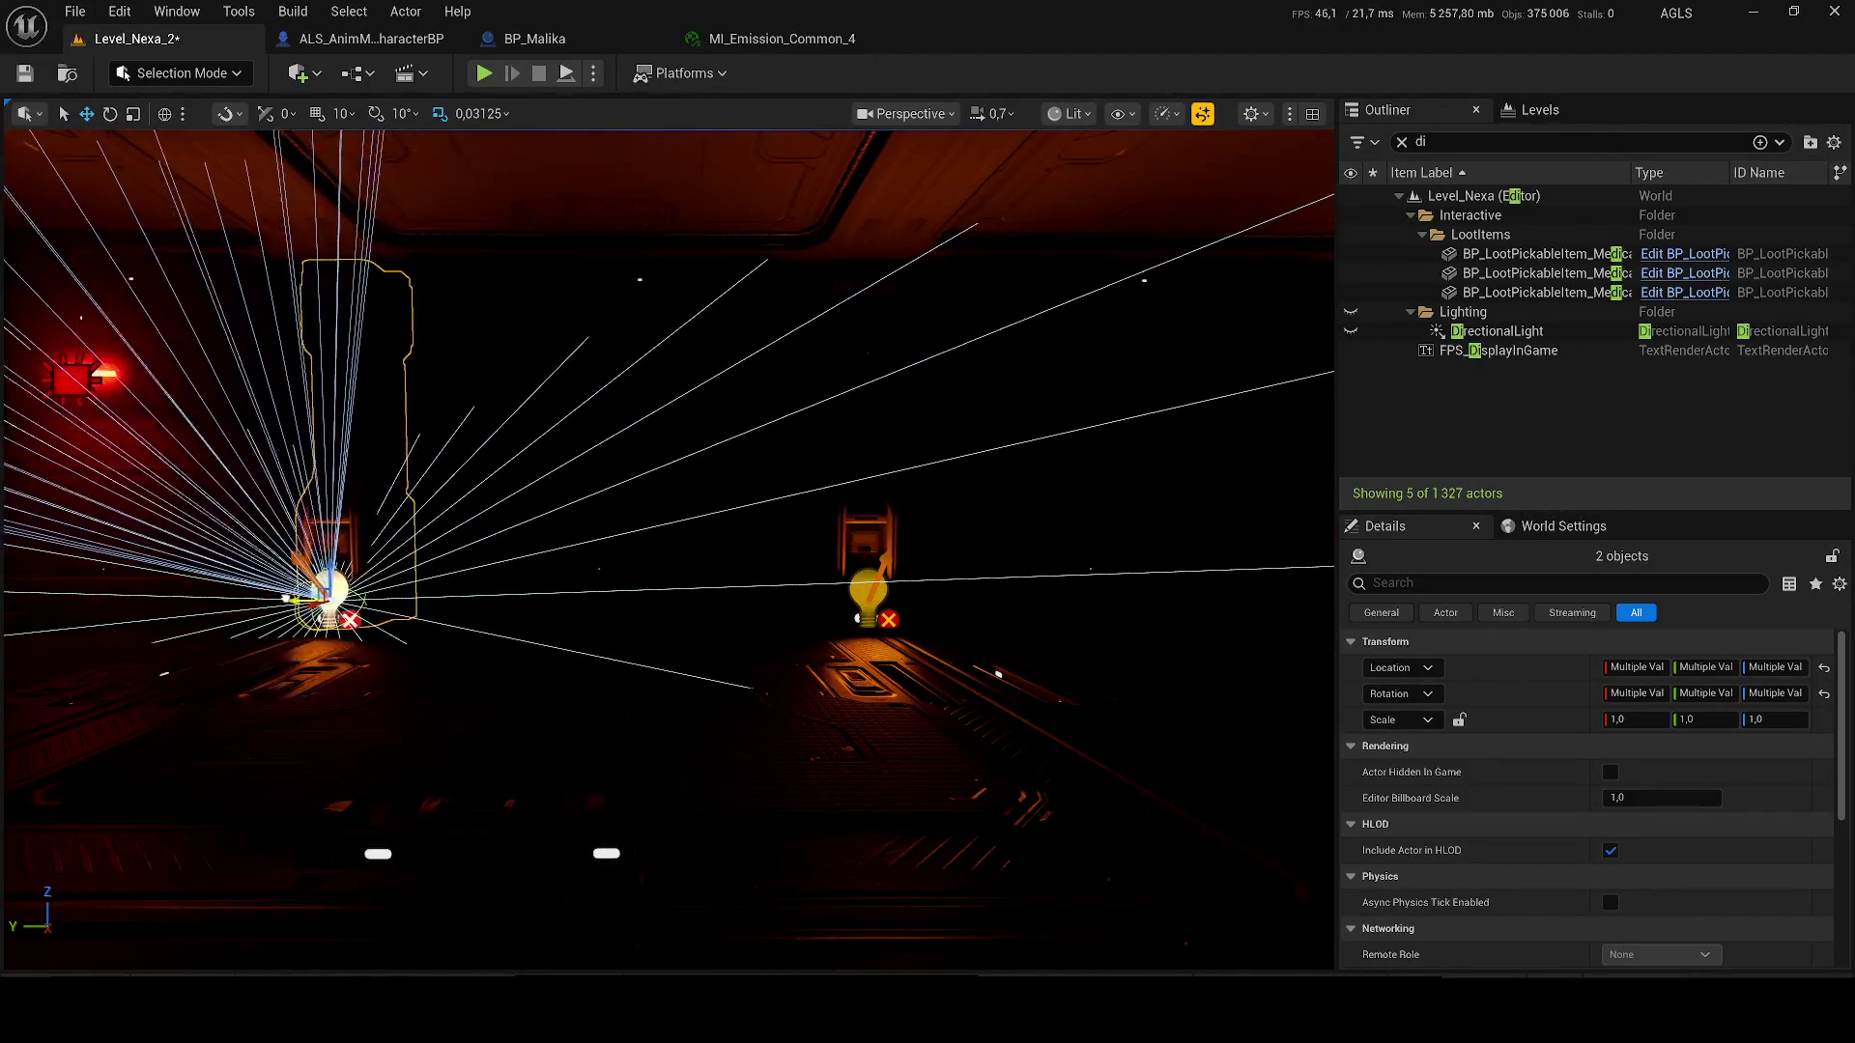
# - Nudge the central light left, duplicate both lights leftward, and switch to rotation
pyautogui.press('f')
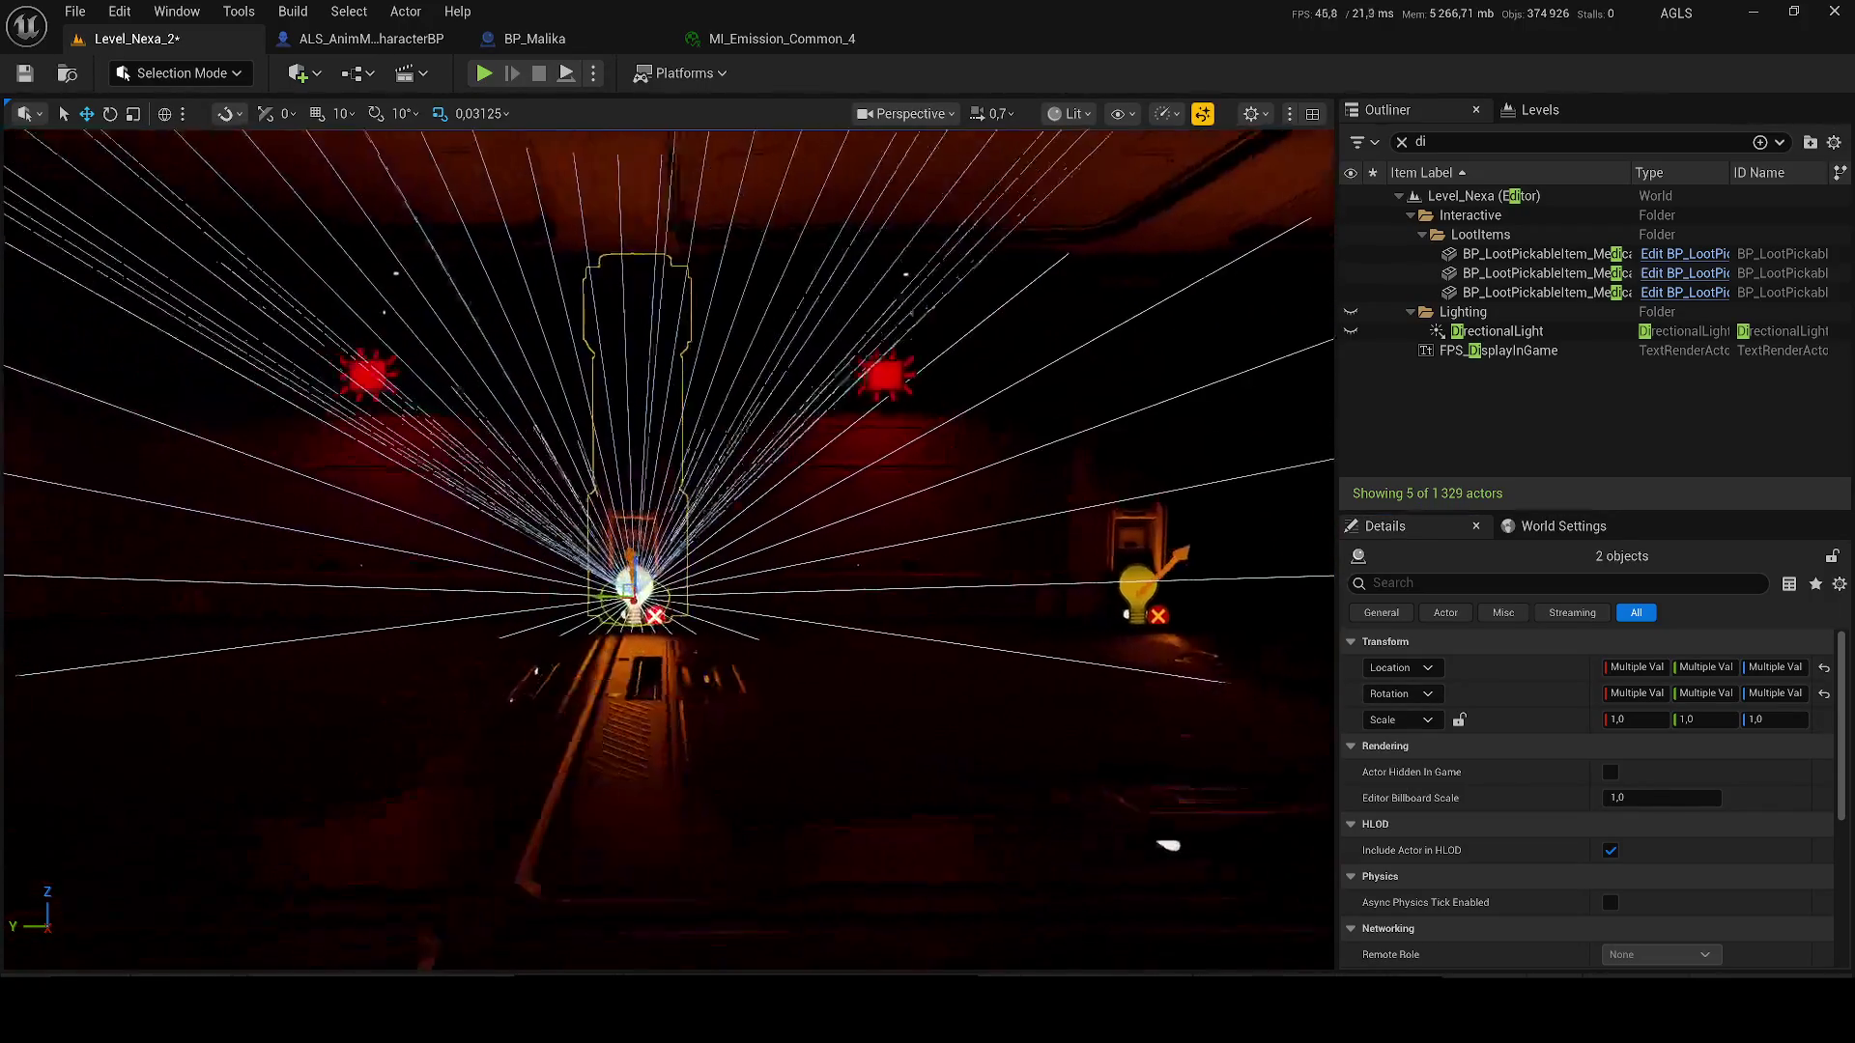
pyautogui.moveTo(611, 594); pyautogui.dragTo(588, 597)
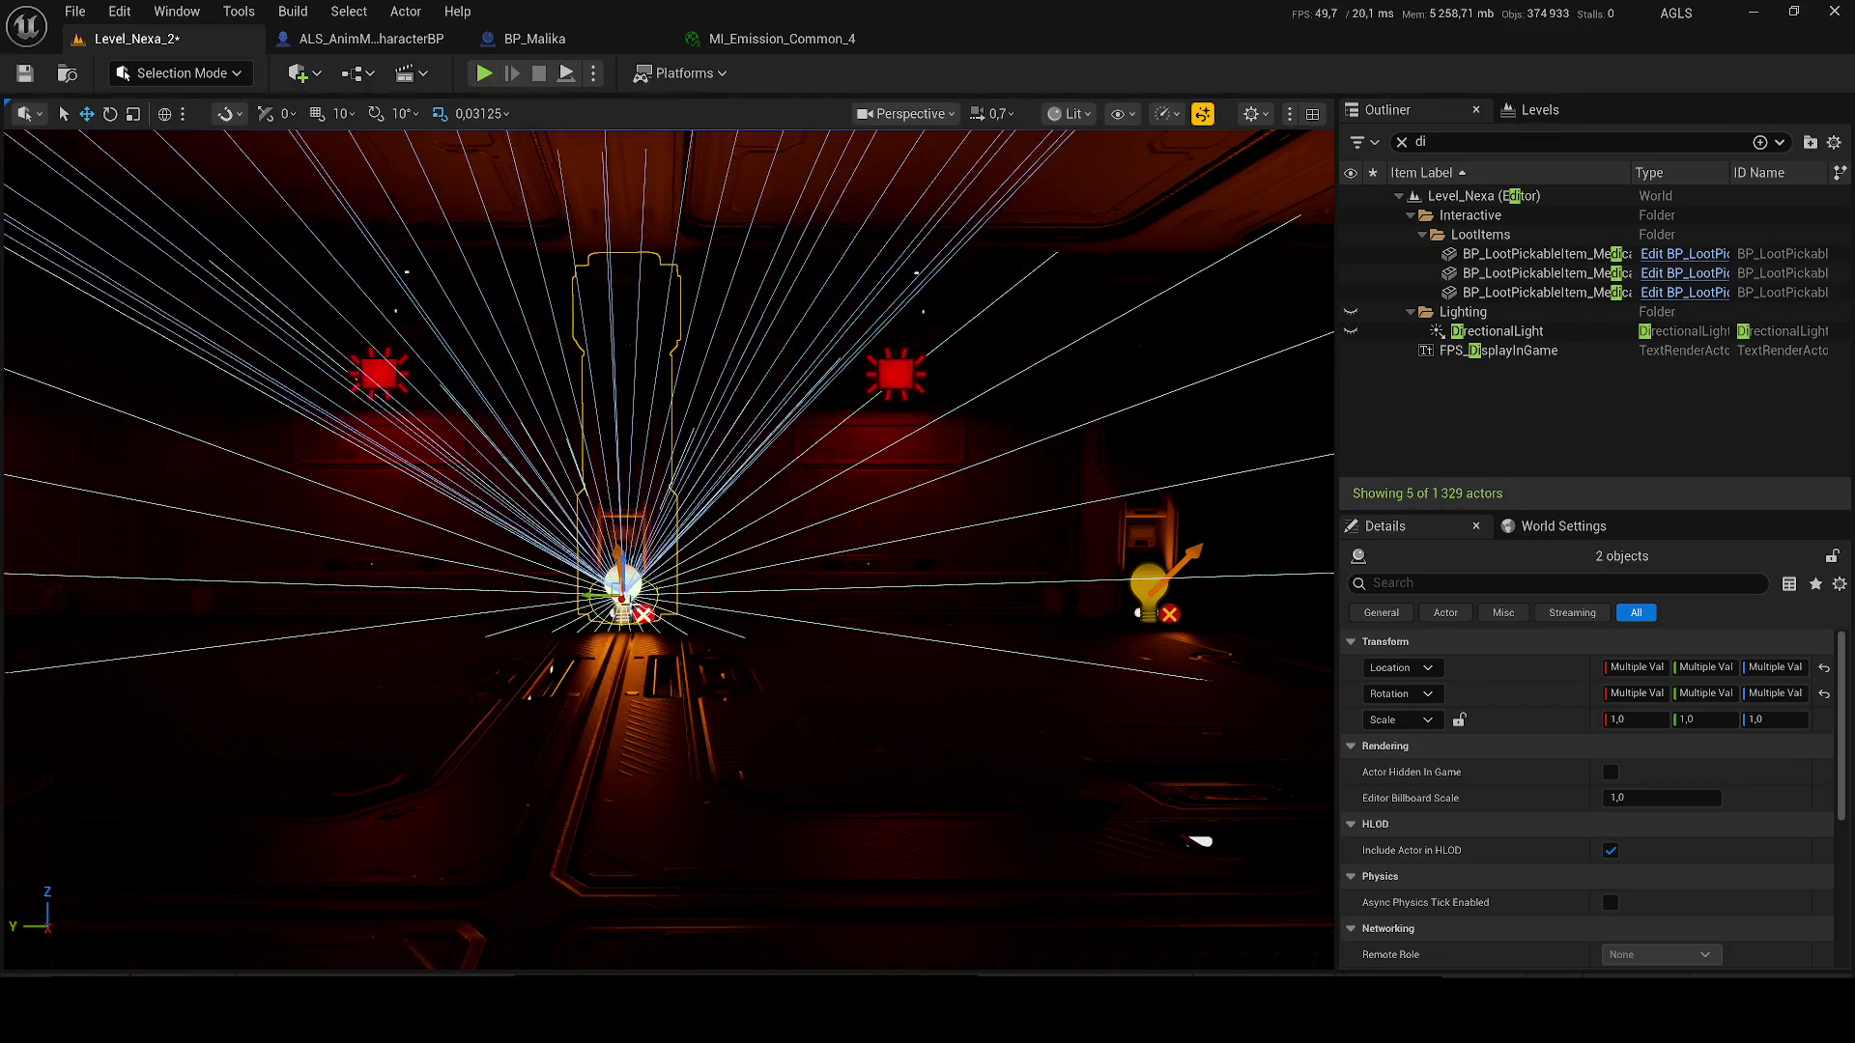
pyautogui.keyDown('alt'); pyautogui.moveTo(737, 630); pyautogui.dragTo(694, 633); pyautogui.keyUp('alt')
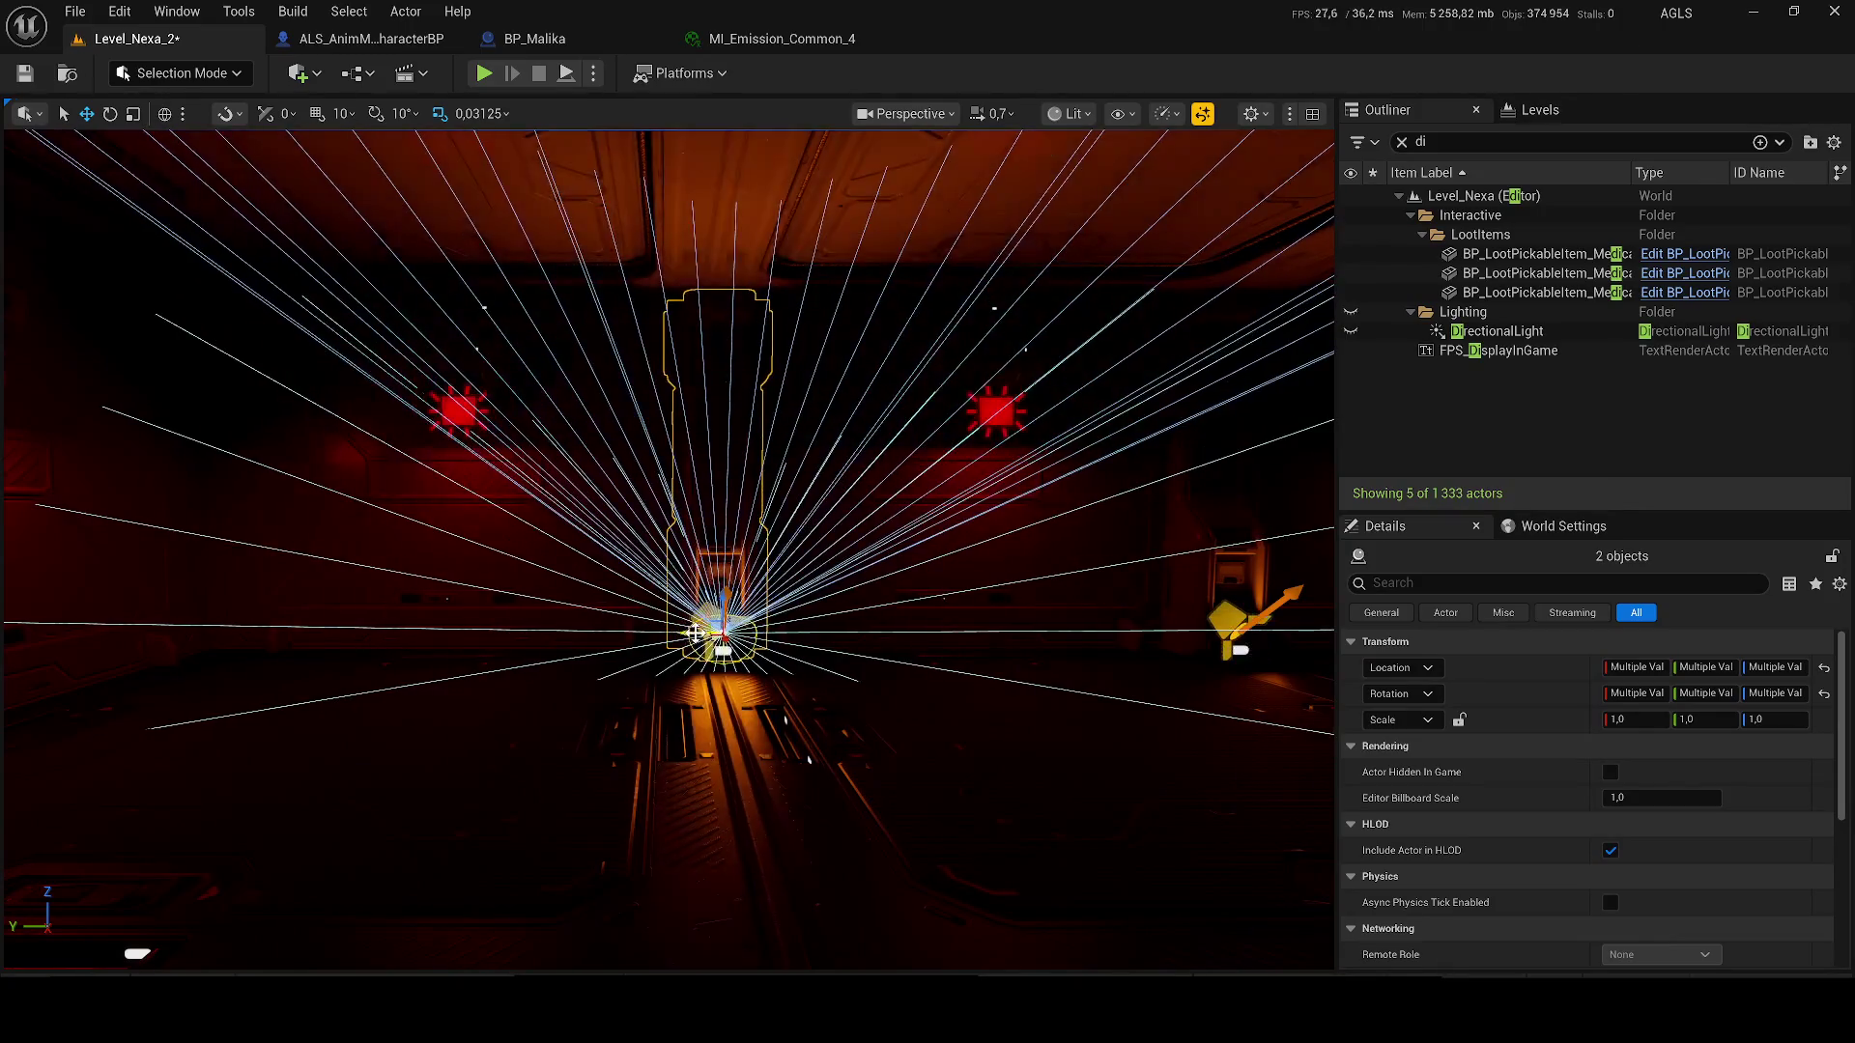
pyautogui.press('e')
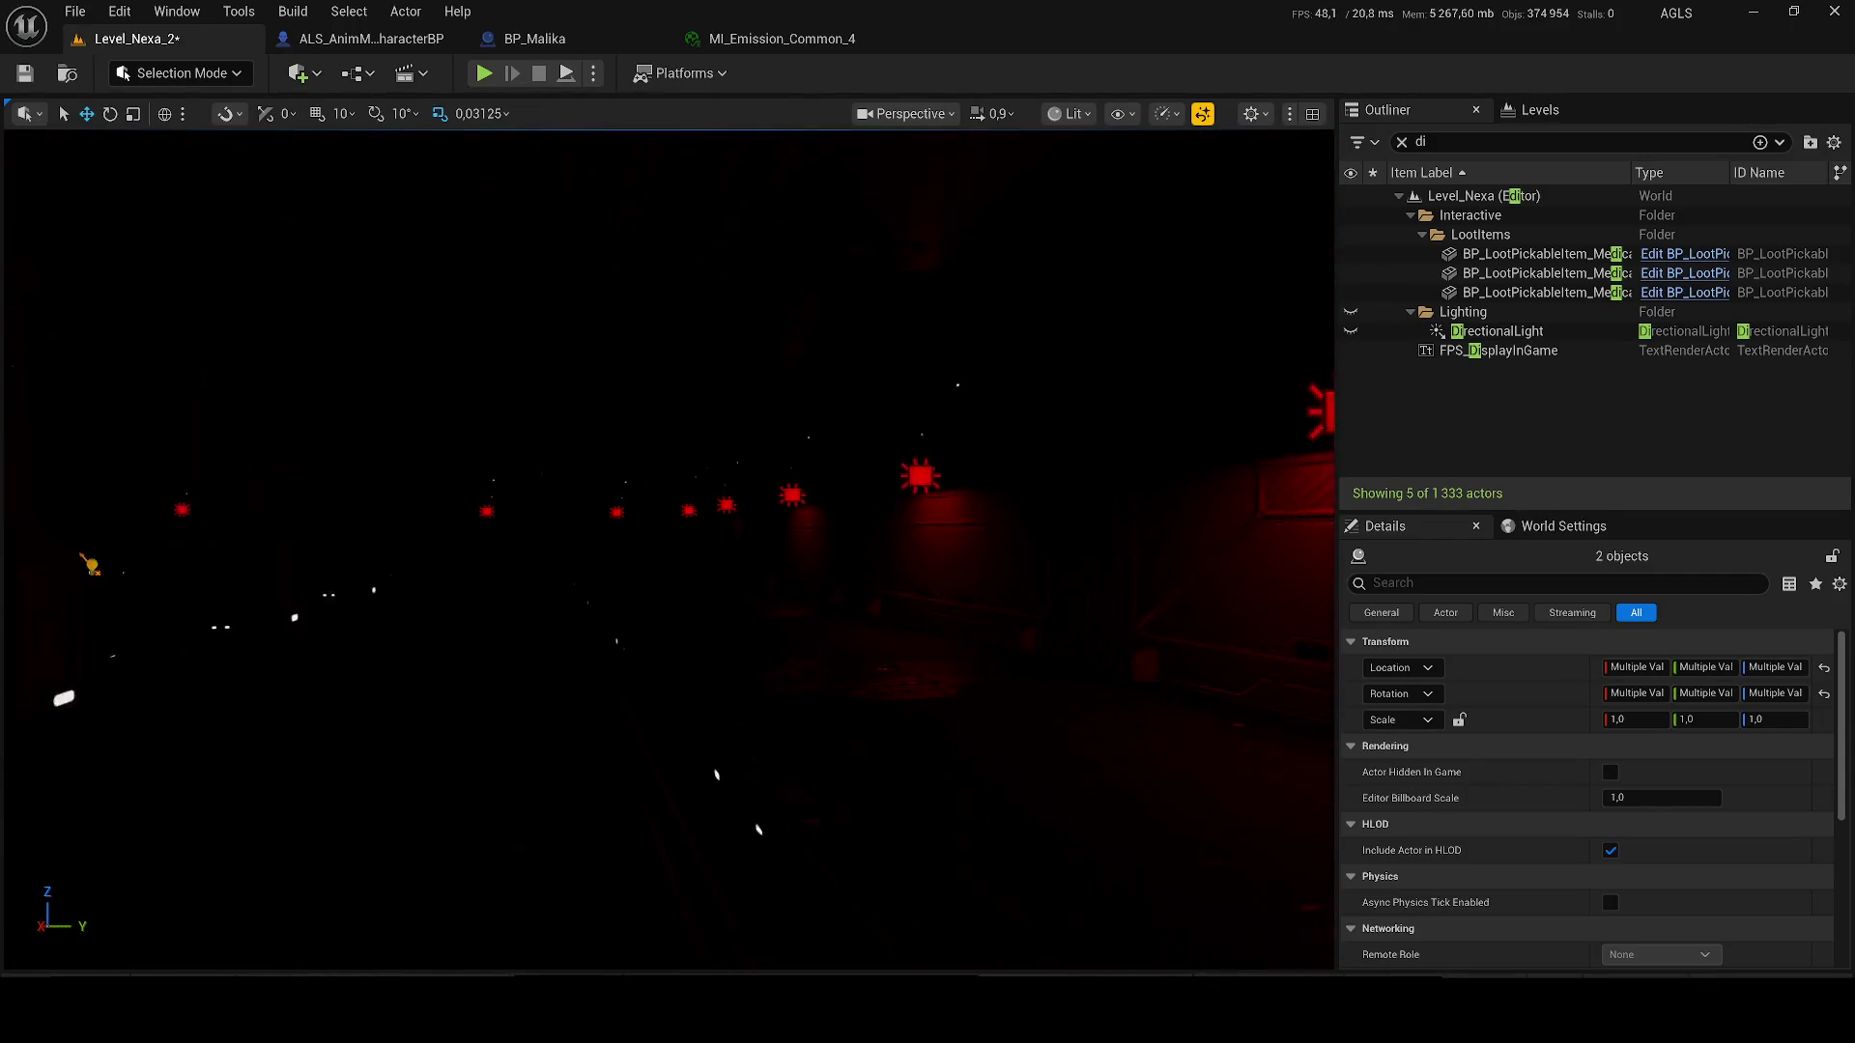
# - Save the level and look around the corridor
pyautogui.hotkey('ctrl', 's')
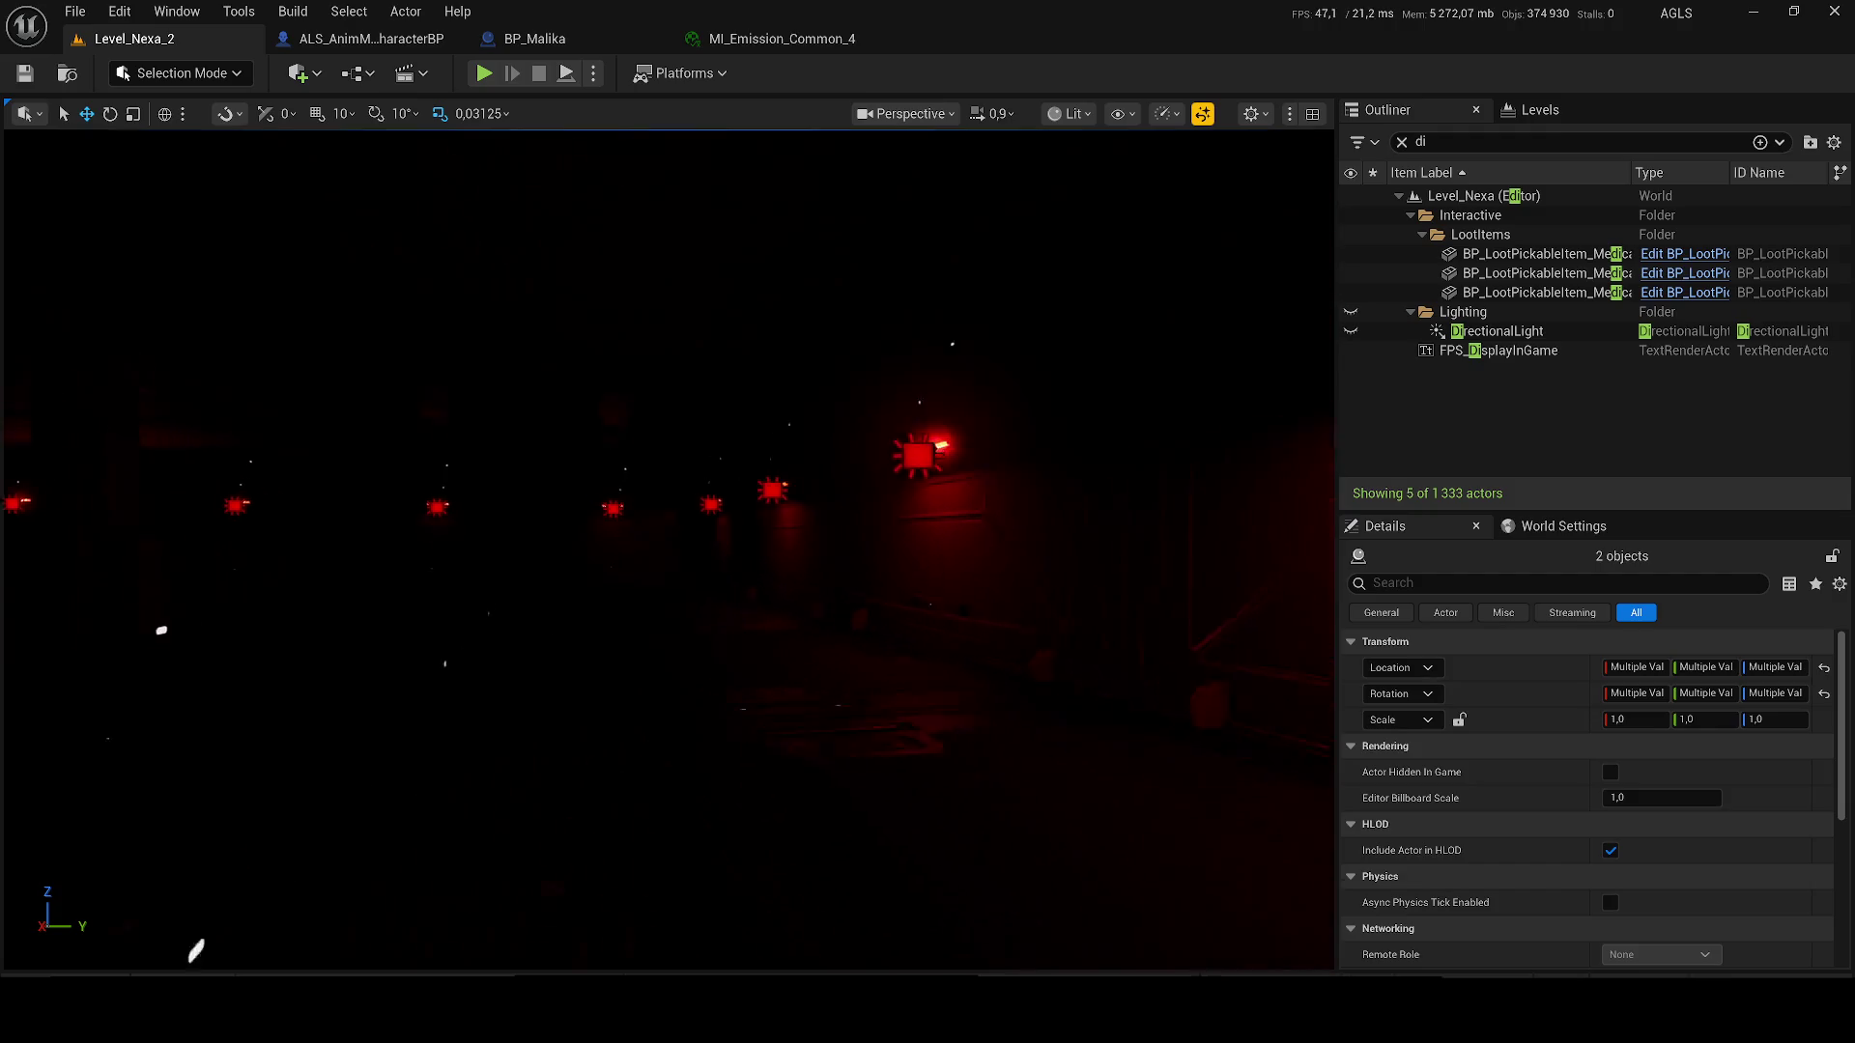
pyautogui.scroll(-1, 667, 551)
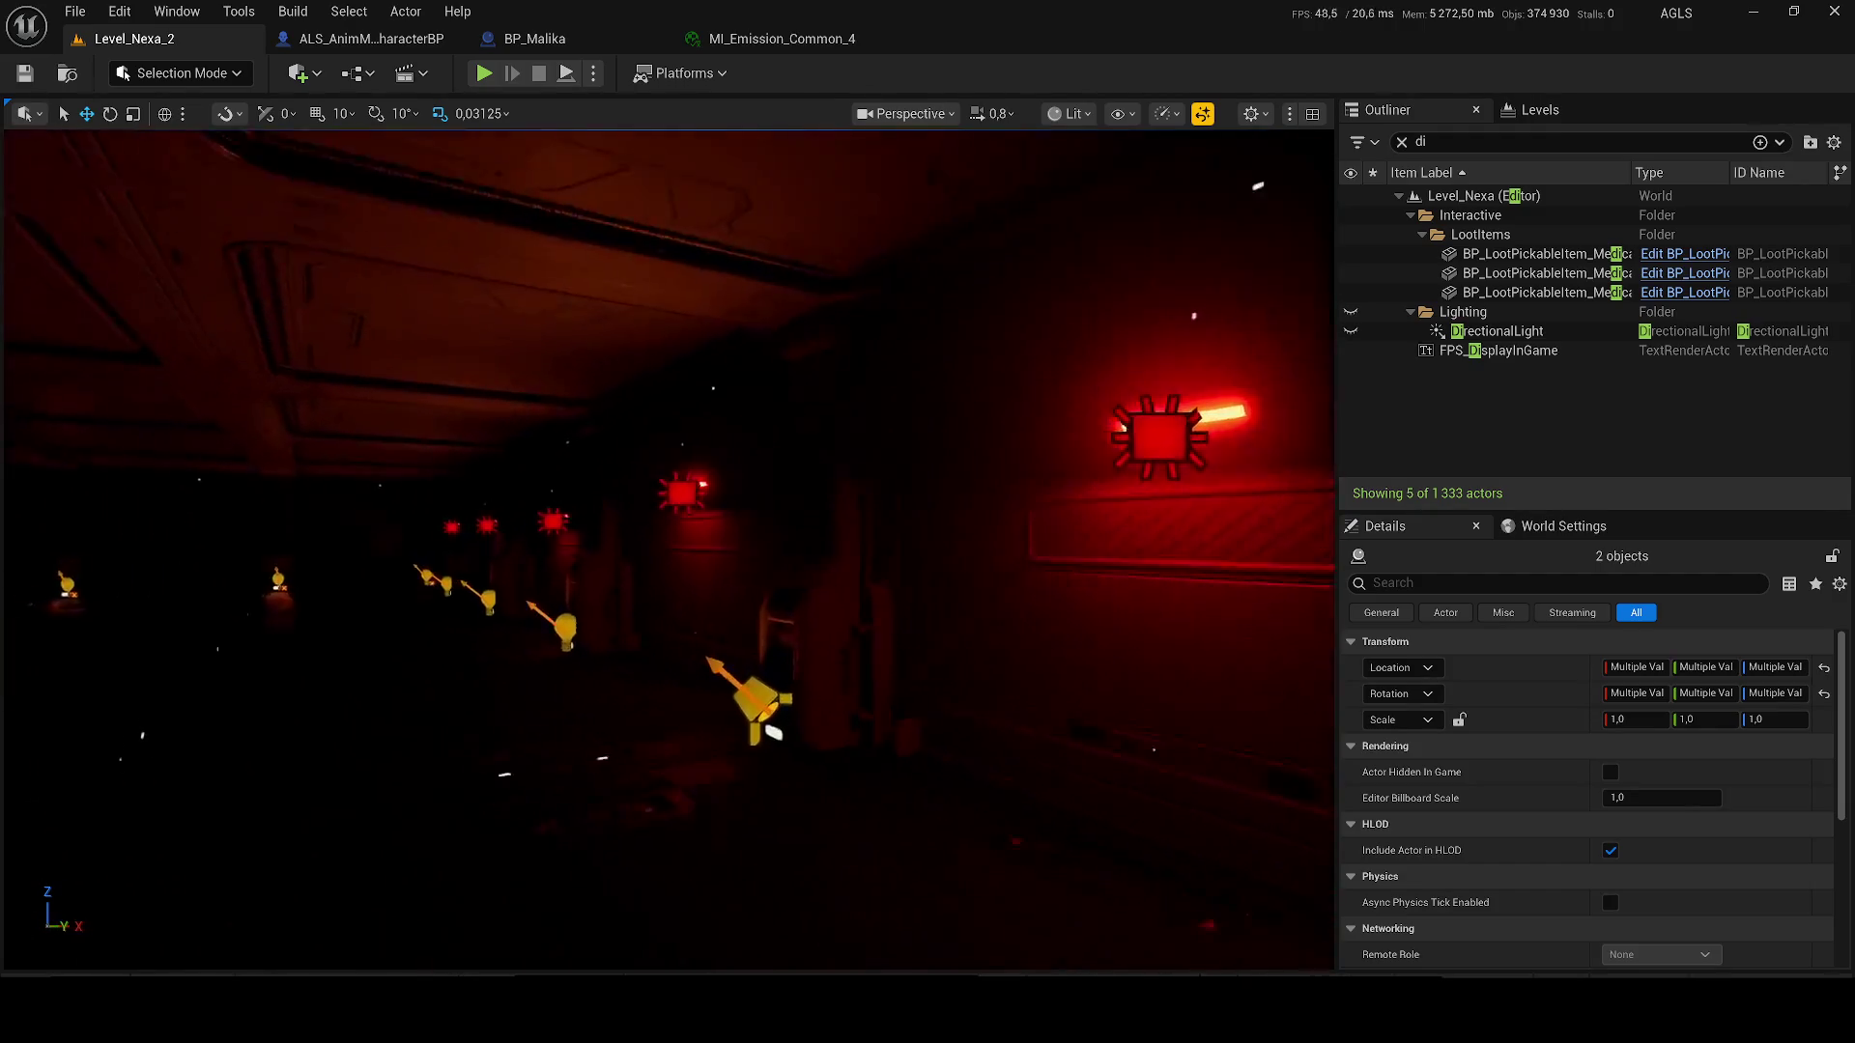
pyautogui.scroll(-4, 666, 551)
pyautogui.scroll(2, 666, 550)
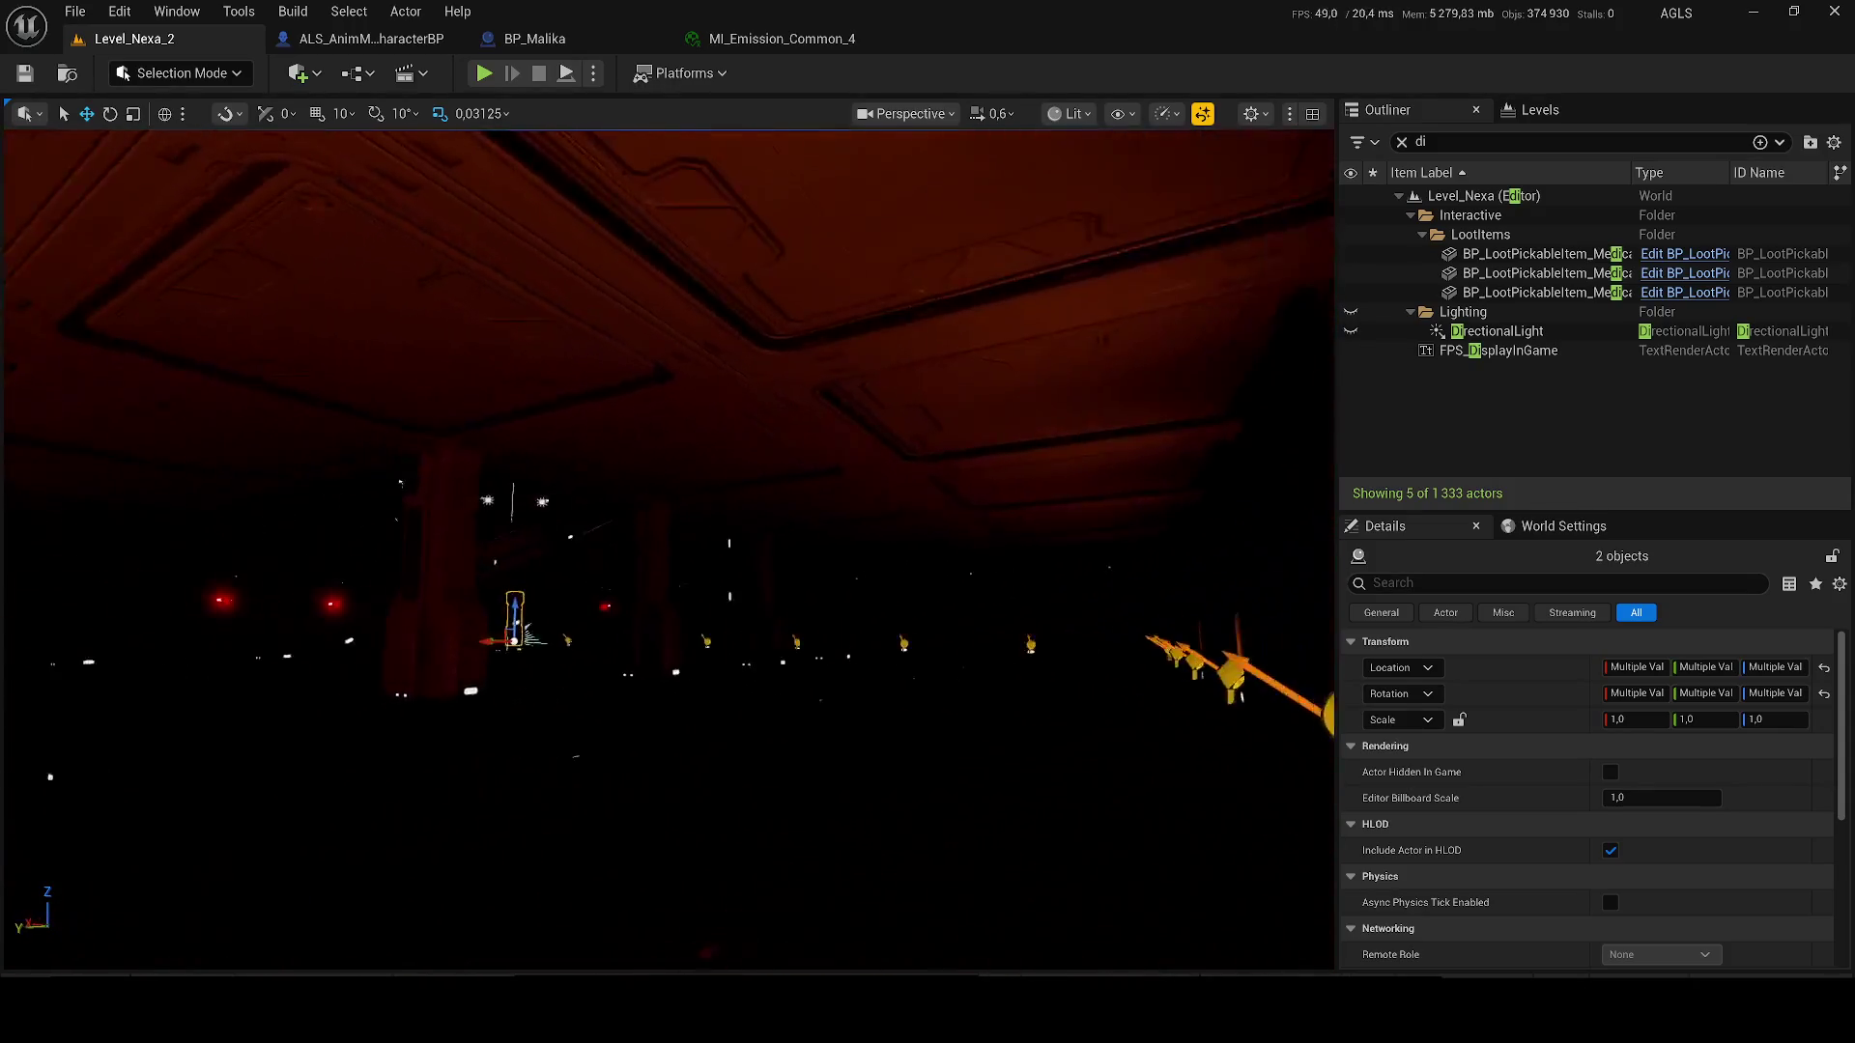
# - Frame the two selected column lights and duplicate them in place
pyautogui.press('w')
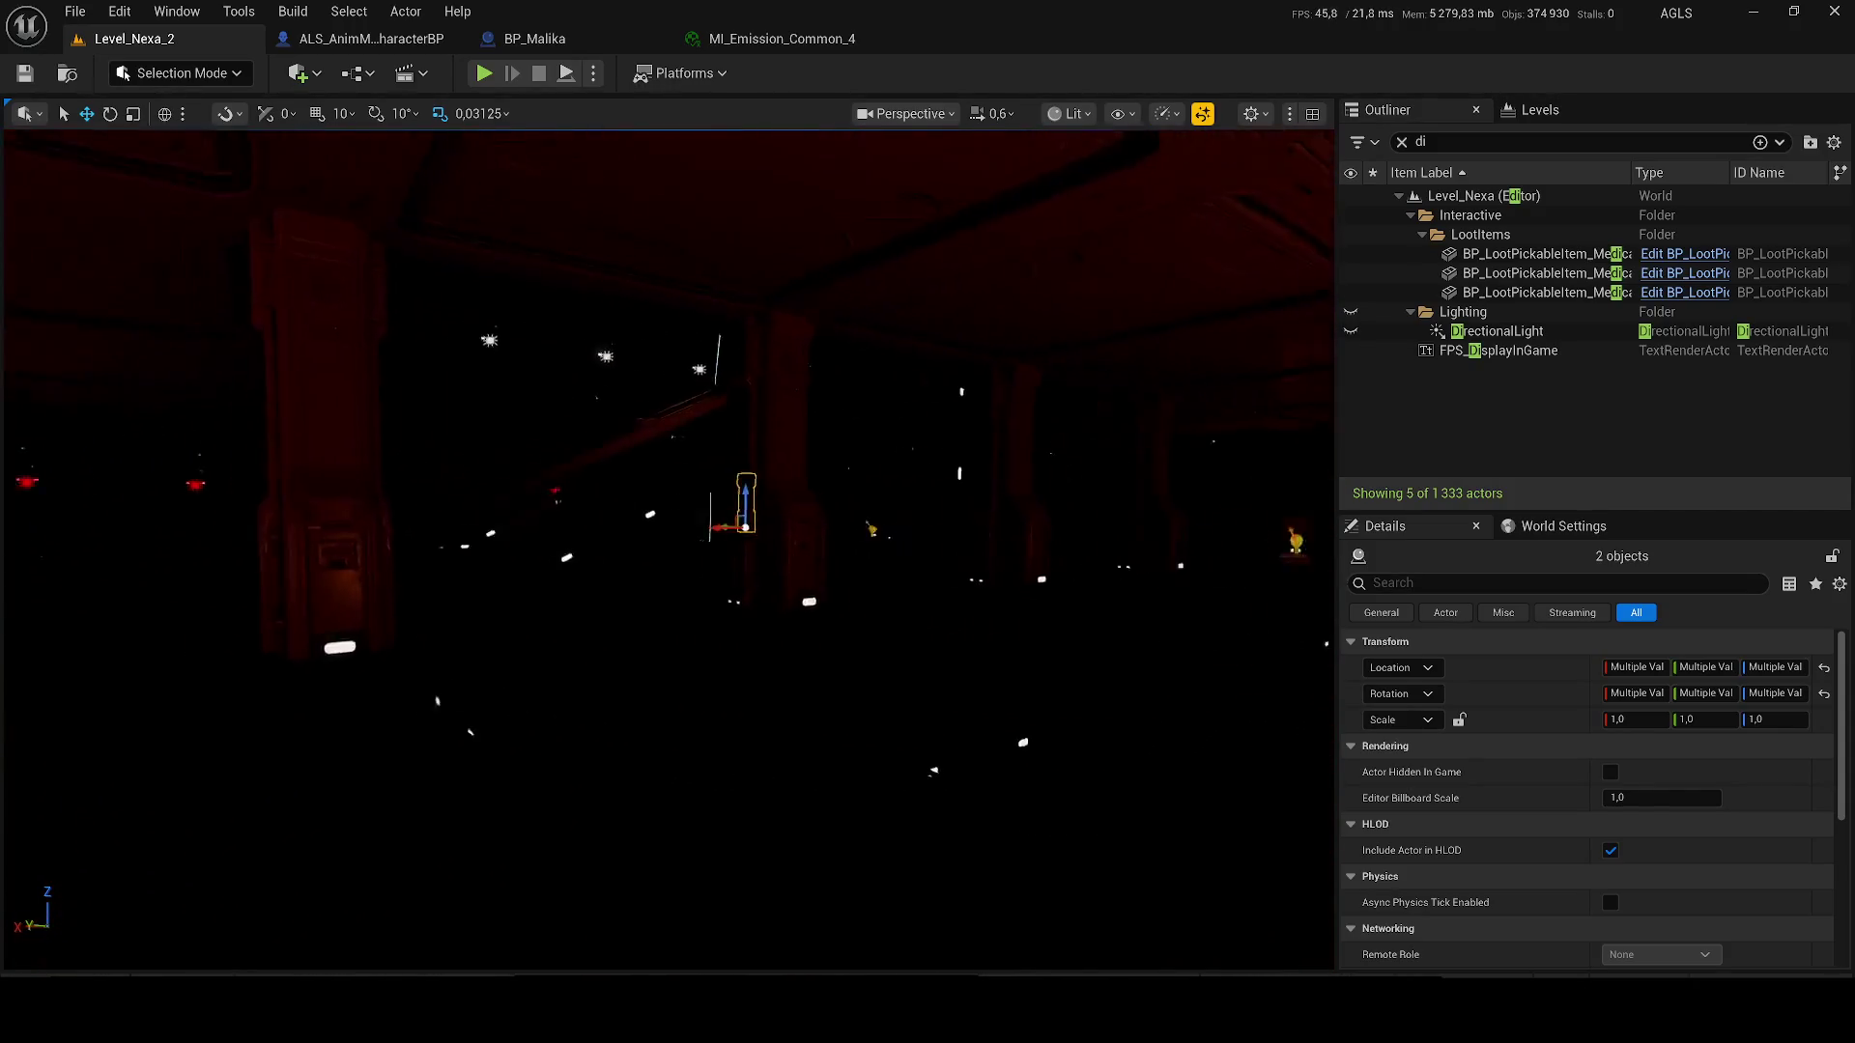
pyautogui.scroll(1, 666, 550)
pyautogui.press('f')
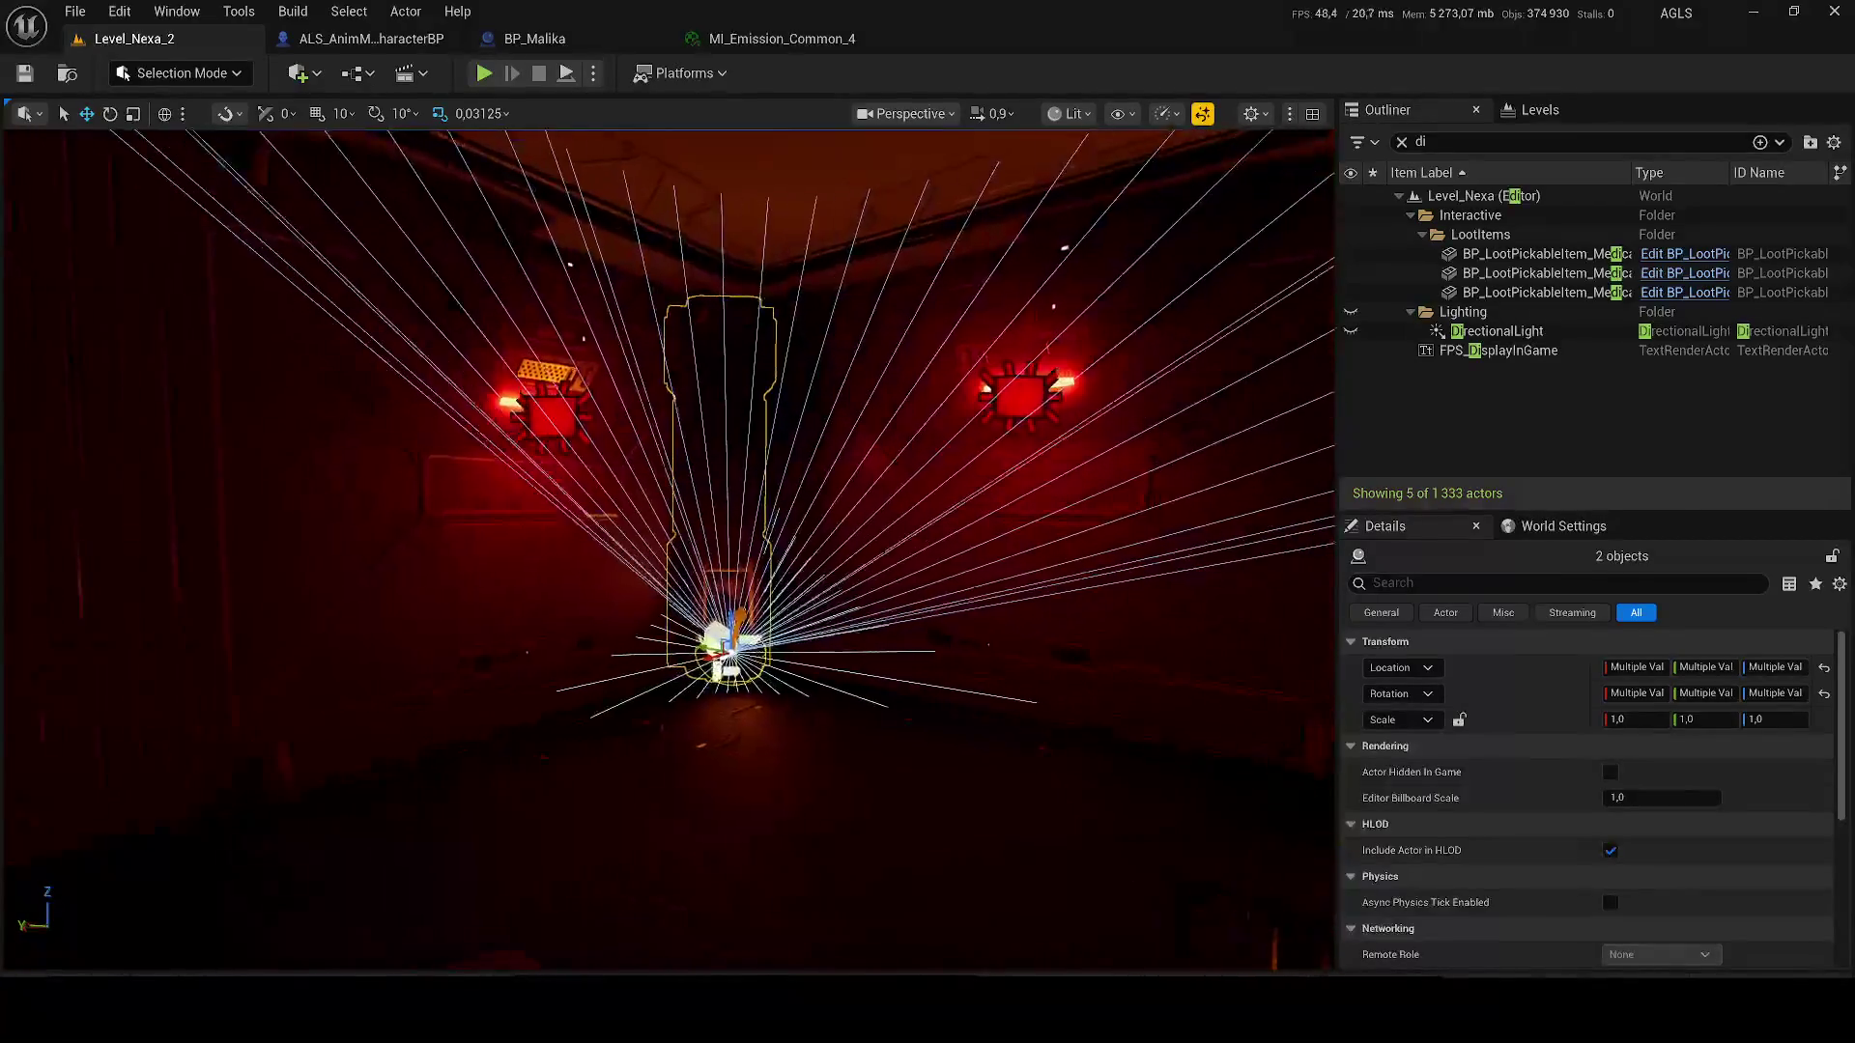
pyautogui.hotkey('ctrl', 'd')
# - Rotate the copied lights toward the right wall and place several more pairs along the corridor
pyautogui.moveTo(691, 647)
pyautogui.mouseDown()
pyautogui.moveTo(566, 652)
pyautogui.moveTo(782, 652)
pyautogui.moveTo(521, 666)
pyautogui.mouseUp()
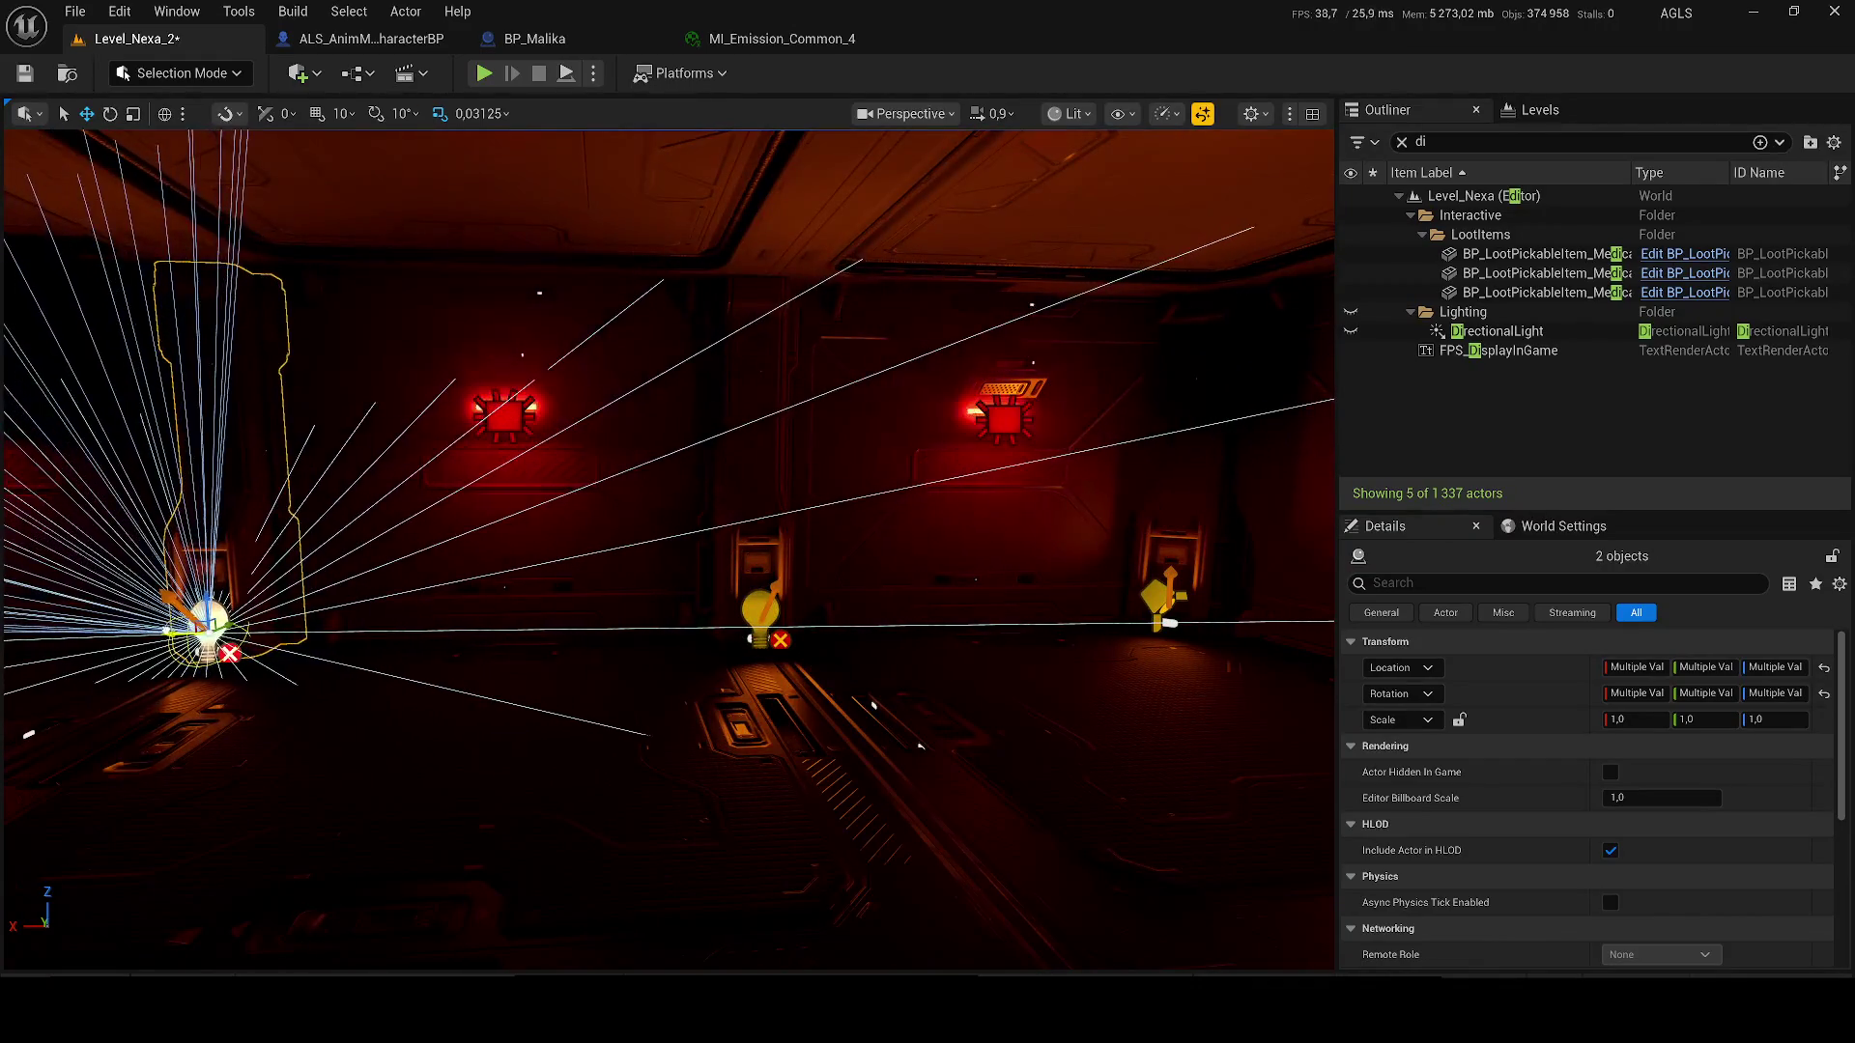
pyautogui.moveTo(521, 665); pyautogui.dragTo(405, 666)
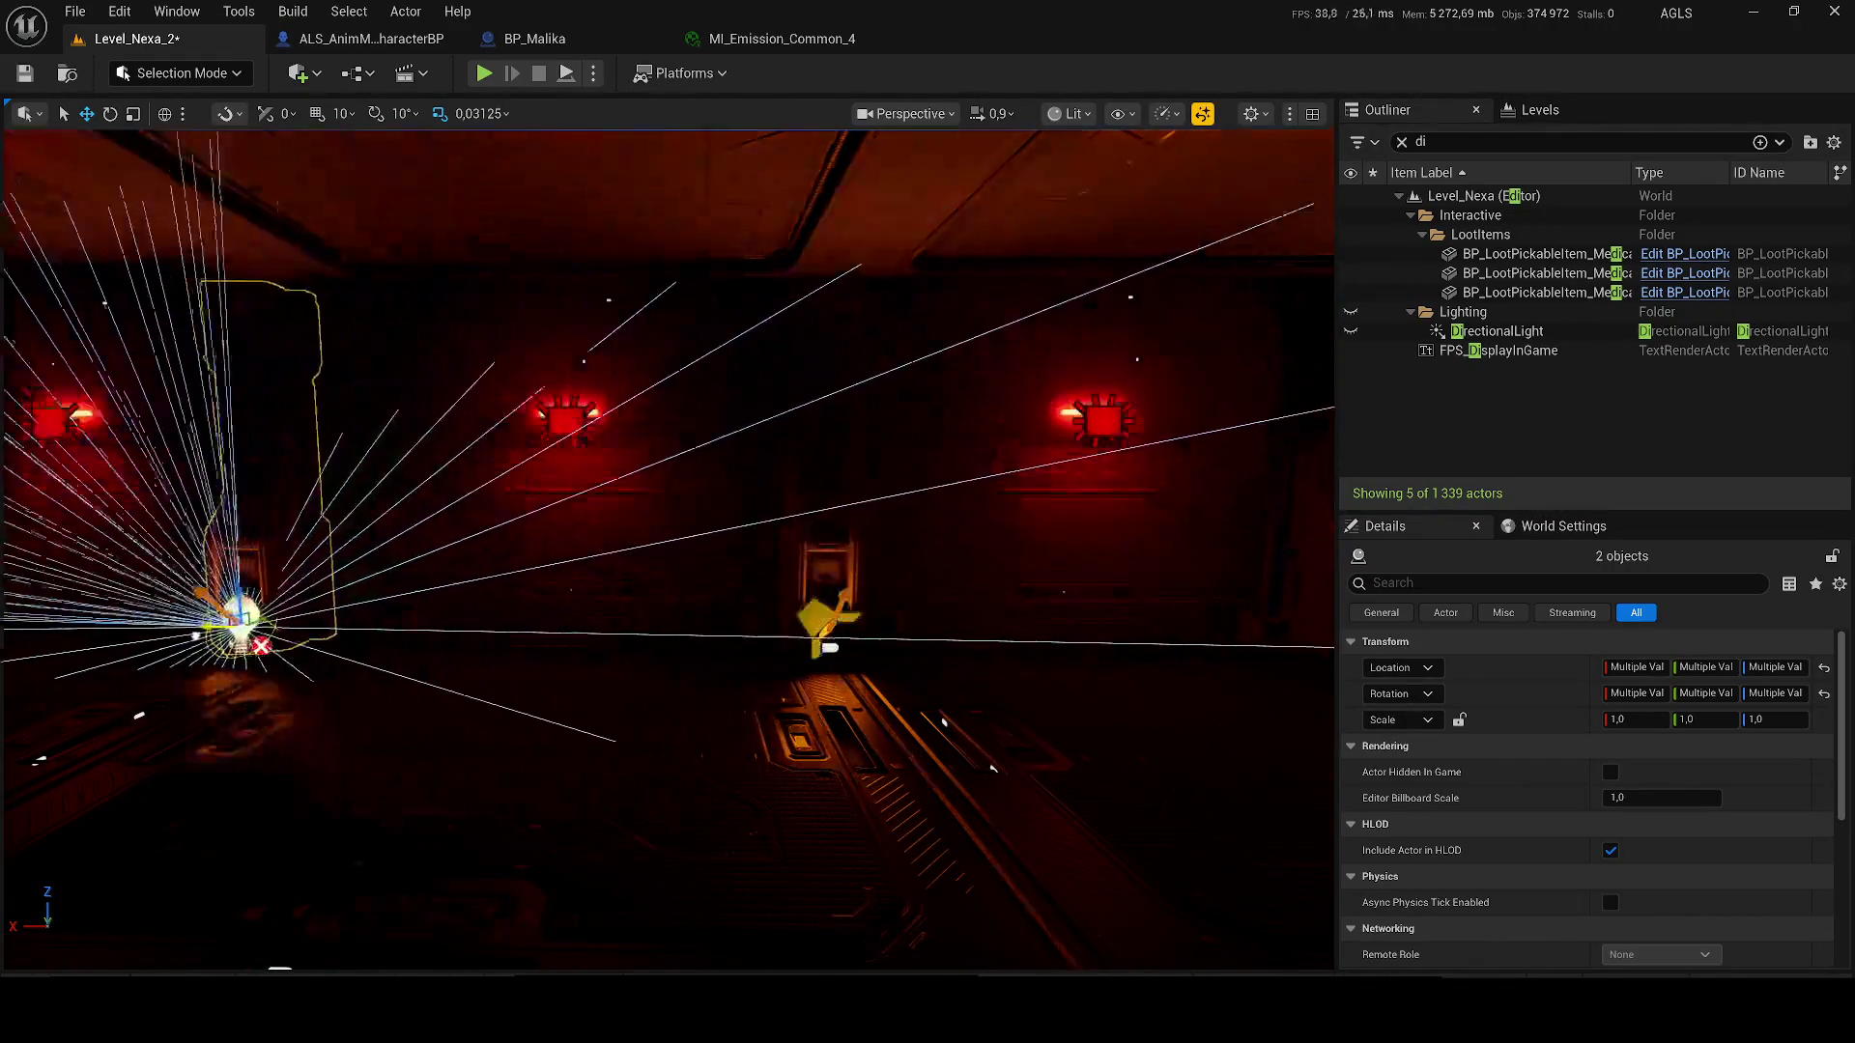
pyautogui.moveTo(342, 663); pyautogui.dragTo(222, 663)
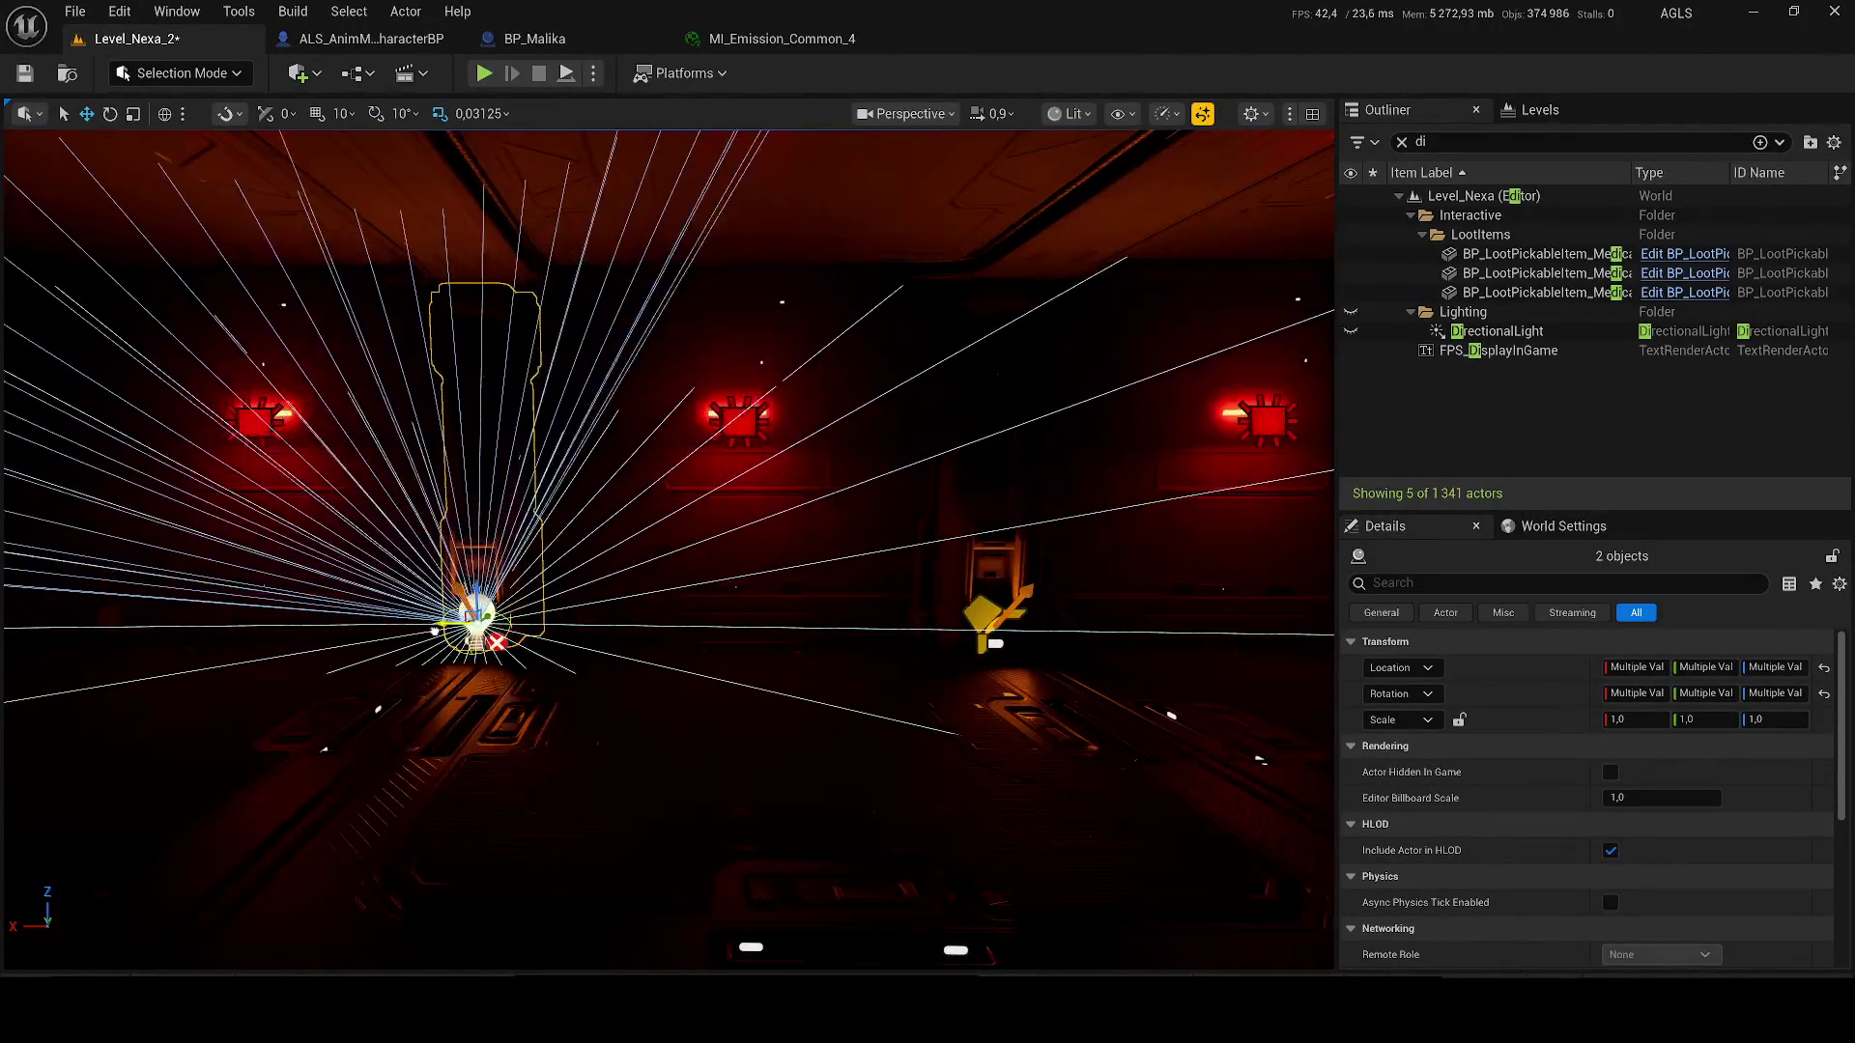
pyautogui.moveTo(599, 623)
pyautogui.mouseDown()
pyautogui.moveTo(489, 621)
pyautogui.moveTo(522, 623)
pyautogui.mouseUp()
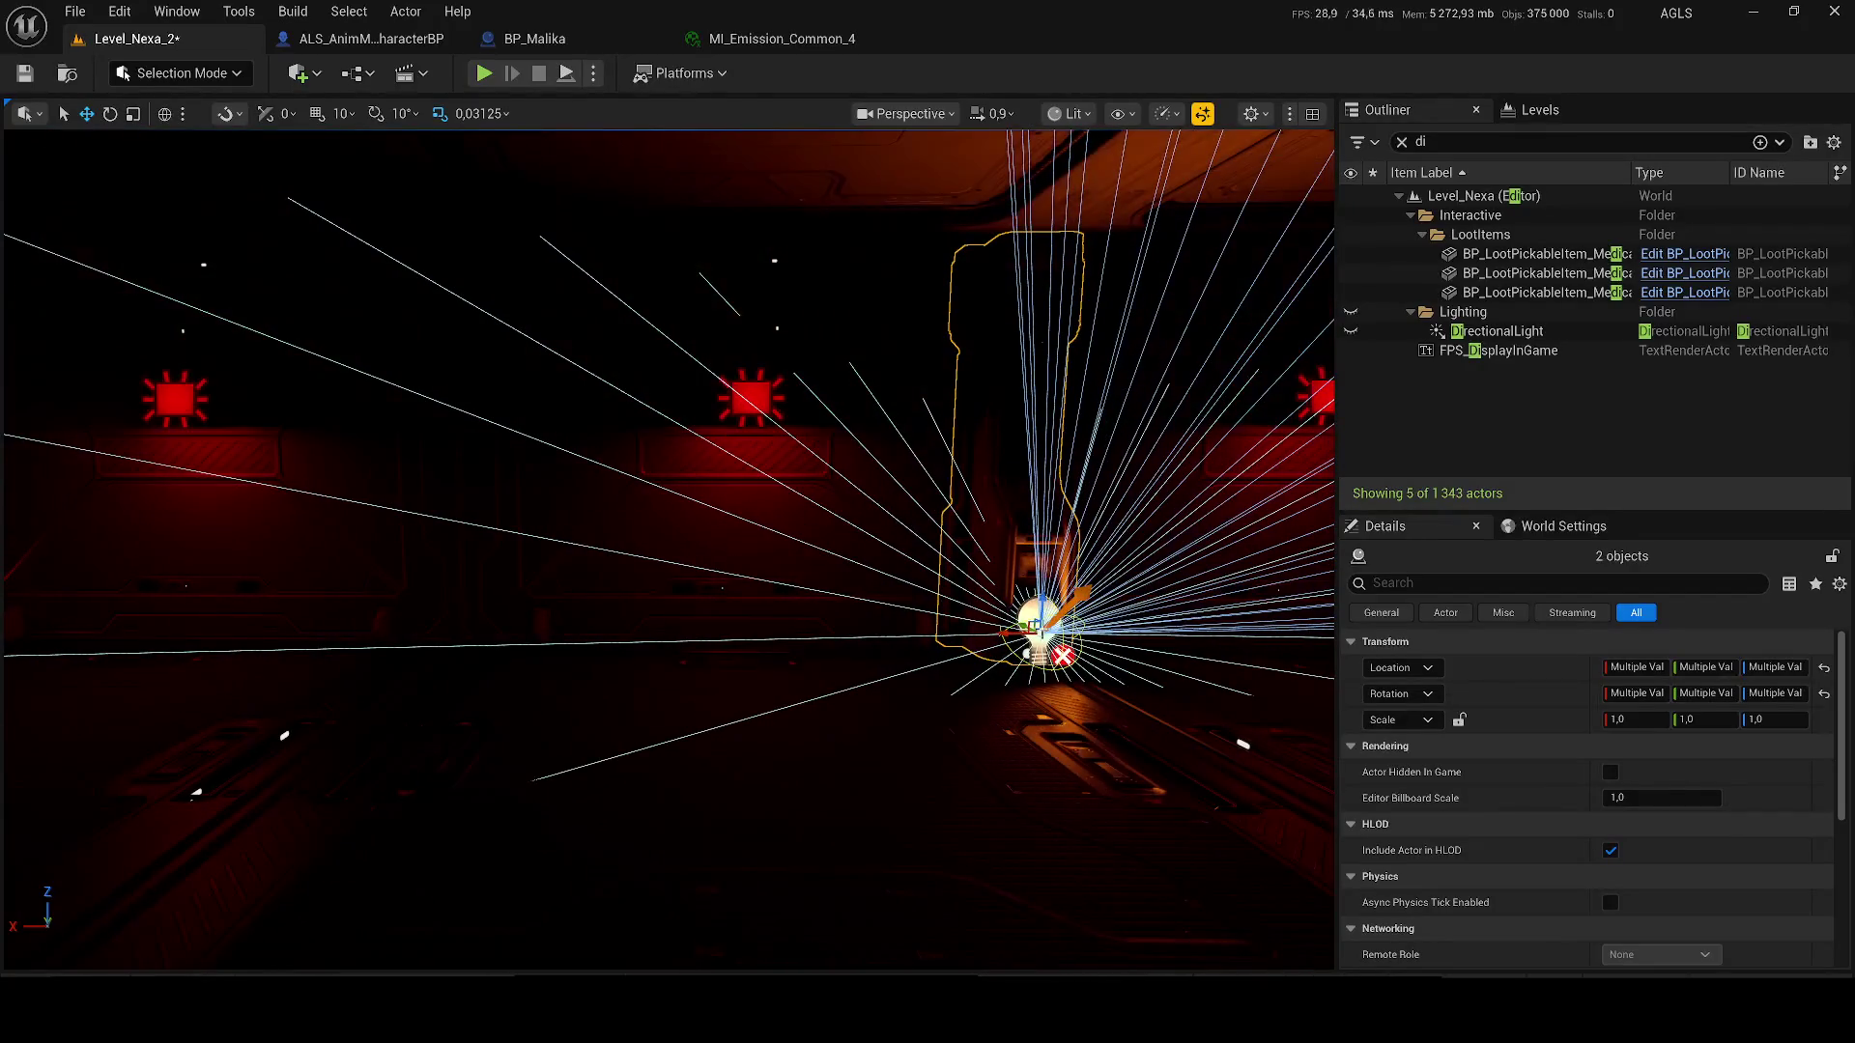
pyautogui.moveTo(657, 641)
pyautogui.mouseDown()
pyautogui.moveTo(800, 641)
pyautogui.moveTo(657, 619)
pyautogui.mouseUp()
pyautogui.moveTo(1024, 658); pyautogui.dragTo(594, 643)
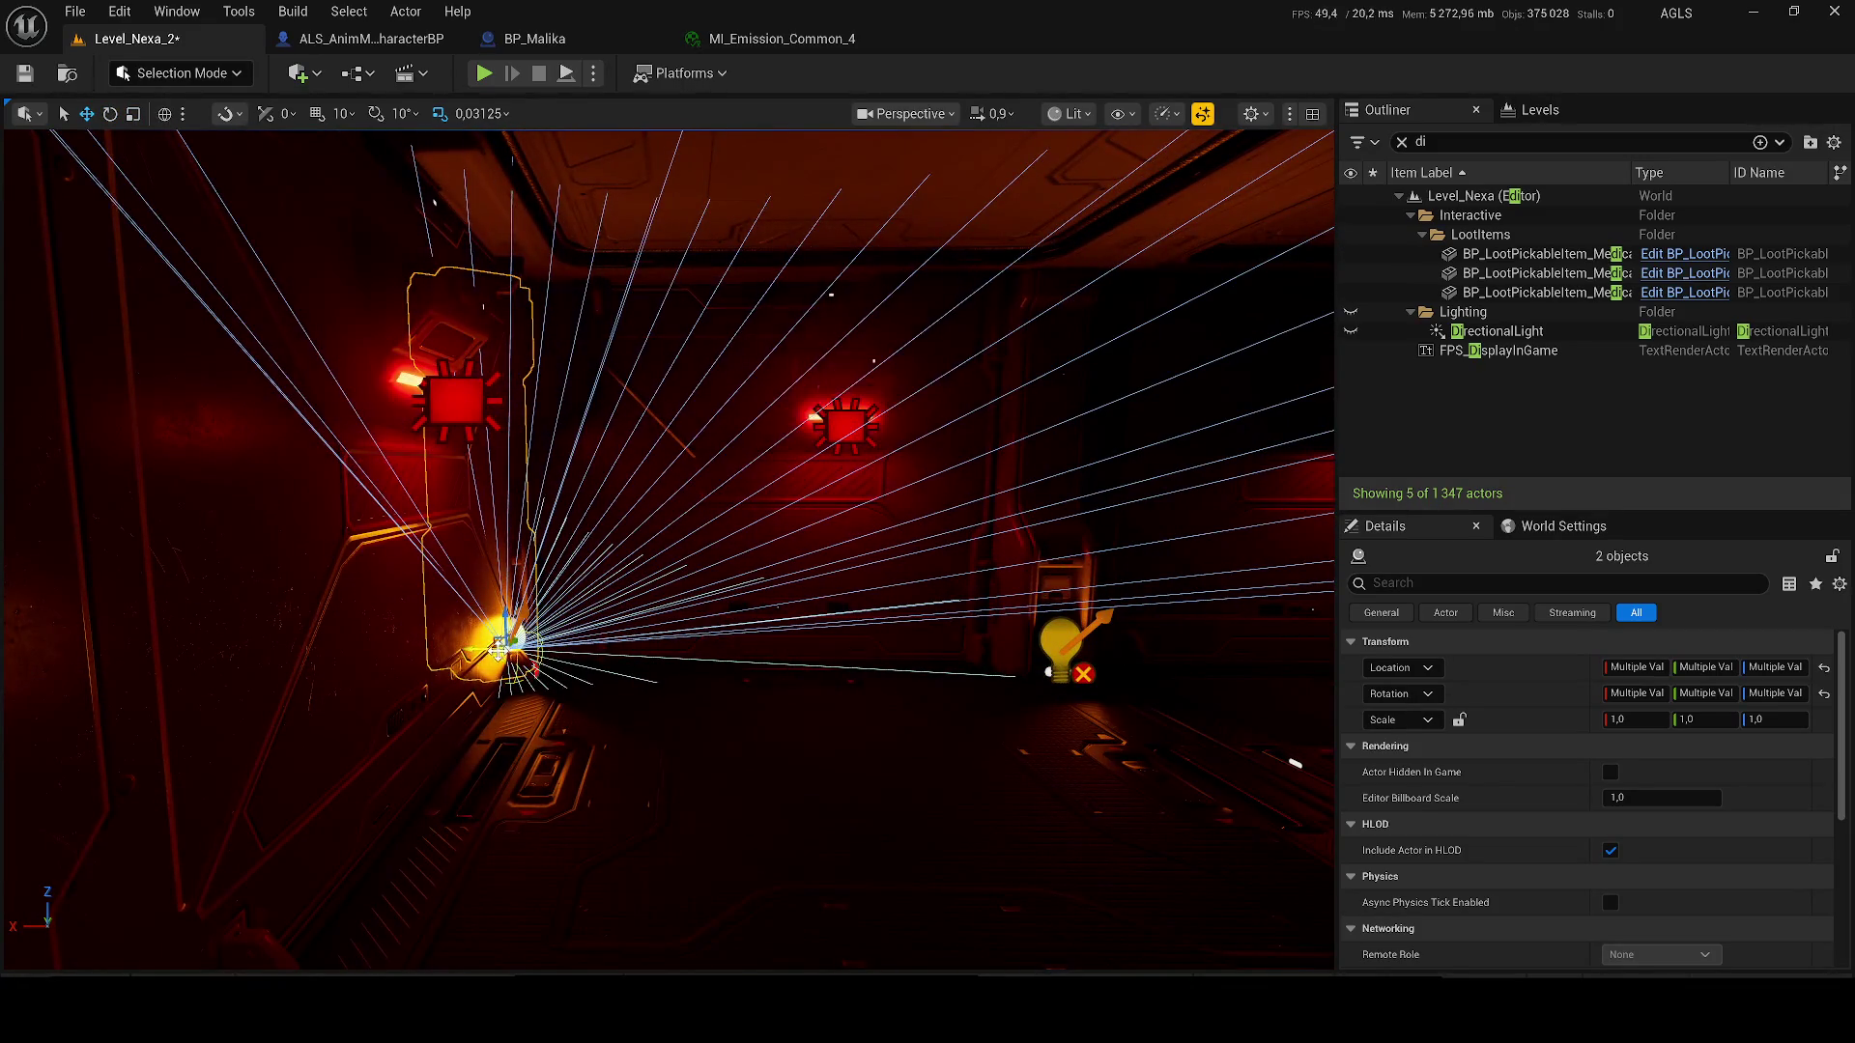
pyautogui.moveTo(604, 663); pyautogui.dragTo(488, 664)
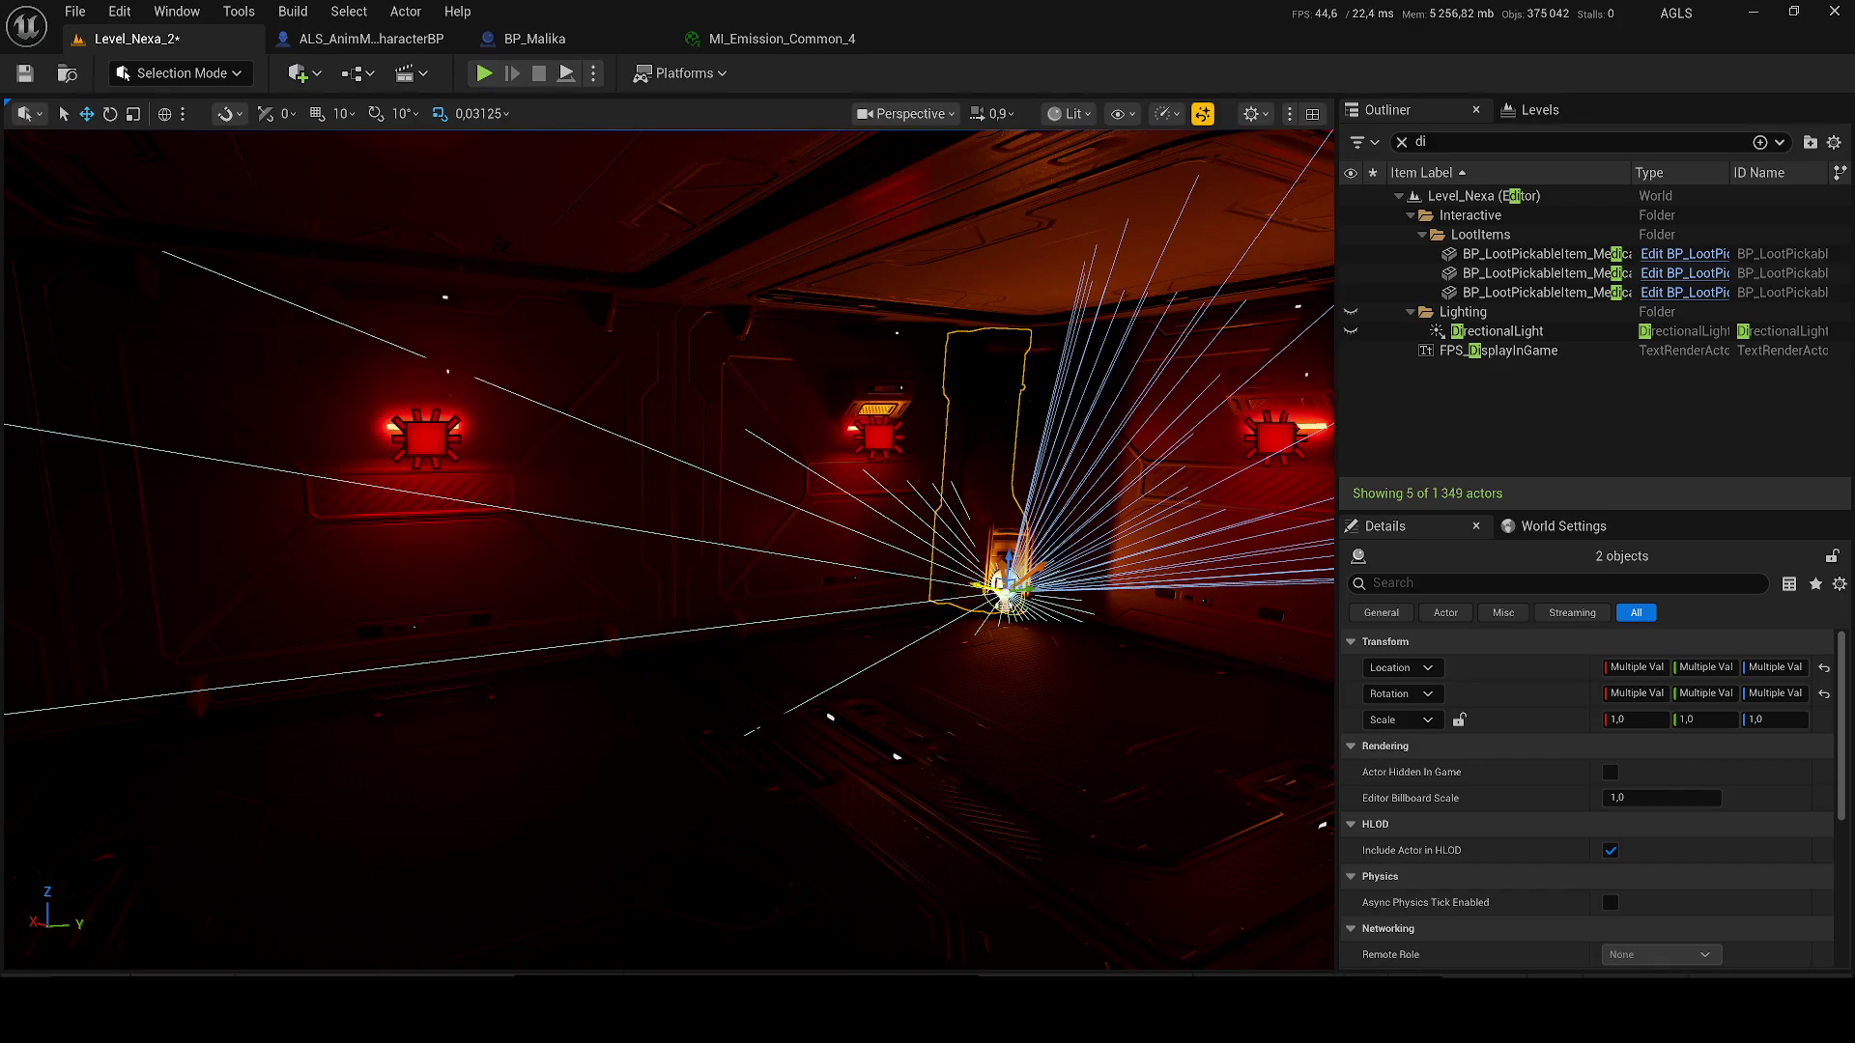
# - Undo the last move, add one more light pair by the wall, and save
pyautogui.hotkey('ctrl', 'z')
pyautogui.press('f')
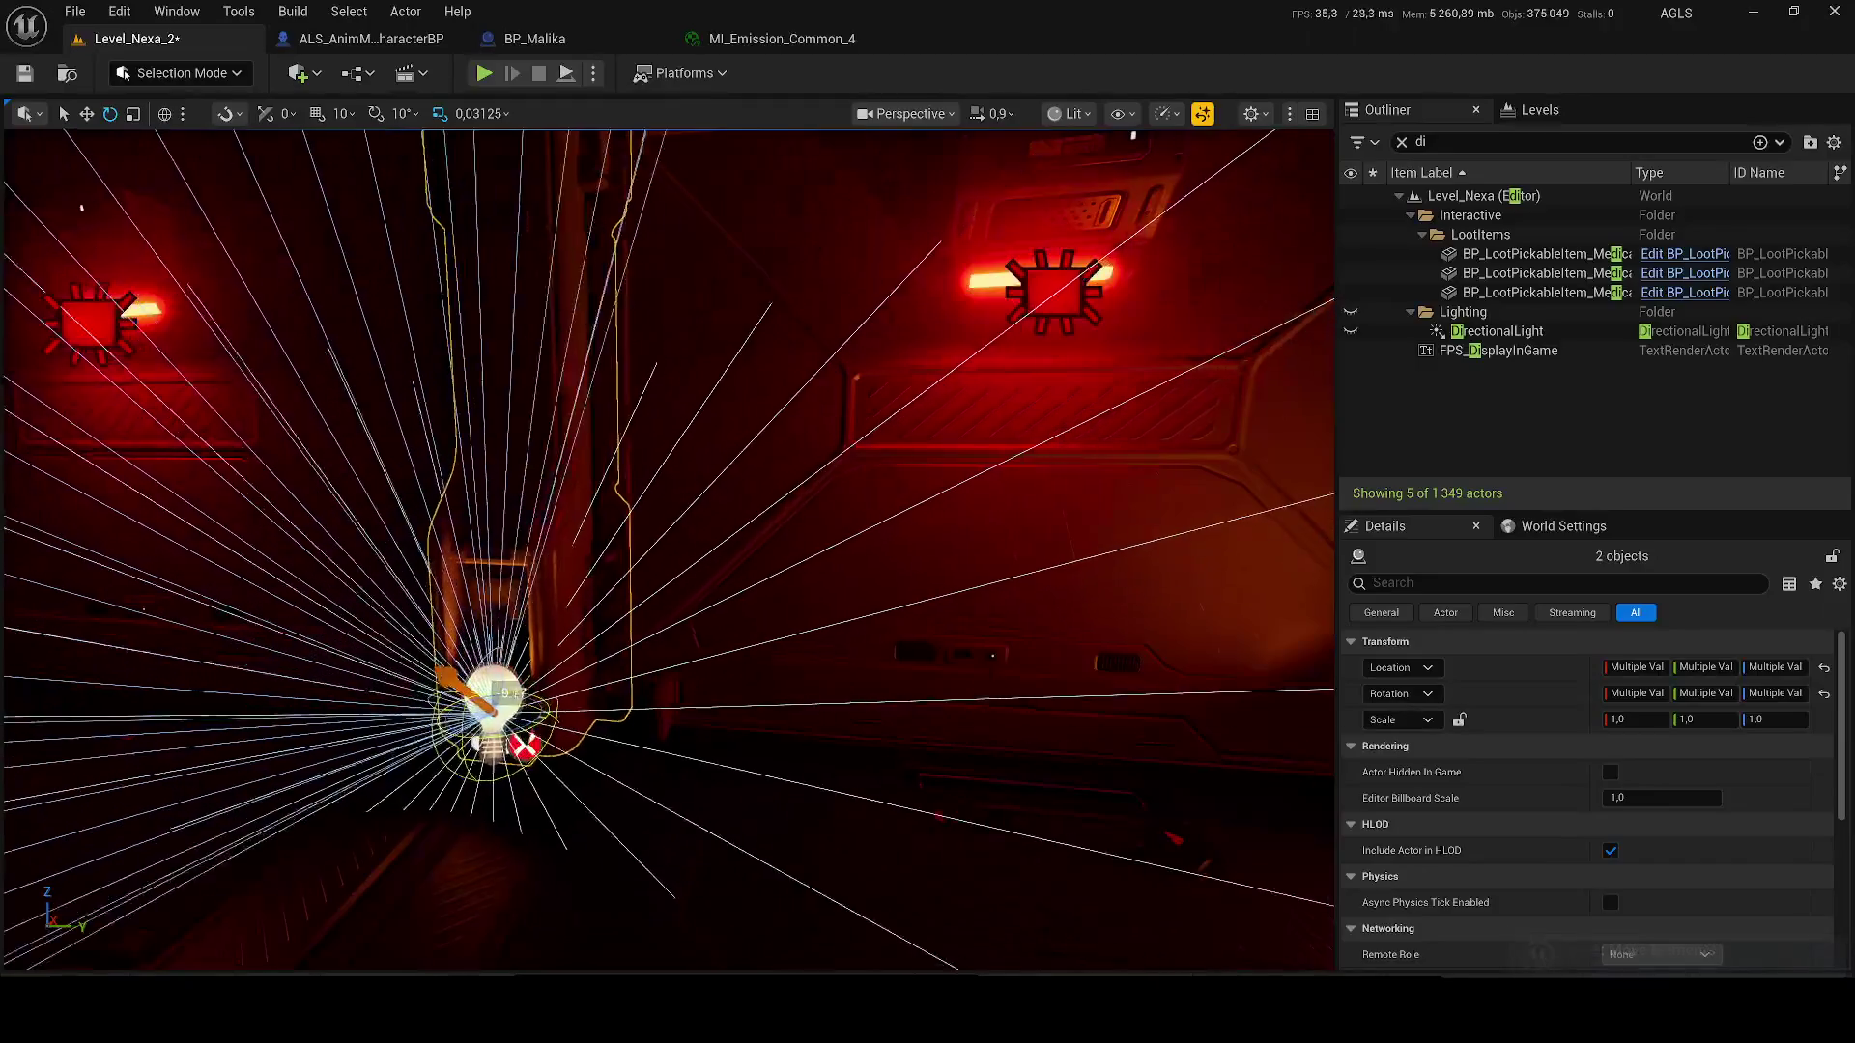
pyautogui.scroll(-10, 918, 678)
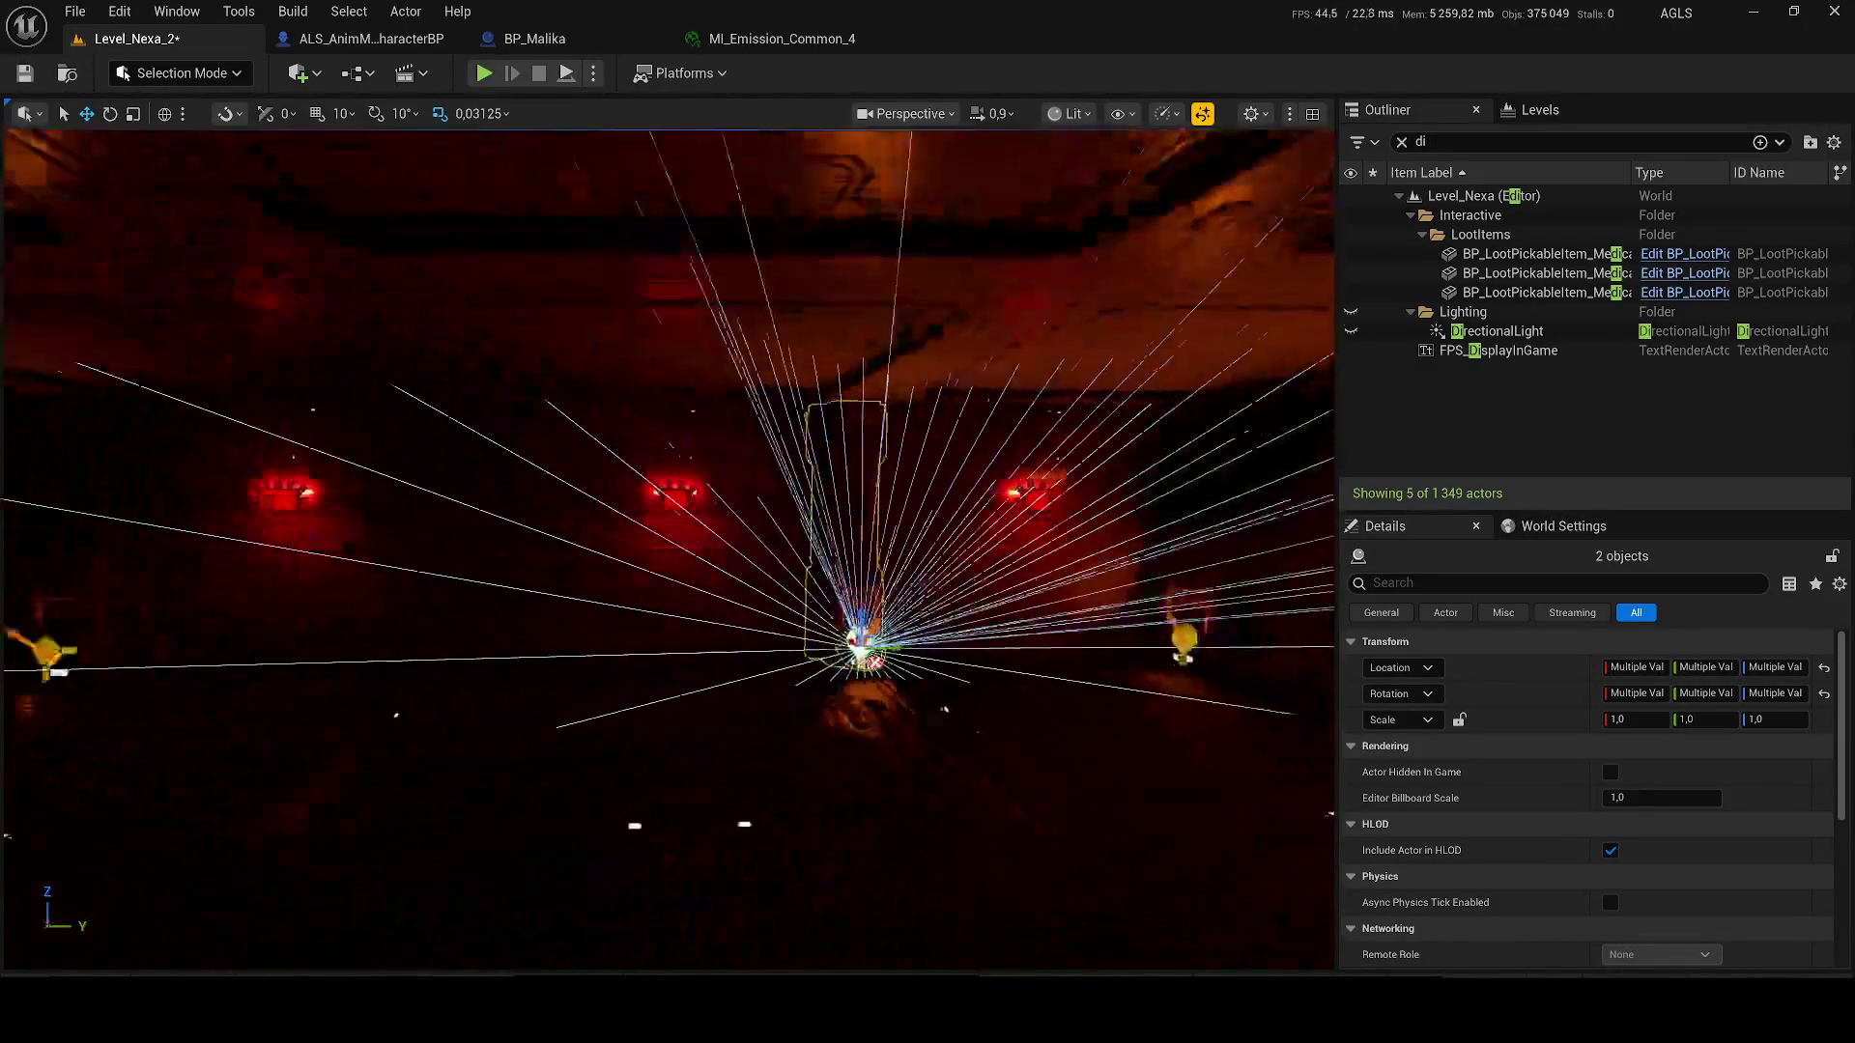
pyautogui.moveTo(667, 550)
pyautogui.mouseDown()
pyautogui.moveTo(937, 551)
pyautogui.moveTo(1053, 512)
pyautogui.moveTo(716, 651)
pyautogui.mouseUp()
pyautogui.hotkey('ctrl', 's')
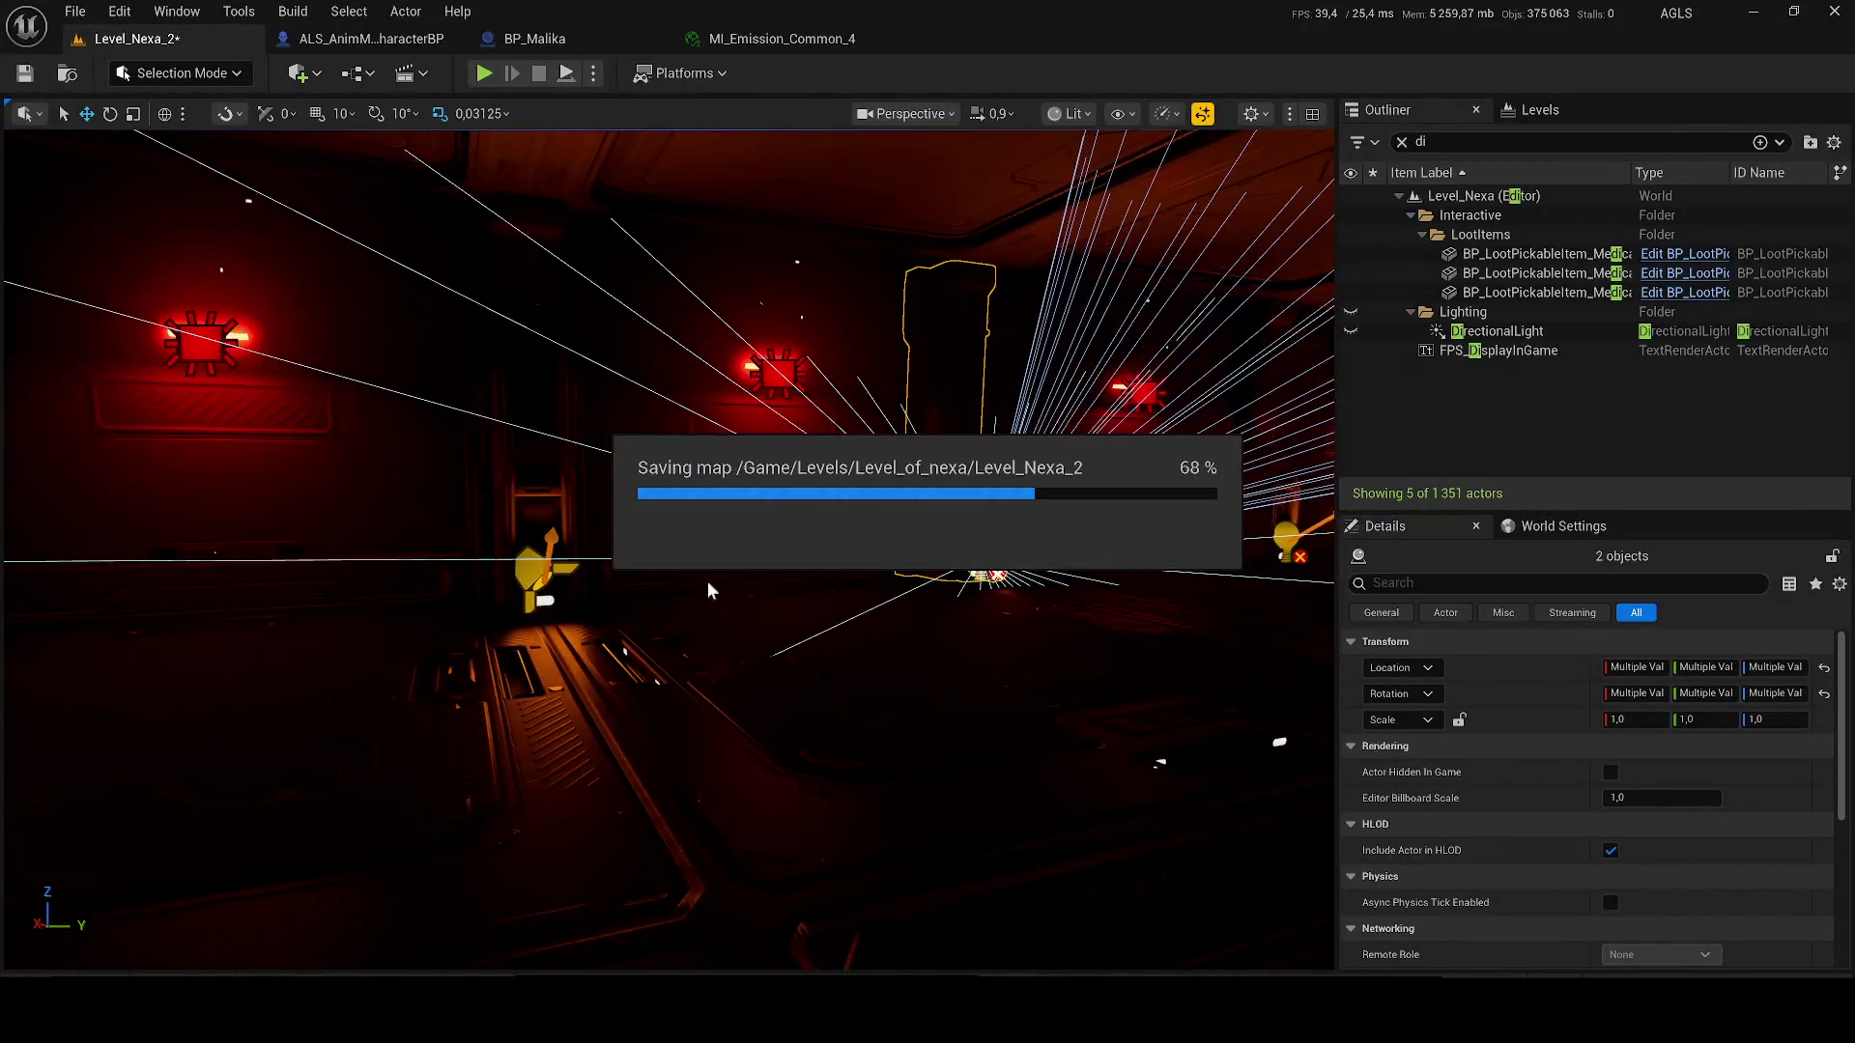
pyautogui.hotkey('alt', 'p')
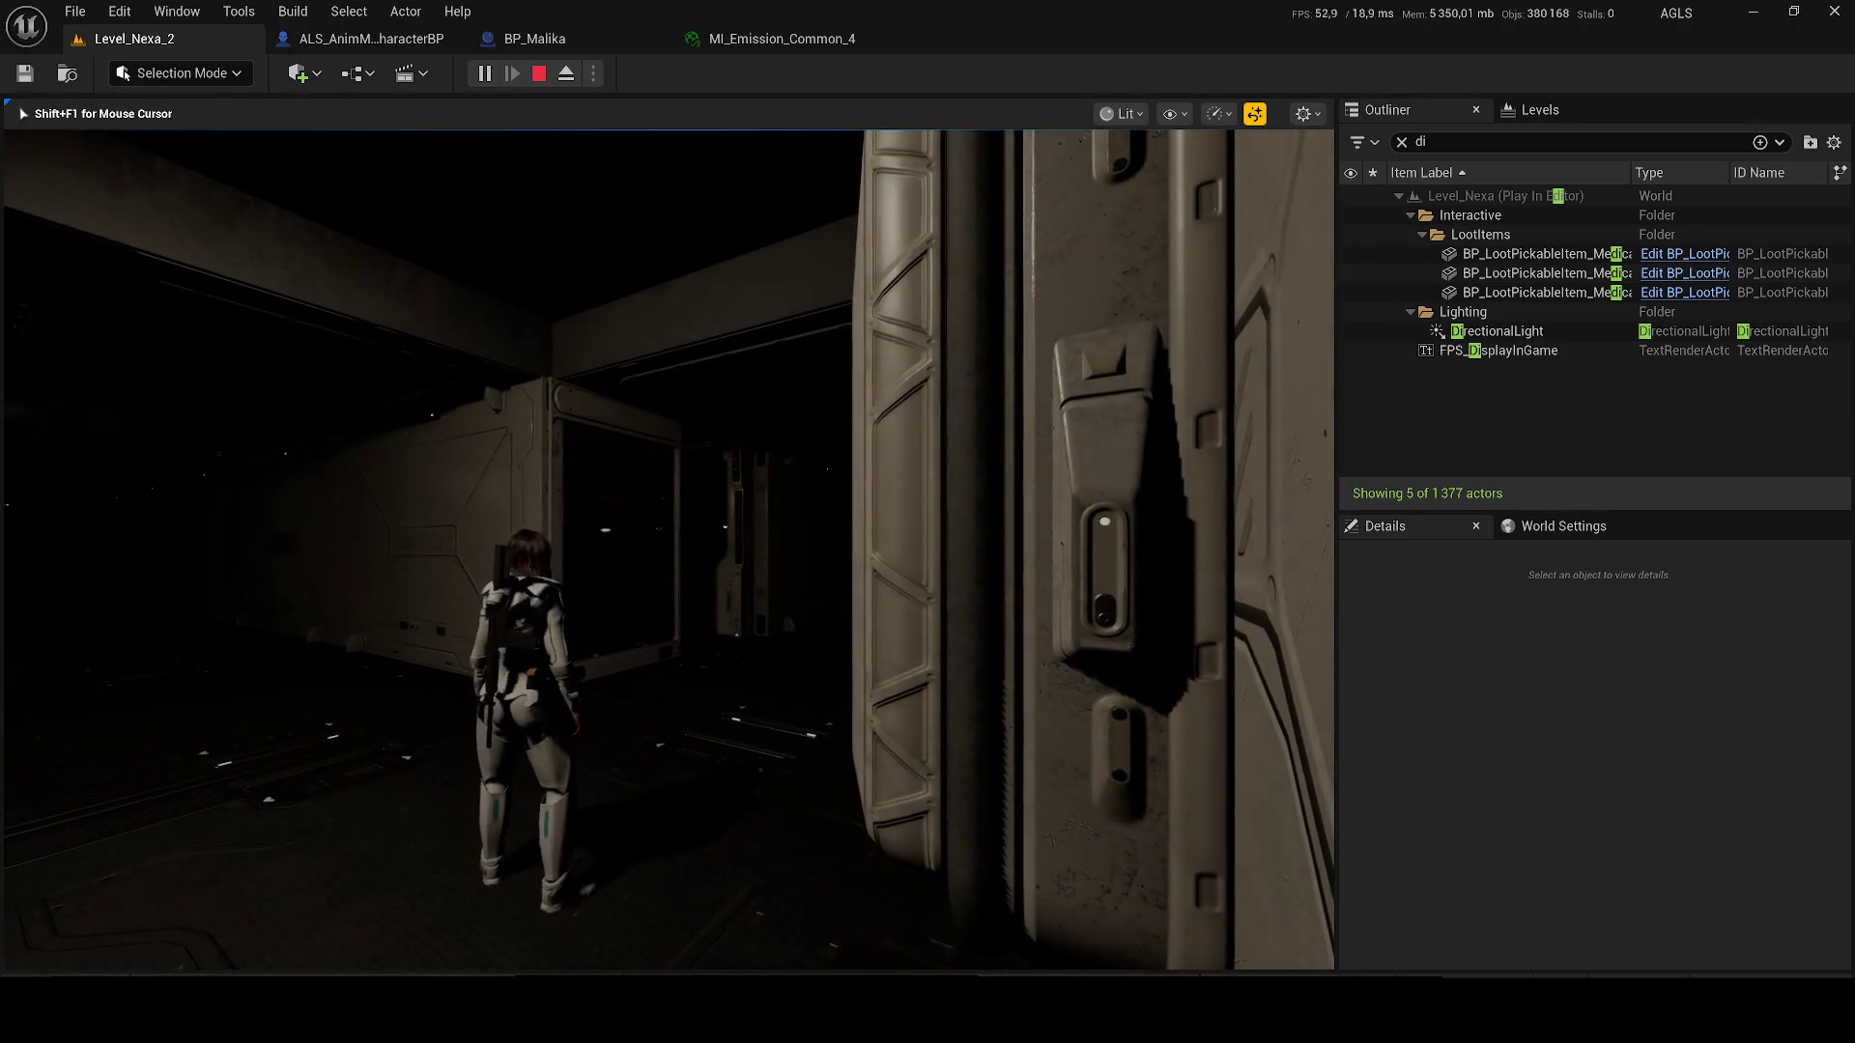
pyautogui.hotkey('shift', 'w')
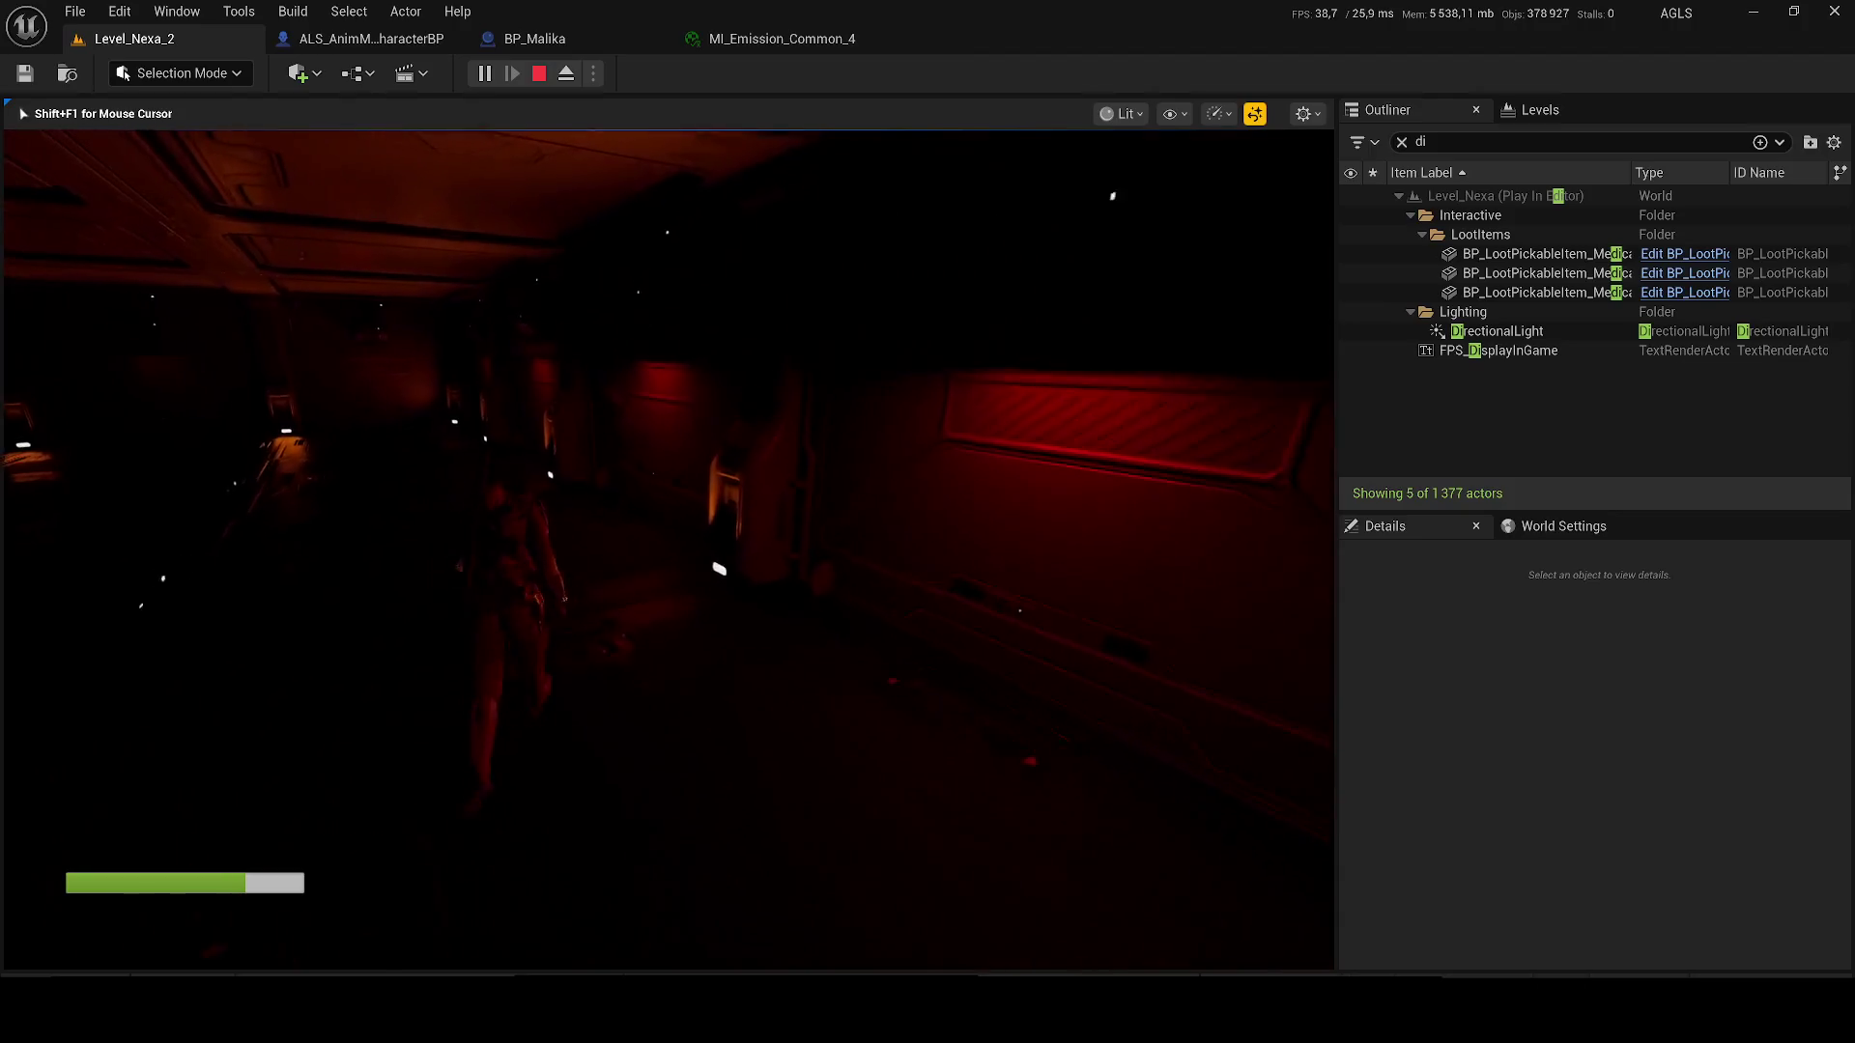
pyautogui.press('Escape')
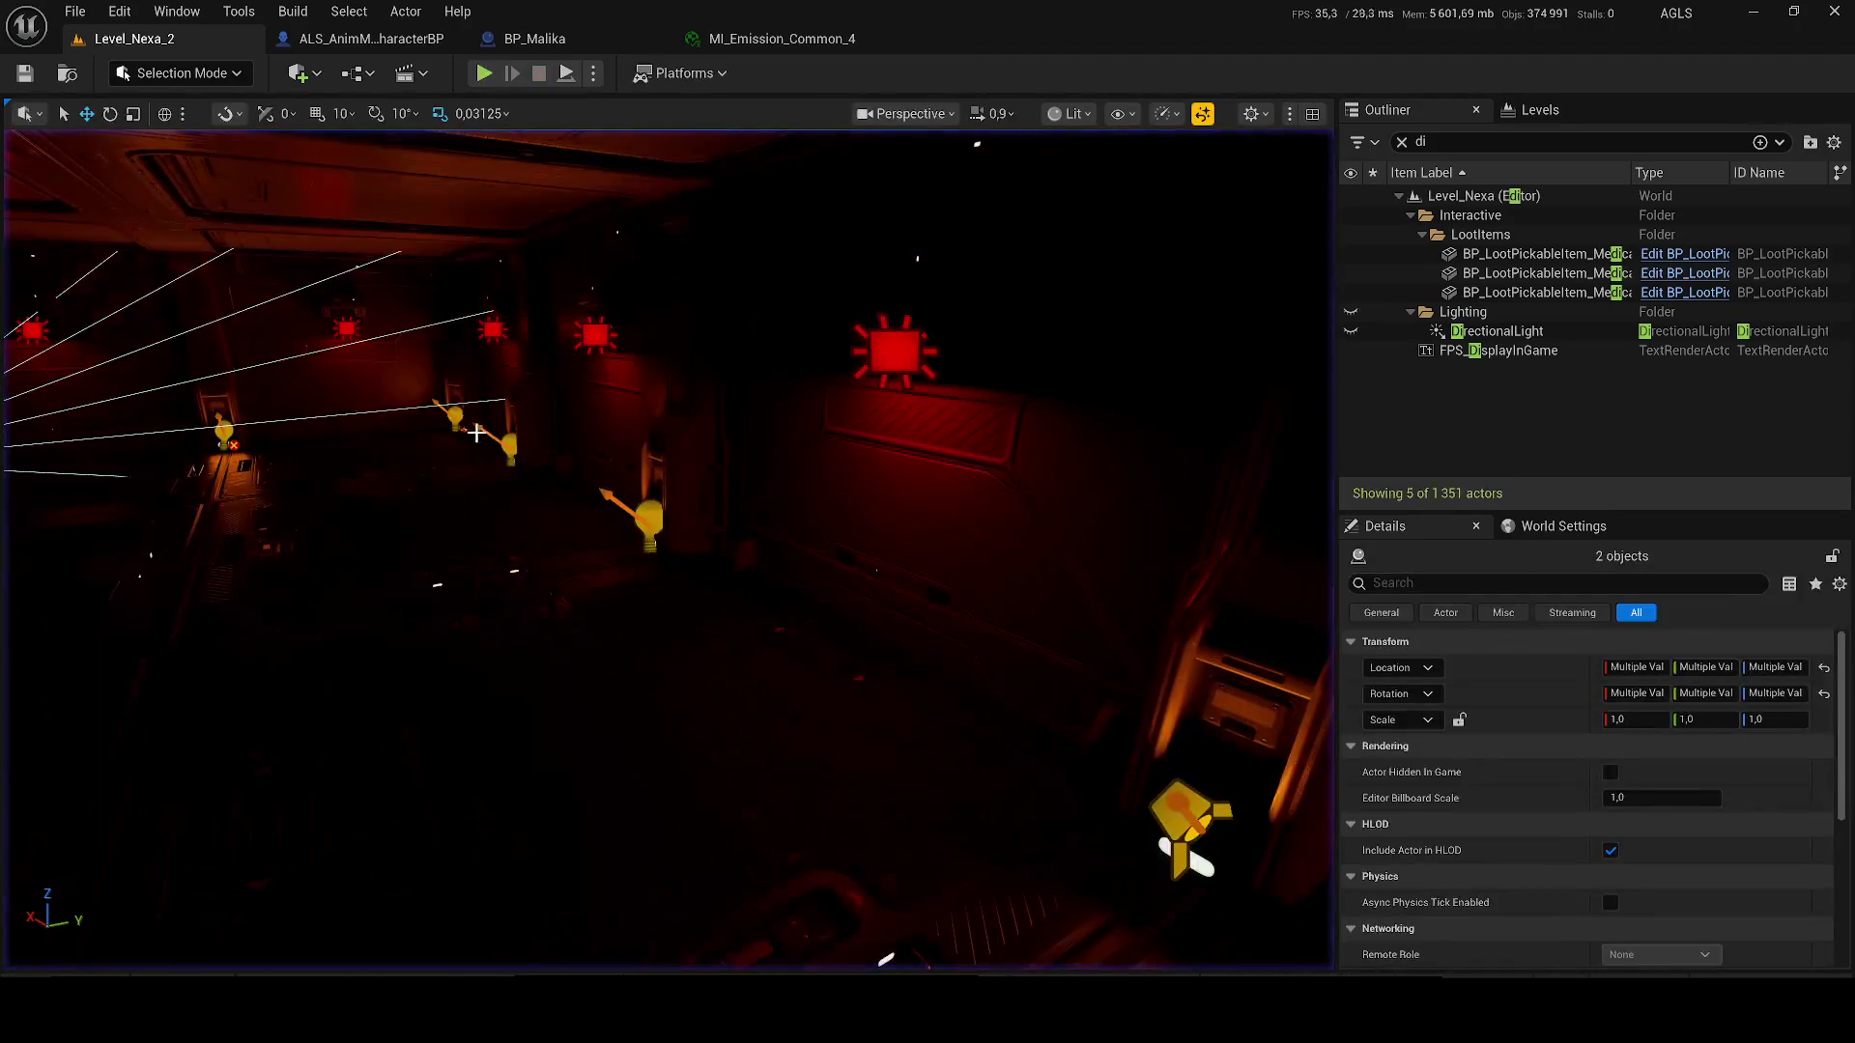
# - Select the interior column, try a red material on Element 6, then undo it
pyautogui.click(716, 426)
pyautogui.press('f')
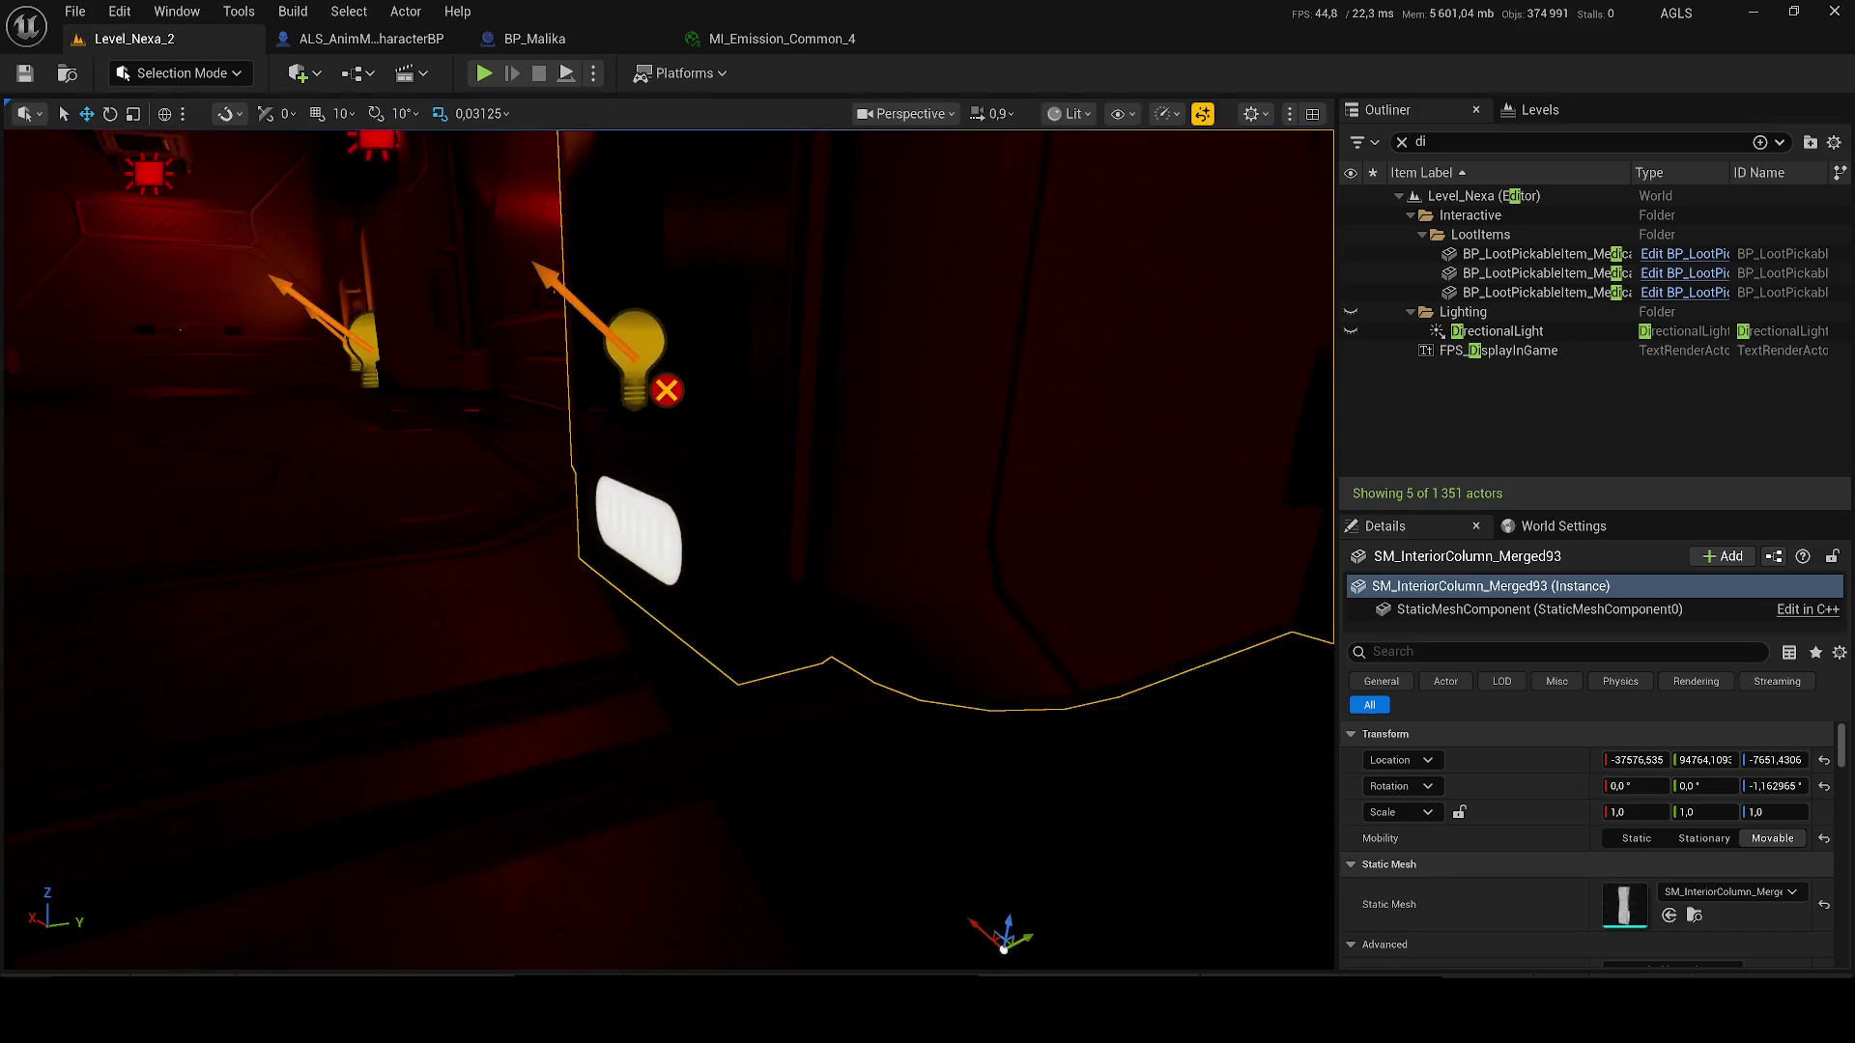
pyautogui.scroll(-10, 1686, 884)
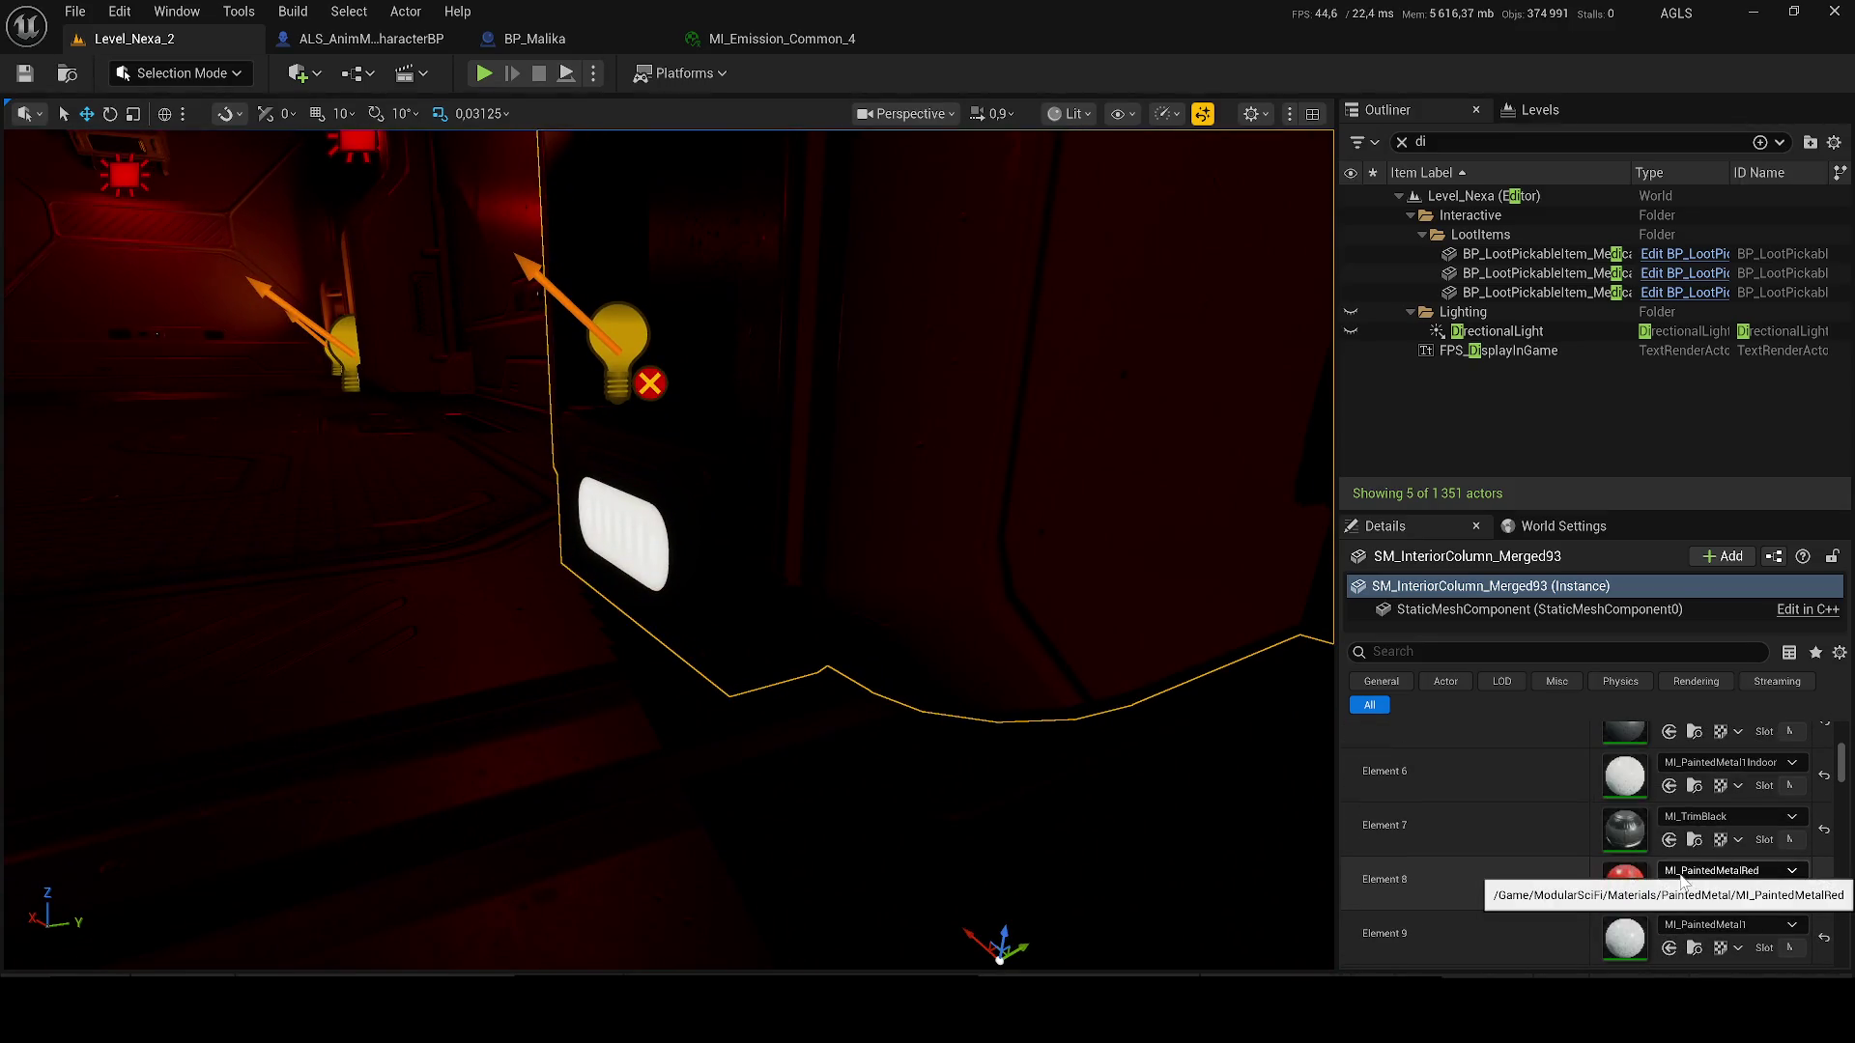
pyautogui.scroll(-4, 1684, 877)
pyautogui.scroll(4, 1708, 763)
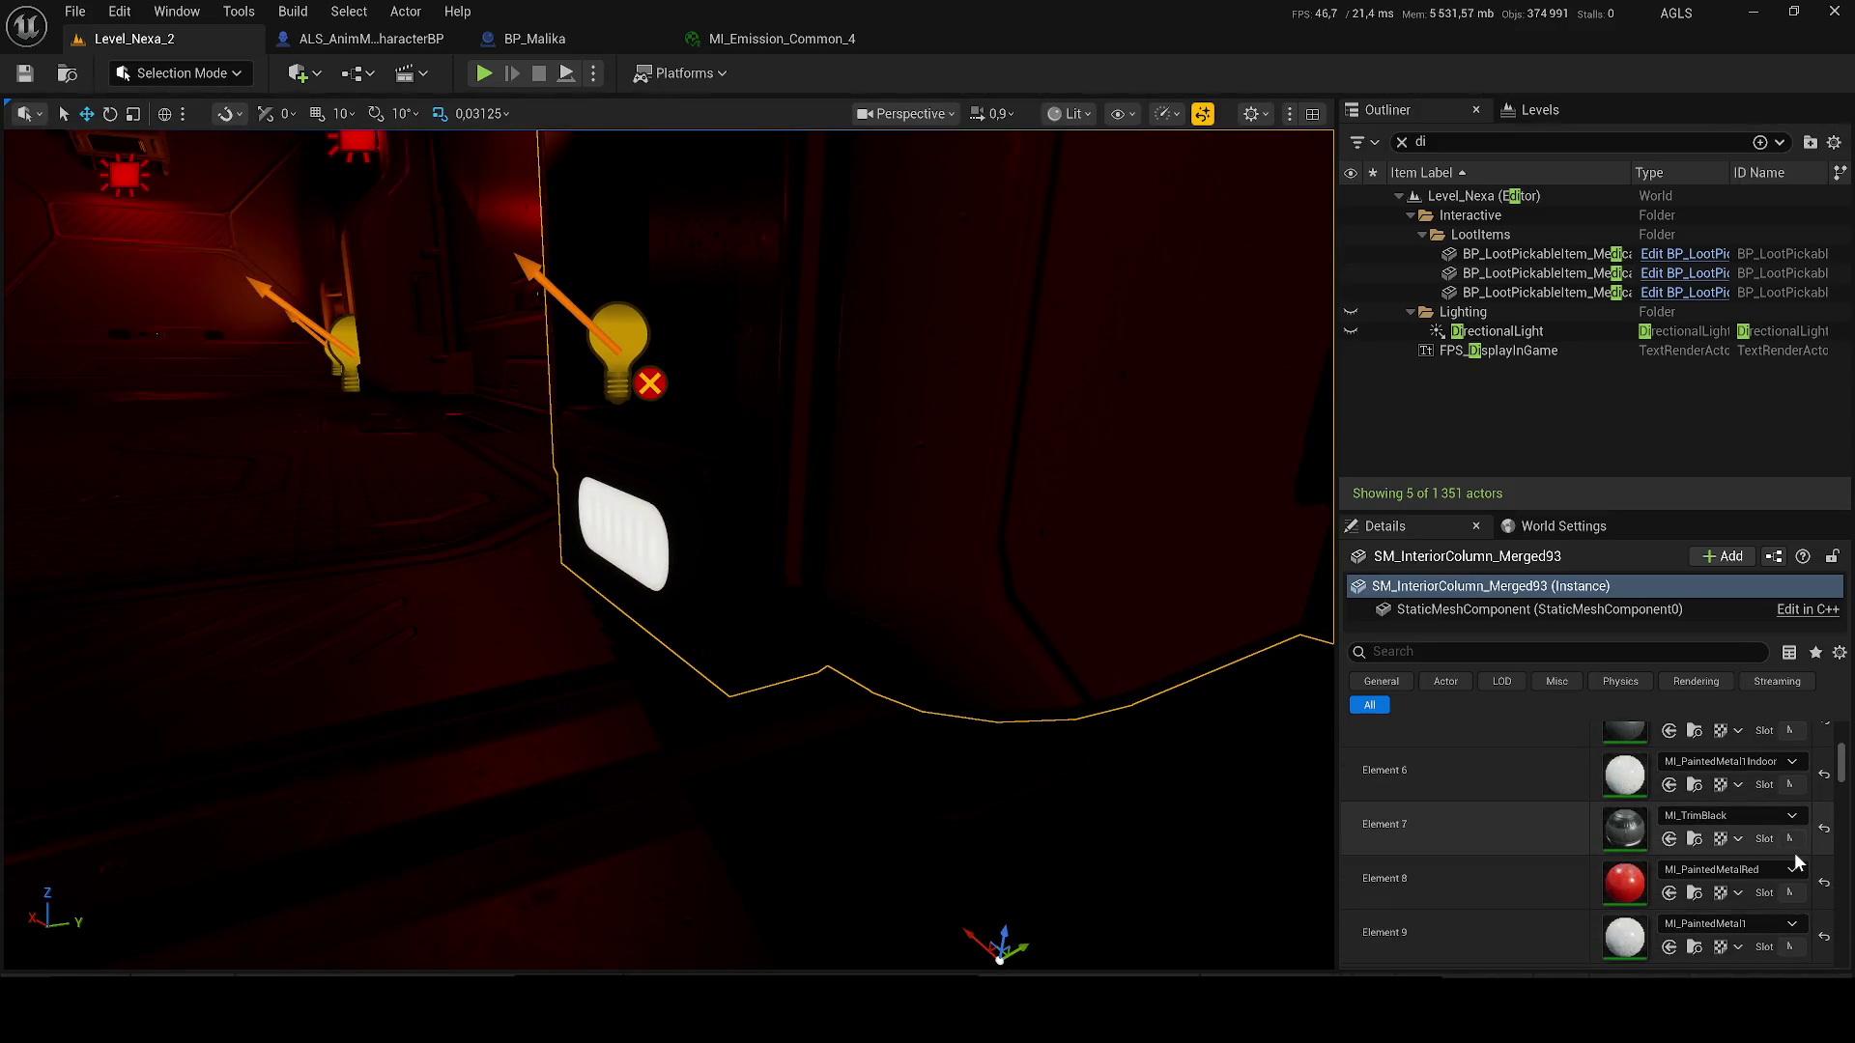
pyautogui.click(1729, 766)
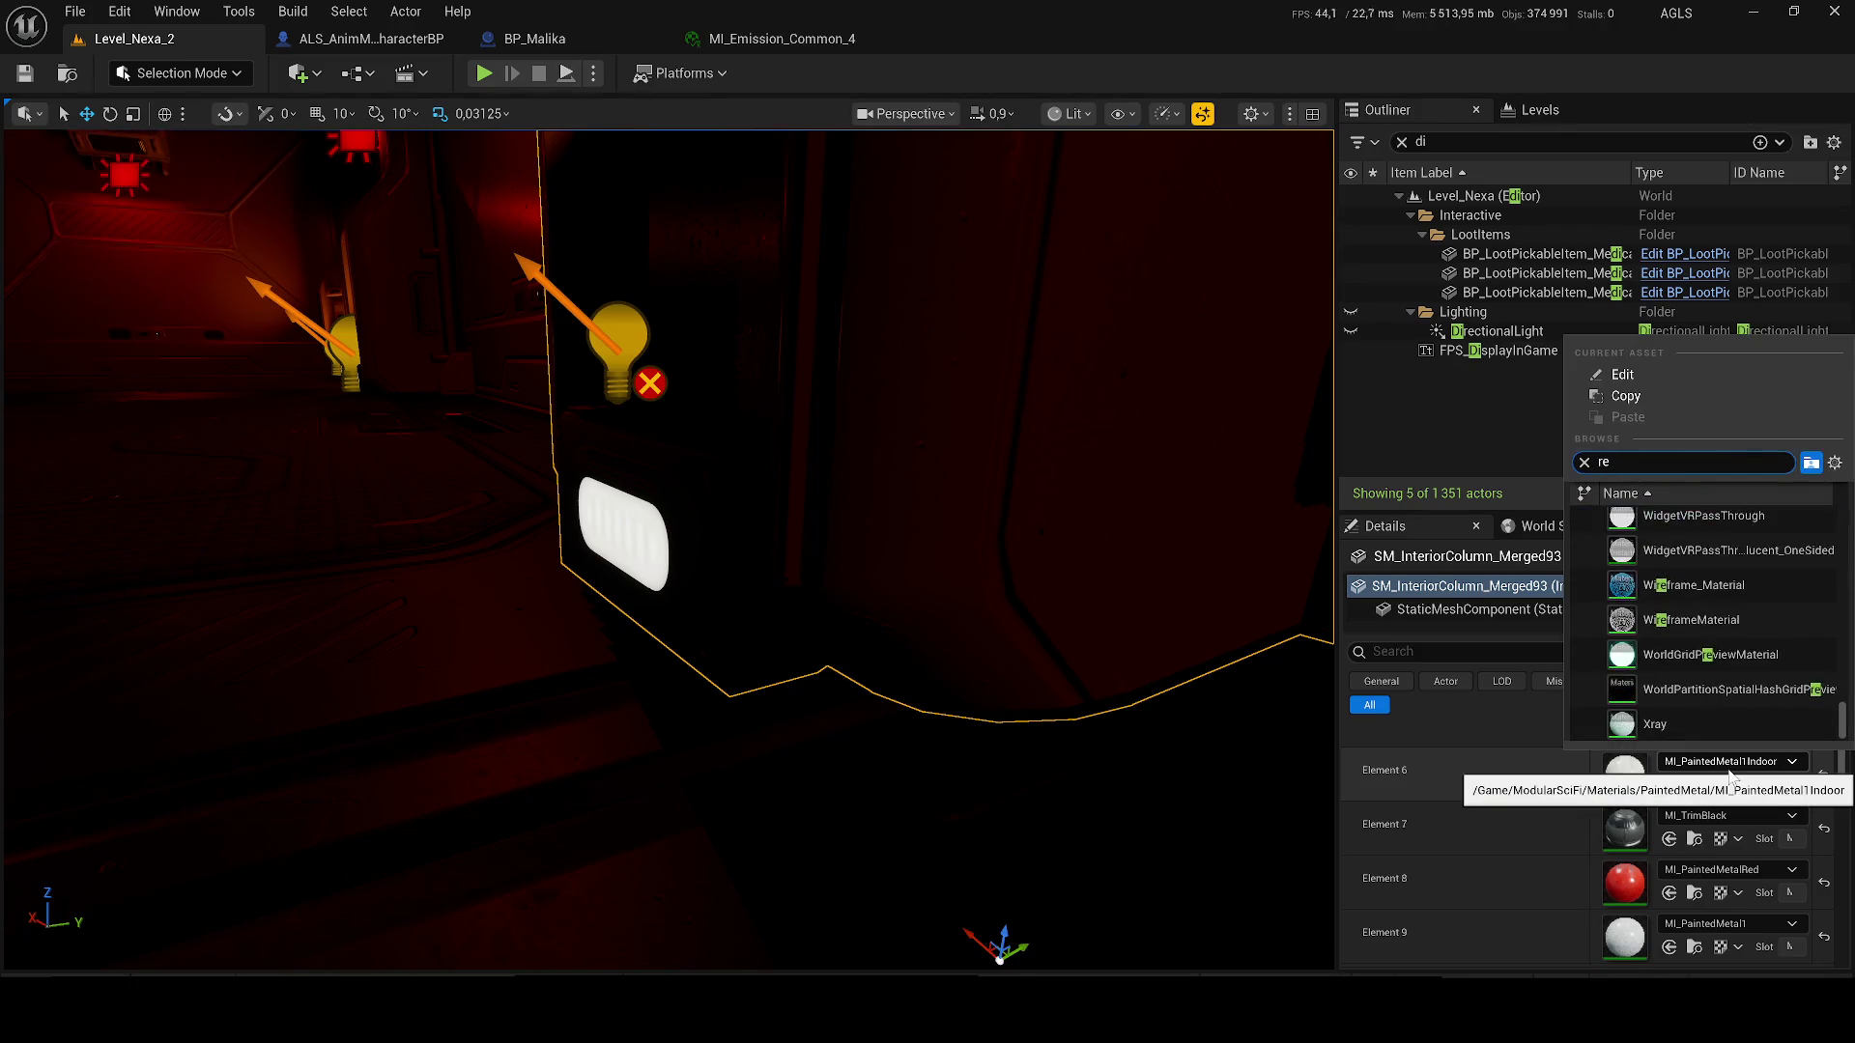
pyautogui.scroll(5, 1753, 638)
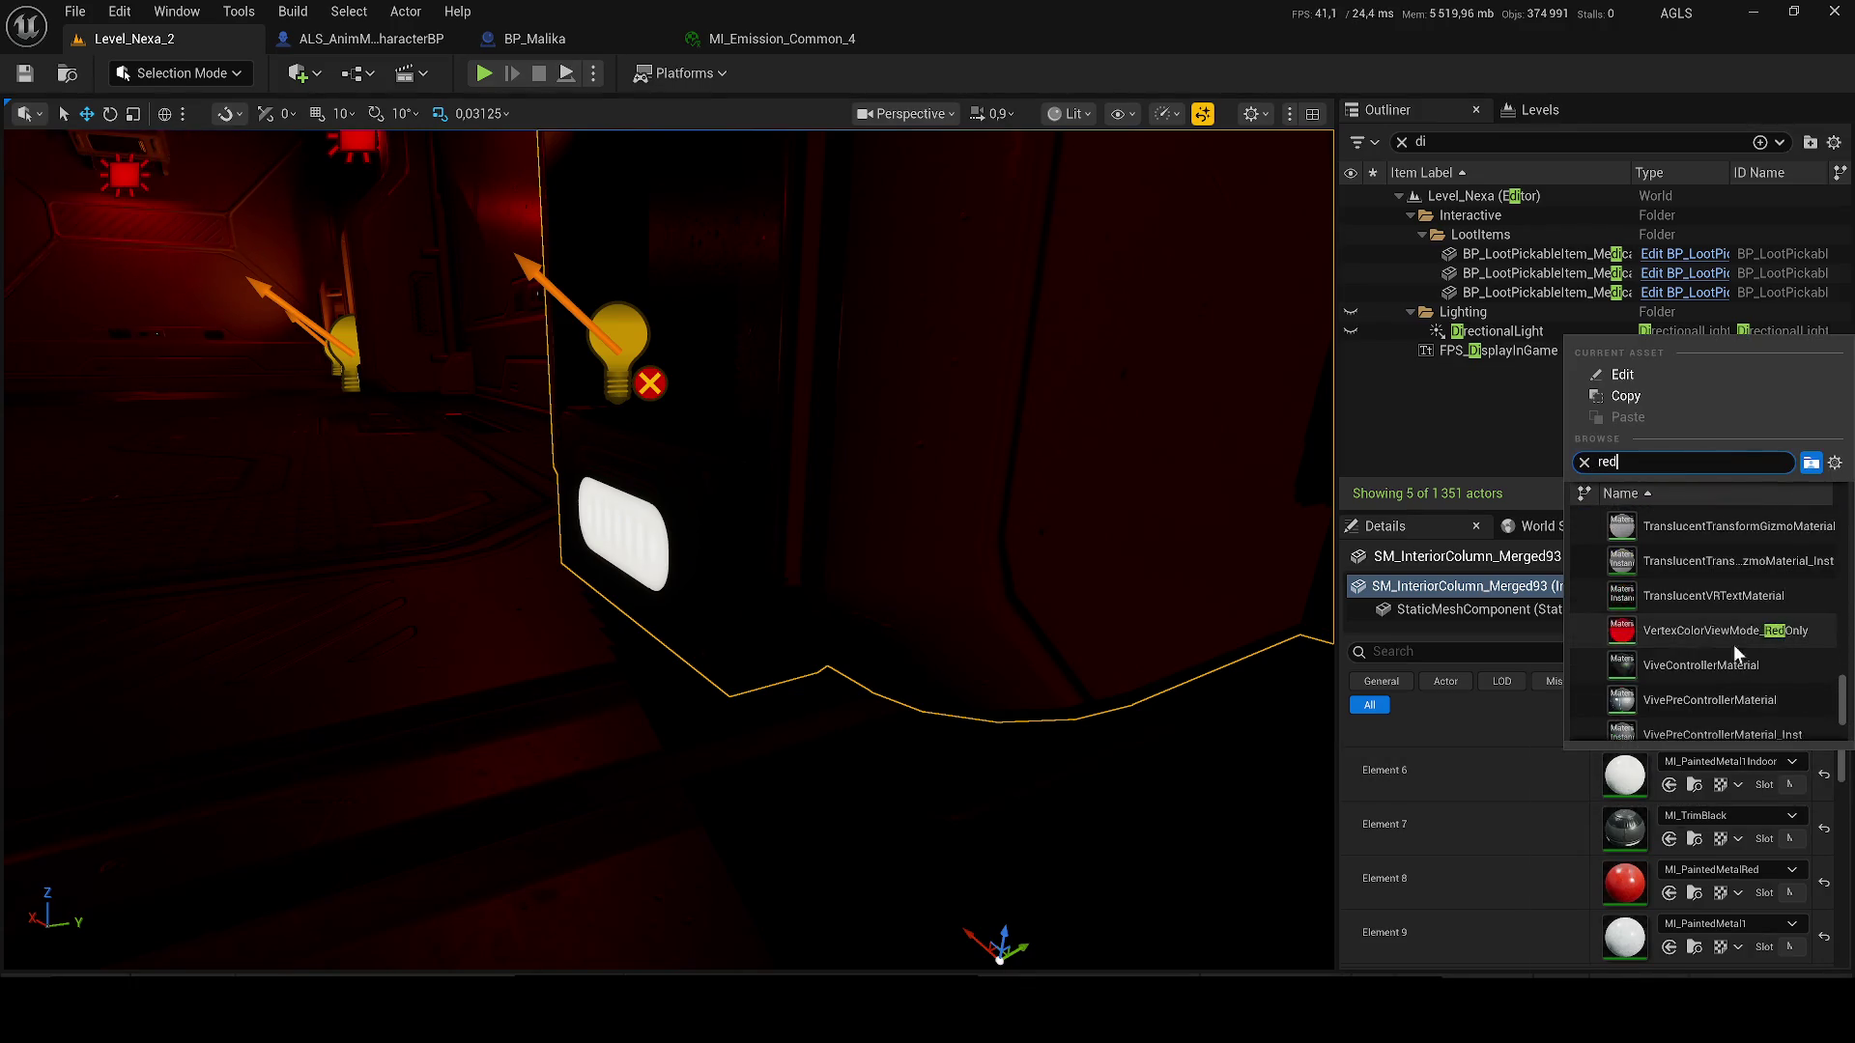
pyautogui.click(1662, 623)
pyautogui.hotkey('ctrl', 'z')
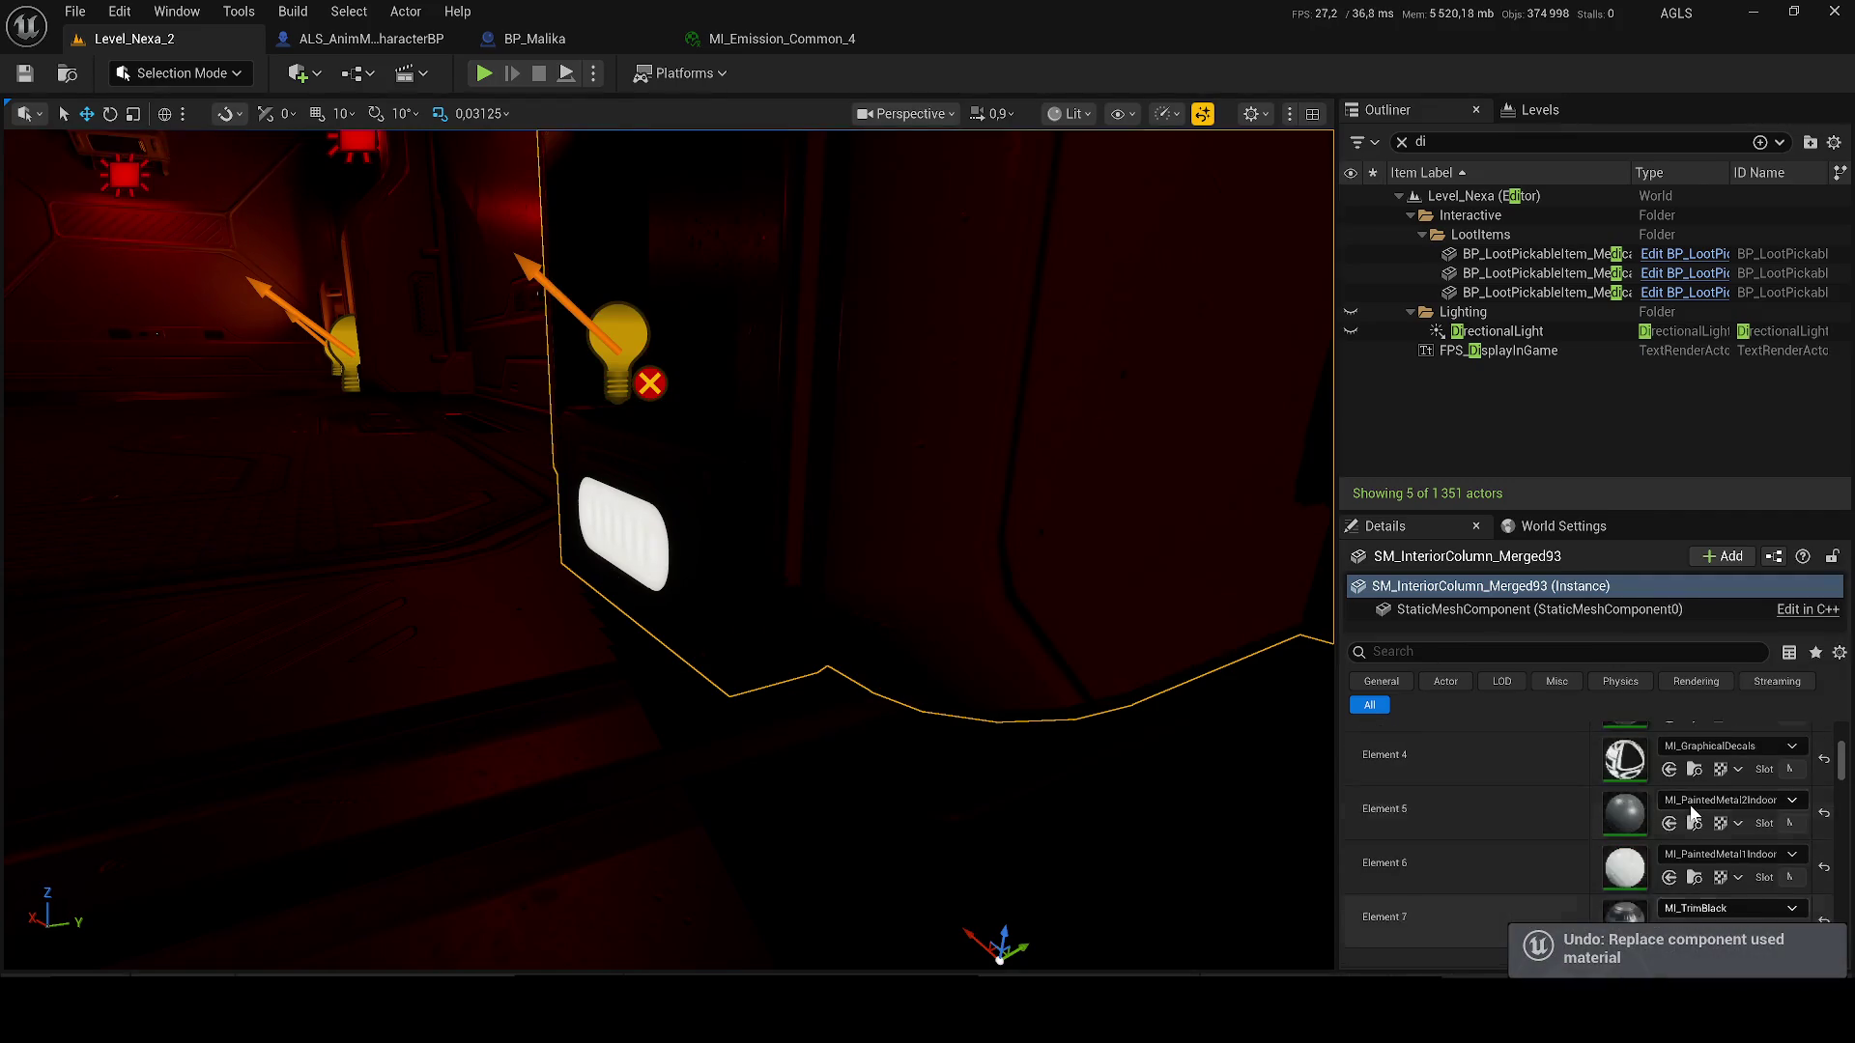
pyautogui.scroll(-2, 1700, 807)
pyautogui.scroll(1, 1692, 817)
# - Try VertexColorViewMode_RedOnly on Element 4 (undone), then on Element 1
pyautogui.click(1710, 807)
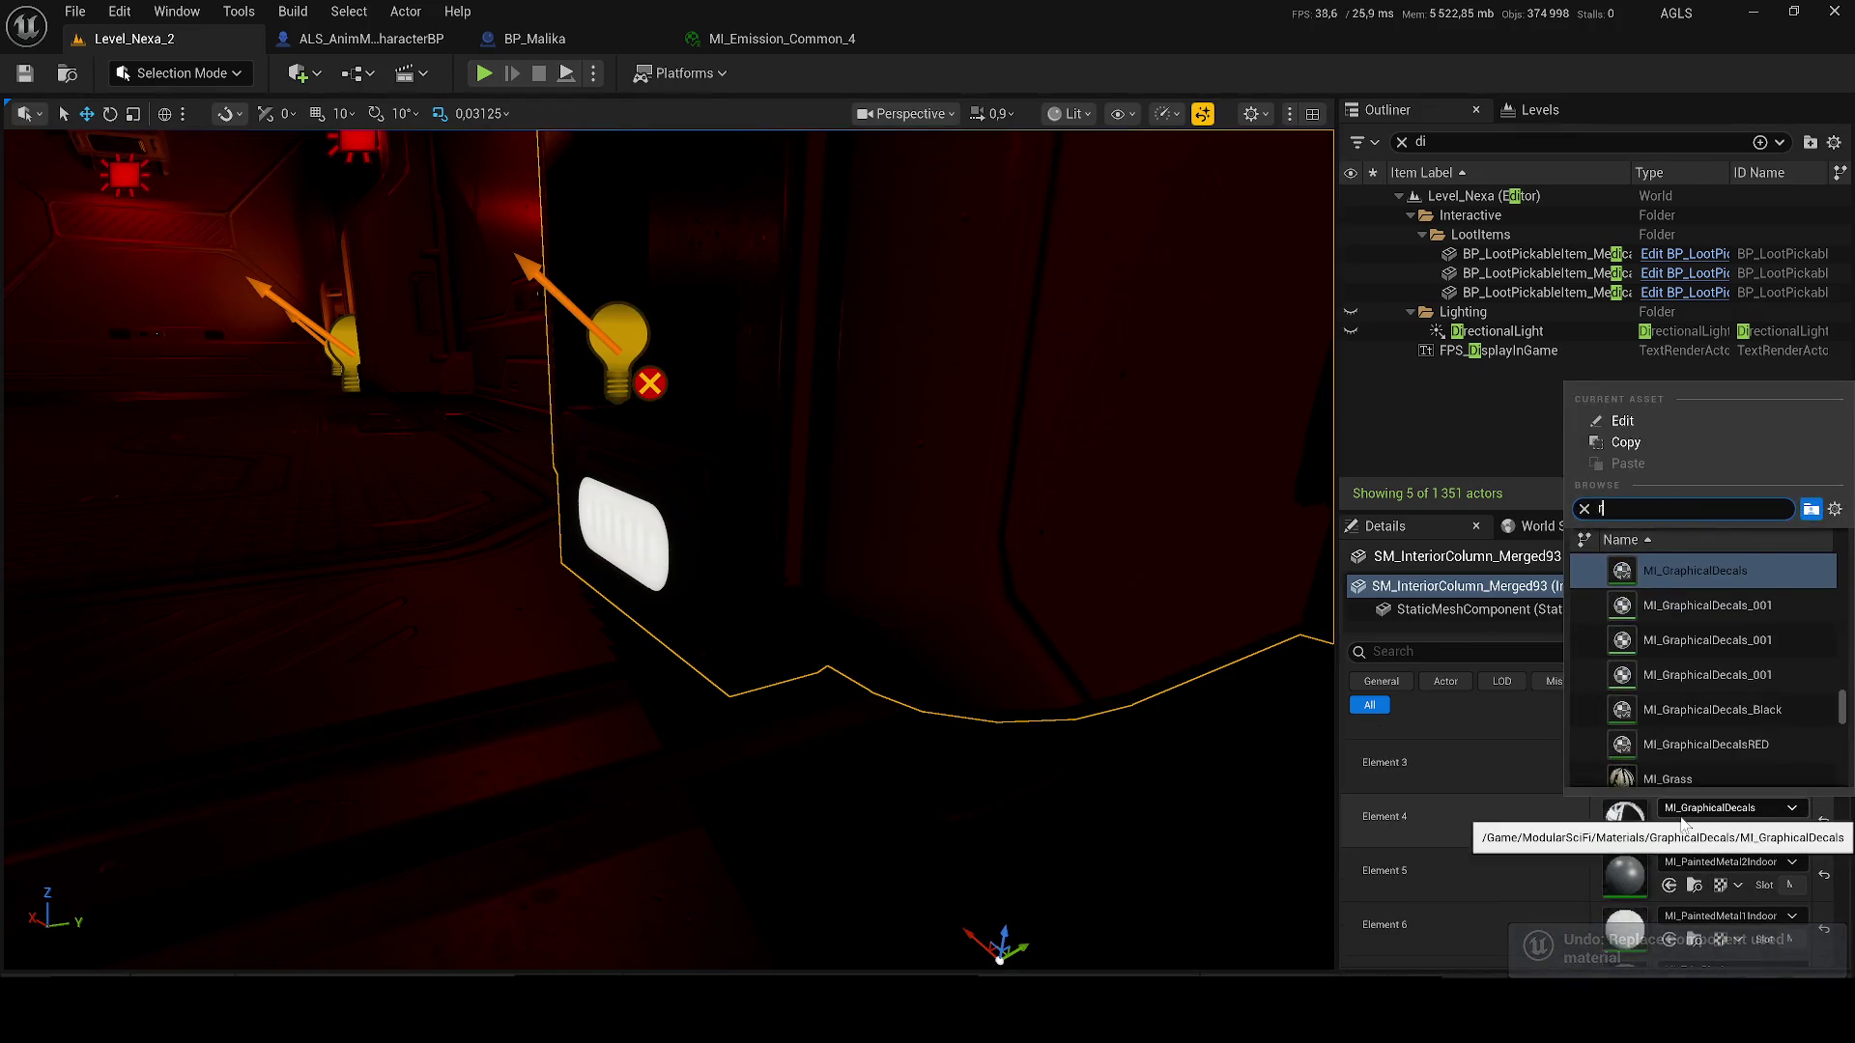
pyautogui.scroll(-10, 1743, 773)
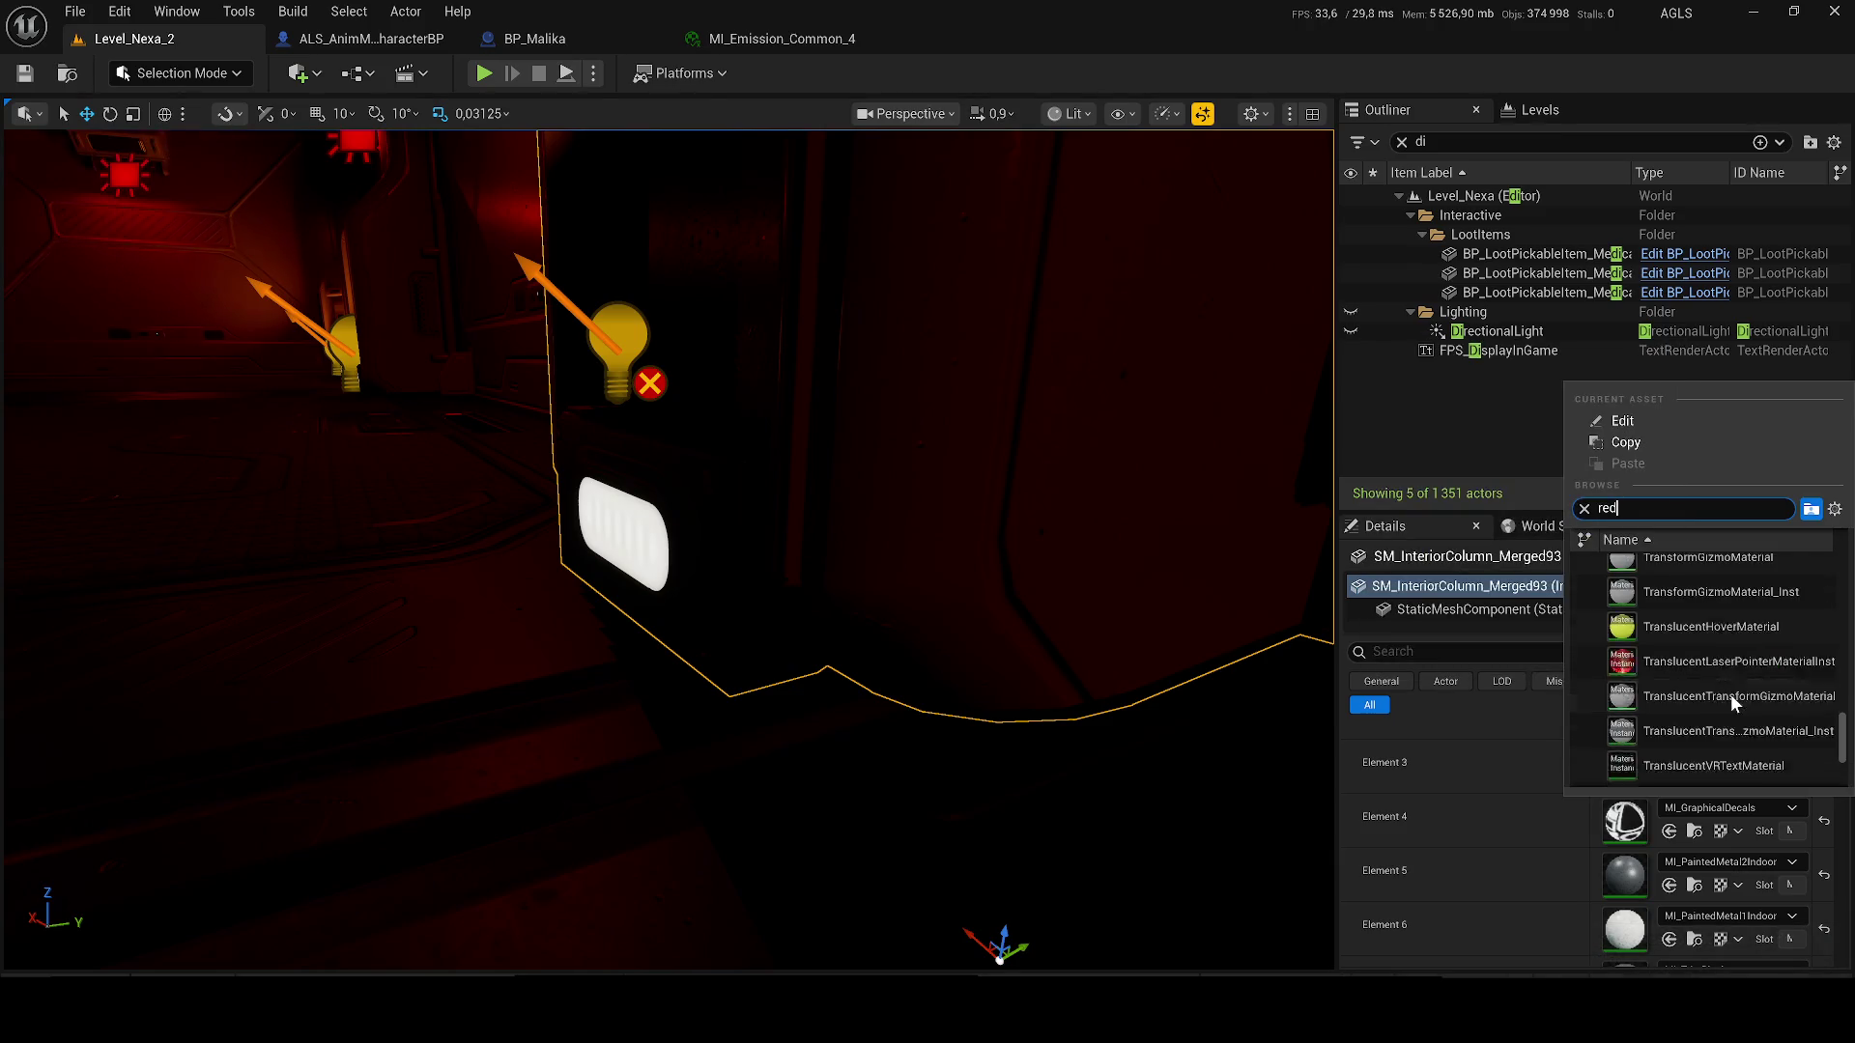
pyautogui.click(1696, 733)
pyautogui.moveTo(843, 593)
pyautogui.mouseDown()
pyautogui.moveTo(816, 454)
pyautogui.moveTo(699, 538)
pyautogui.moveTo(700, 618)
pyautogui.moveTo(700, 580)
pyautogui.mouseUp()
pyautogui.hotkey('ctrl', 'z')
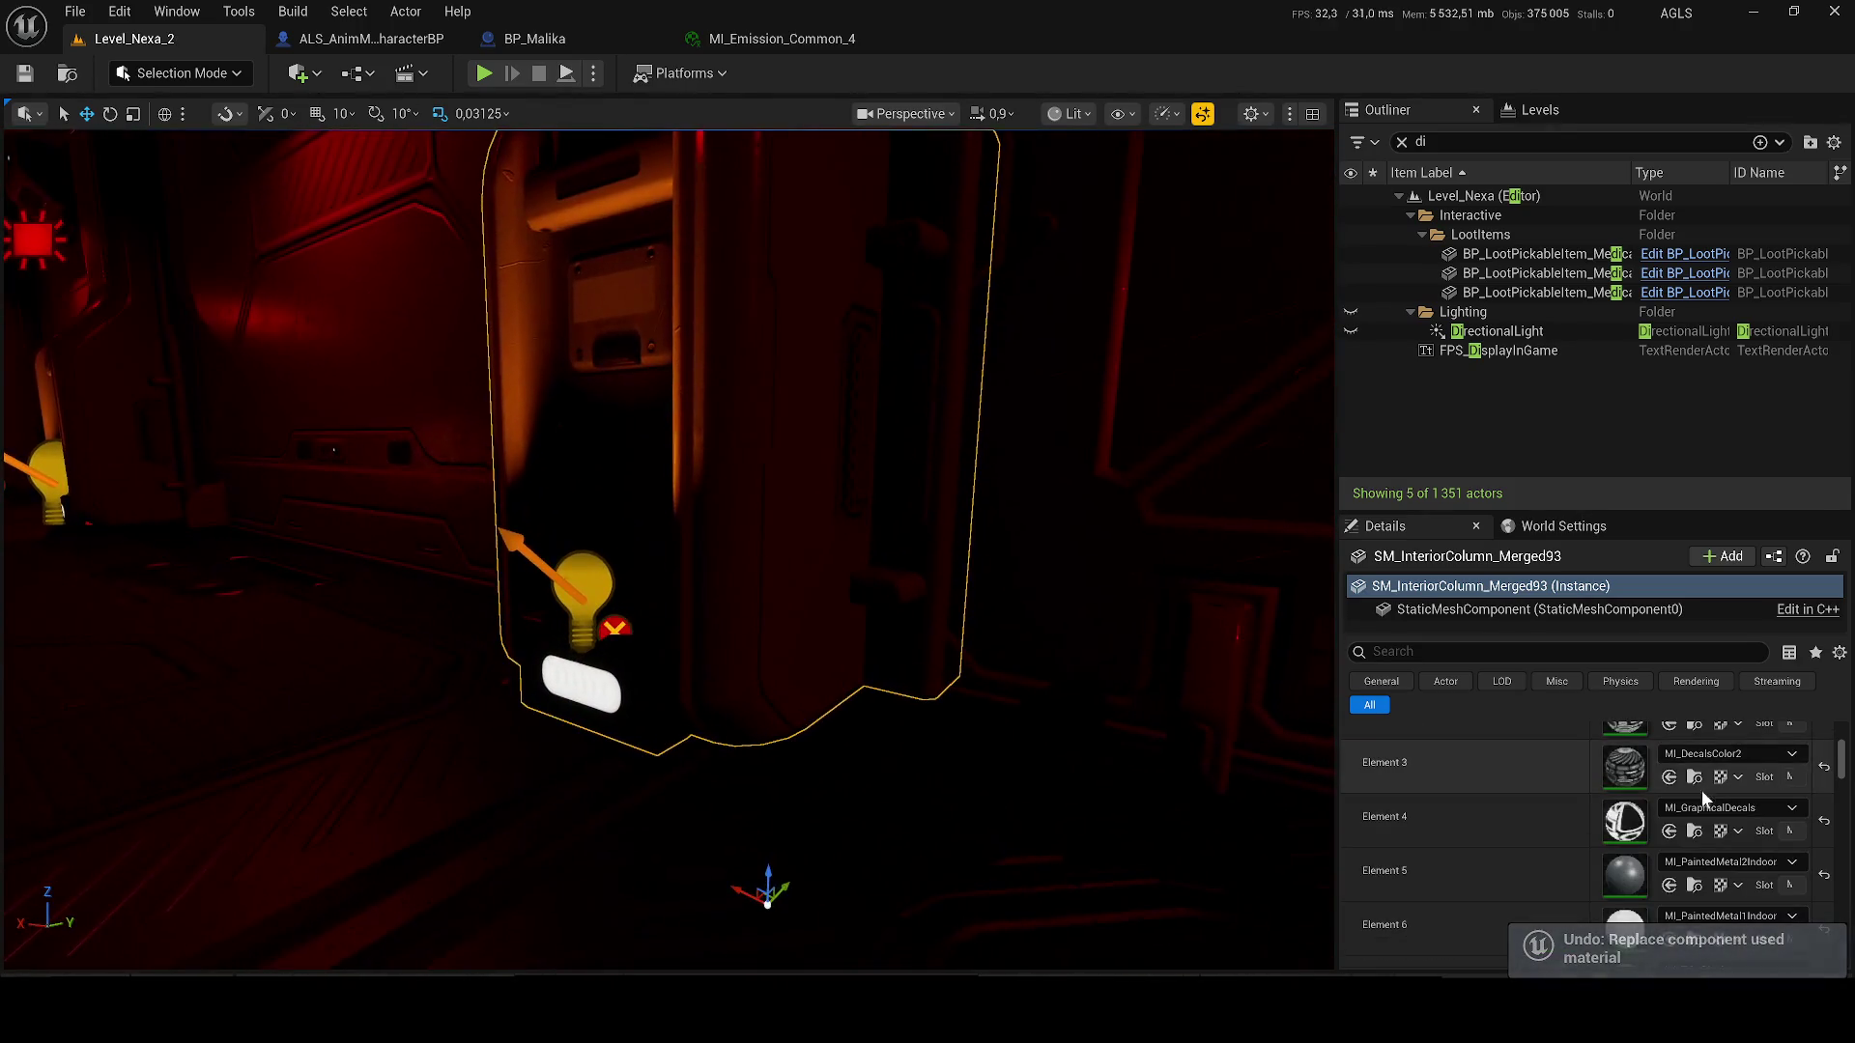
pyautogui.scroll(3, 1691, 794)
pyautogui.click(1690, 796)
pyautogui.write('red')
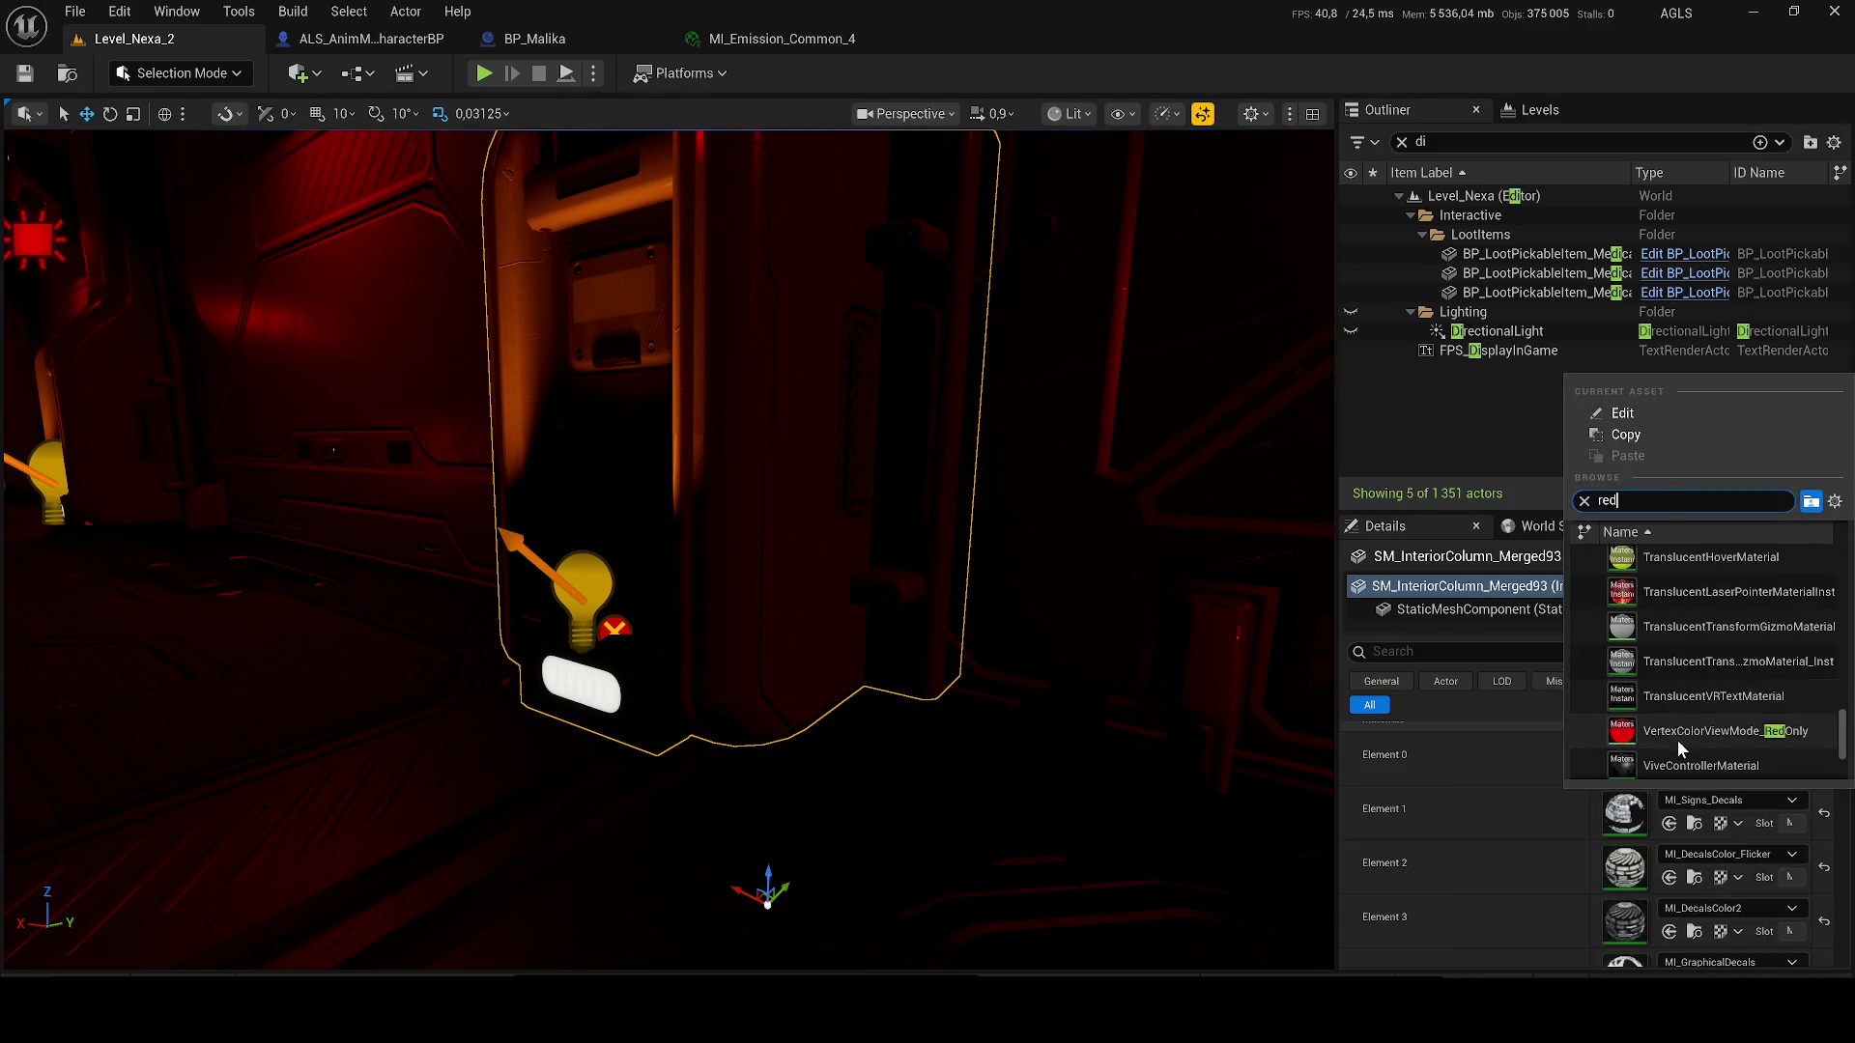
pyautogui.click(1679, 739)
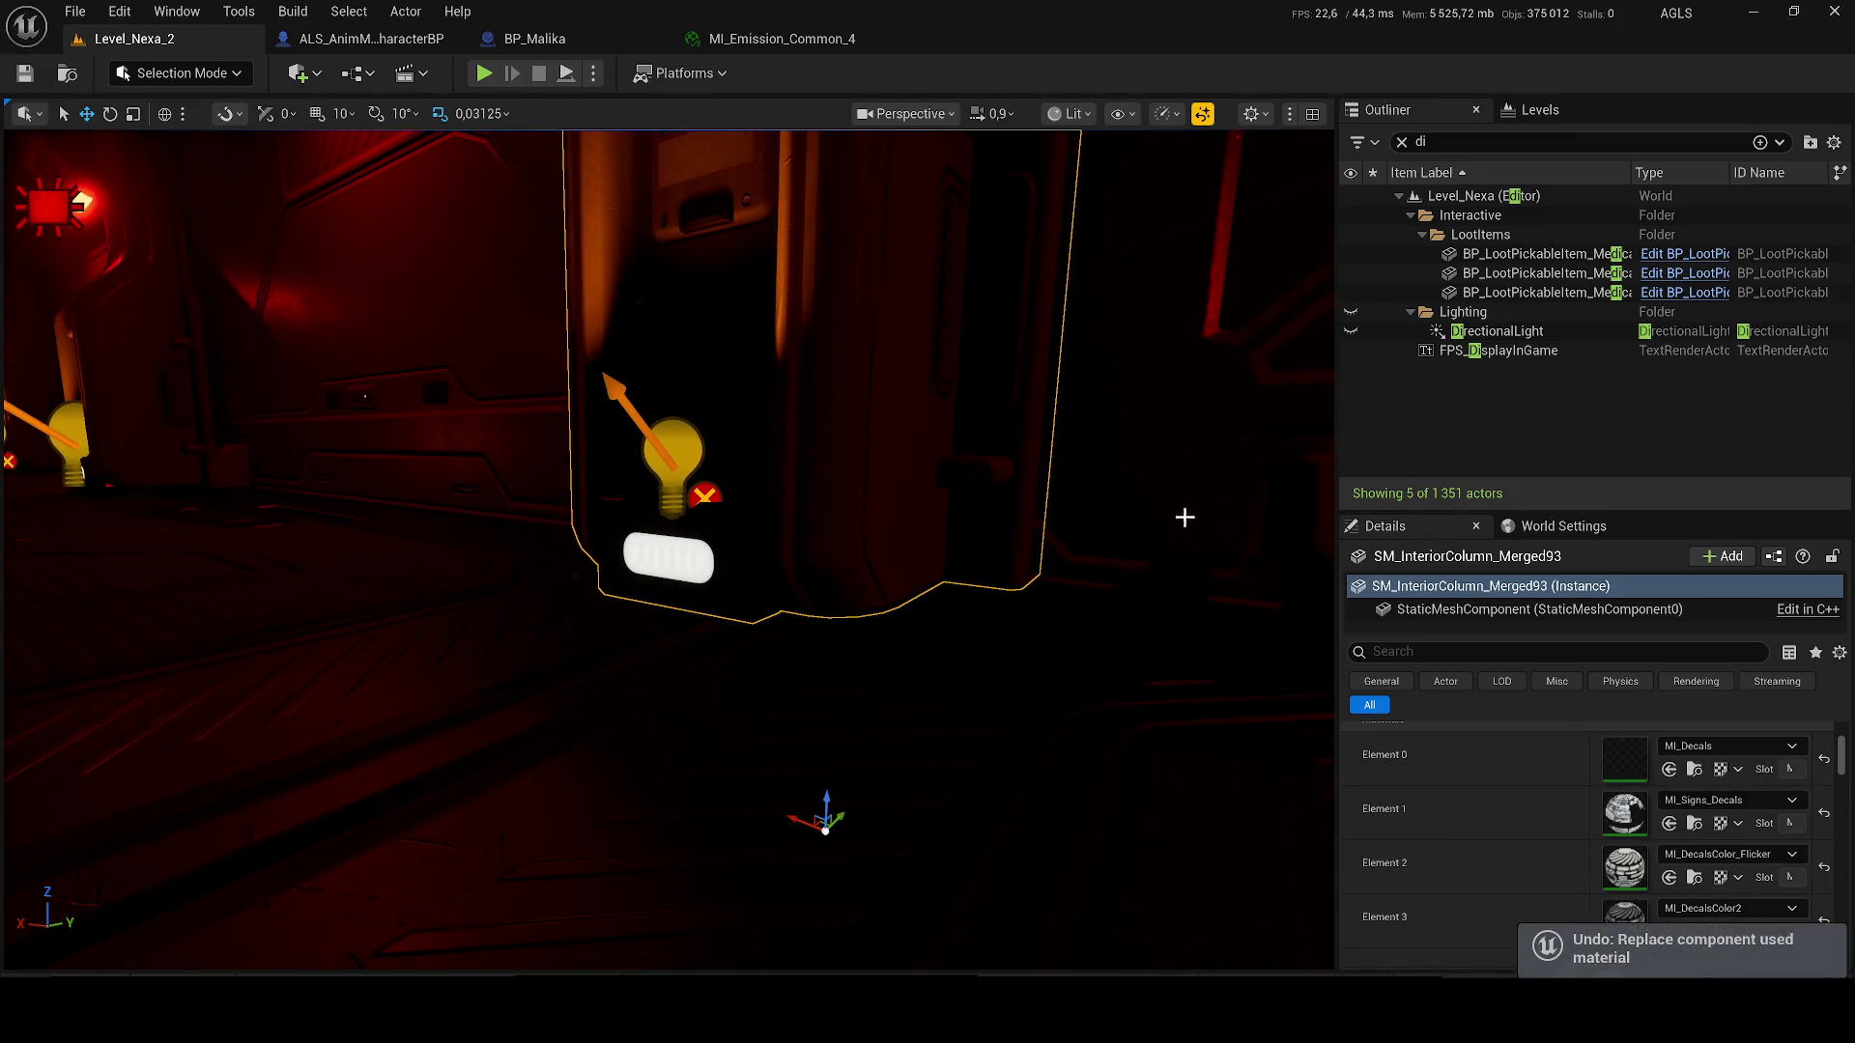
# - Try WidgetVRPassThrough on Element 0 and Xray on Element 1, undoing each
pyautogui.click(1728, 746)
pyautogui.scroll(-5, 1681, 640)
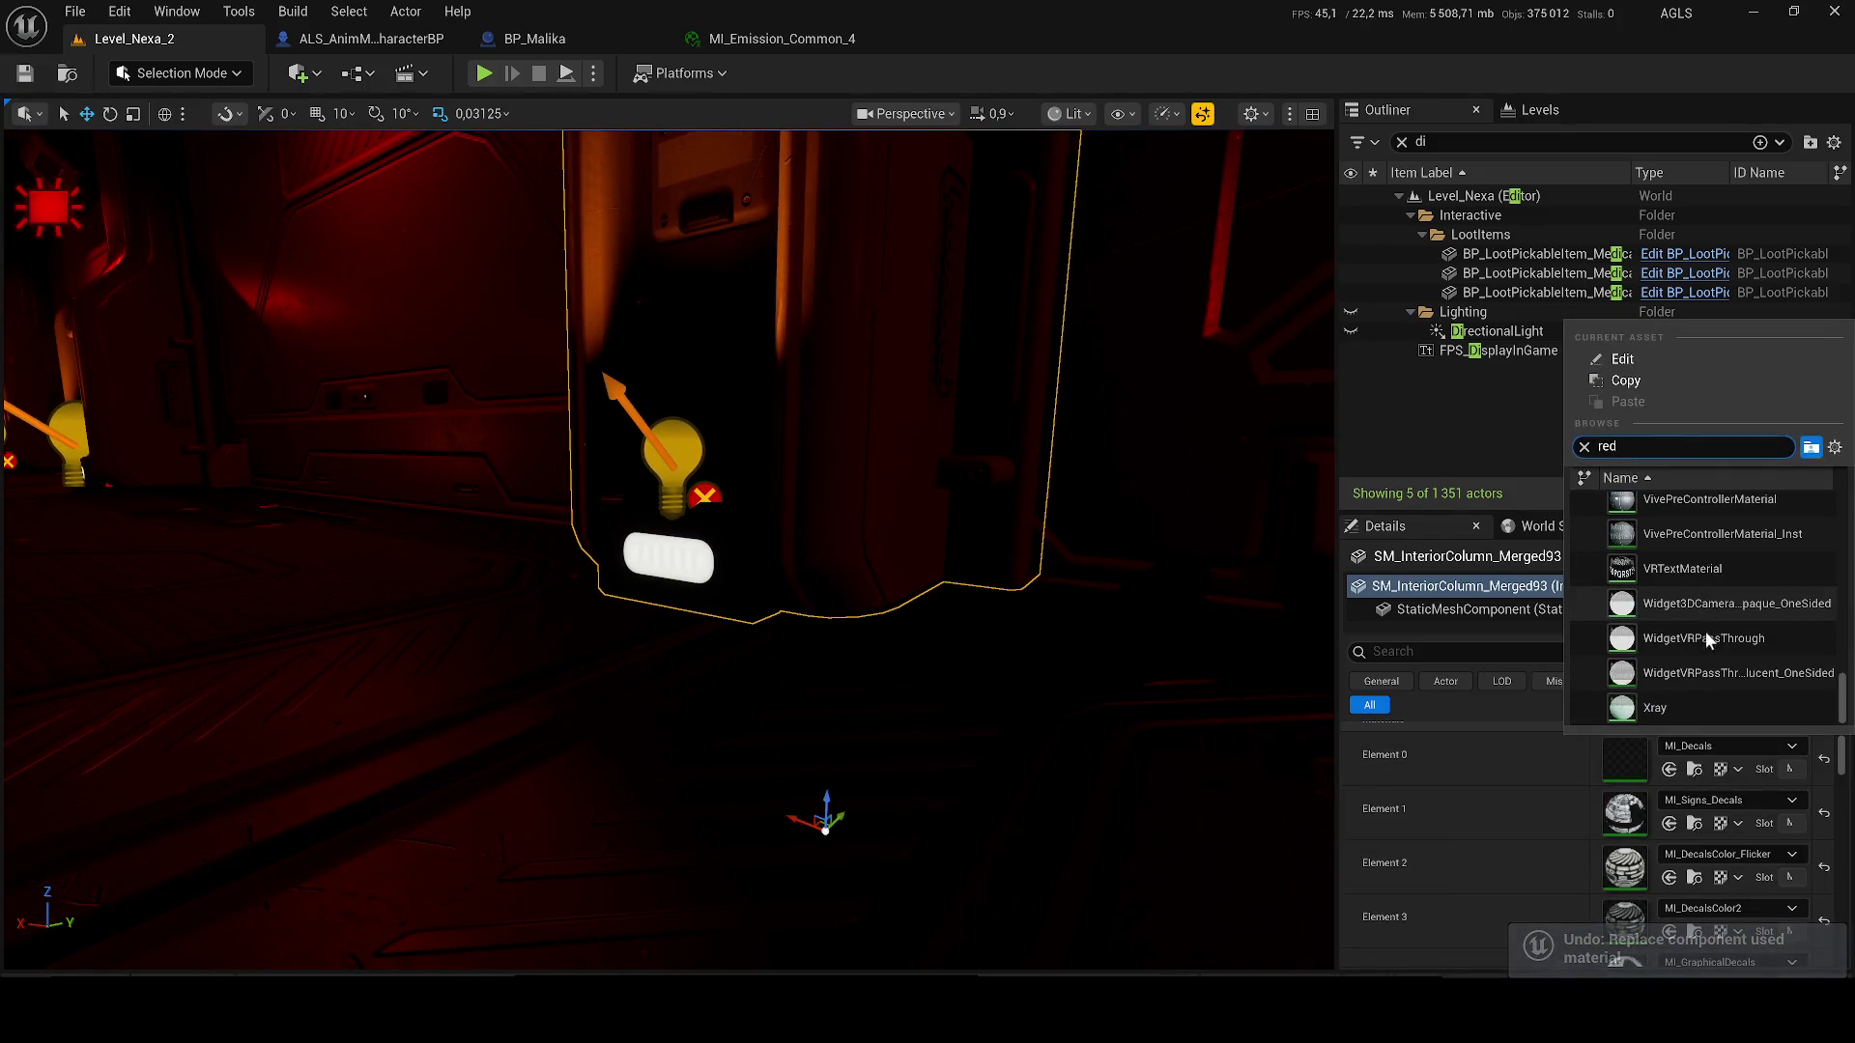
pyautogui.click(1706, 643)
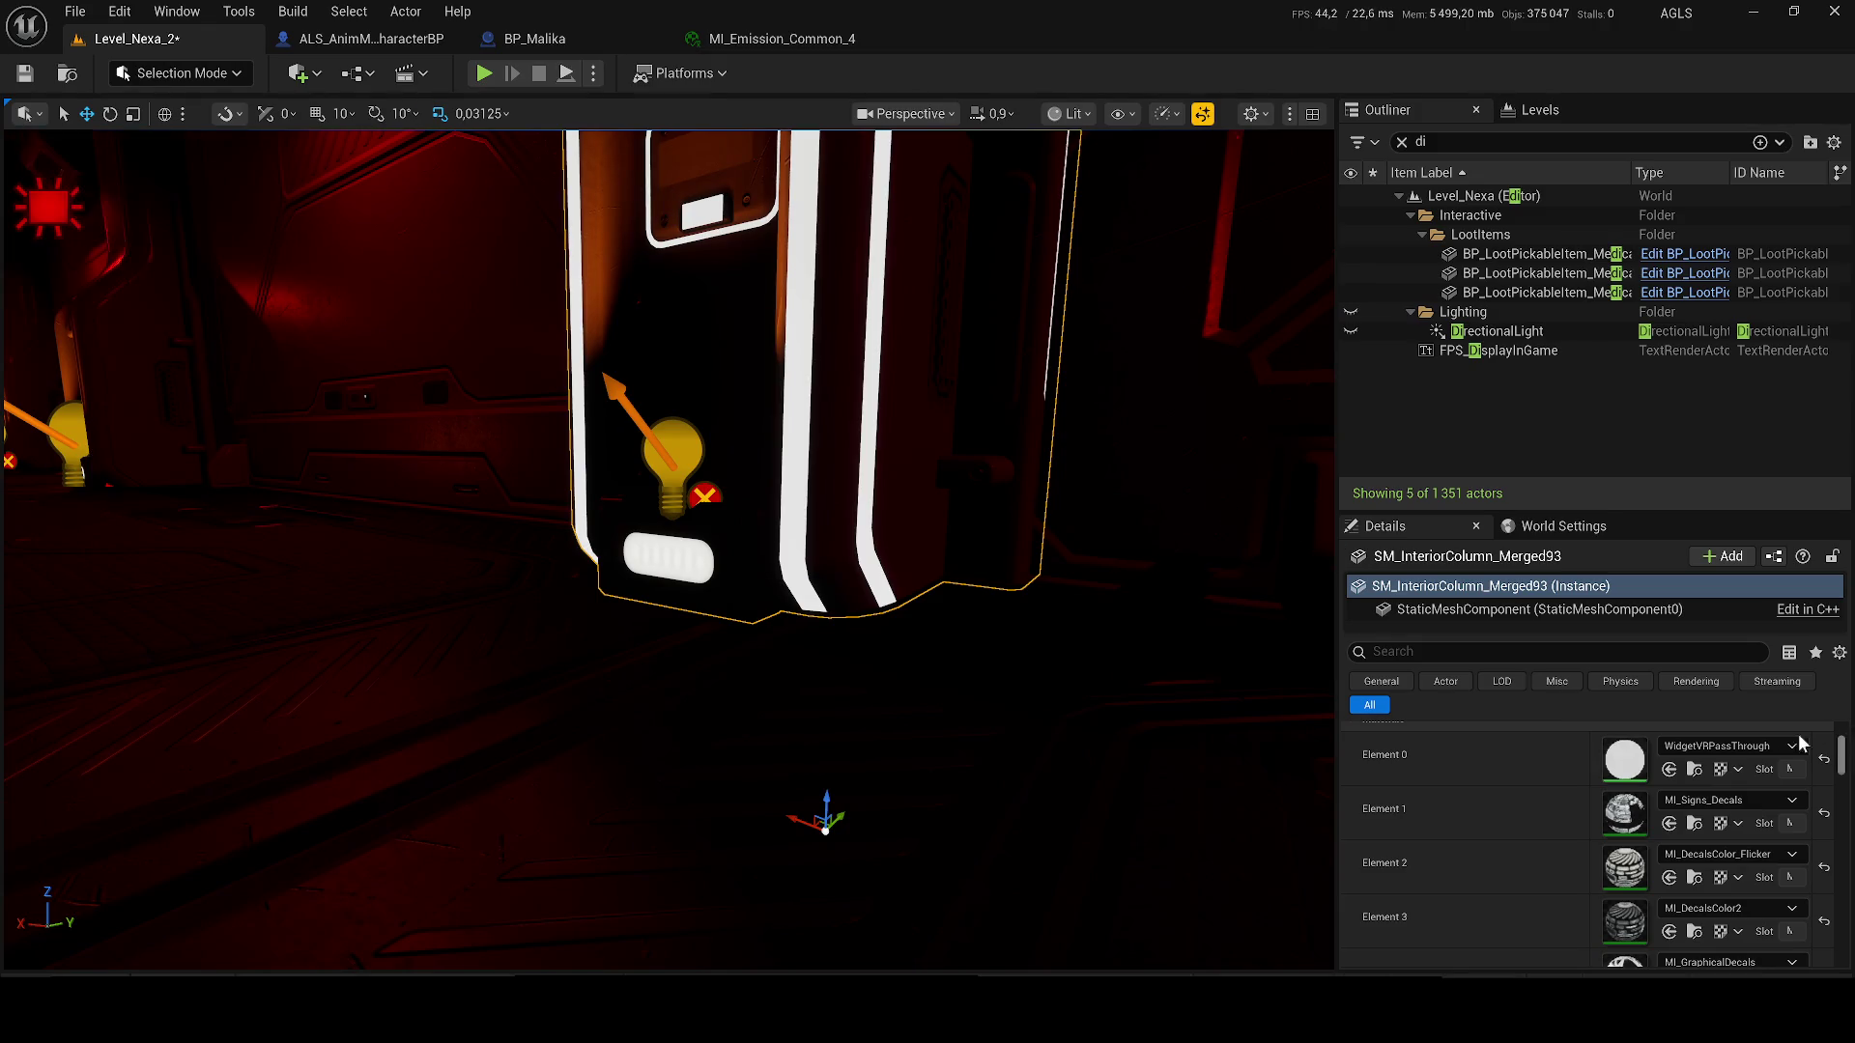
pyautogui.hotkey('ctrl', 'z')
pyautogui.click(1730, 746)
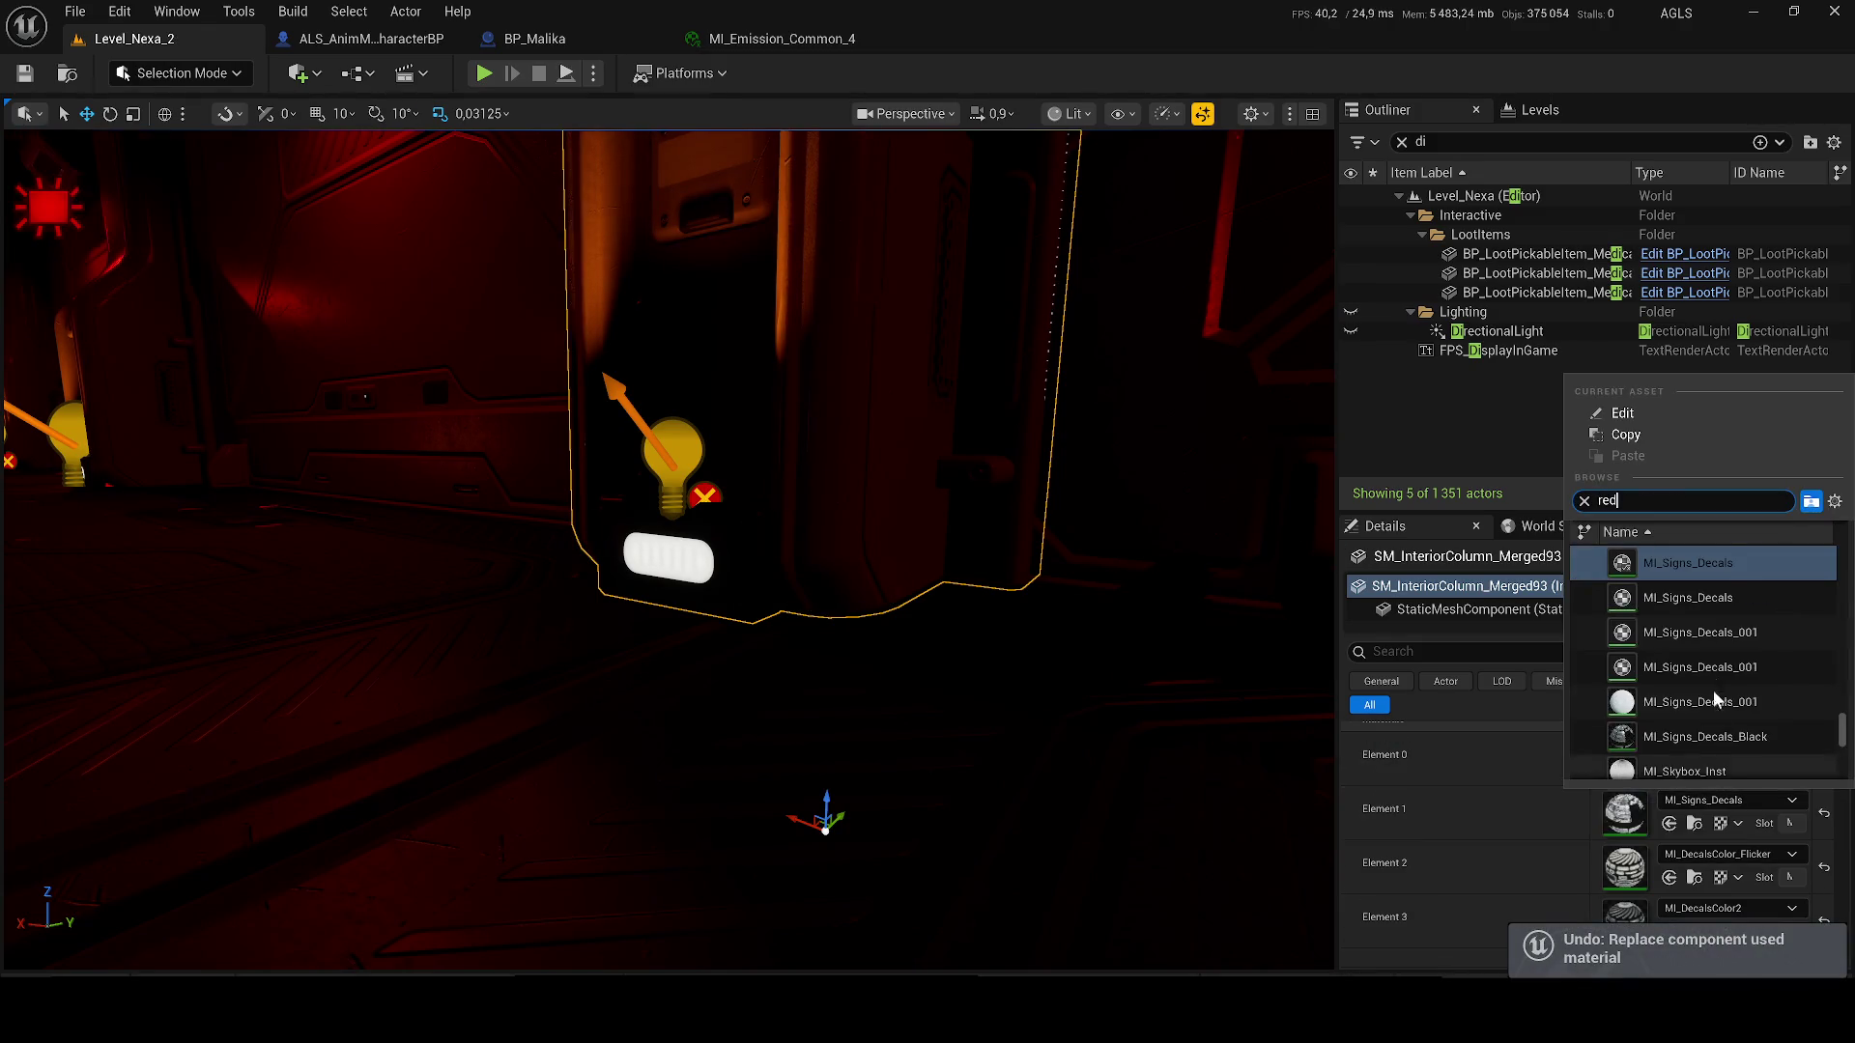
pyautogui.click(1681, 763)
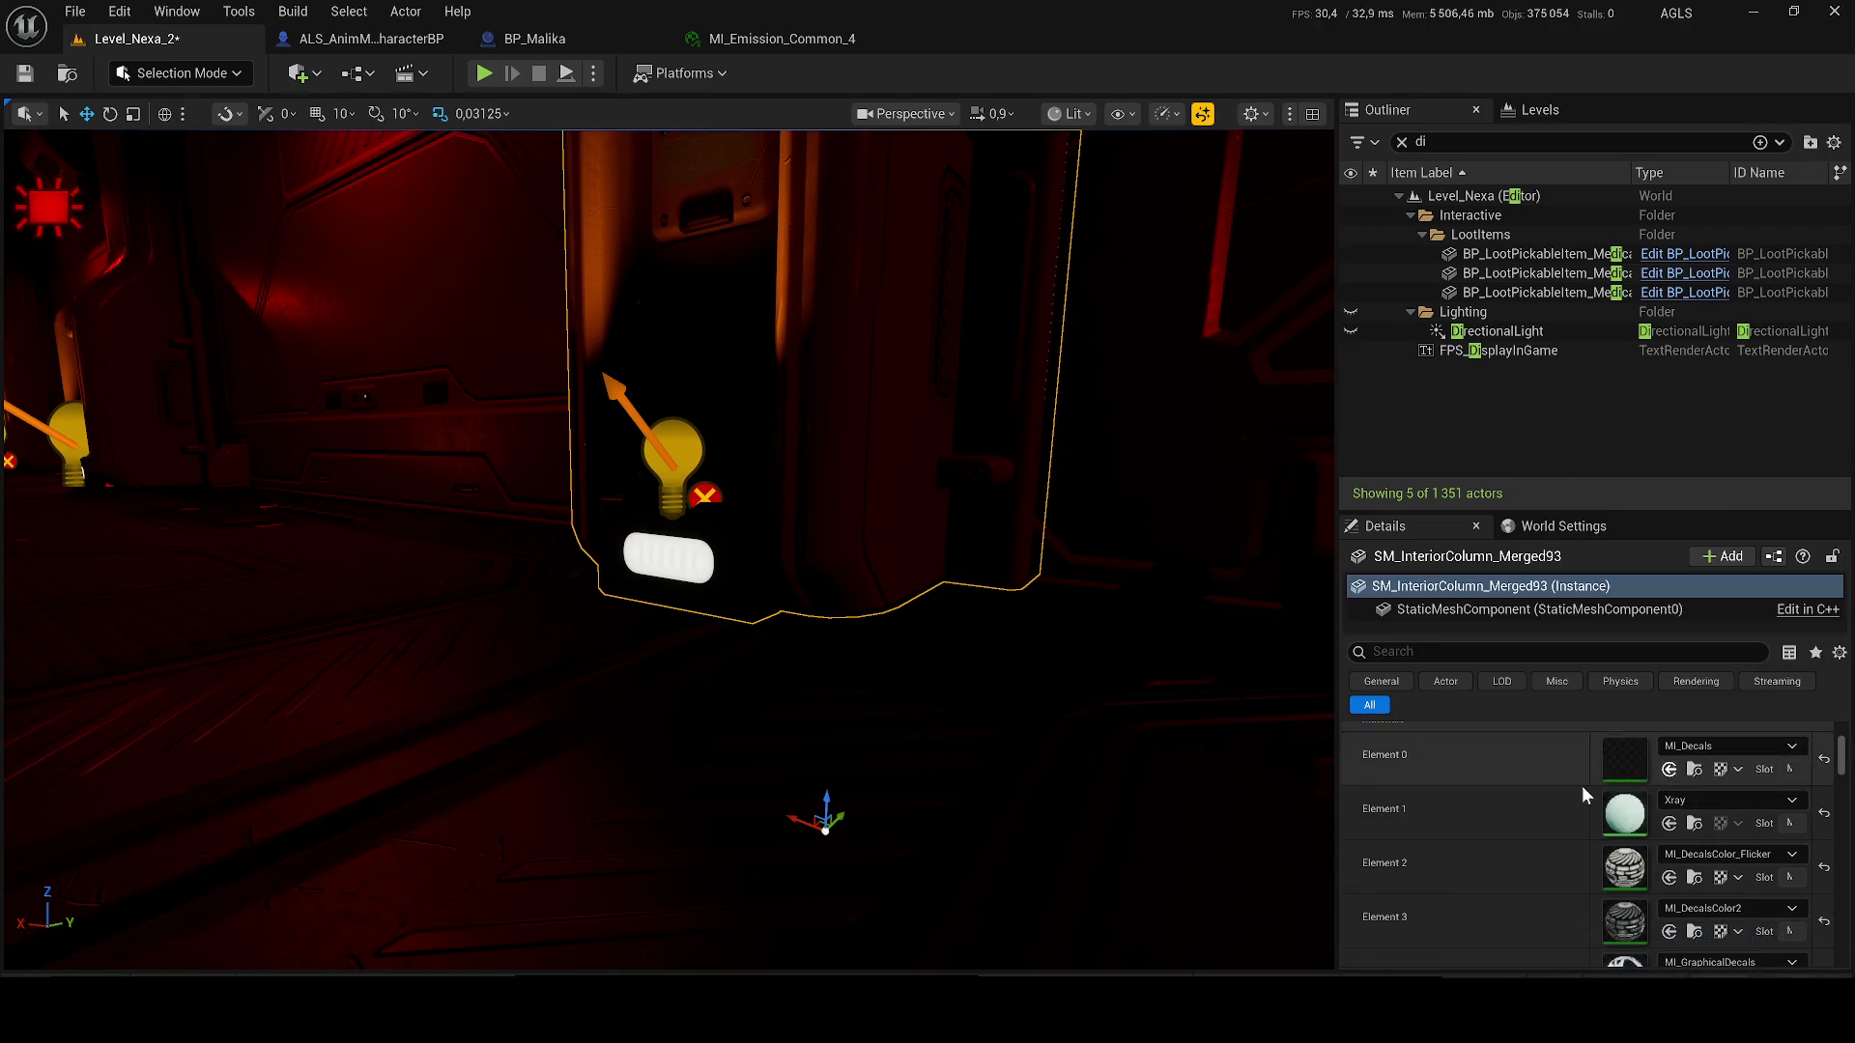
pyautogui.hotkey('ctrl', 'z')
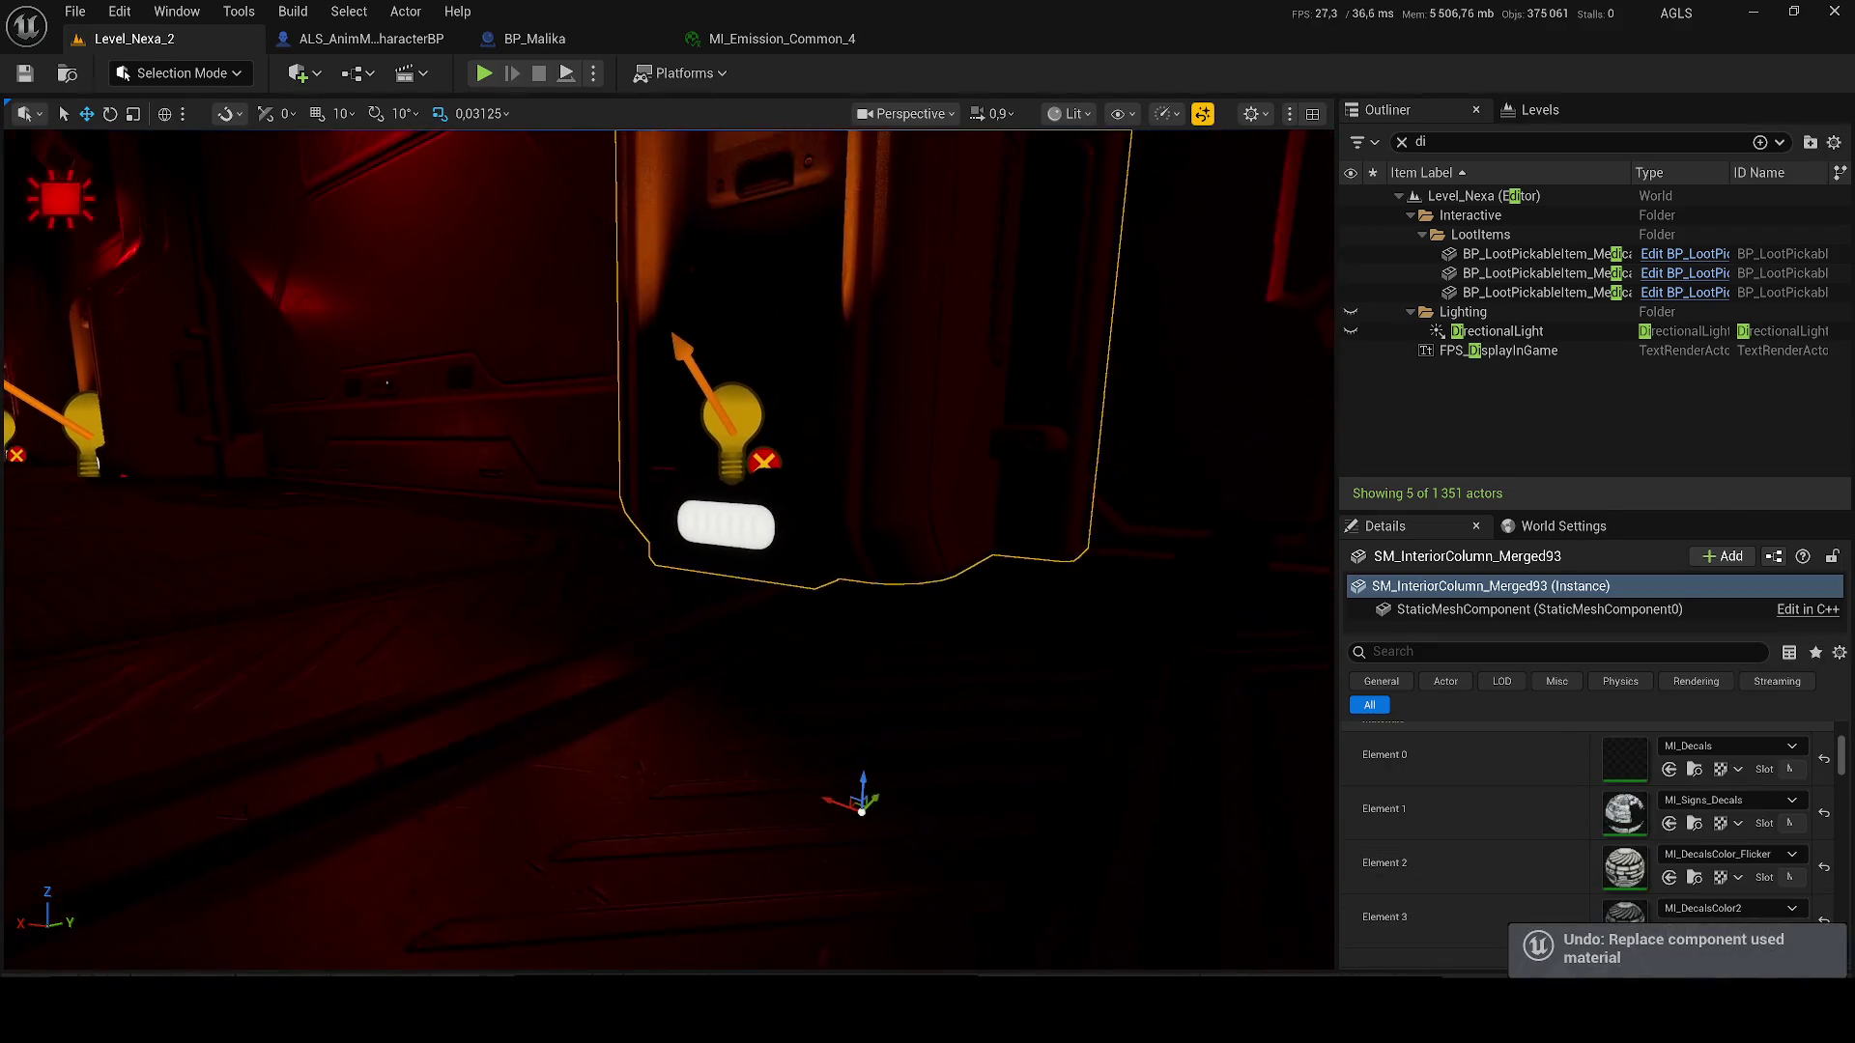
# - Test VertexColorViewMode_RedOnly on Elements 2 and 3, undo both, and locate MI_DecalsColor2
pyautogui.click(1731, 854)
pyautogui.scroll(-10, 1700, 731)
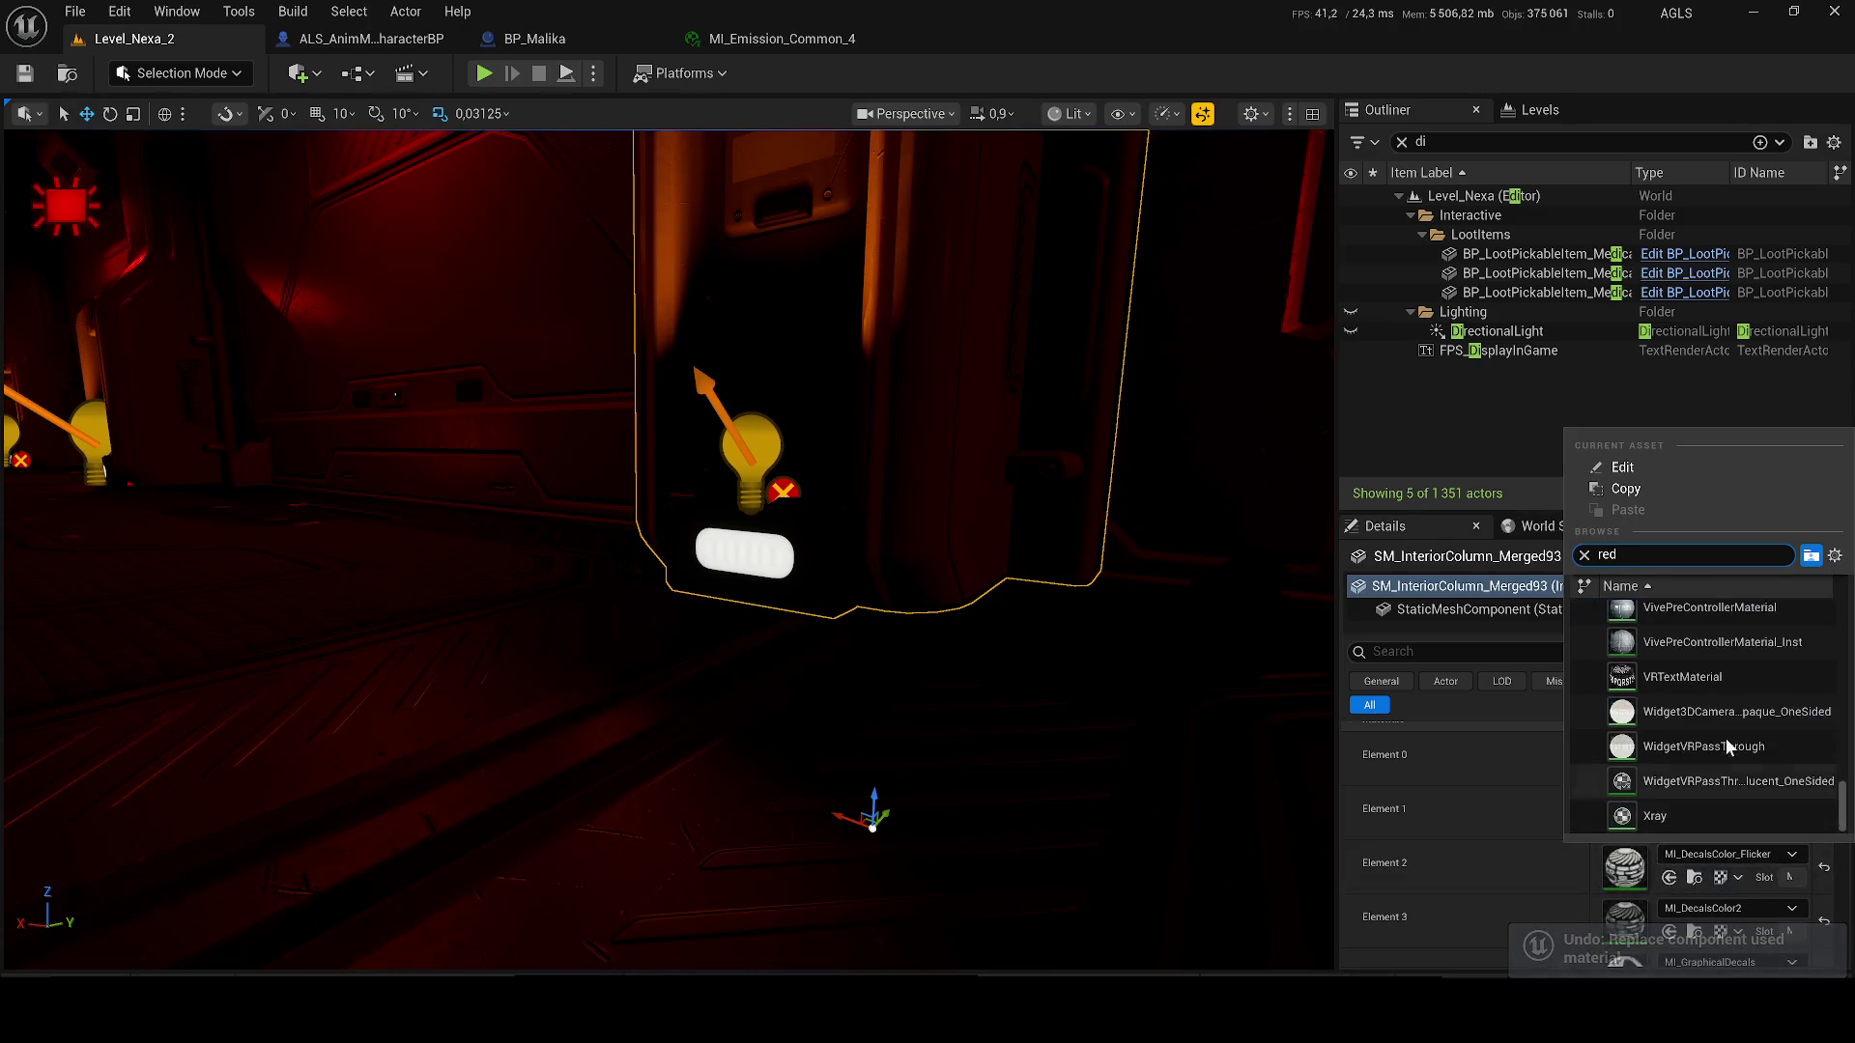
pyautogui.scroll(3, 1691, 696)
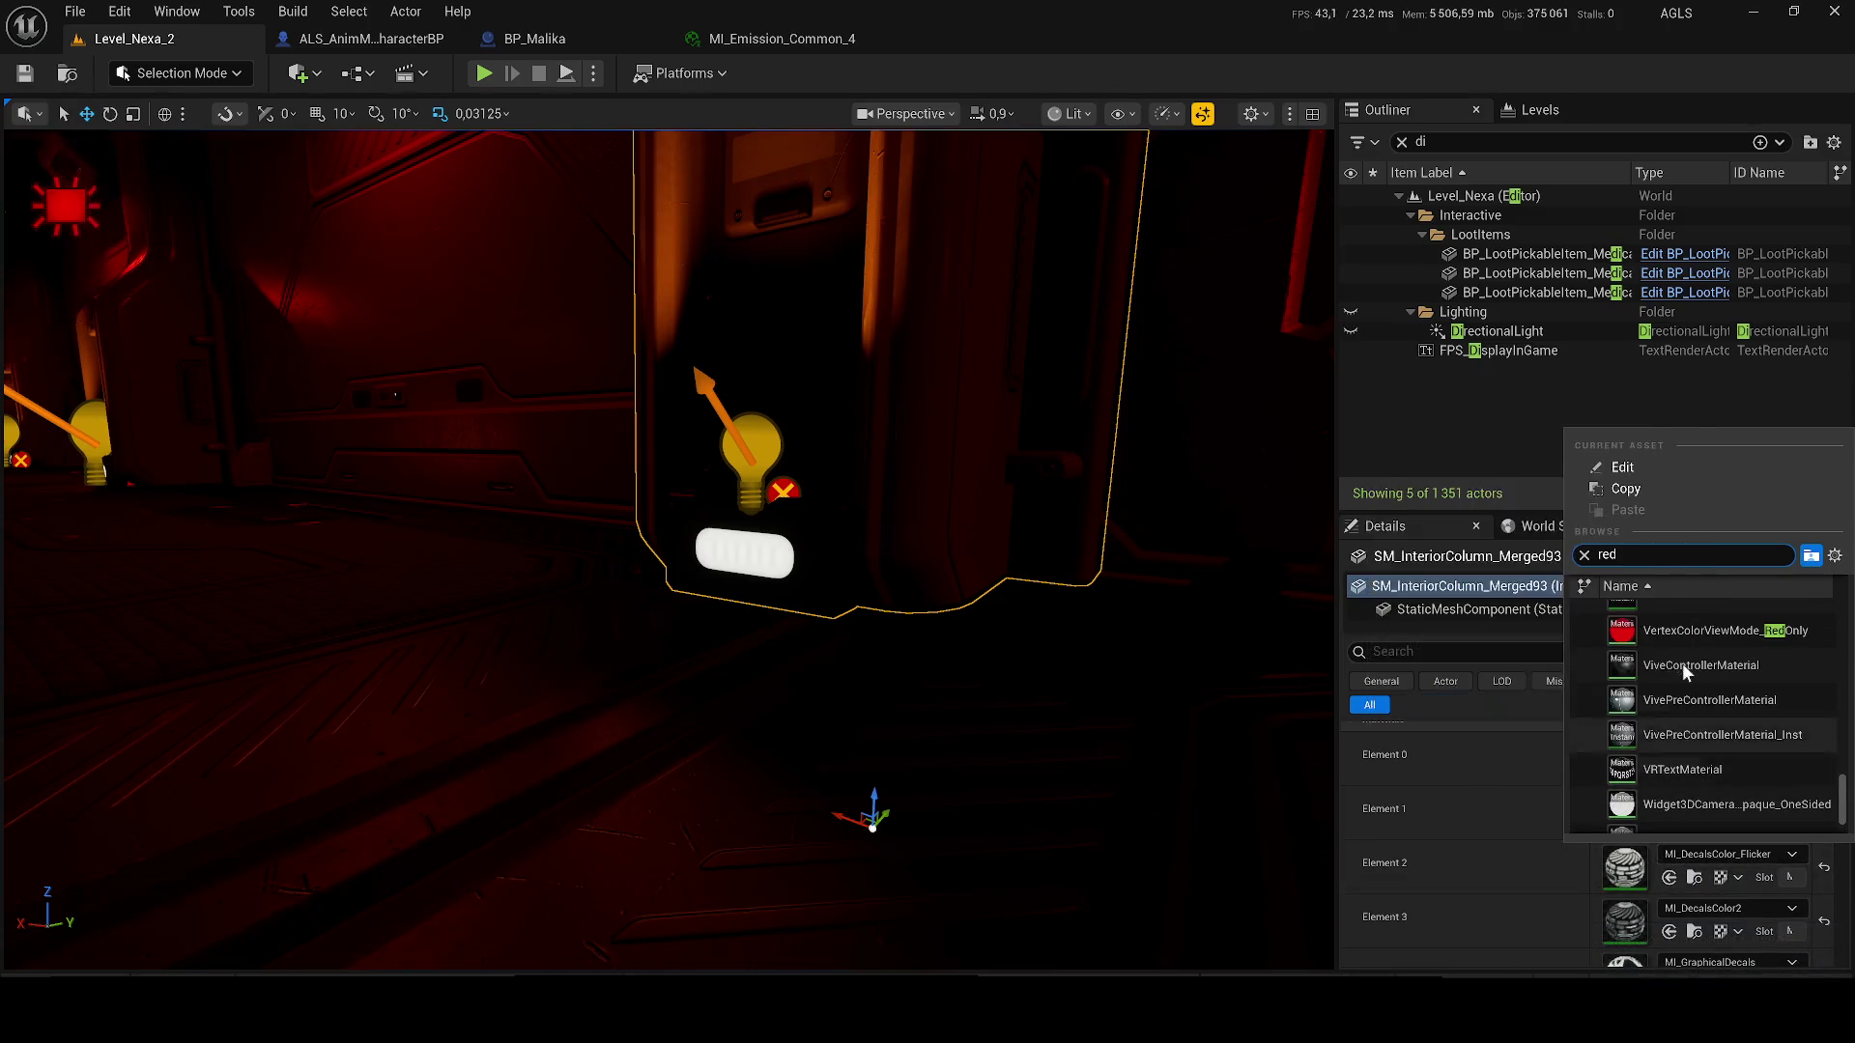
pyautogui.click(1675, 635)
pyautogui.hotkey('ctrl', 'z')
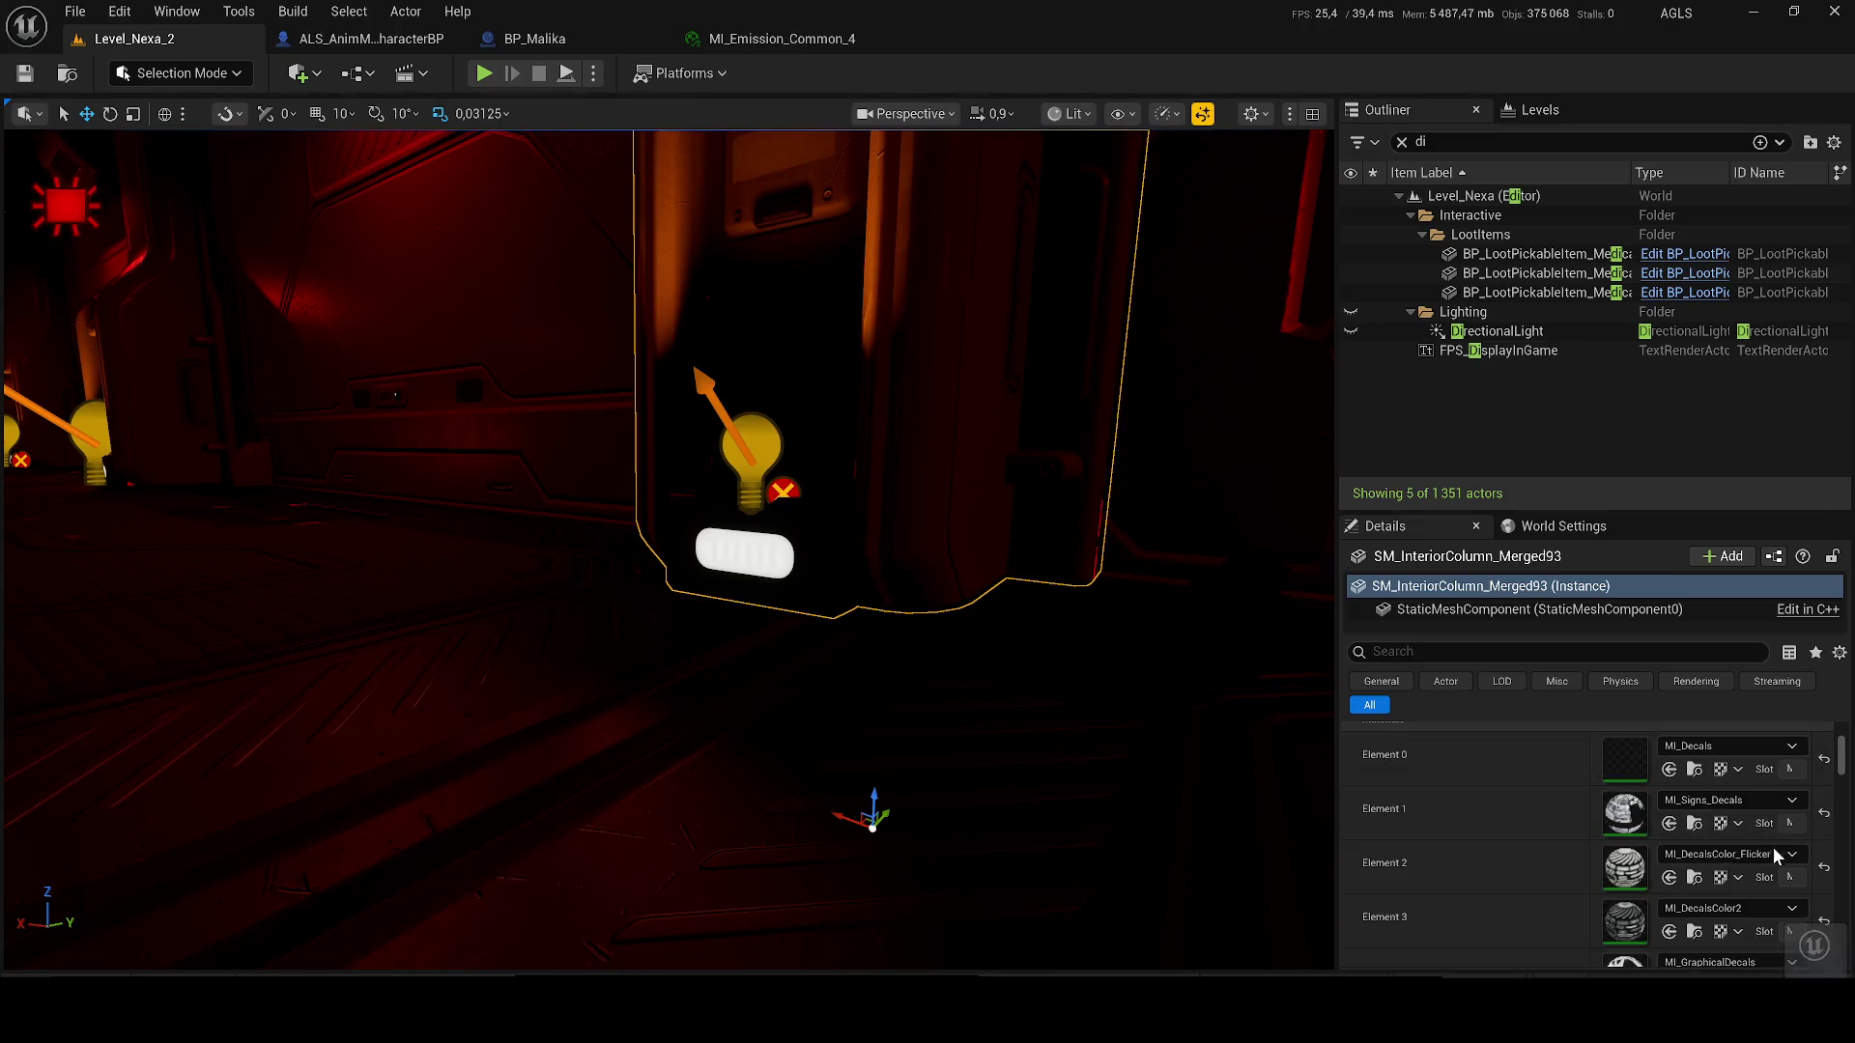
pyautogui.scroll(-2, 1709, 864)
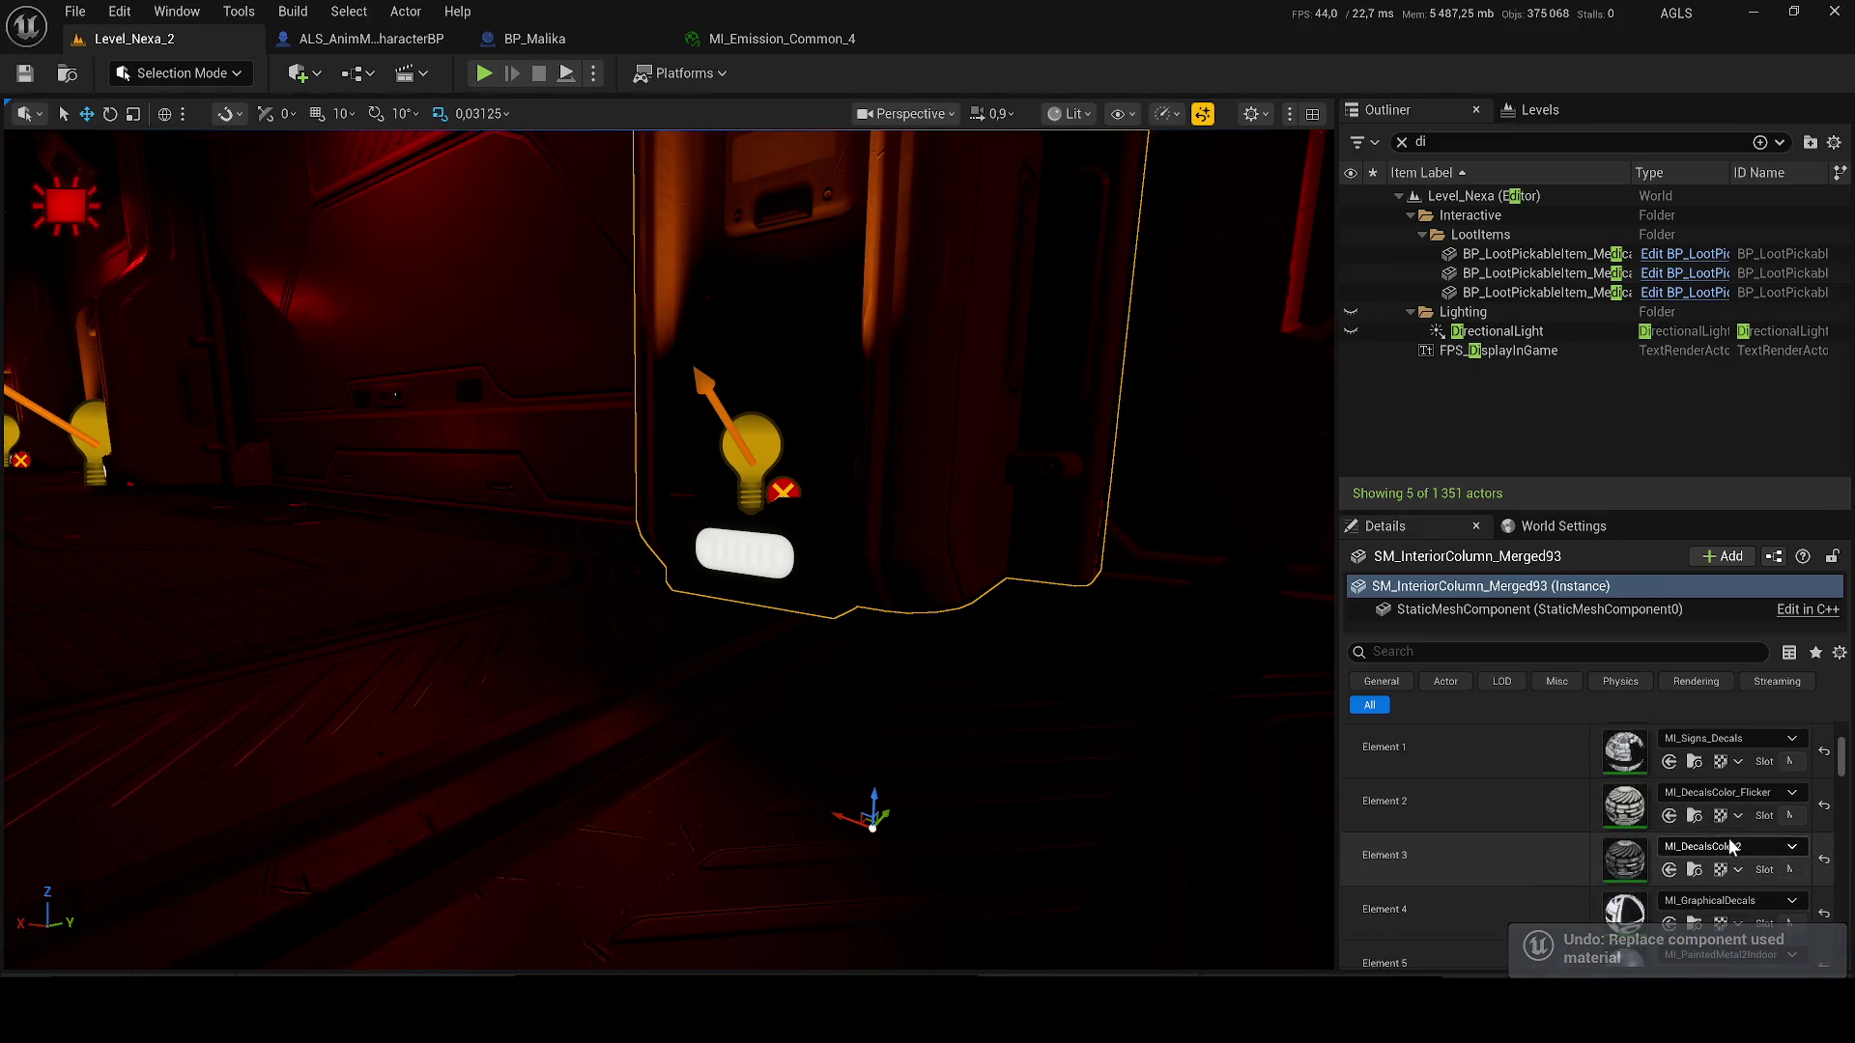
pyautogui.click(1740, 857)
pyautogui.write('ed')
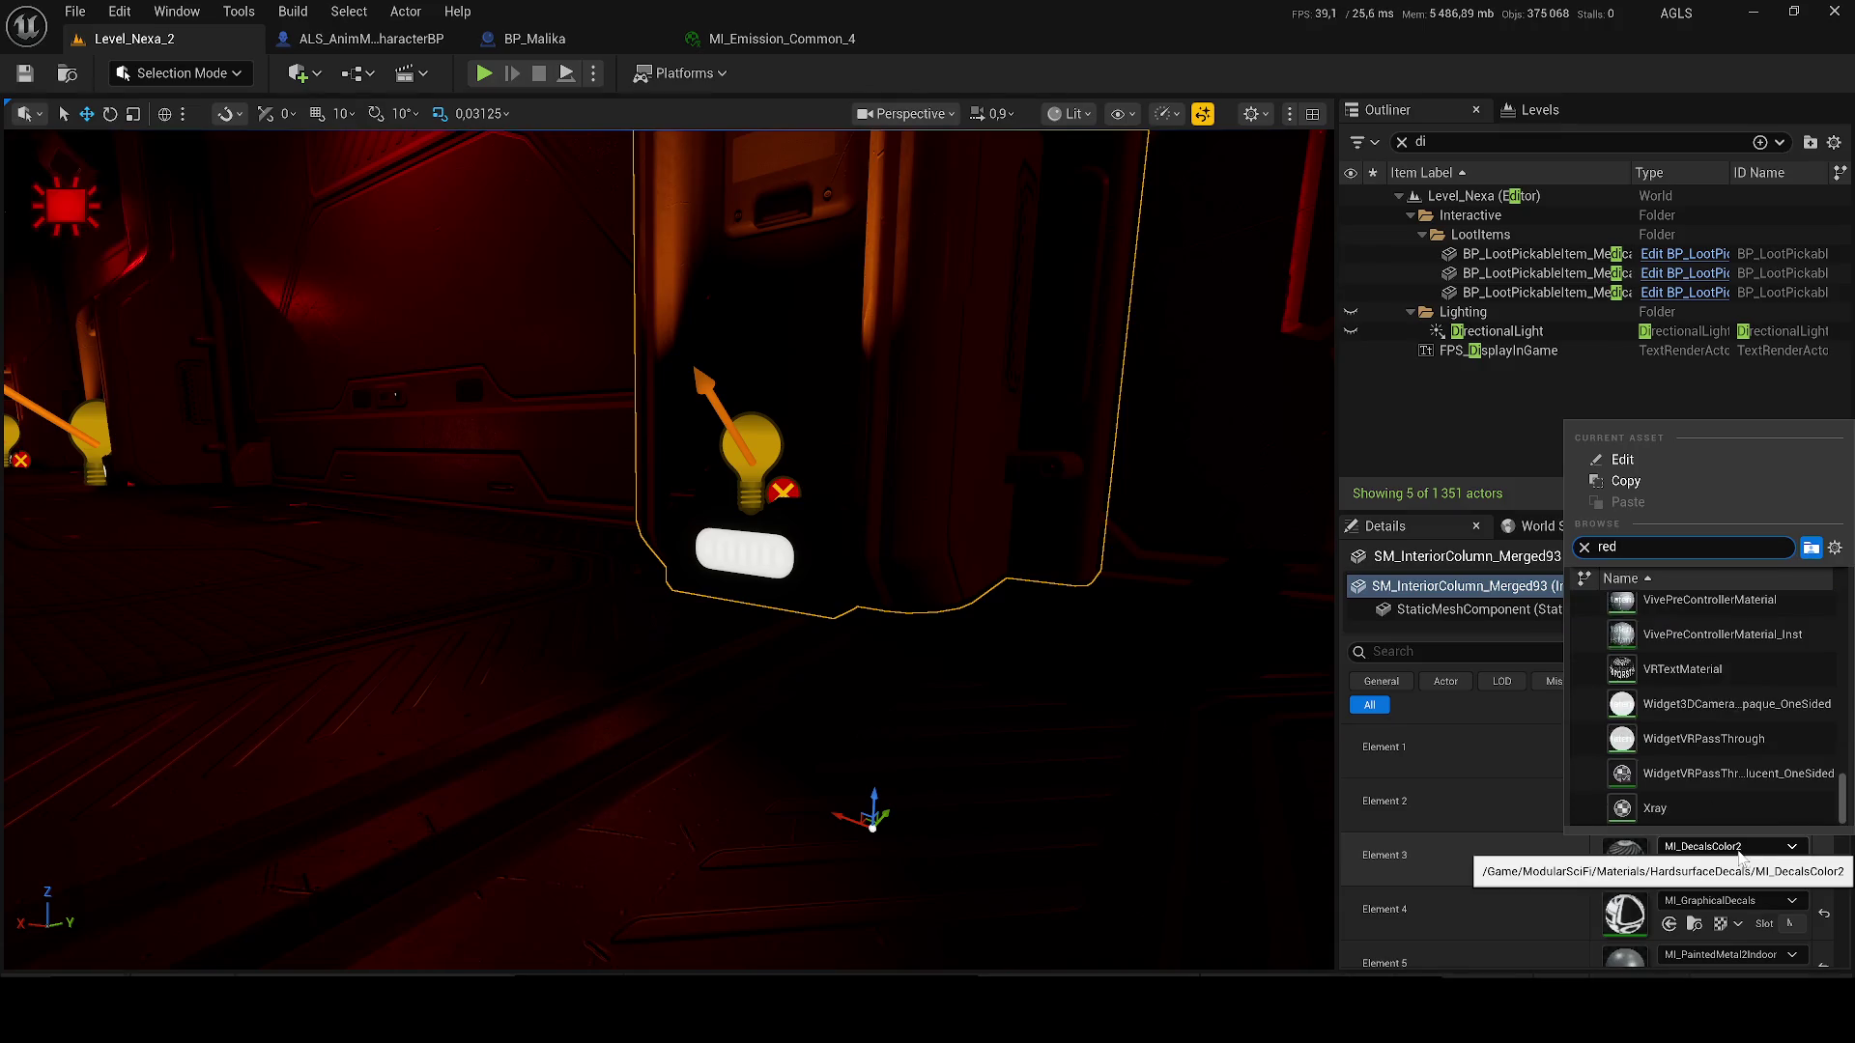
pyautogui.scroll(-5, 1773, 734)
pyautogui.click(1773, 720)
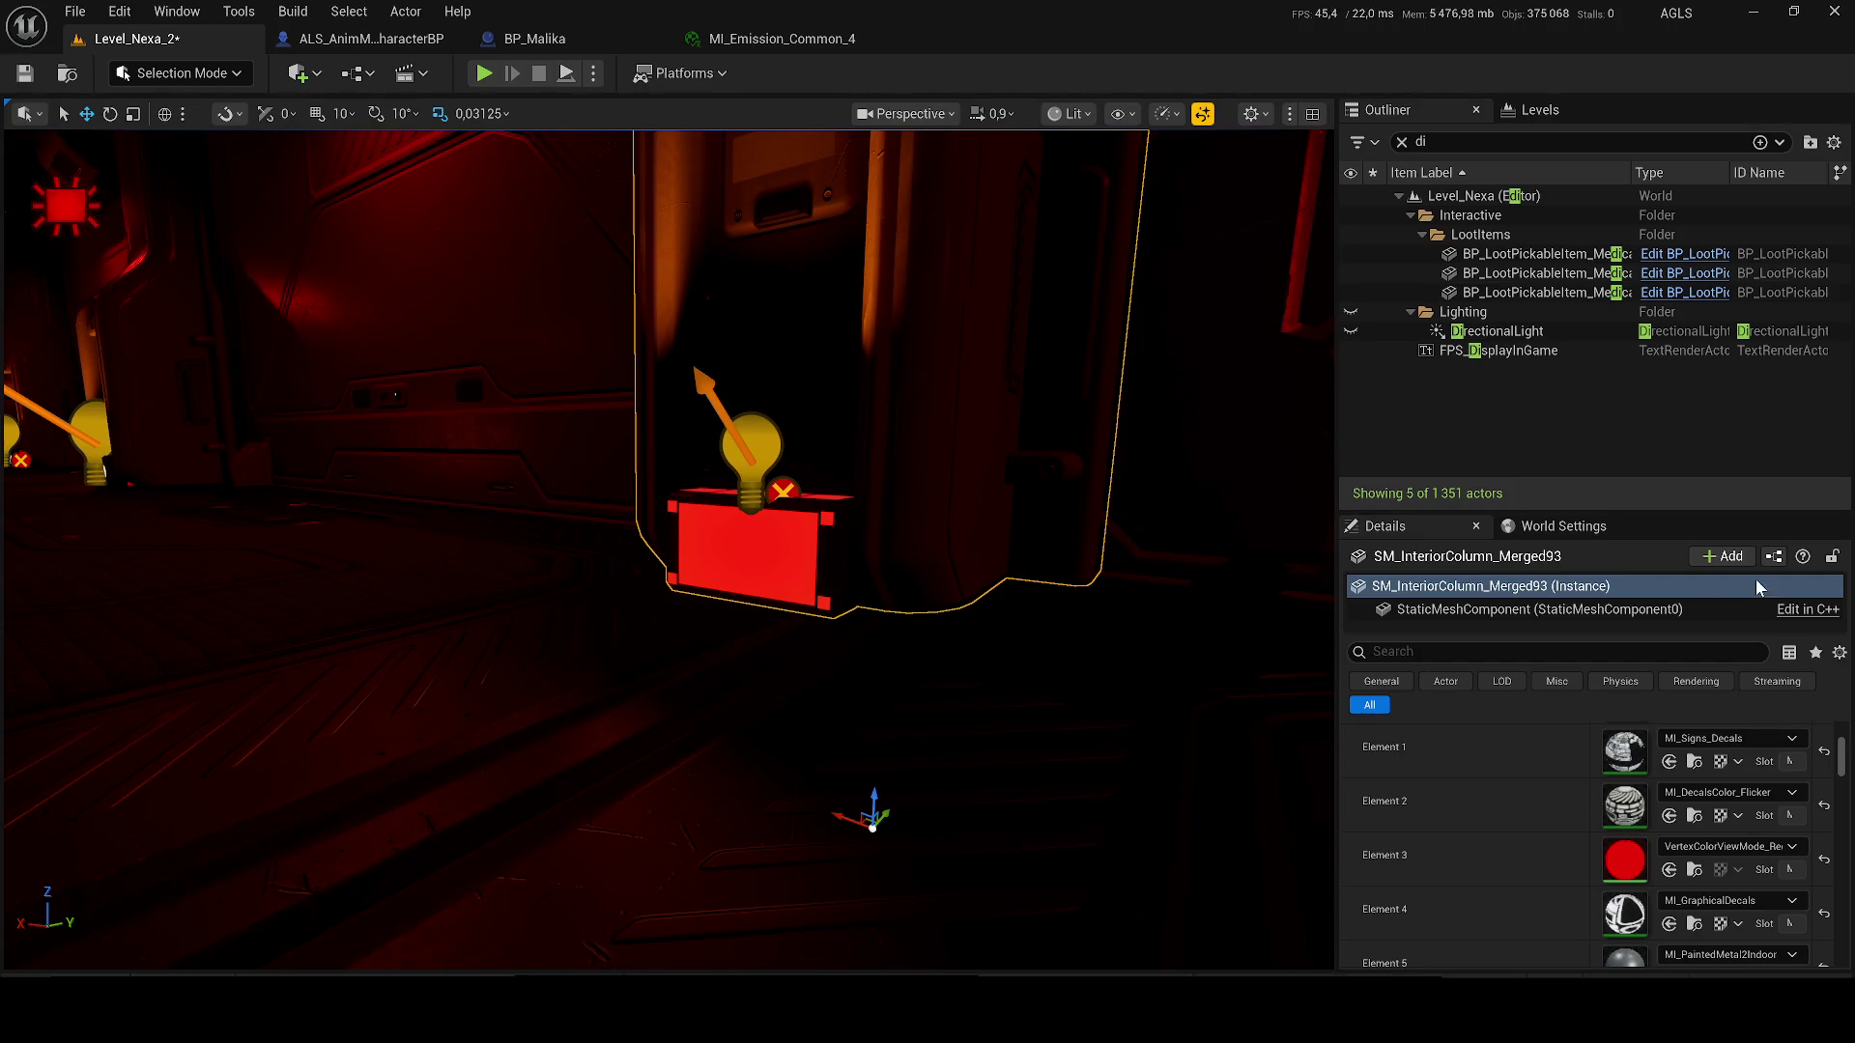
pyautogui.hotkey('ctrl', 'z')
pyautogui.hotkey('ctrl', 'space')
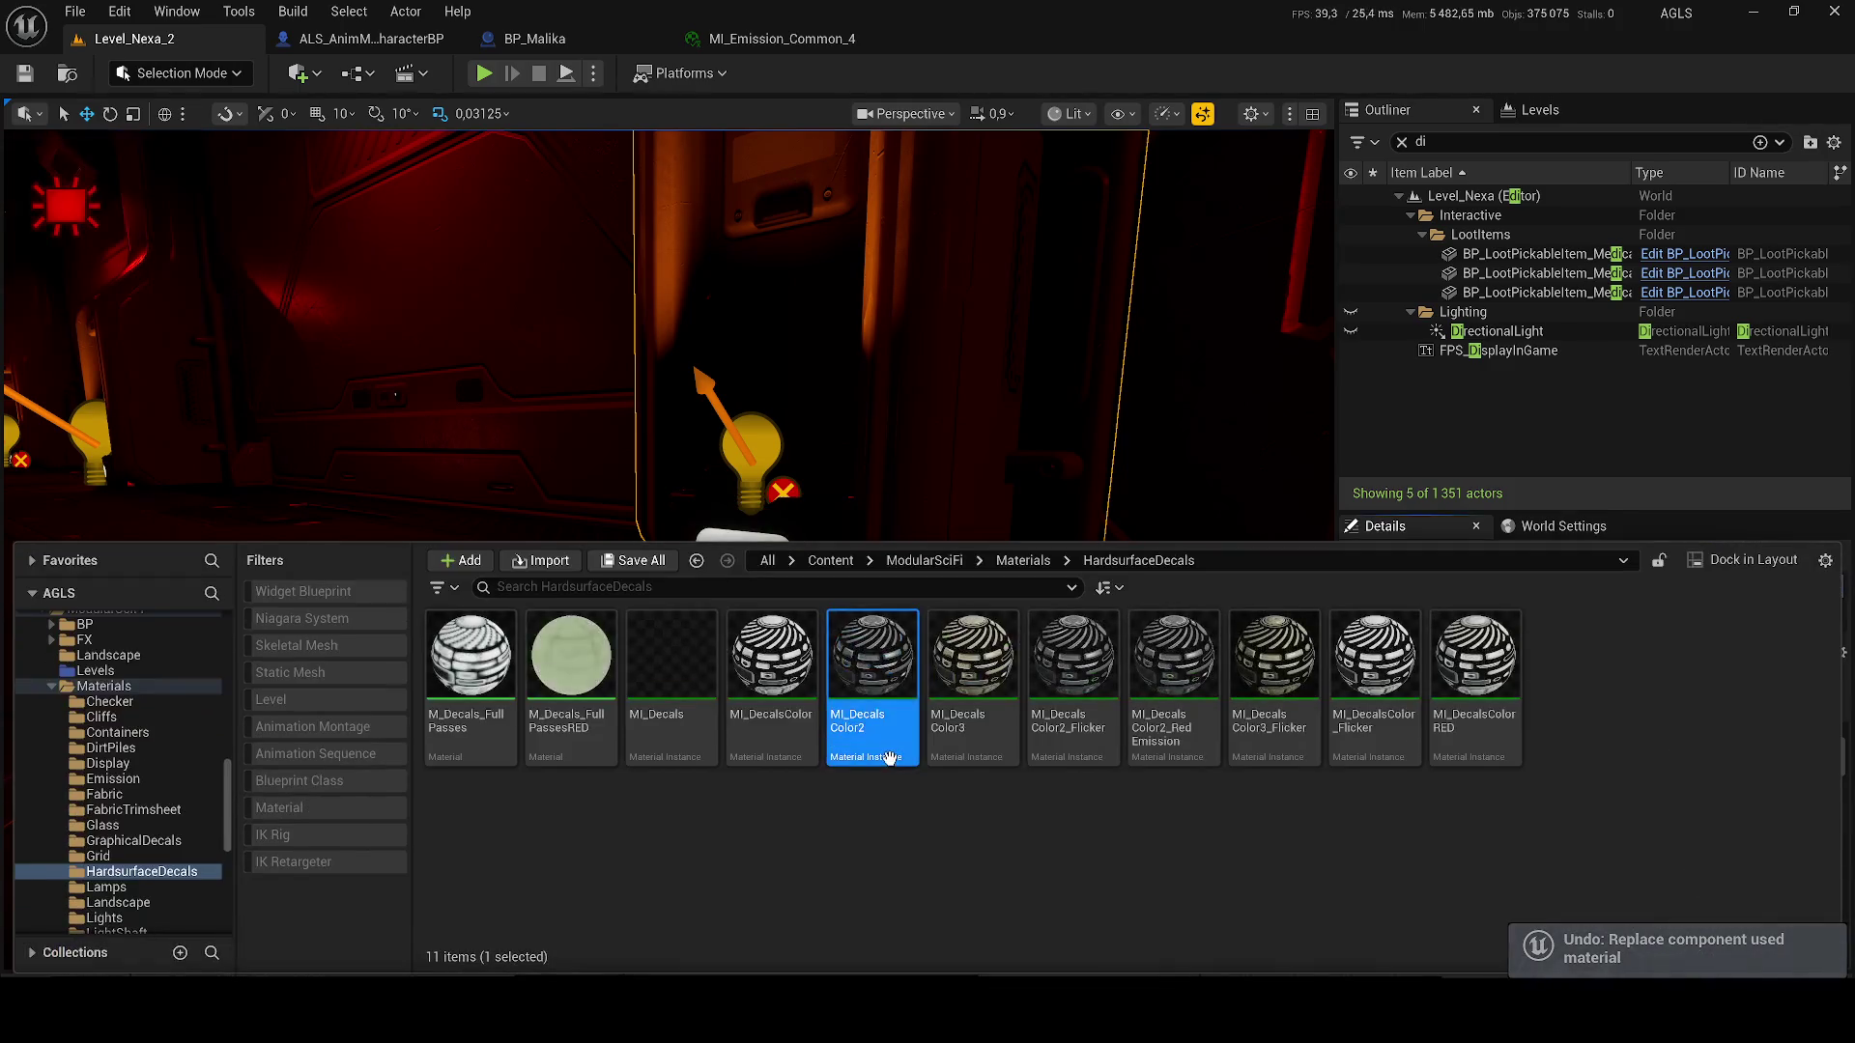
# - Glance at MI_DecalsColor2, then assign M_Decals_FullPassesRED to the column's Element 4
pyautogui.doubleClick(889, 763)
pyautogui.click(208, 46)
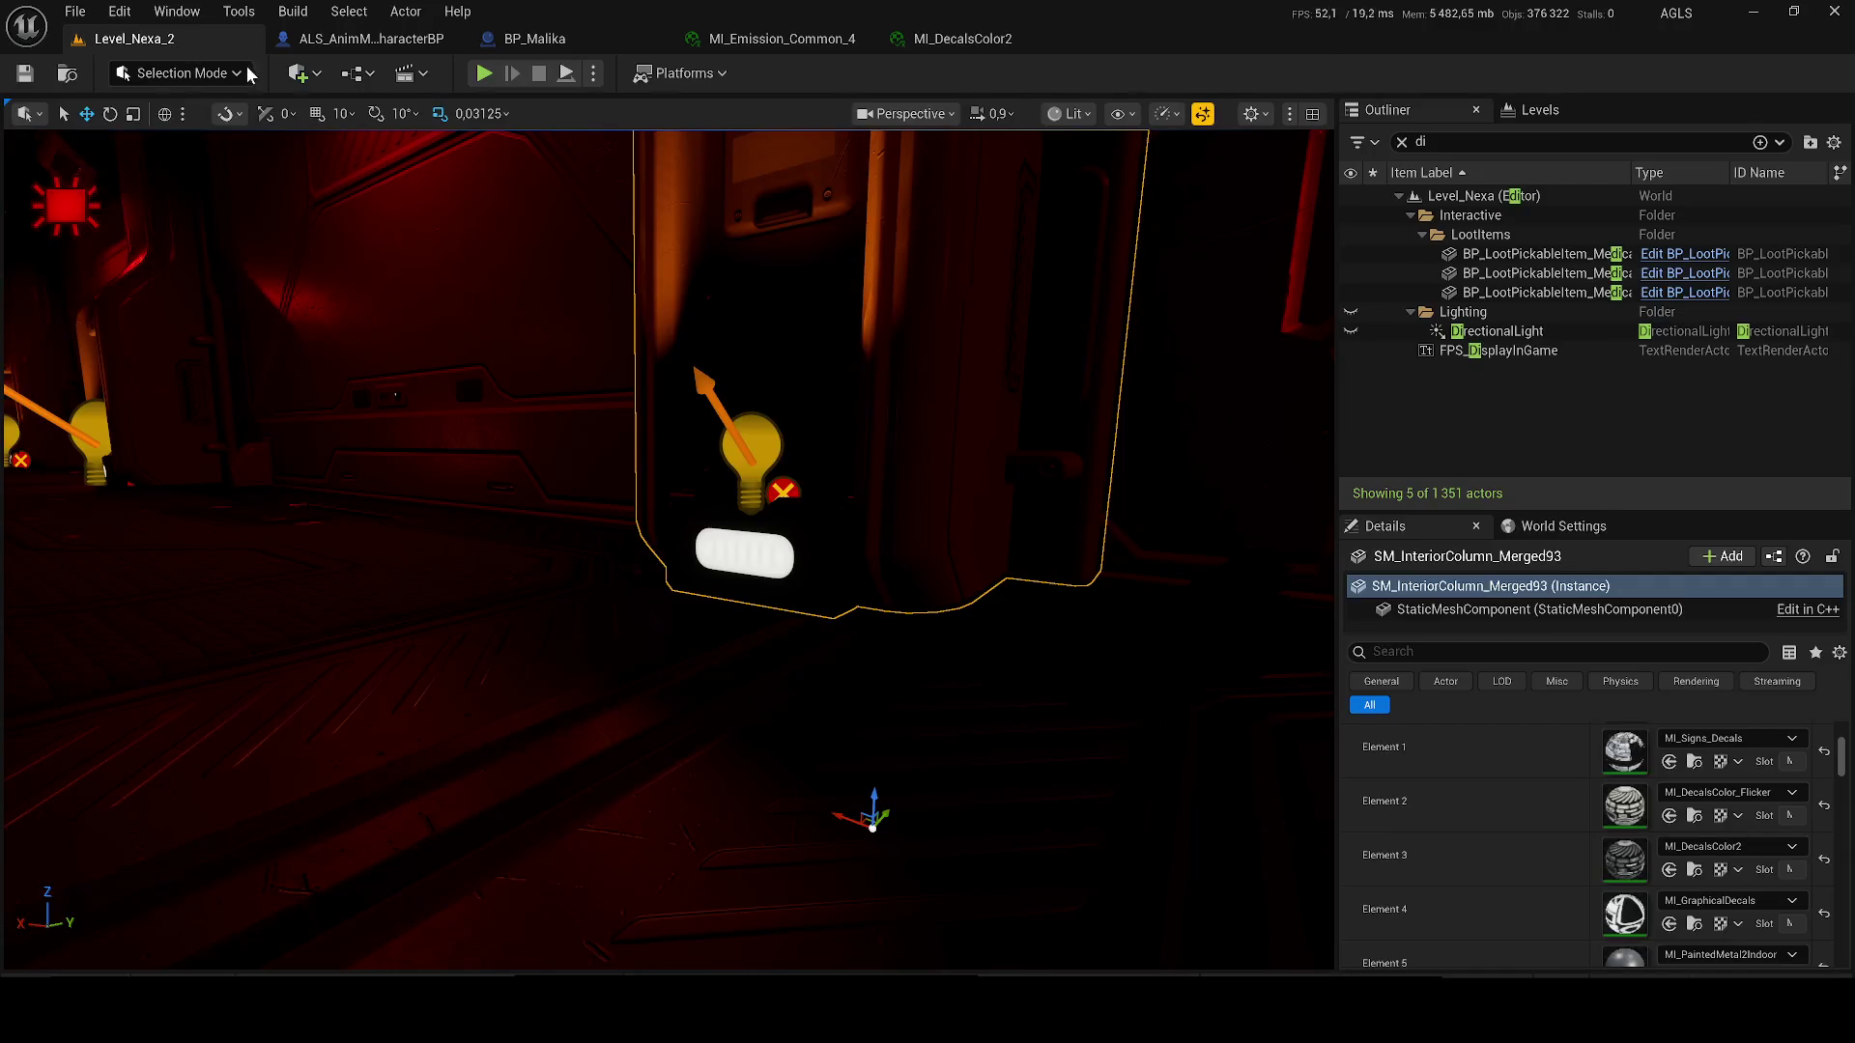
pyautogui.hotkey('ctrl', 'space')
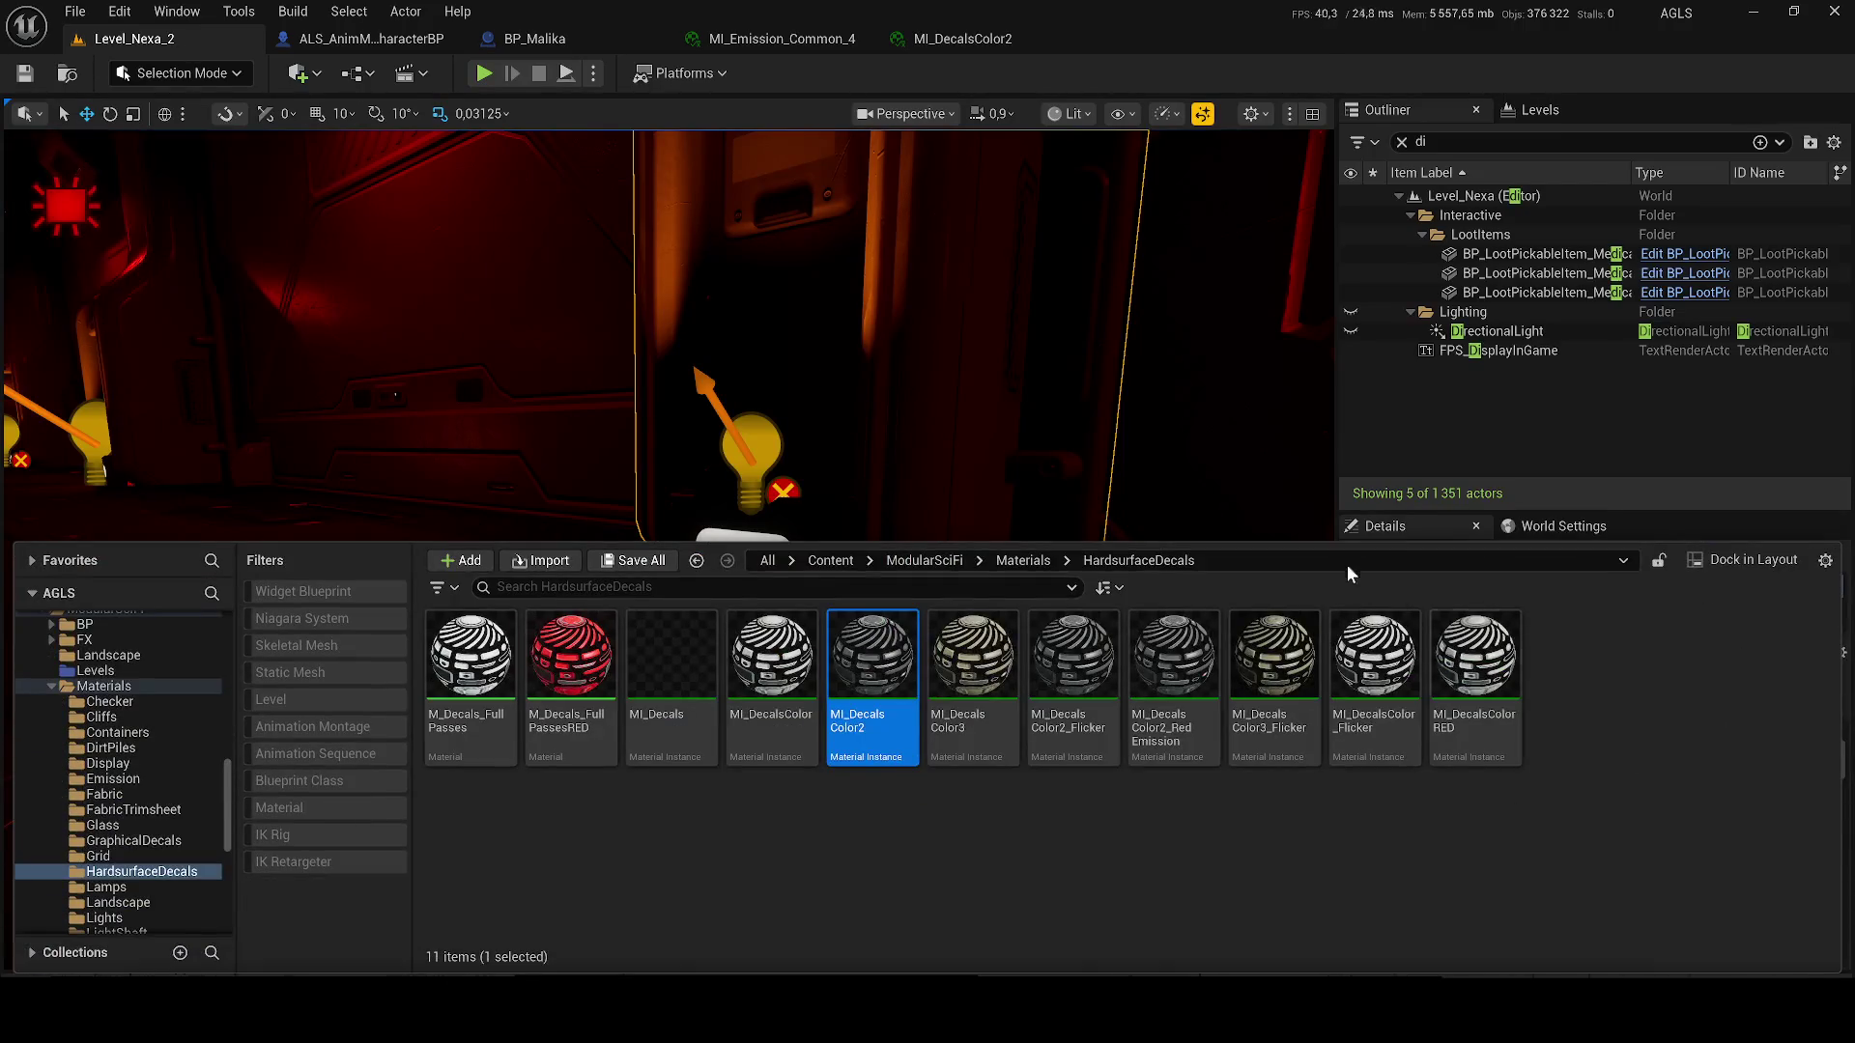
pyautogui.moveTo(1247, 549)
pyautogui.mouseDown()
pyautogui.moveTo(1063, 798)
pyautogui.moveTo(927, 815)
pyautogui.mouseUp()
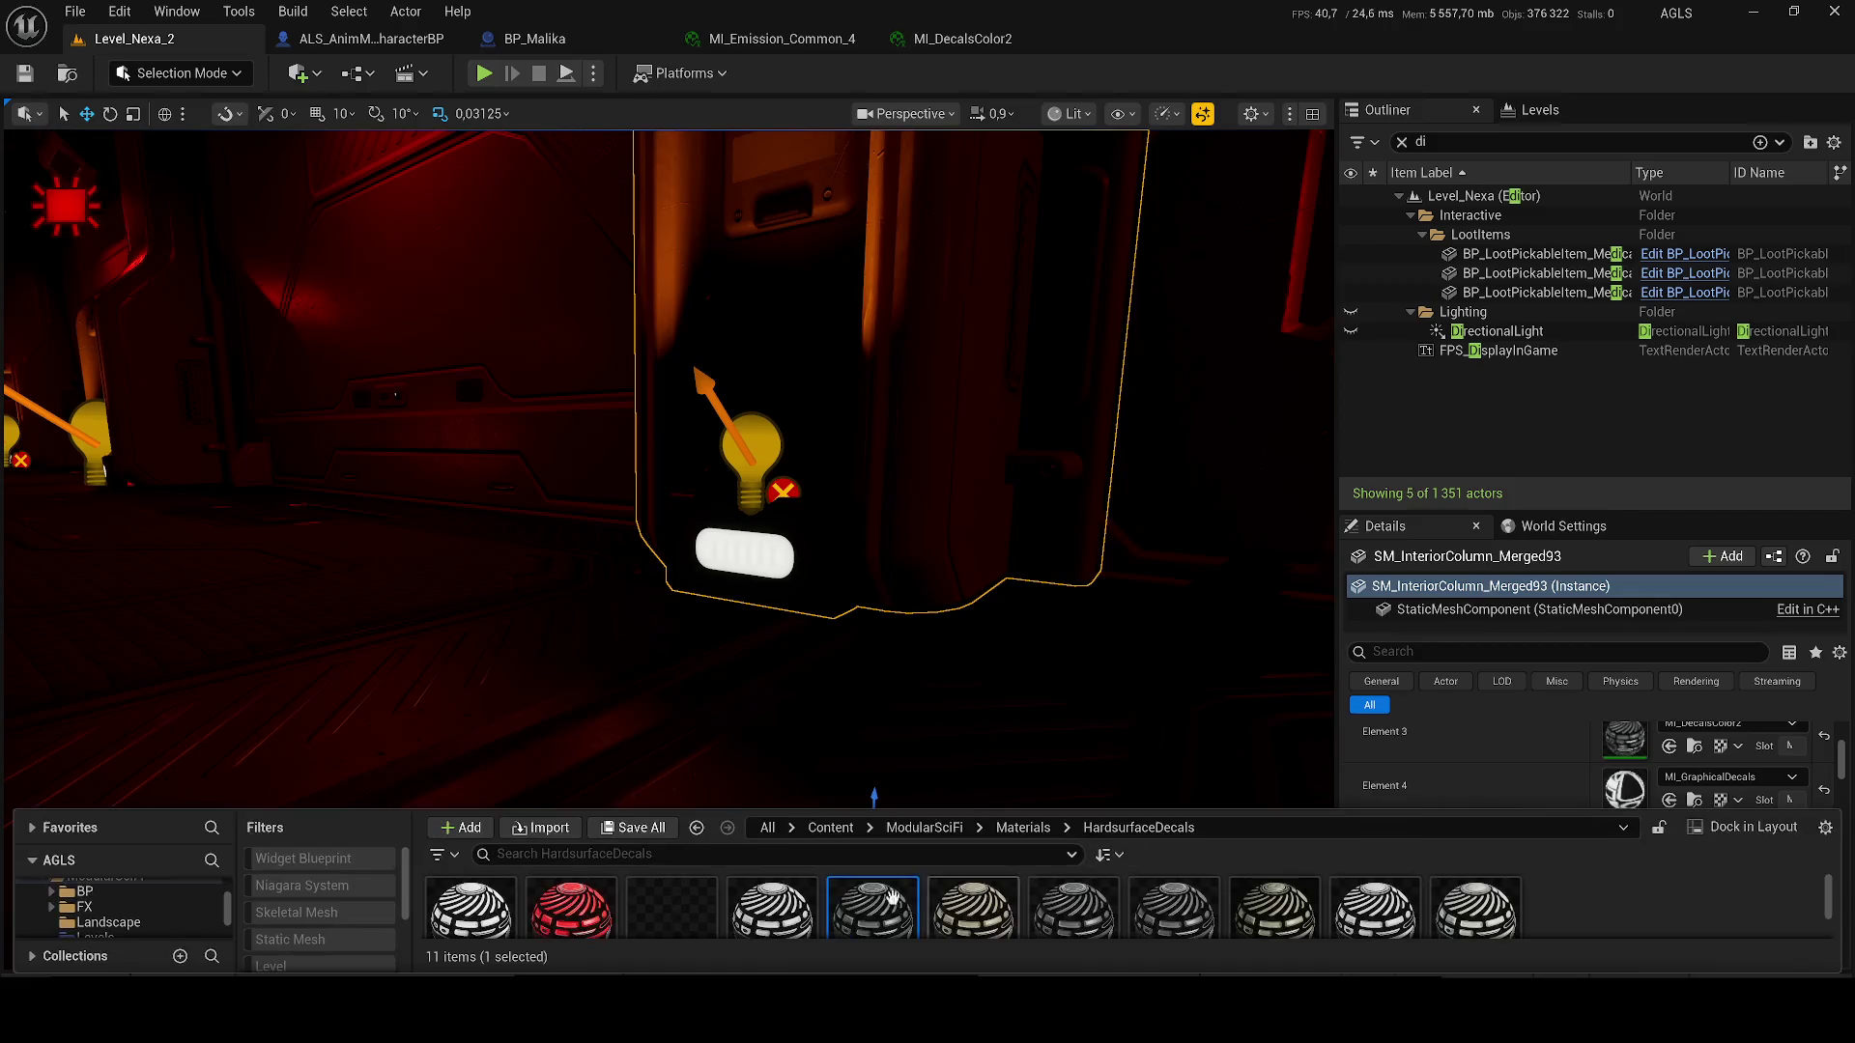
pyautogui.scroll(-1, 903, 905)
pyautogui.moveTo(585, 900); pyautogui.dragTo(1623, 788)
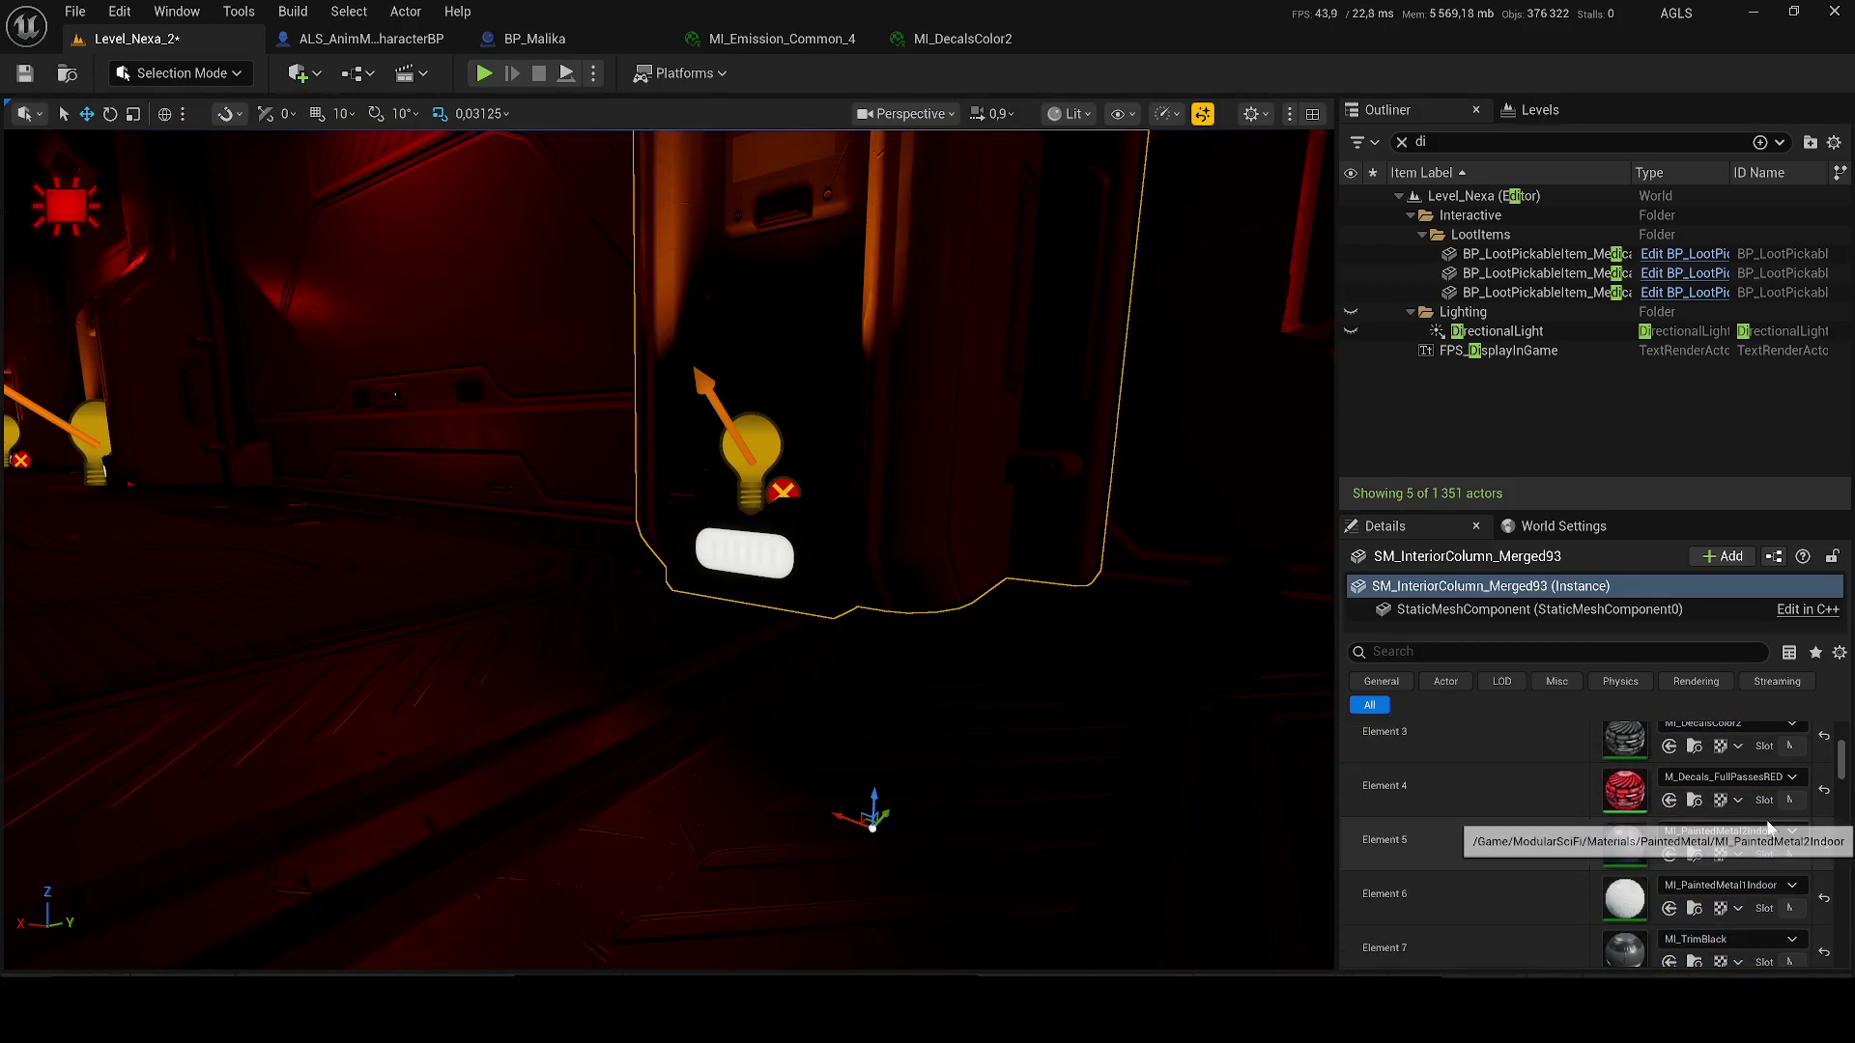
# - Try M_Decals_FullPassesRED on two more slots, including Element 3, undoing both
pyautogui.moveTo(980, 646)
pyautogui.mouseDown()
pyautogui.moveTo(888, 643)
pyautogui.moveTo(995, 649)
pyautogui.mouseUp()
pyautogui.scroll(1, 1674, 870)
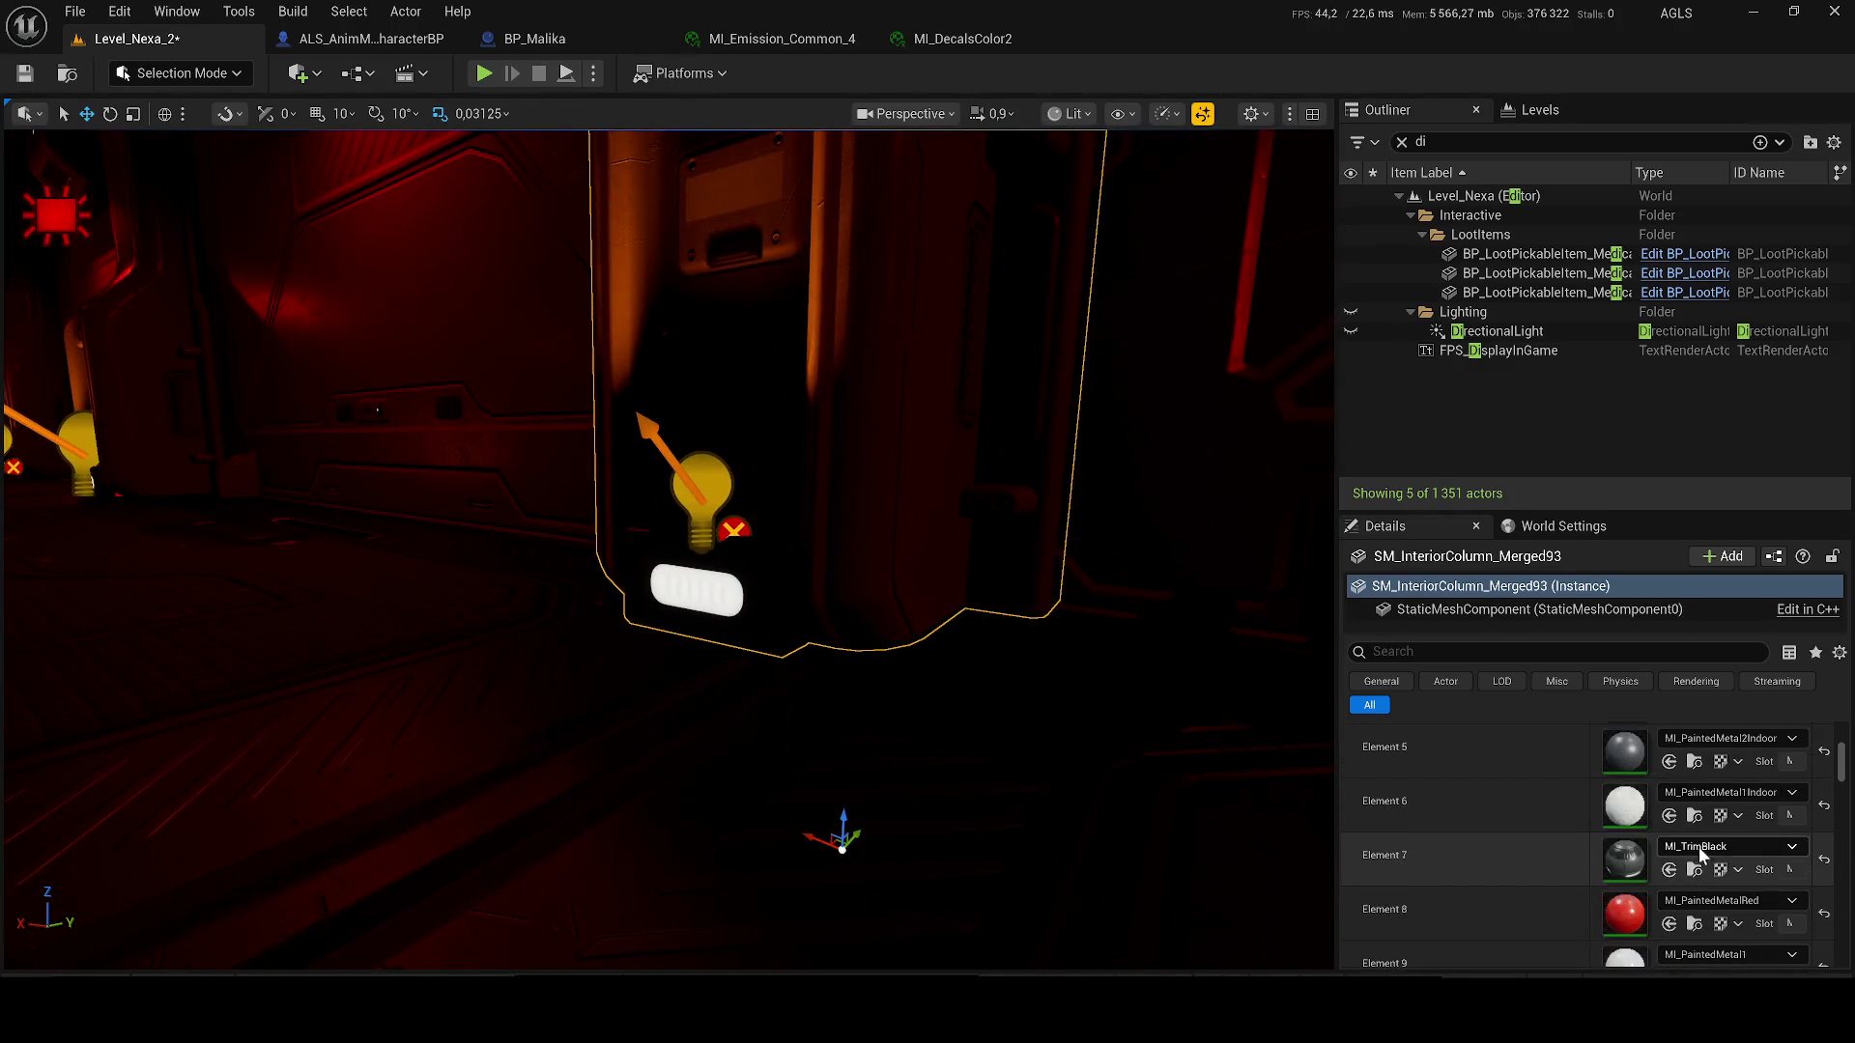
pyautogui.hotkey('ctrl', 'space')
pyautogui.moveTo(571, 898)
pyautogui.mouseDown()
pyautogui.moveTo(1507, 857)
pyautogui.moveTo(1642, 772)
pyautogui.moveTo(1661, 800)
pyautogui.mouseUp()
pyautogui.hotkey('ctrl', 'z')
pyautogui.scroll(1, 1660, 798)
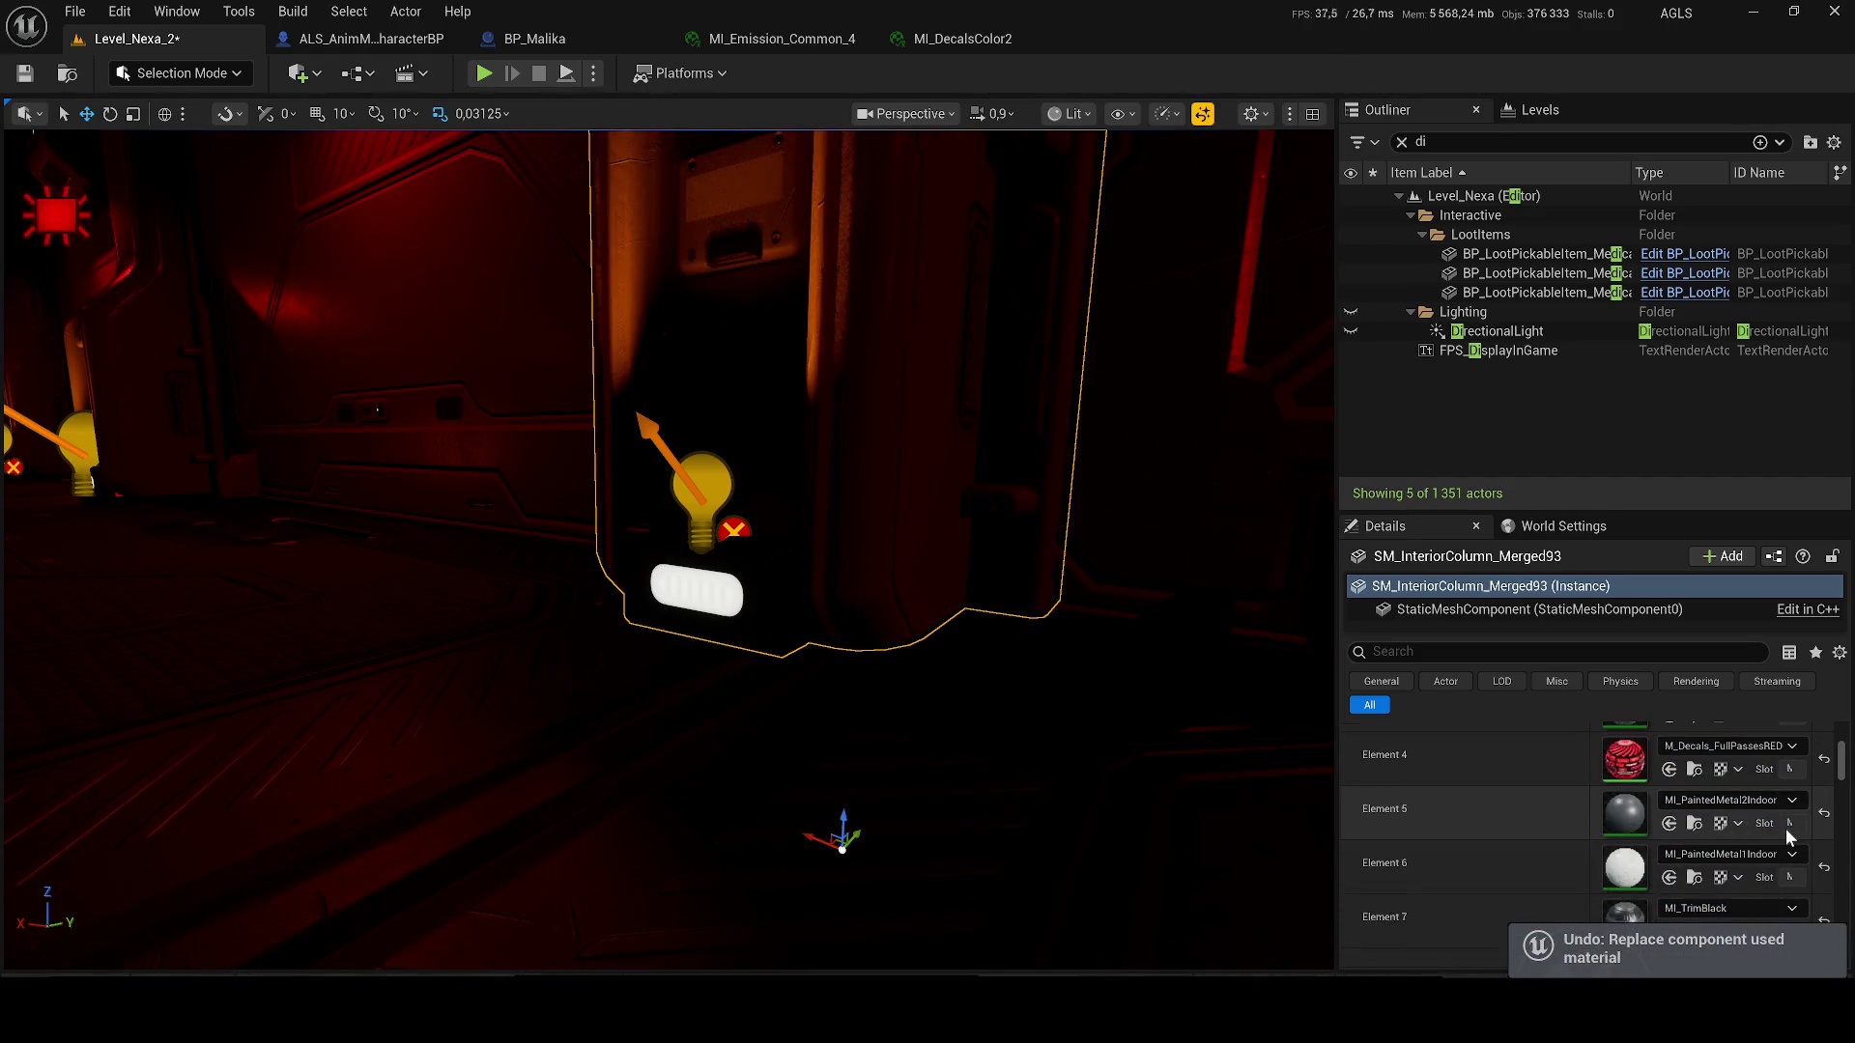
pyautogui.hotkey('ctrl', 'space')
pyautogui.moveTo(597, 919)
pyautogui.mouseDown()
pyautogui.moveTo(1614, 745)
pyautogui.moveTo(1627, 765)
pyautogui.mouseUp()
pyautogui.scroll(2, 904, 535)
pyautogui.scroll(-2, 666, 551)
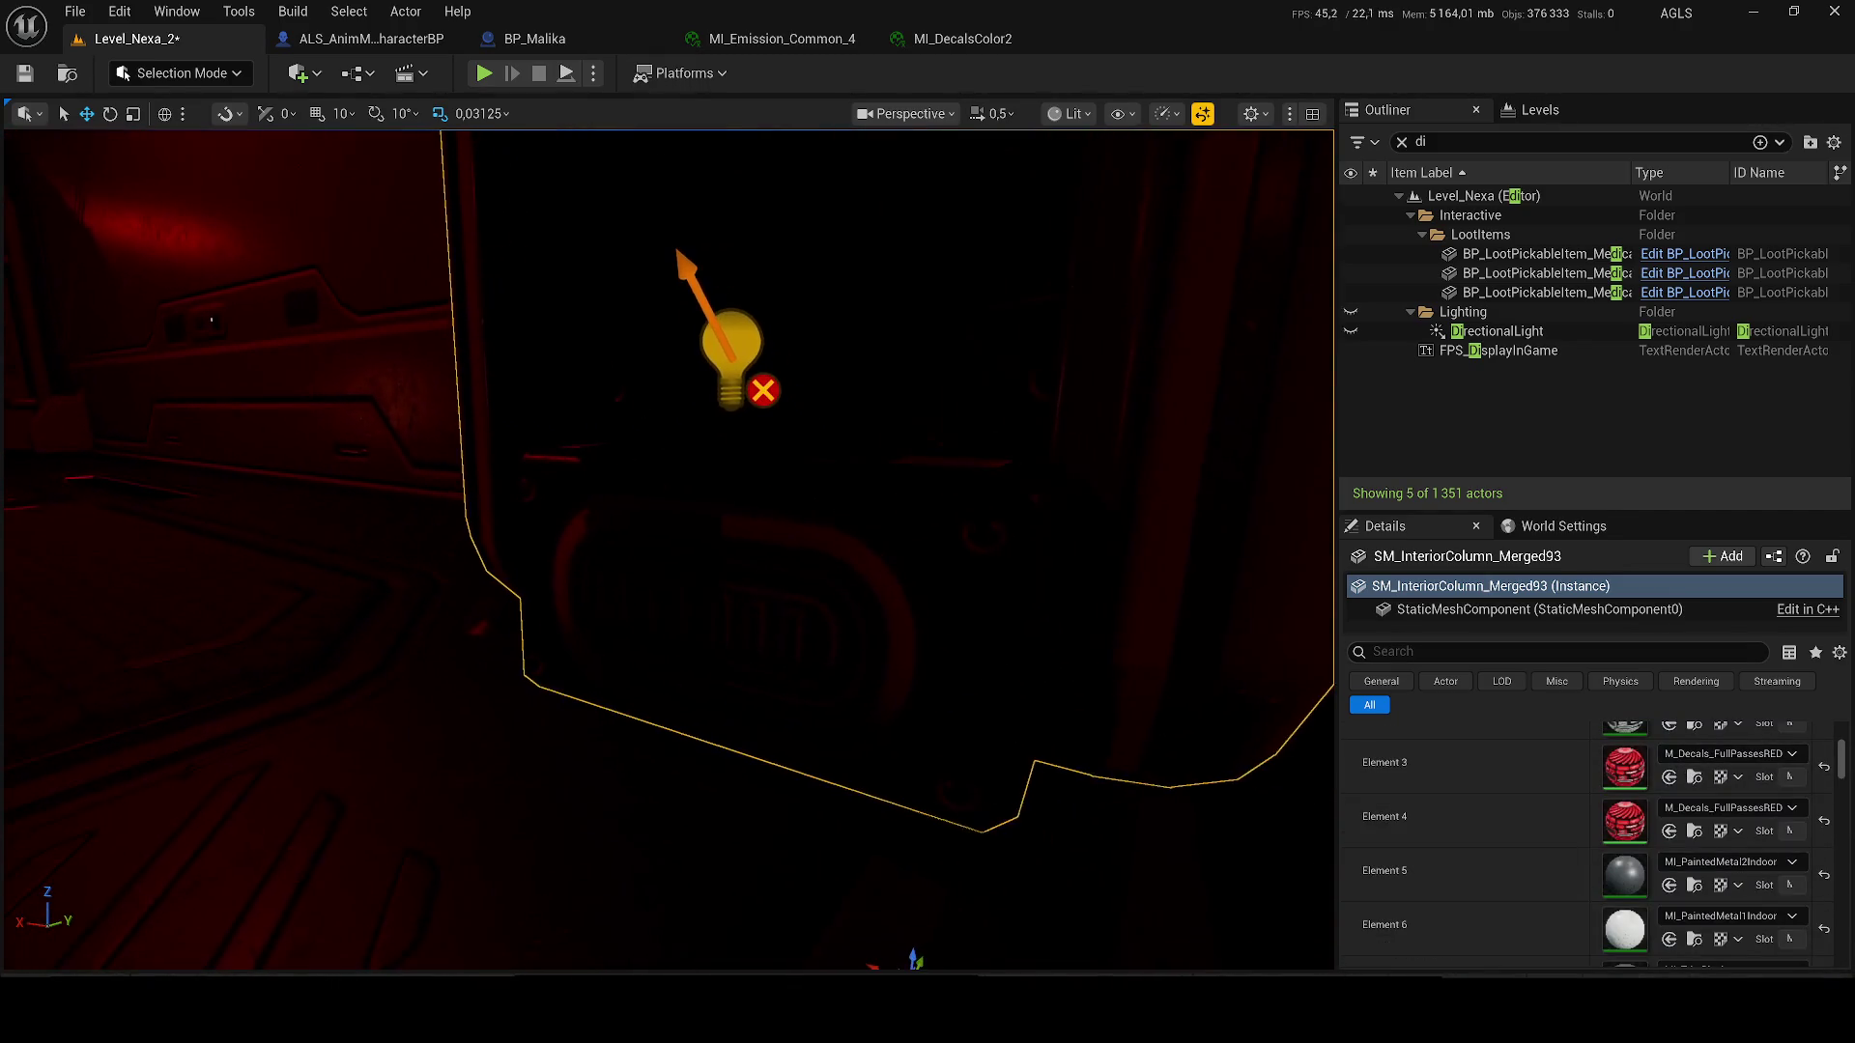
pyautogui.hotkey('ctrl', 'z')
# - Save Level_Nexa_2, open M_Decals_FullPassesRED to inspect its graph, and return
pyautogui.hotkey('ctrl', 's')
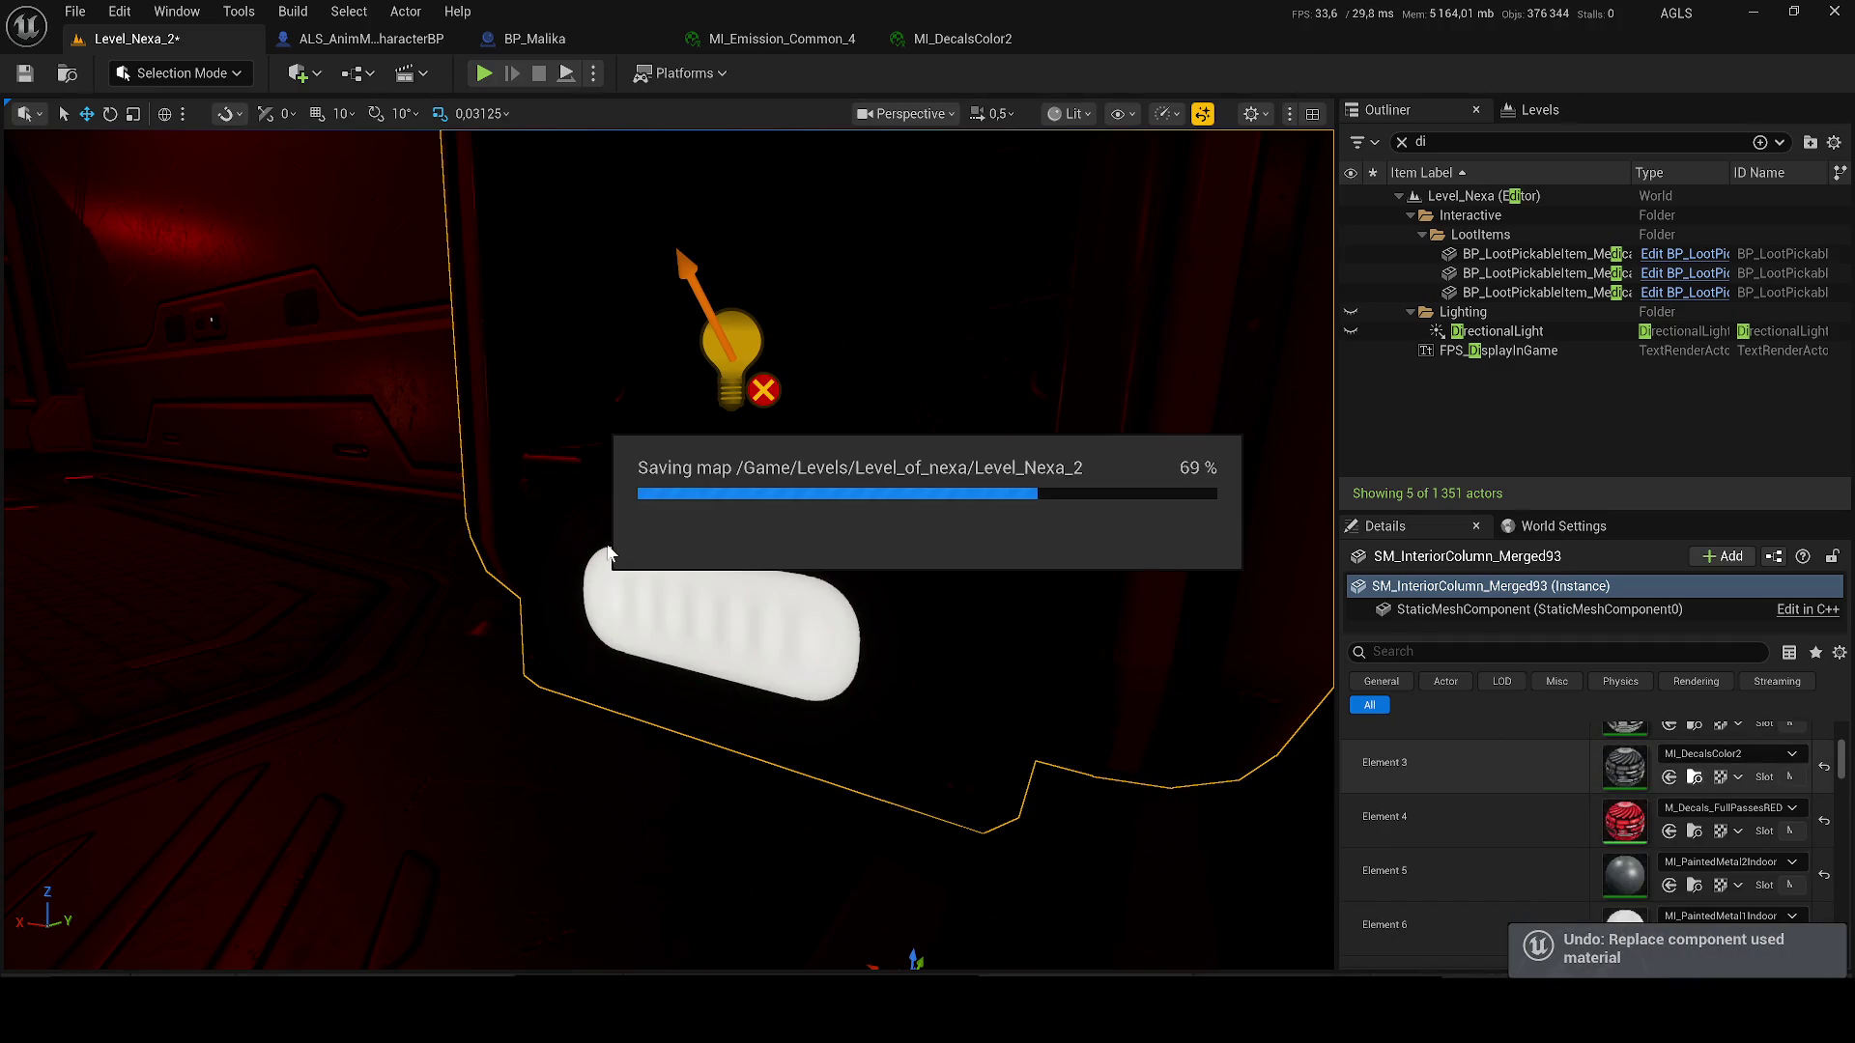
pyautogui.hotkey('ctrl', 'space')
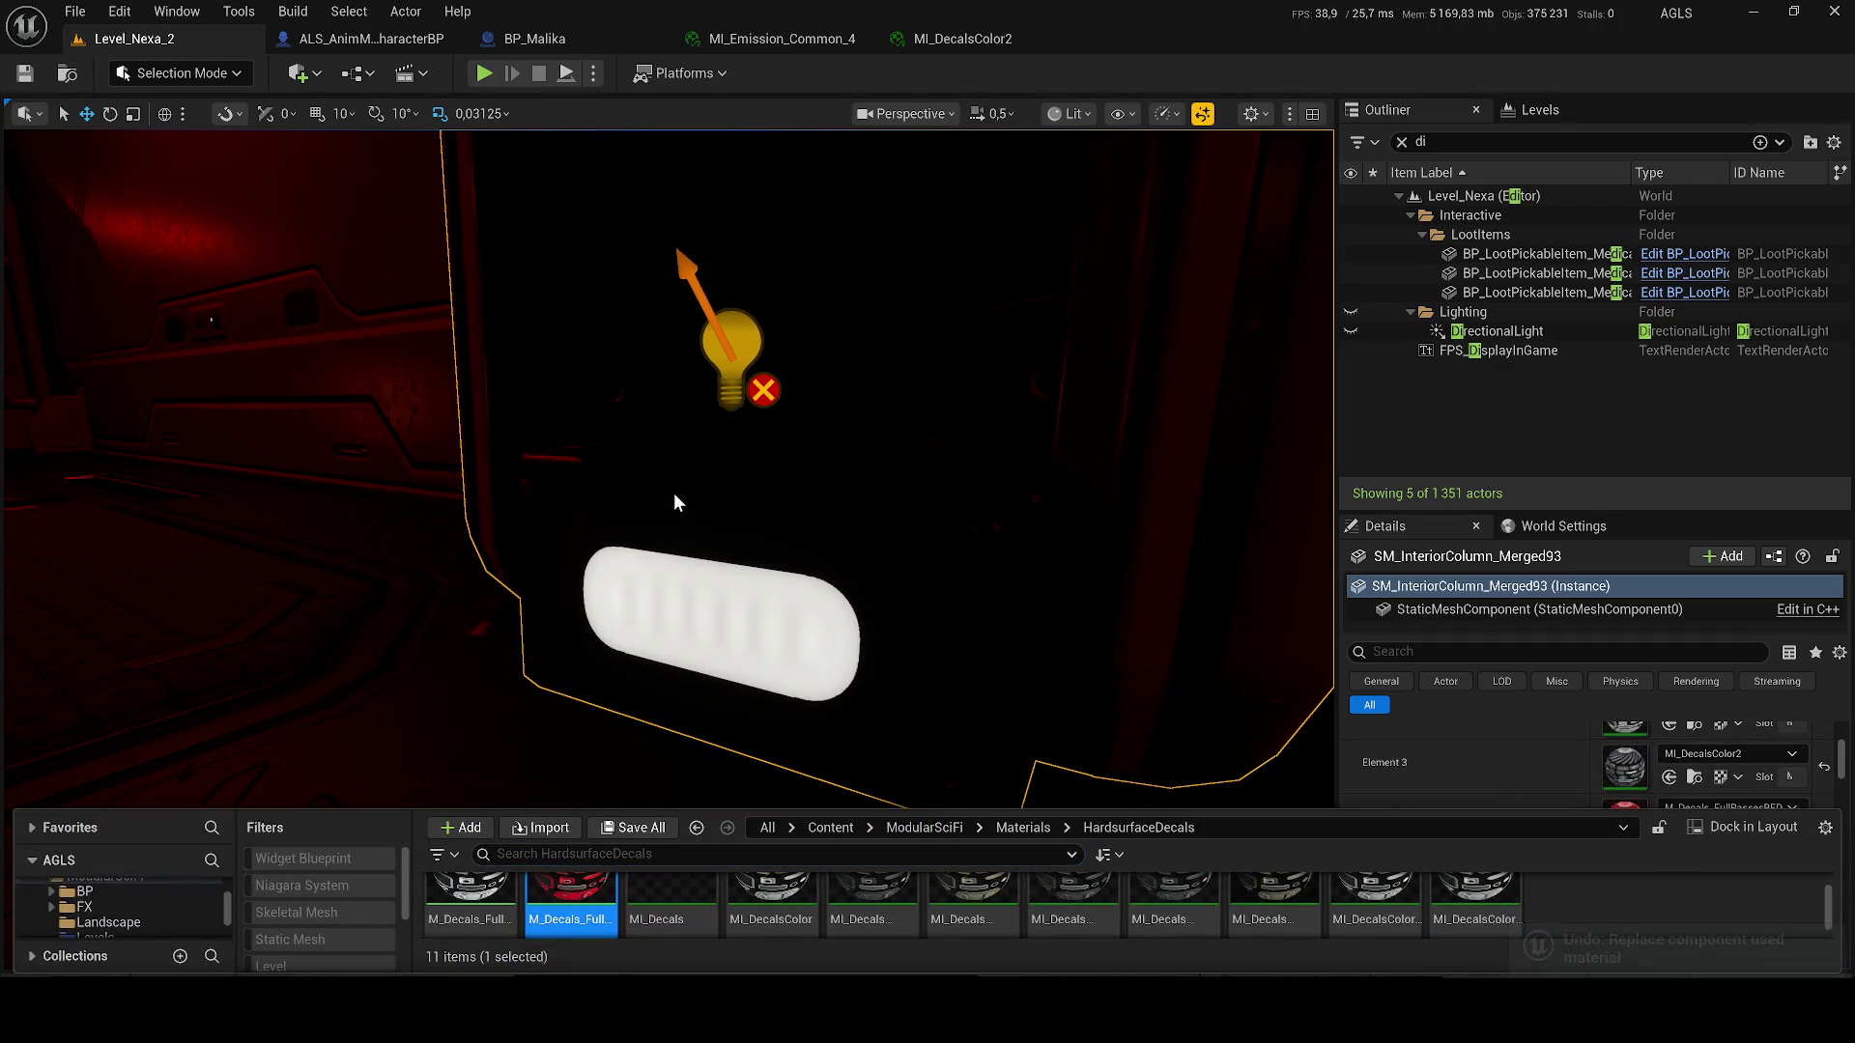
pyautogui.press('Return')
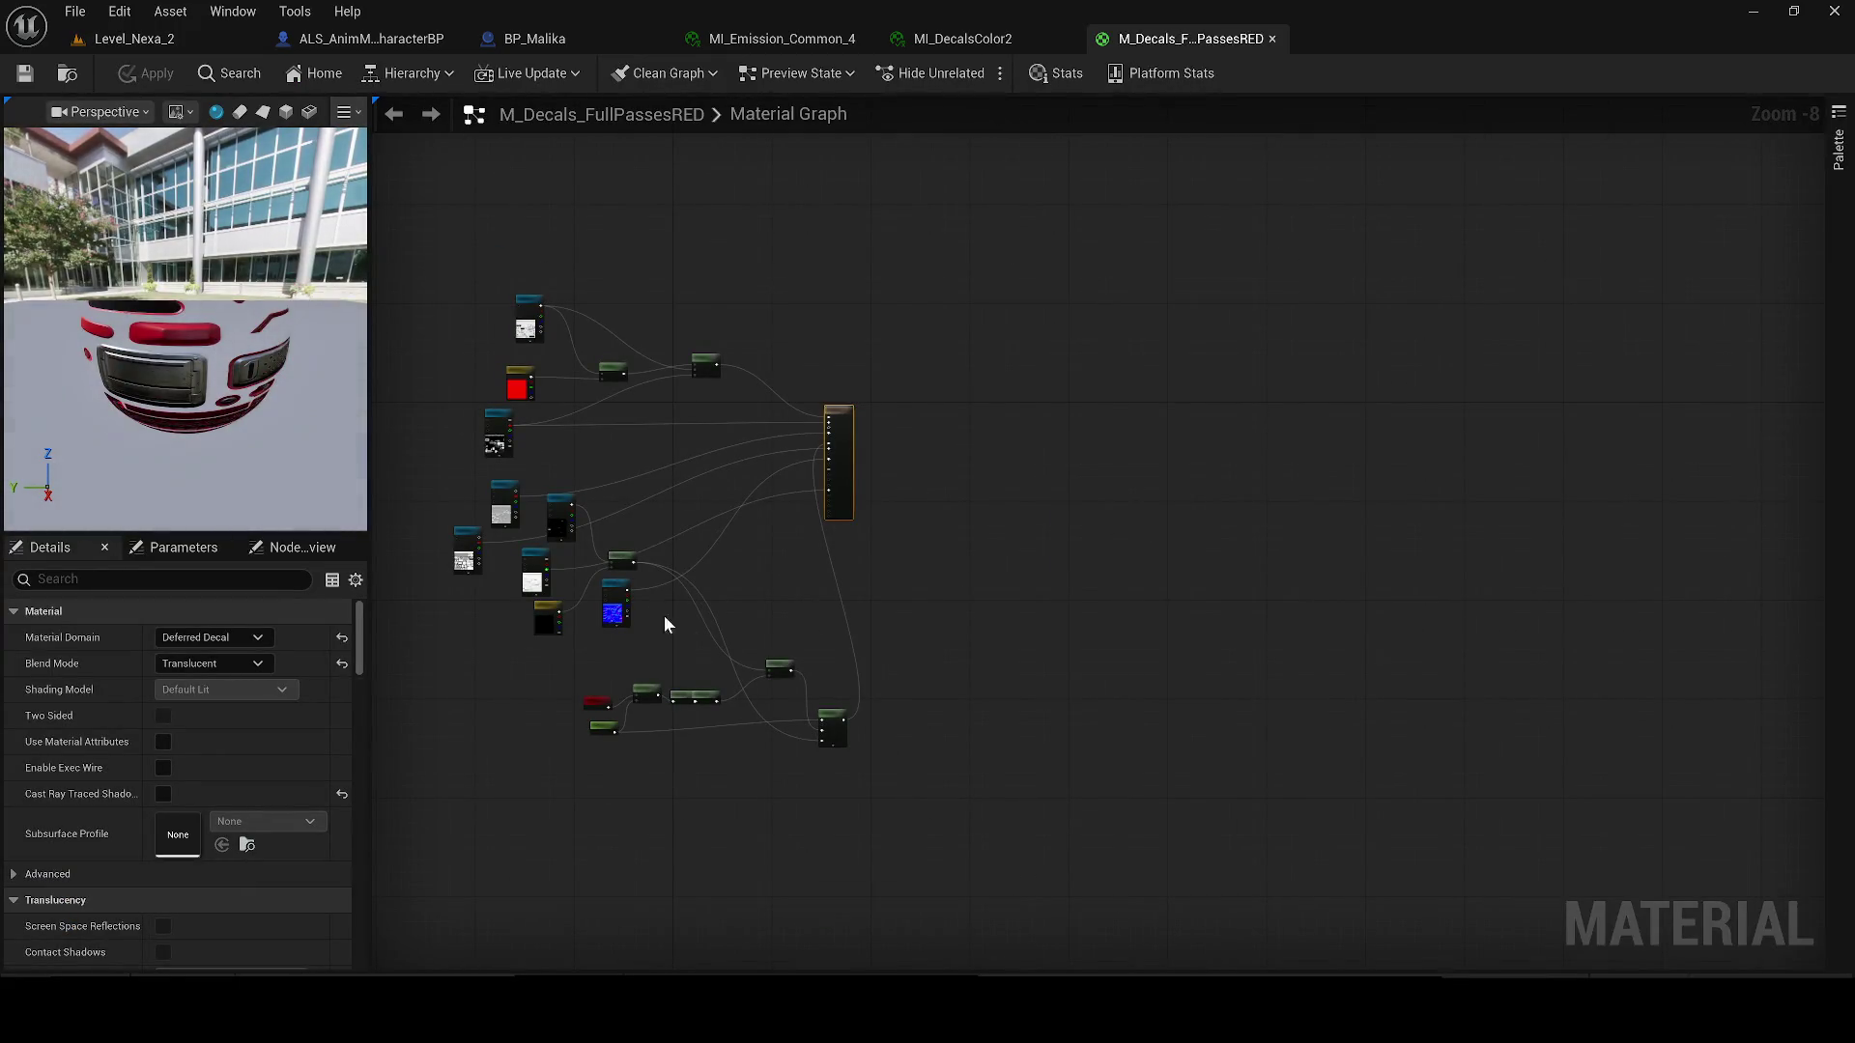
pyautogui.click(136, 39)
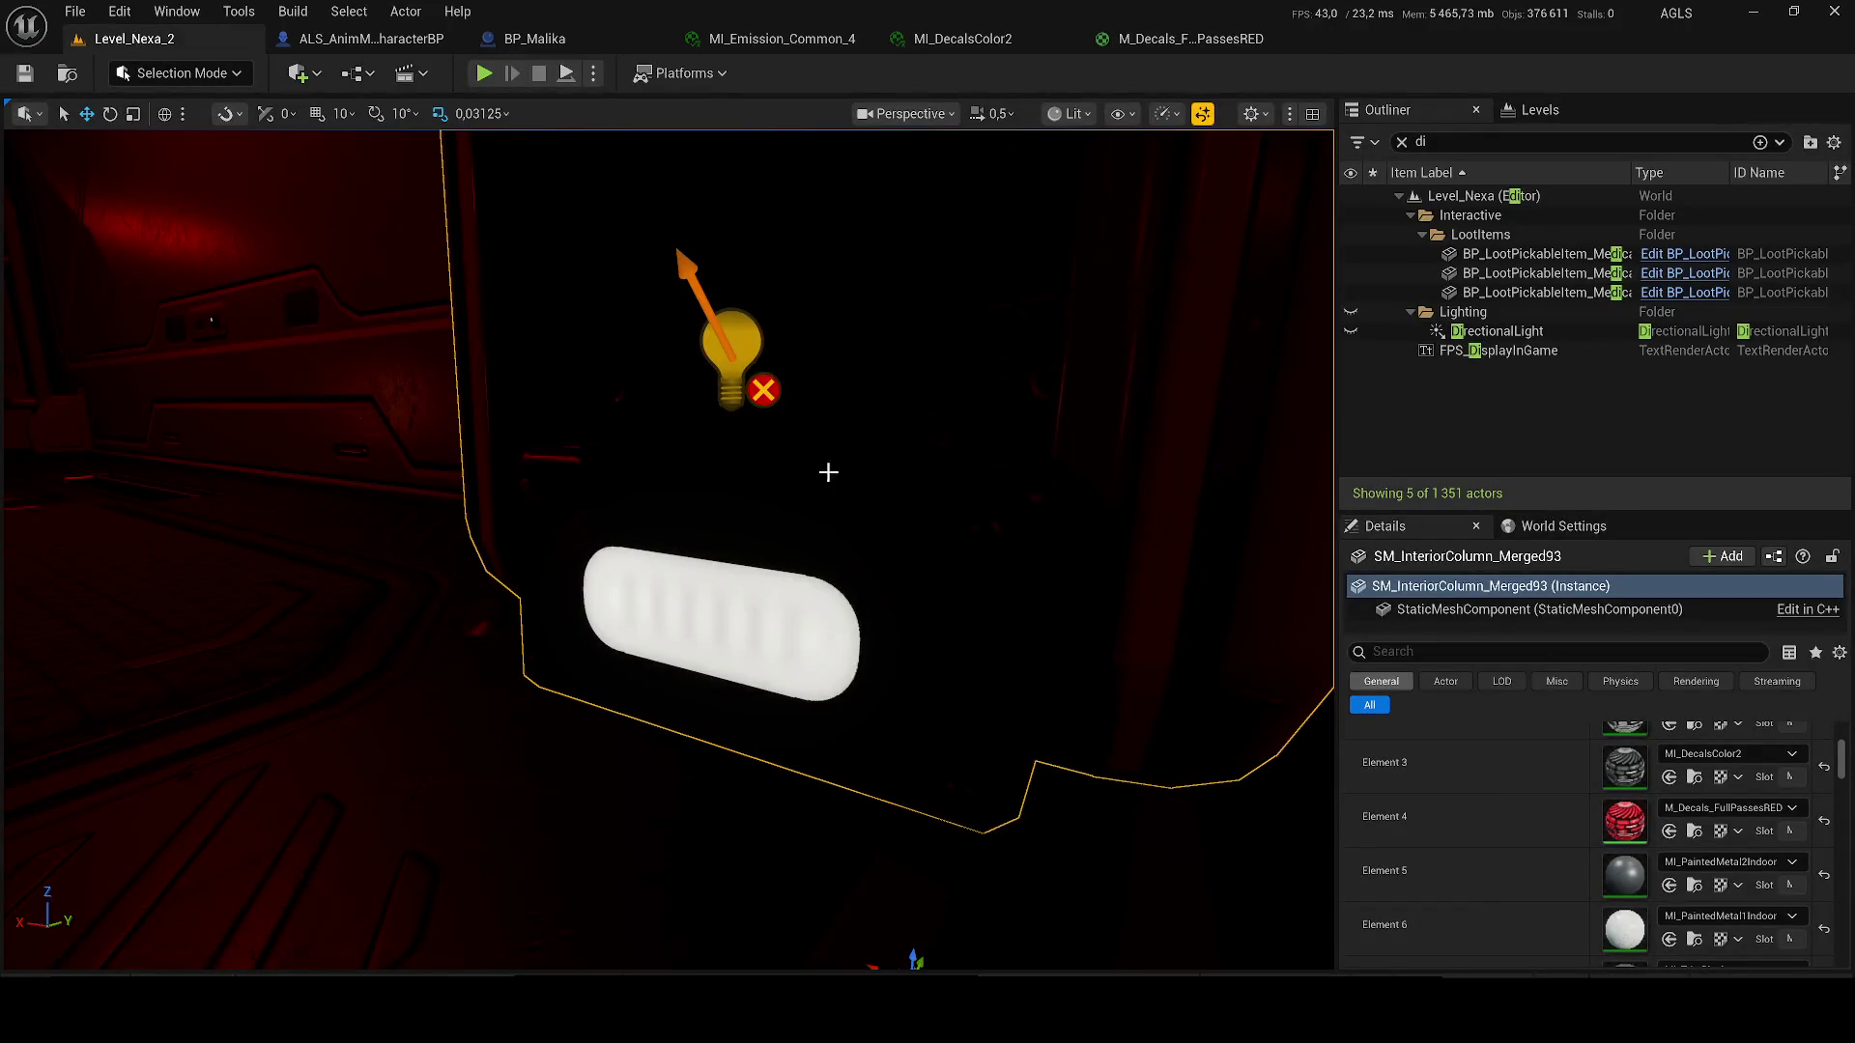
# - Re-enable the DirectionalLight, then test-place the red decal on the column and delete it
pyautogui.click(1351, 332)
pyautogui.hotkey('ctrl', 'space')
pyautogui.moveTo(570, 906); pyautogui.dragTo(761, 626)
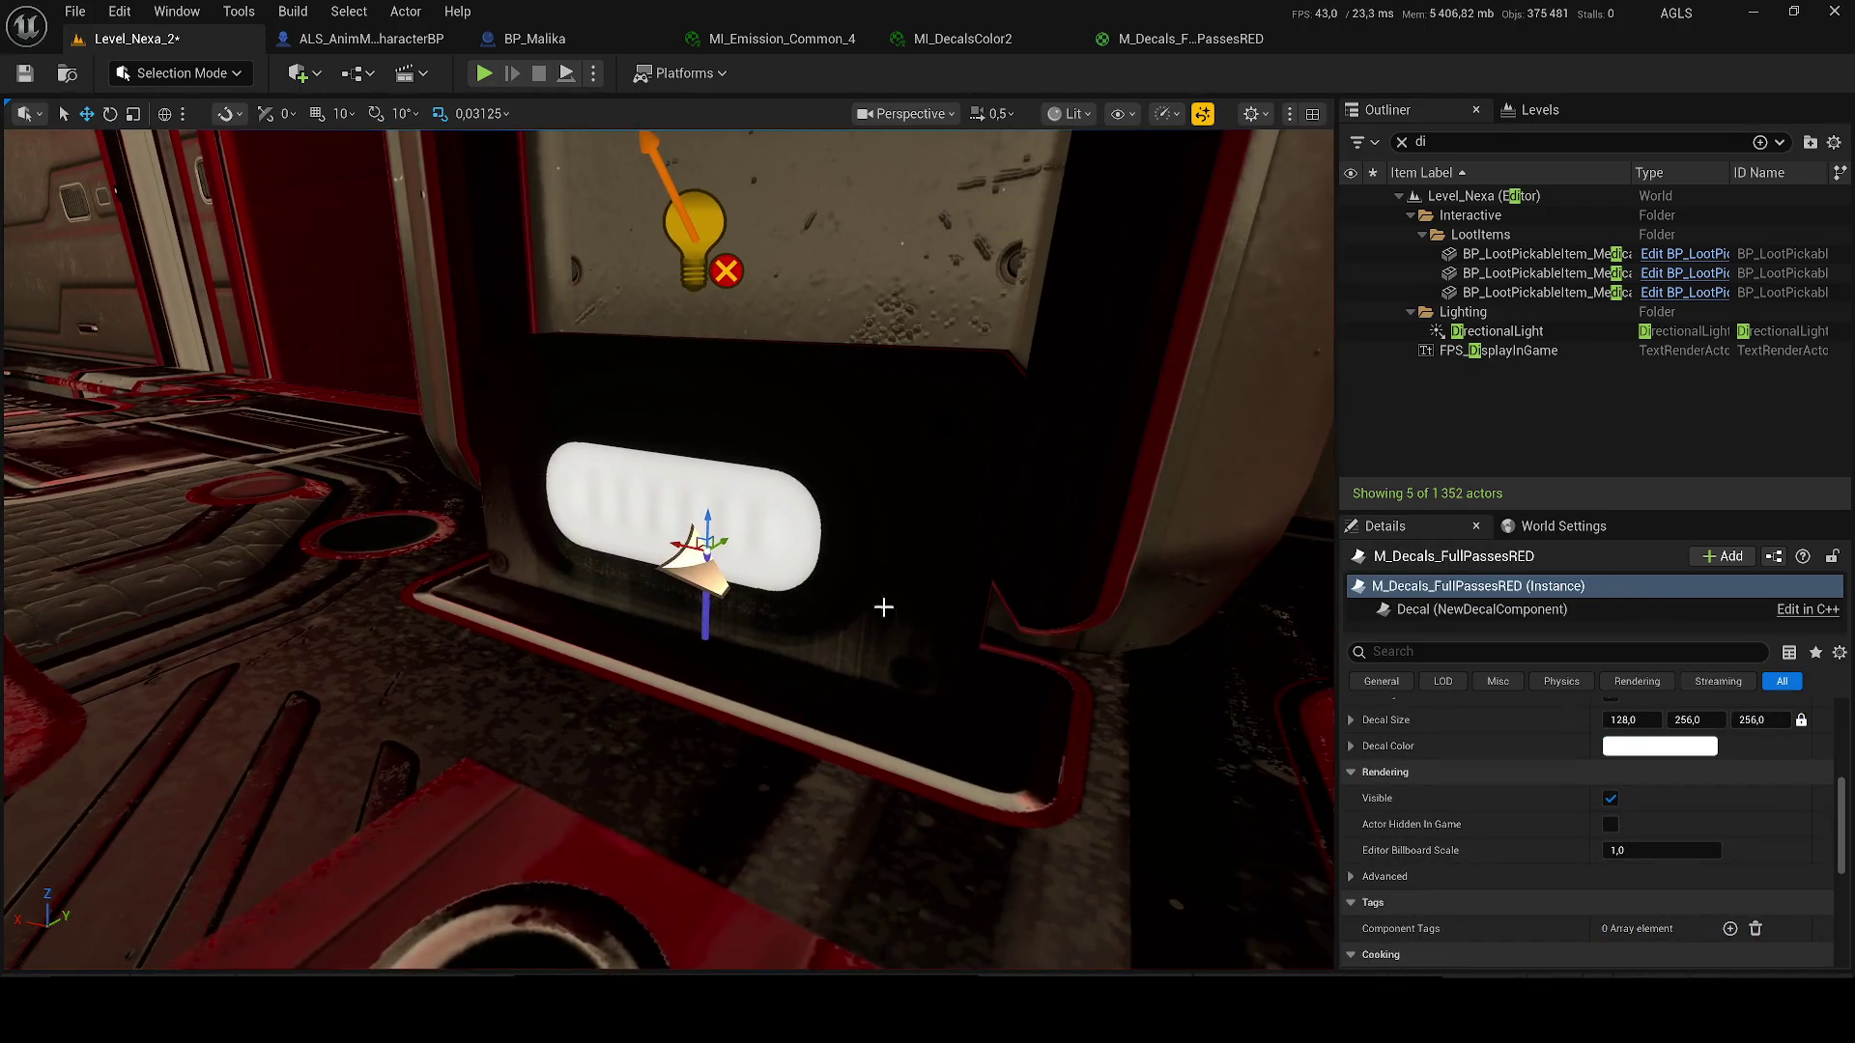
pyautogui.press('Delete')
# - Preview M_Decals_FullPassesRED on the interior column's Element 1, then undo it
pyautogui.click(919, 571)
pyautogui.scroll(-8, 1765, 863)
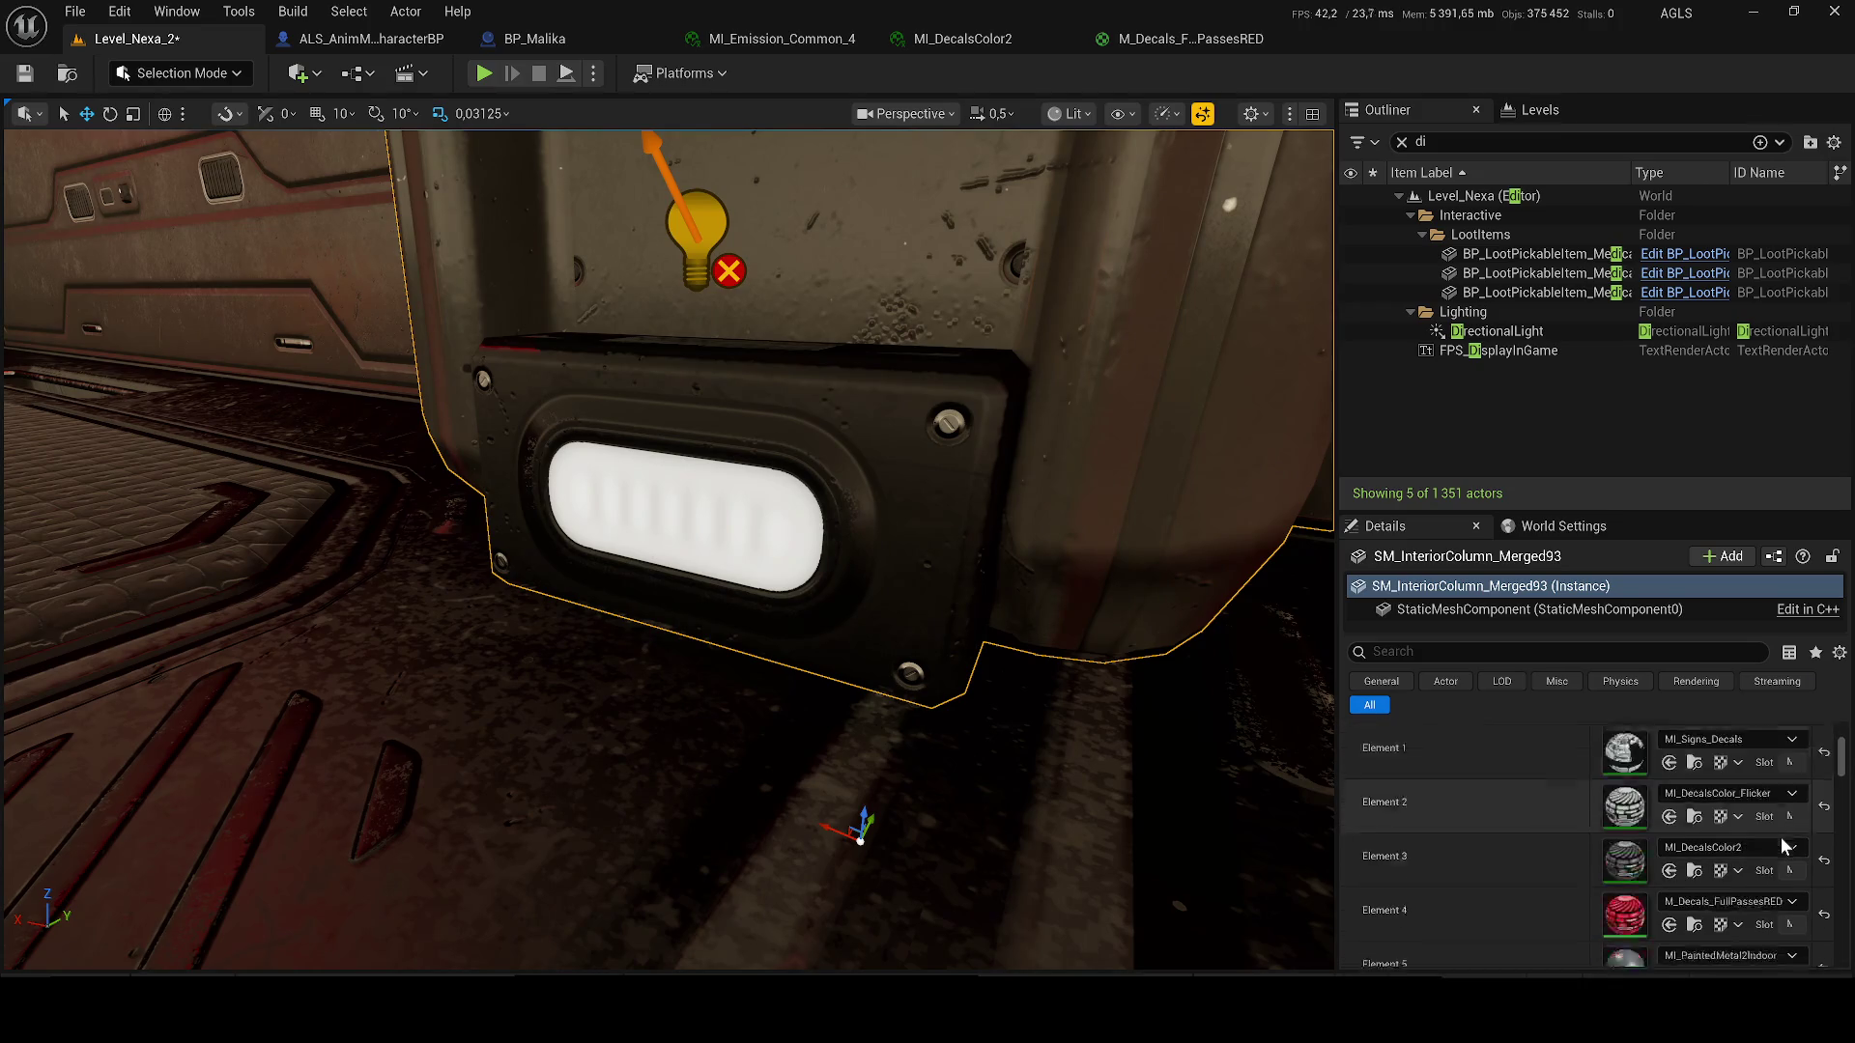
pyautogui.hotkey('ctrl', 'space')
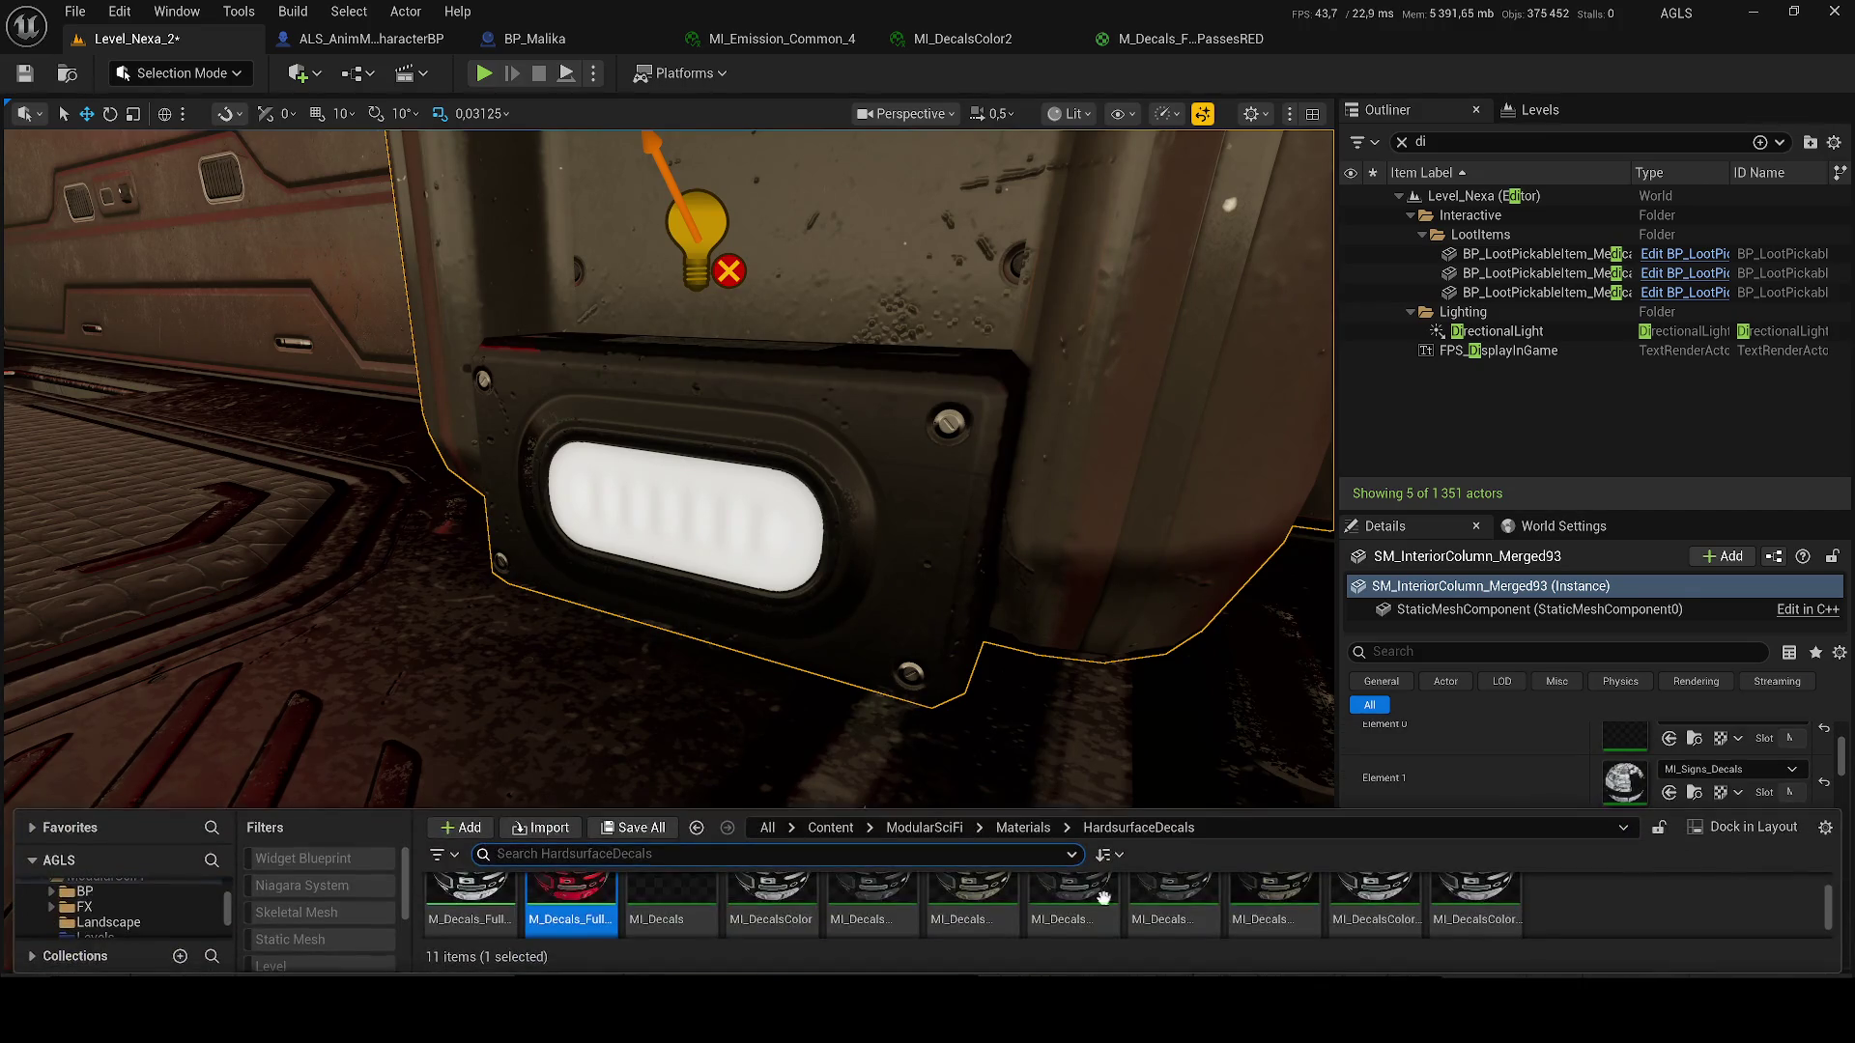
pyautogui.moveTo(634, 904); pyautogui.dragTo(1671, 784)
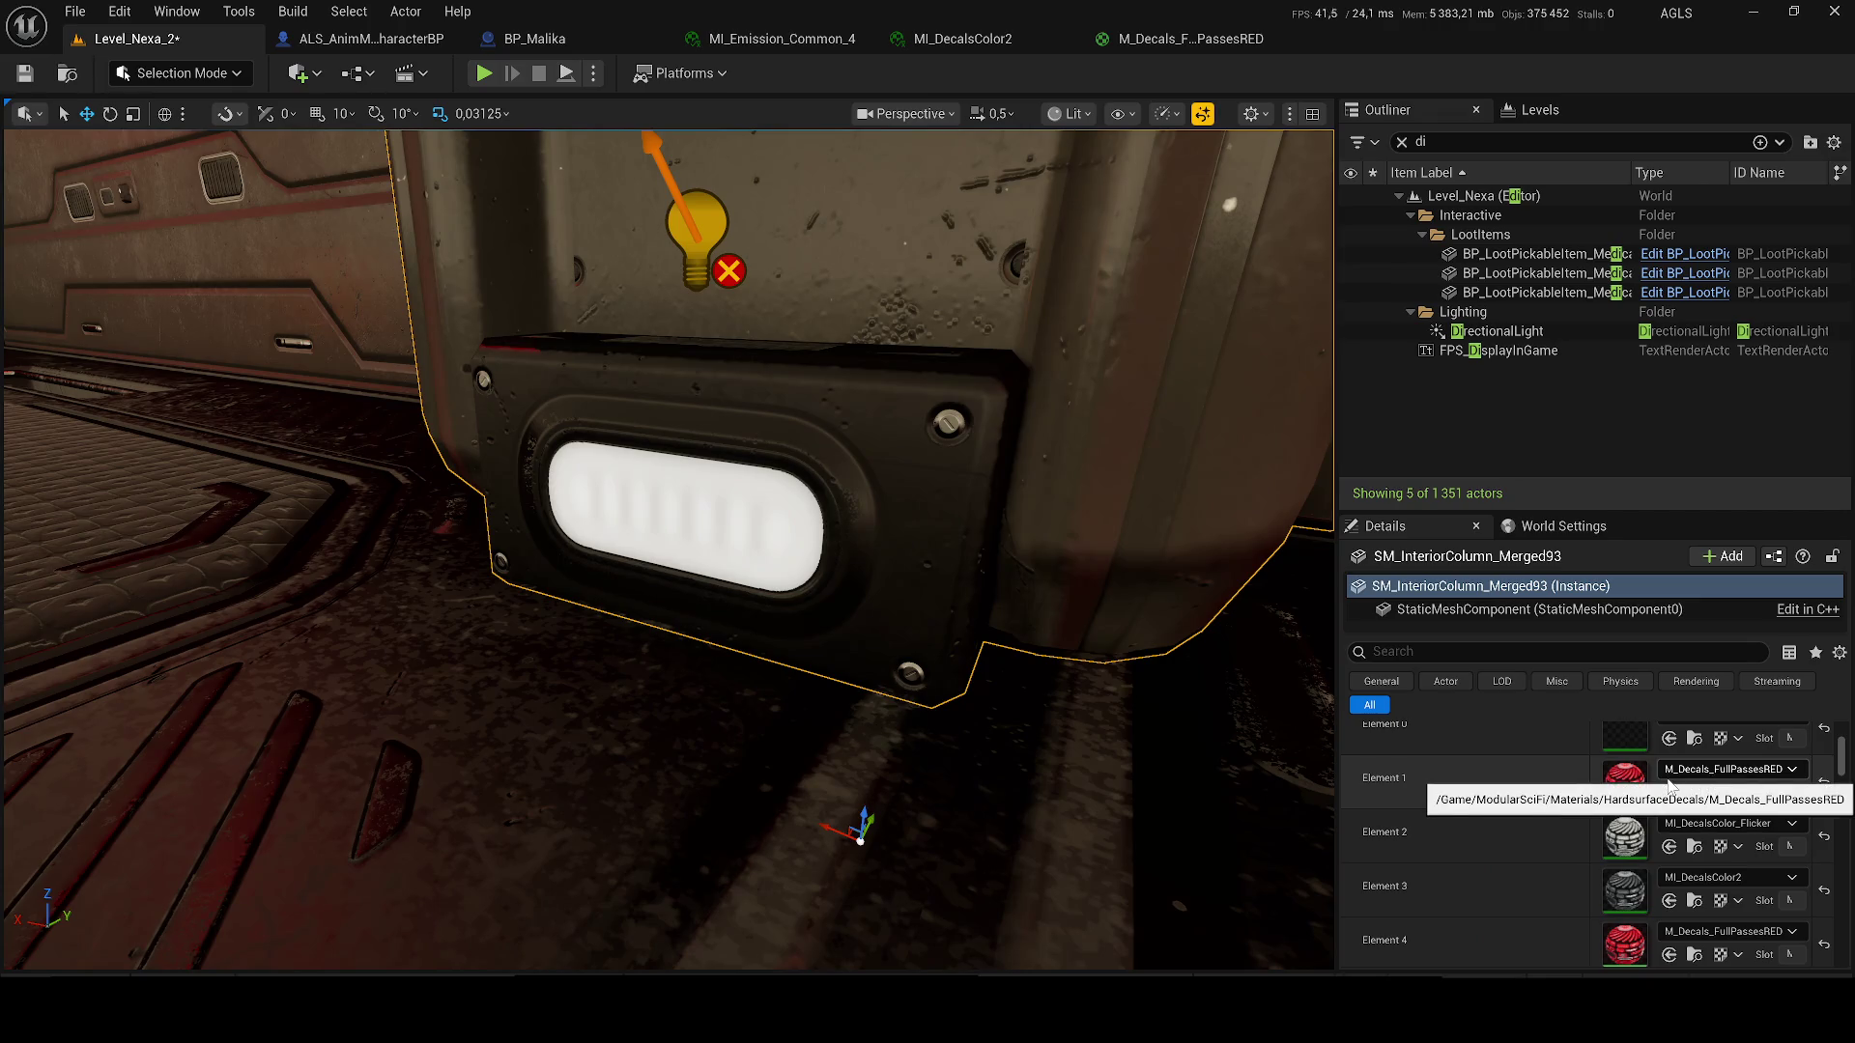
pyautogui.hotkey('ctrl', 'z')
# - Try M_Decals_FullPassesRED on Element 4 and M_Decals_FullPasses on Element 5, undoing each
pyautogui.scroll(-2, 1805, 795)
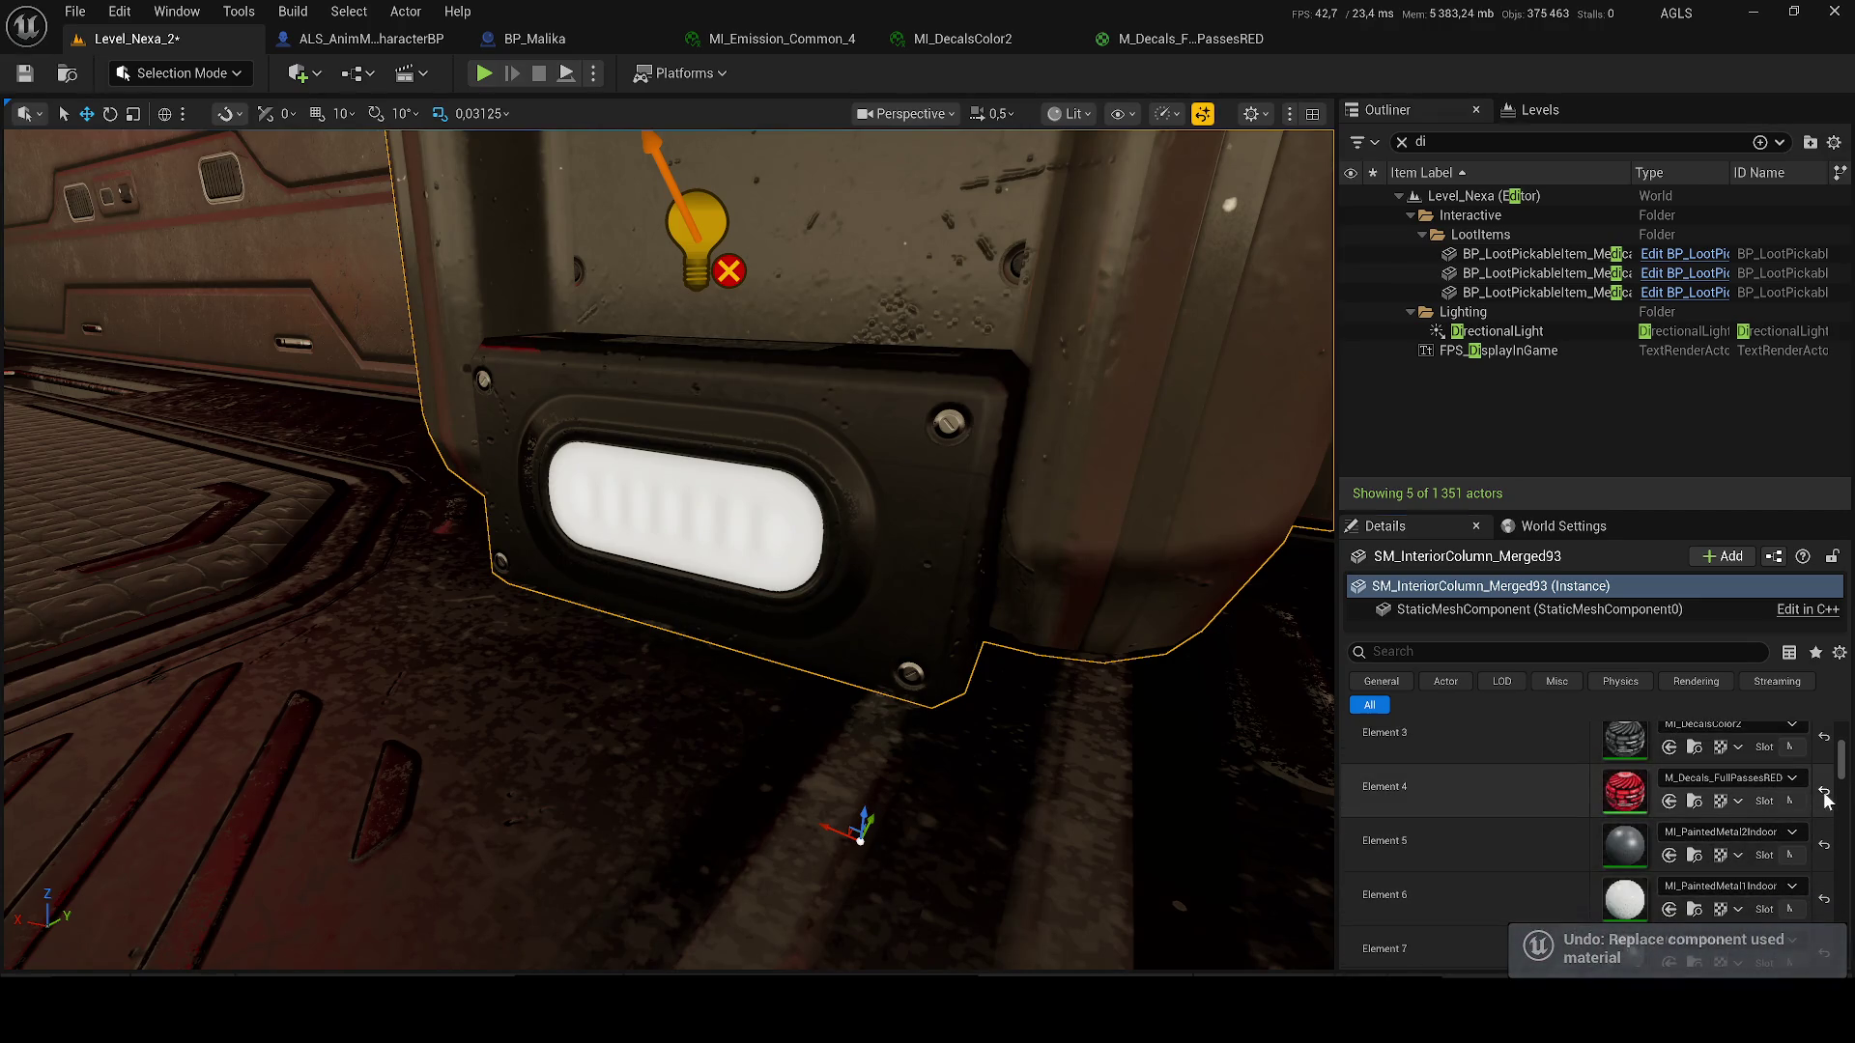
pyautogui.hotkey('ctrl', 'space')
pyautogui.moveTo(652, 923)
pyautogui.mouseDown()
pyautogui.moveTo(1643, 763)
pyautogui.moveTo(1739, 793)
pyautogui.mouseUp()
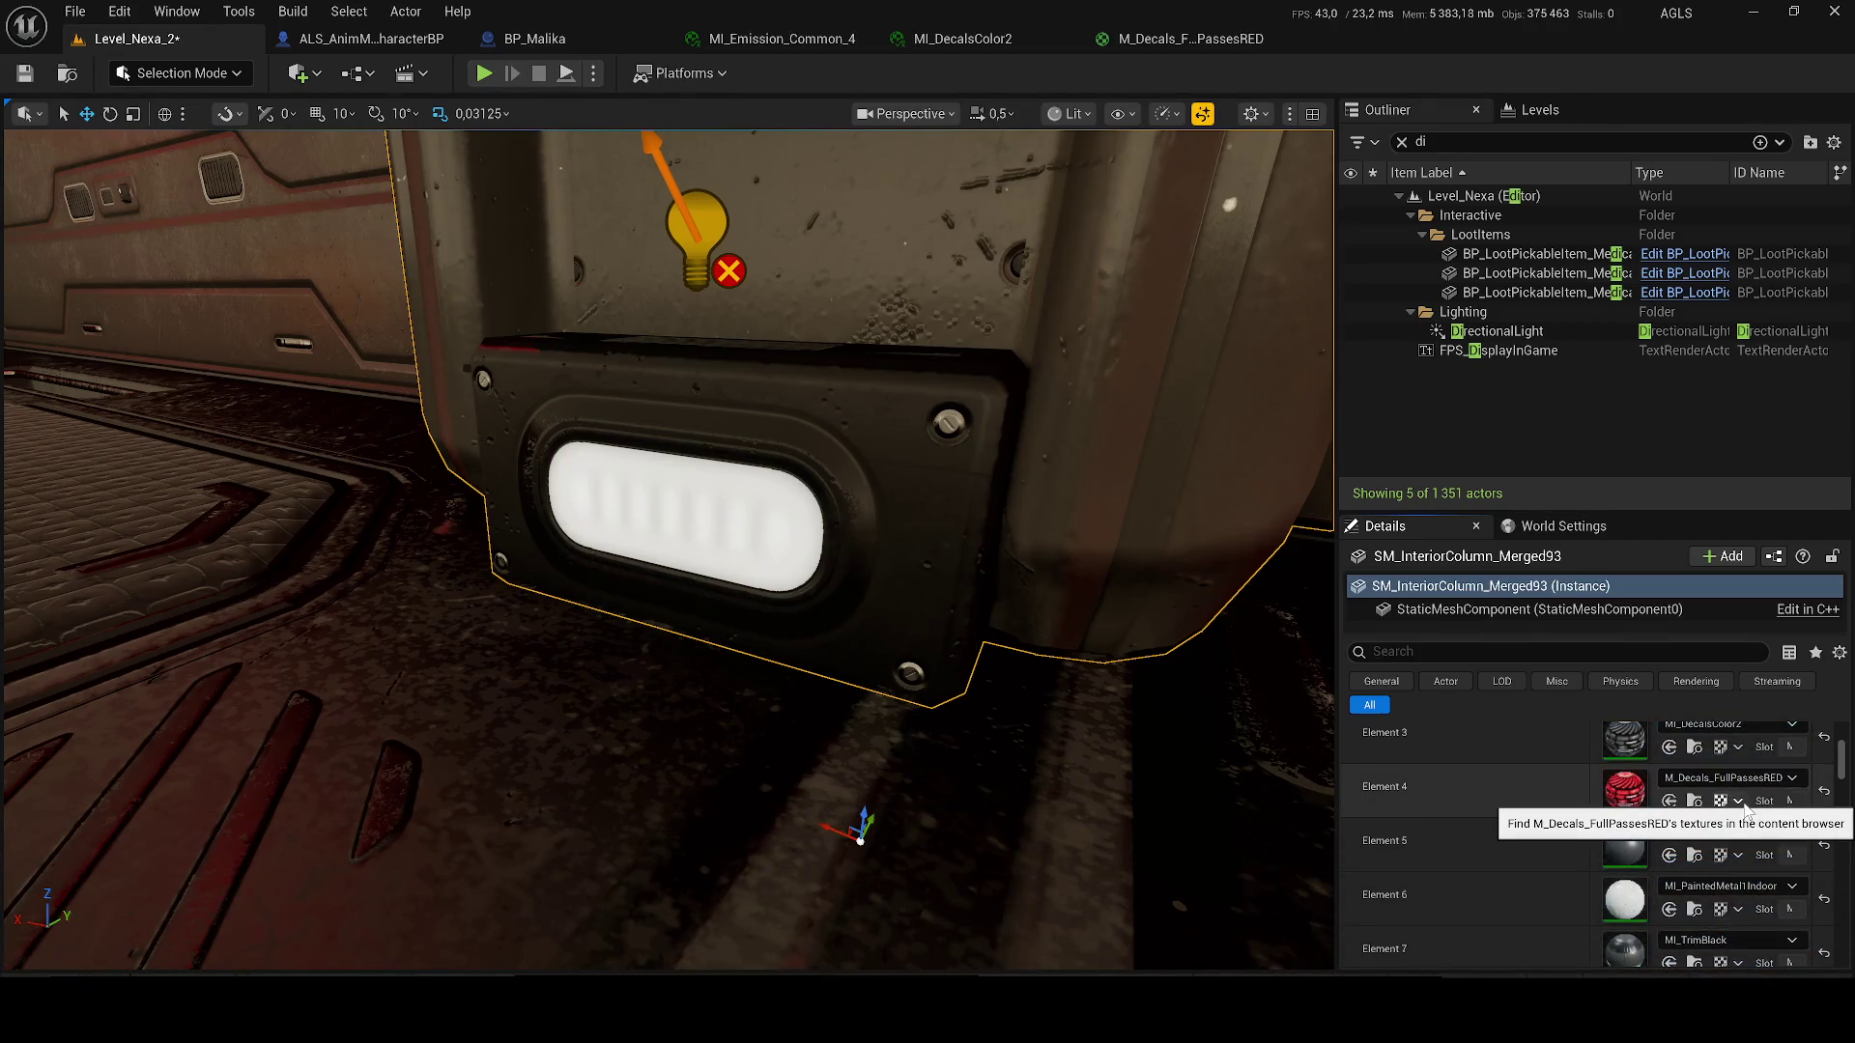
pyautogui.hotkey('ctrl', 'z')
pyautogui.scroll(-2, 1724, 804)
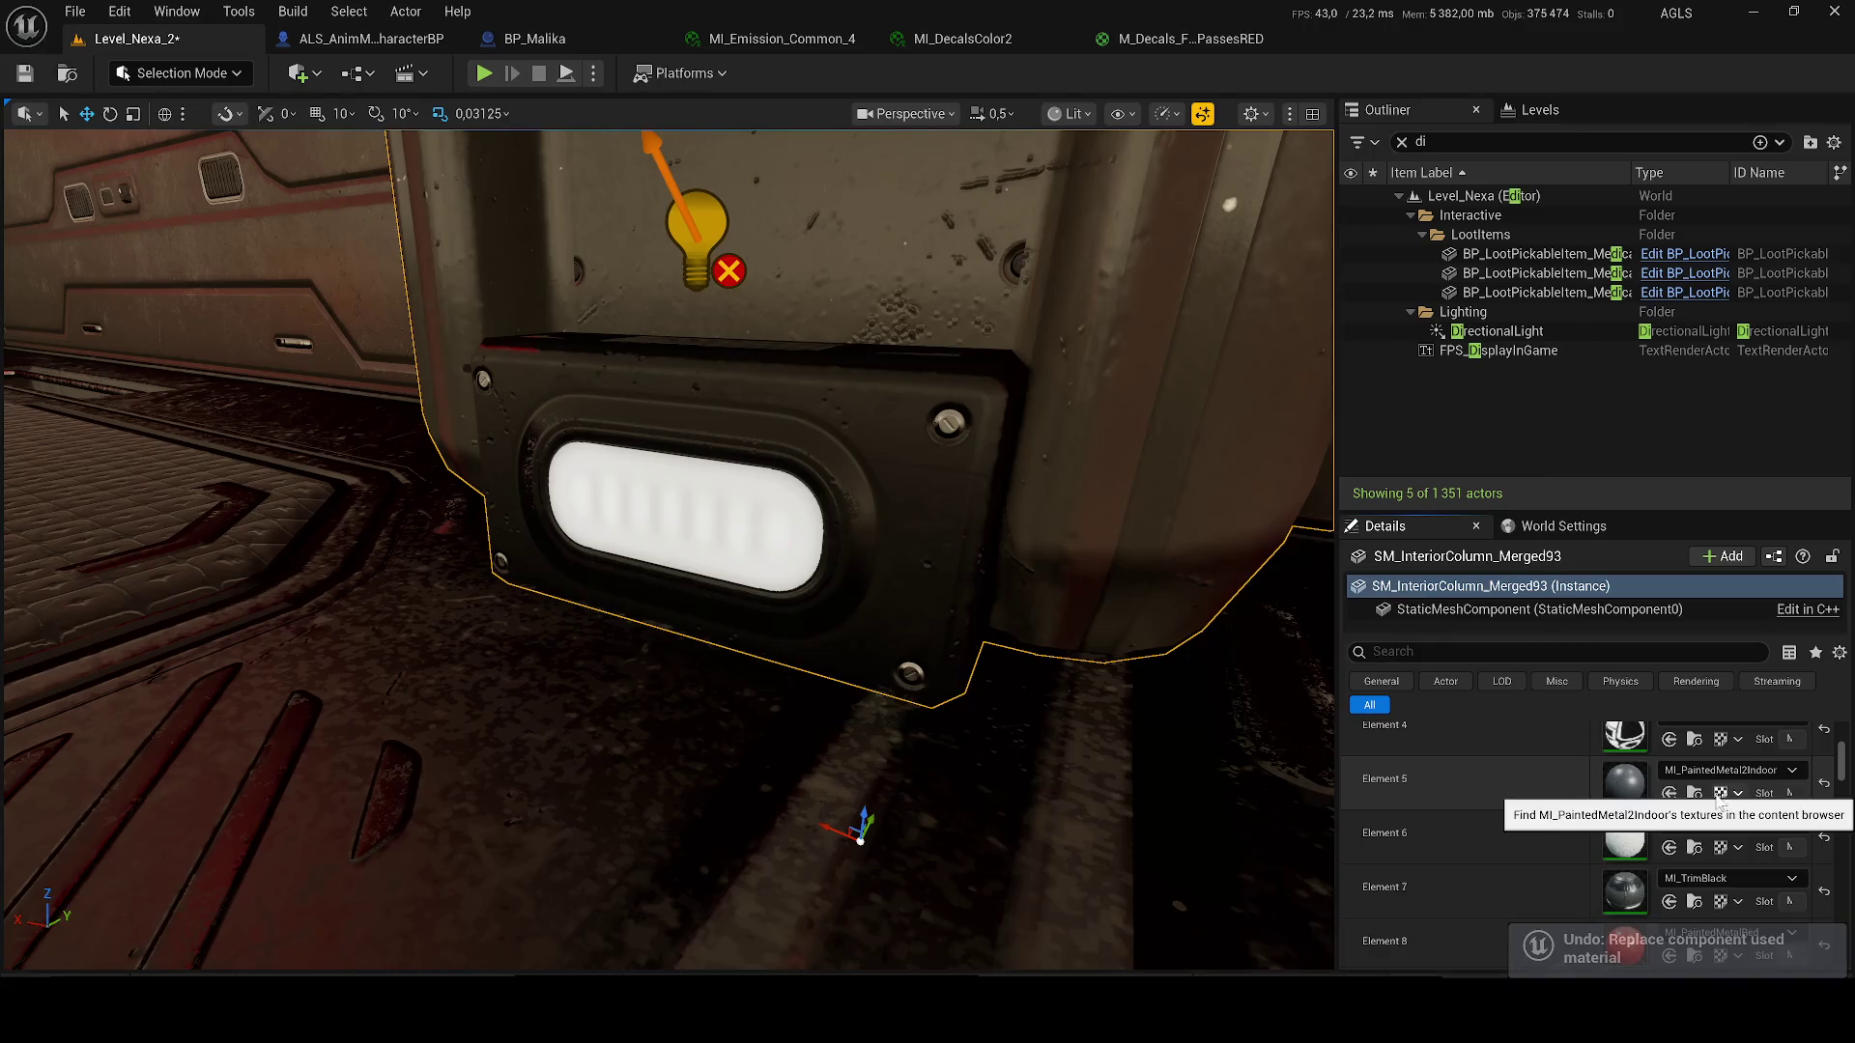
pyautogui.hotkey('ctrl', 'space')
pyautogui.moveTo(503, 910)
pyautogui.mouseDown()
pyautogui.moveTo(1609, 725)
pyautogui.moveTo(1603, 874)
pyautogui.moveTo(1676, 792)
pyautogui.mouseUp()
pyautogui.hotkey('ctrl', 'z')
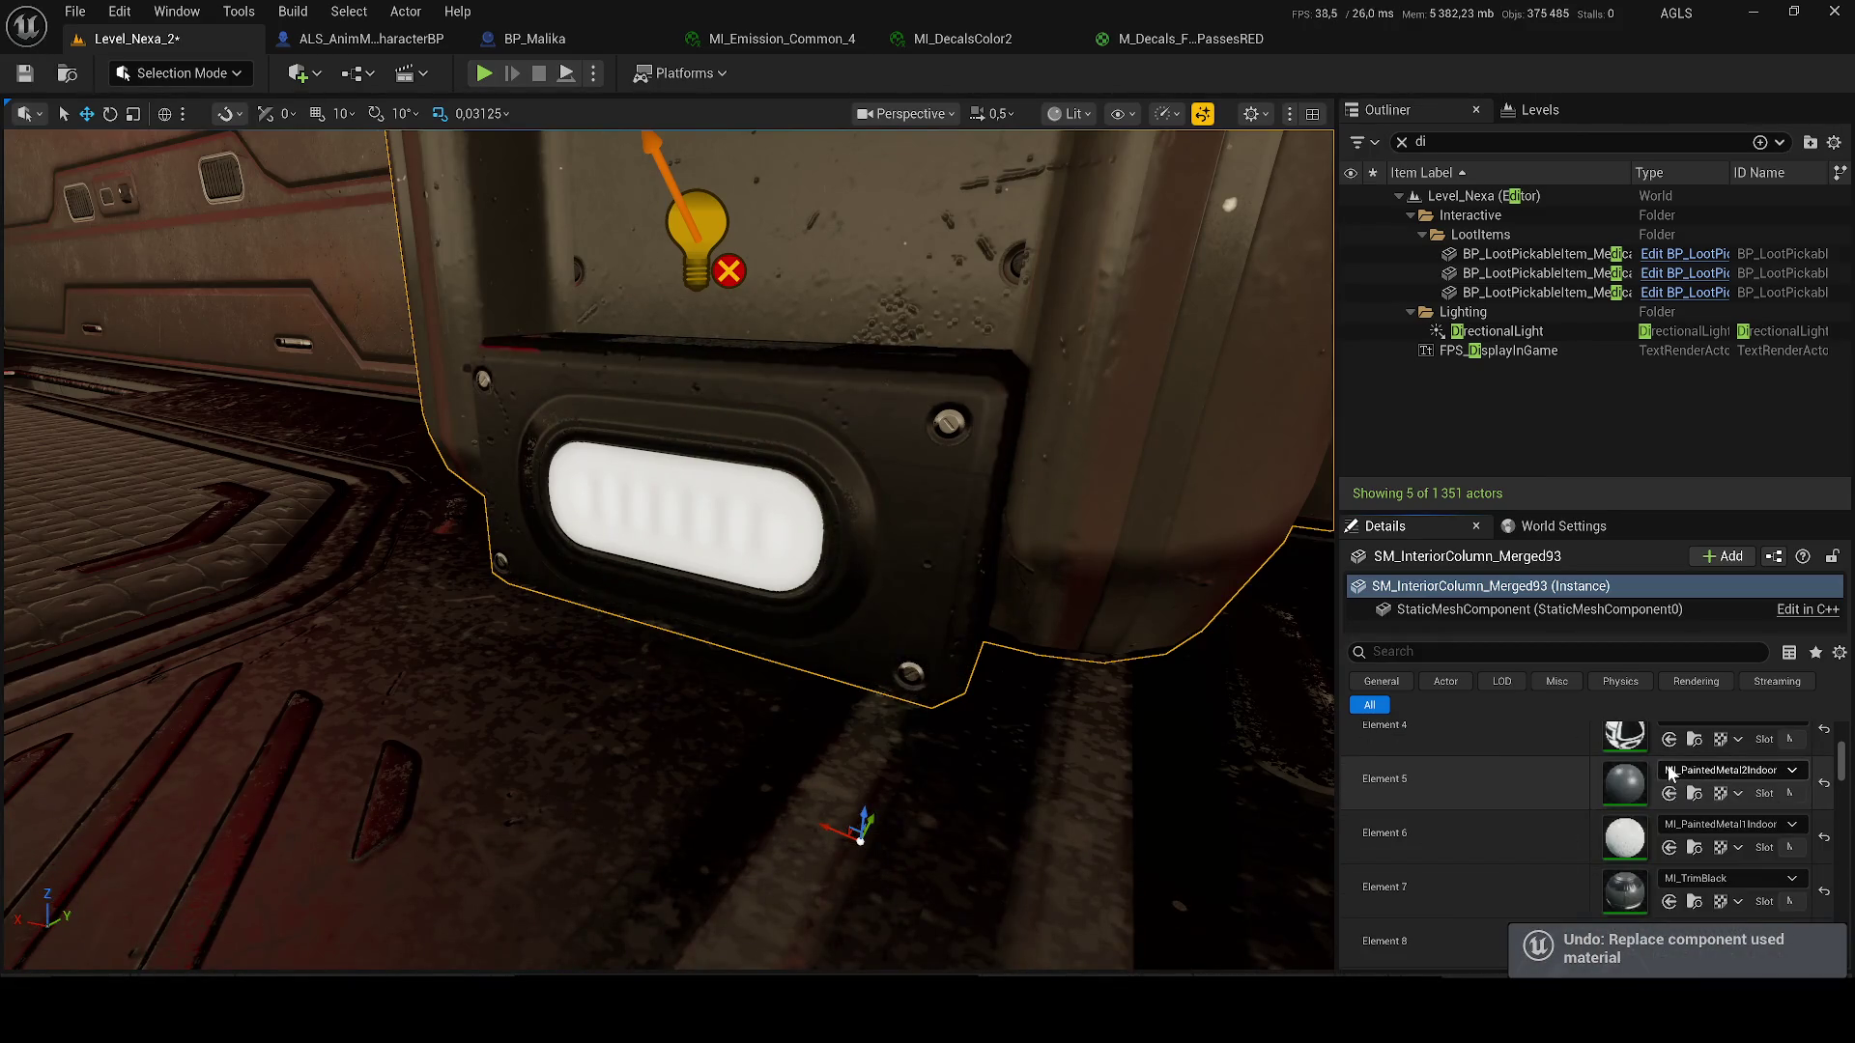
# - Trial MI_GraphicalDecals_001 on Element 4, revert to MI_GraphicalDecals, and save Level_Nexa_2
pyautogui.scroll(1, 1671, 773)
pyautogui.click(1698, 751)
pyautogui.click(1774, 760)
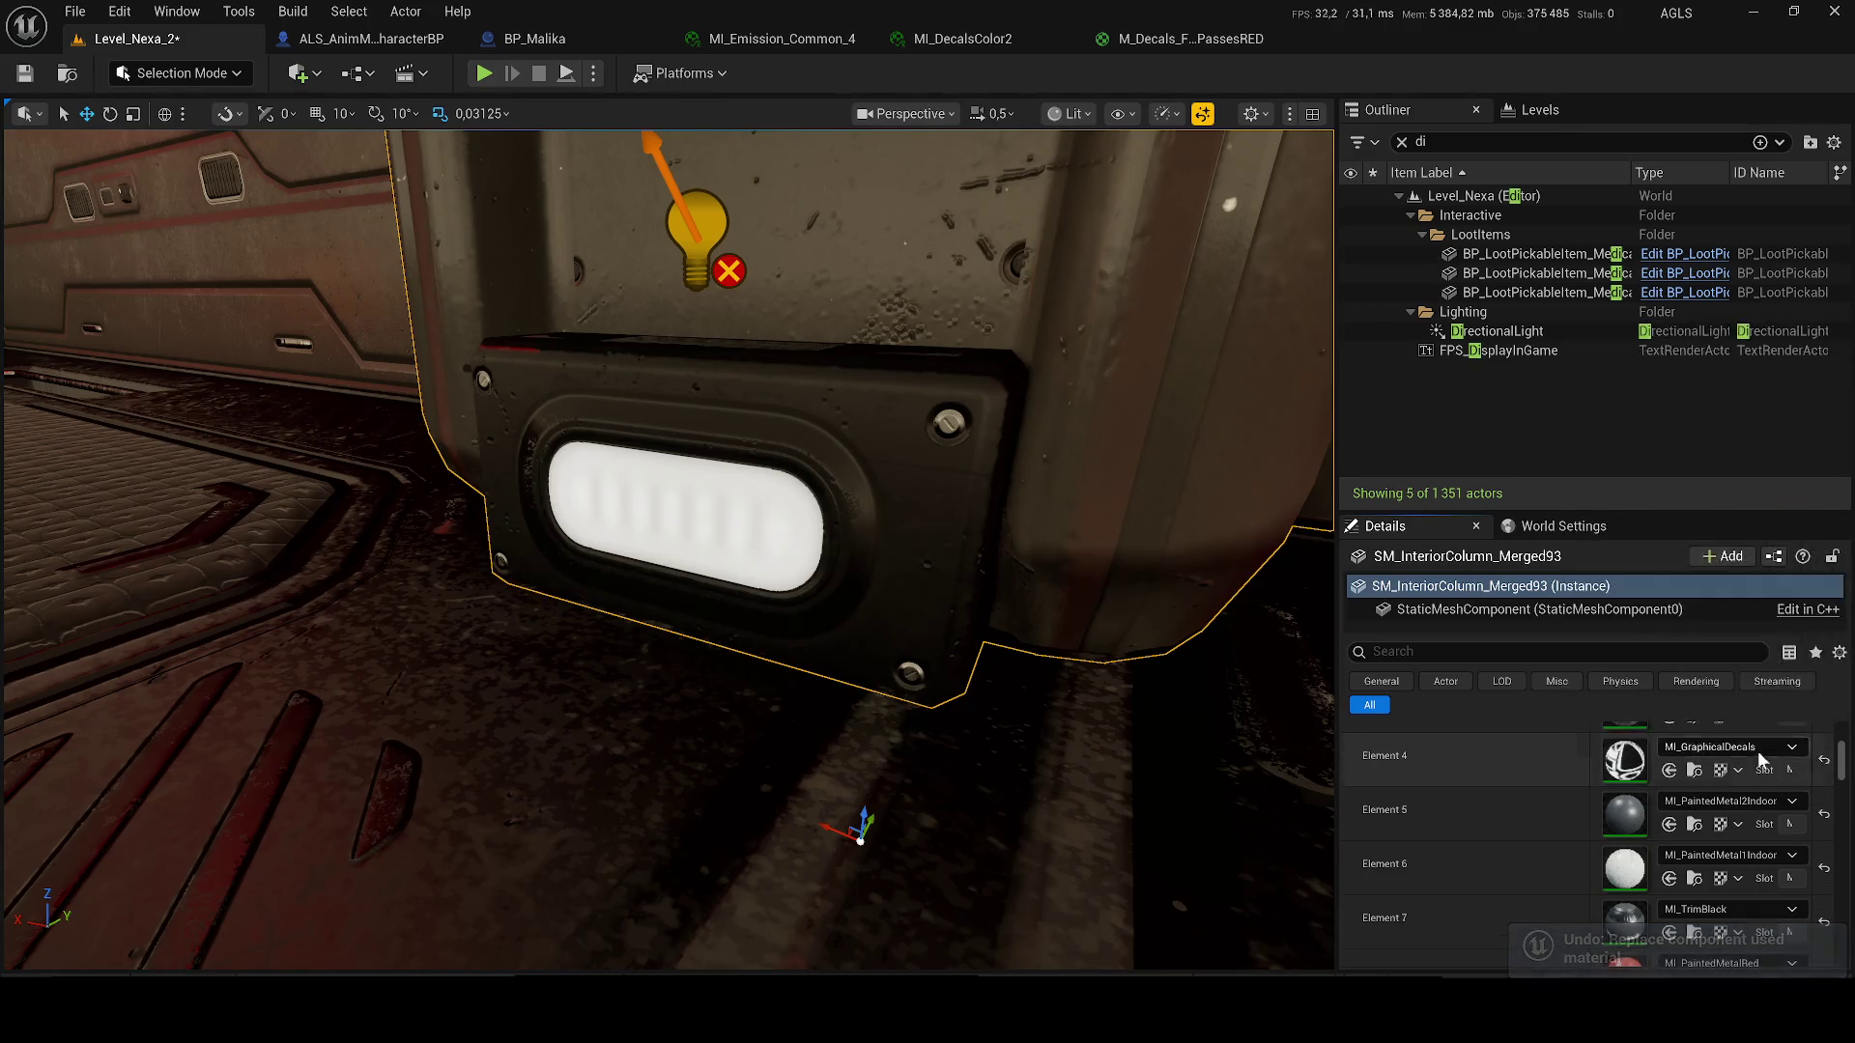
pyautogui.click(1732, 758)
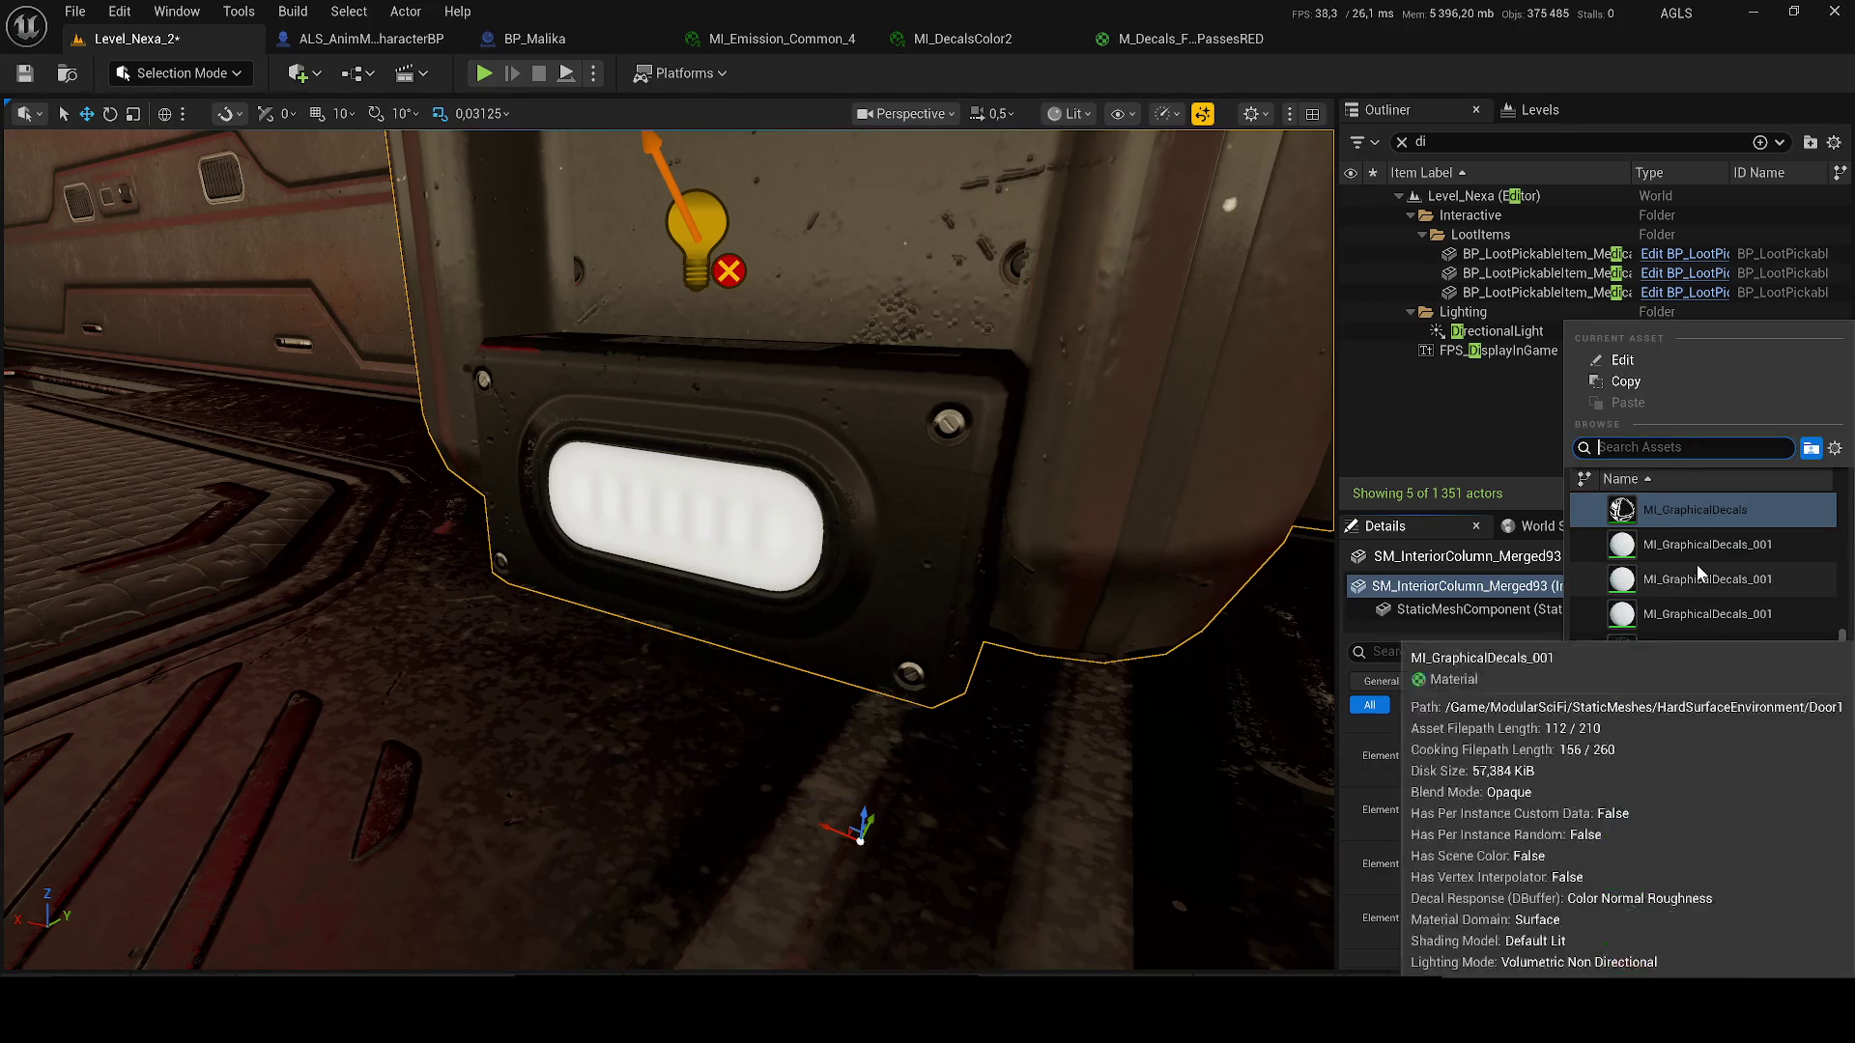
pyautogui.click(1695, 624)
pyautogui.hotkey('ctrl', 'z')
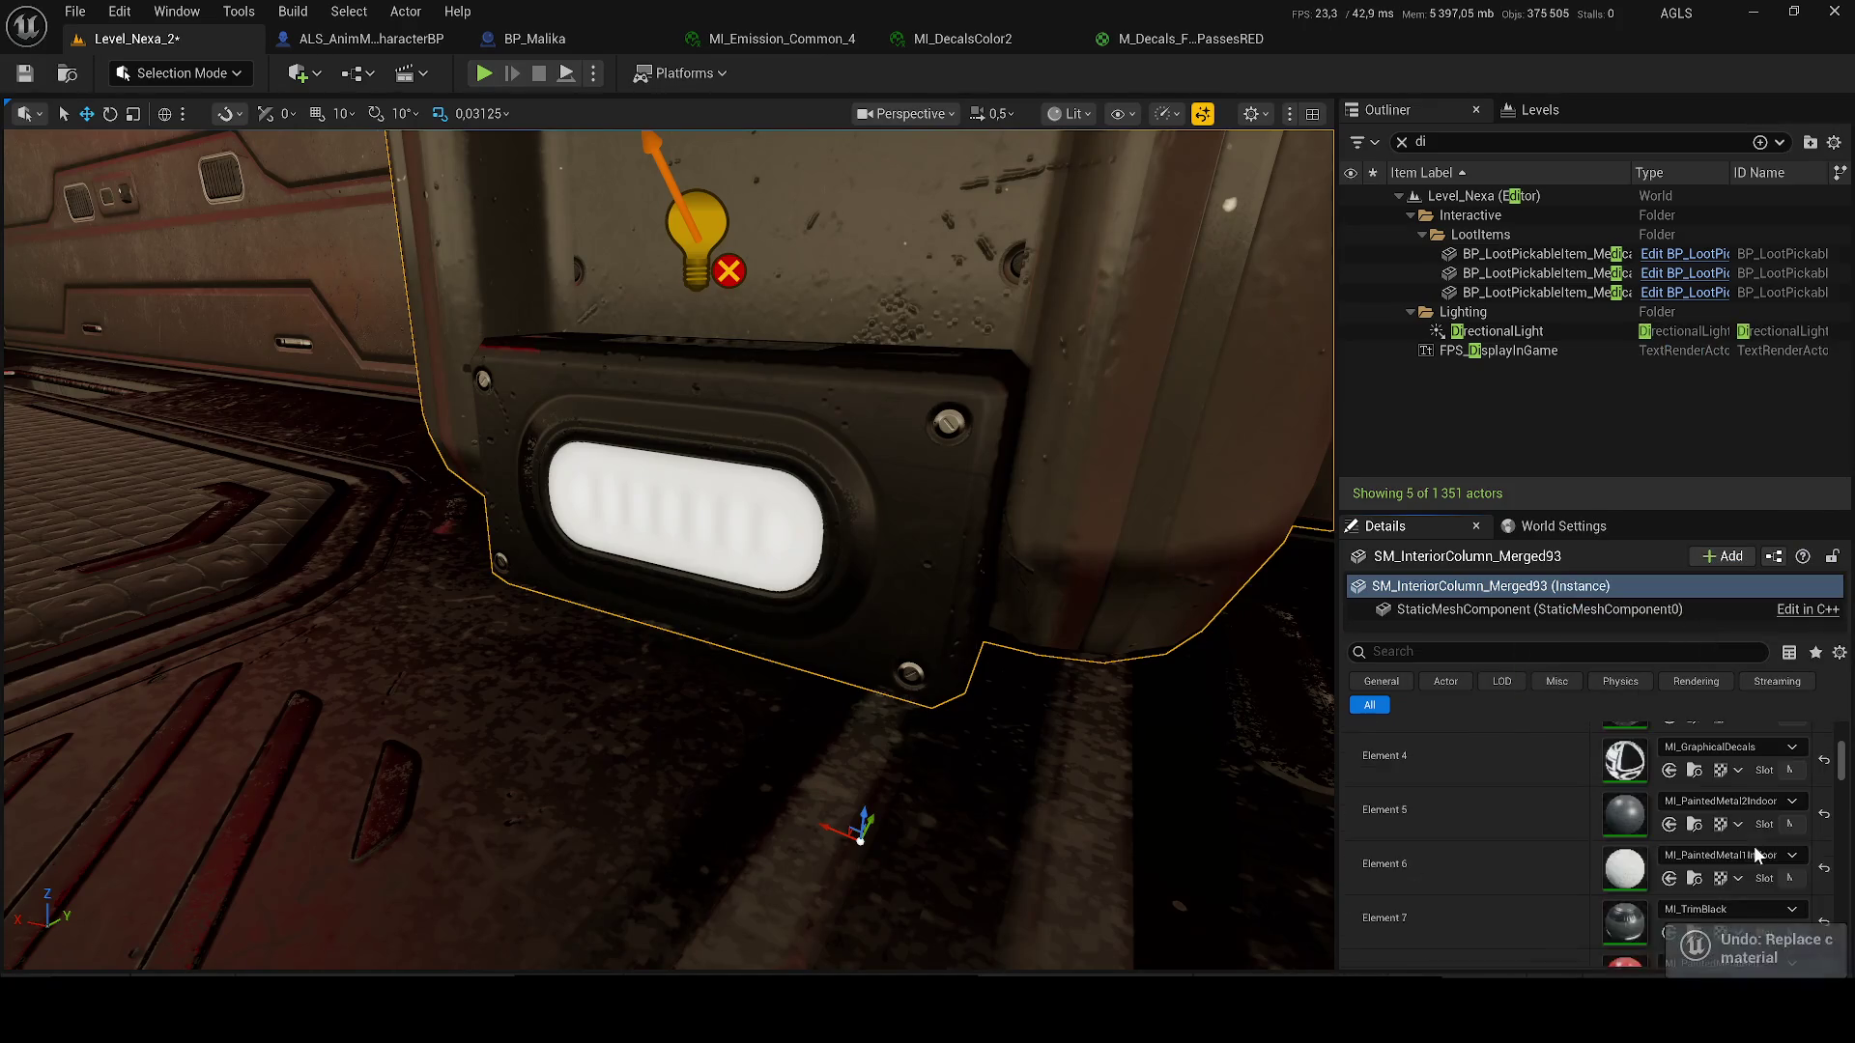
pyautogui.scroll(-3, 1739, 821)
pyautogui.hotkey('ctrl', 's')
pyautogui.moveTo(998, 597)
pyautogui.mouseDown()
pyautogui.moveTo(947, 618)
pyautogui.moveTo(918, 734)
pyautogui.moveTo(889, 754)
pyautogui.mouseUp()
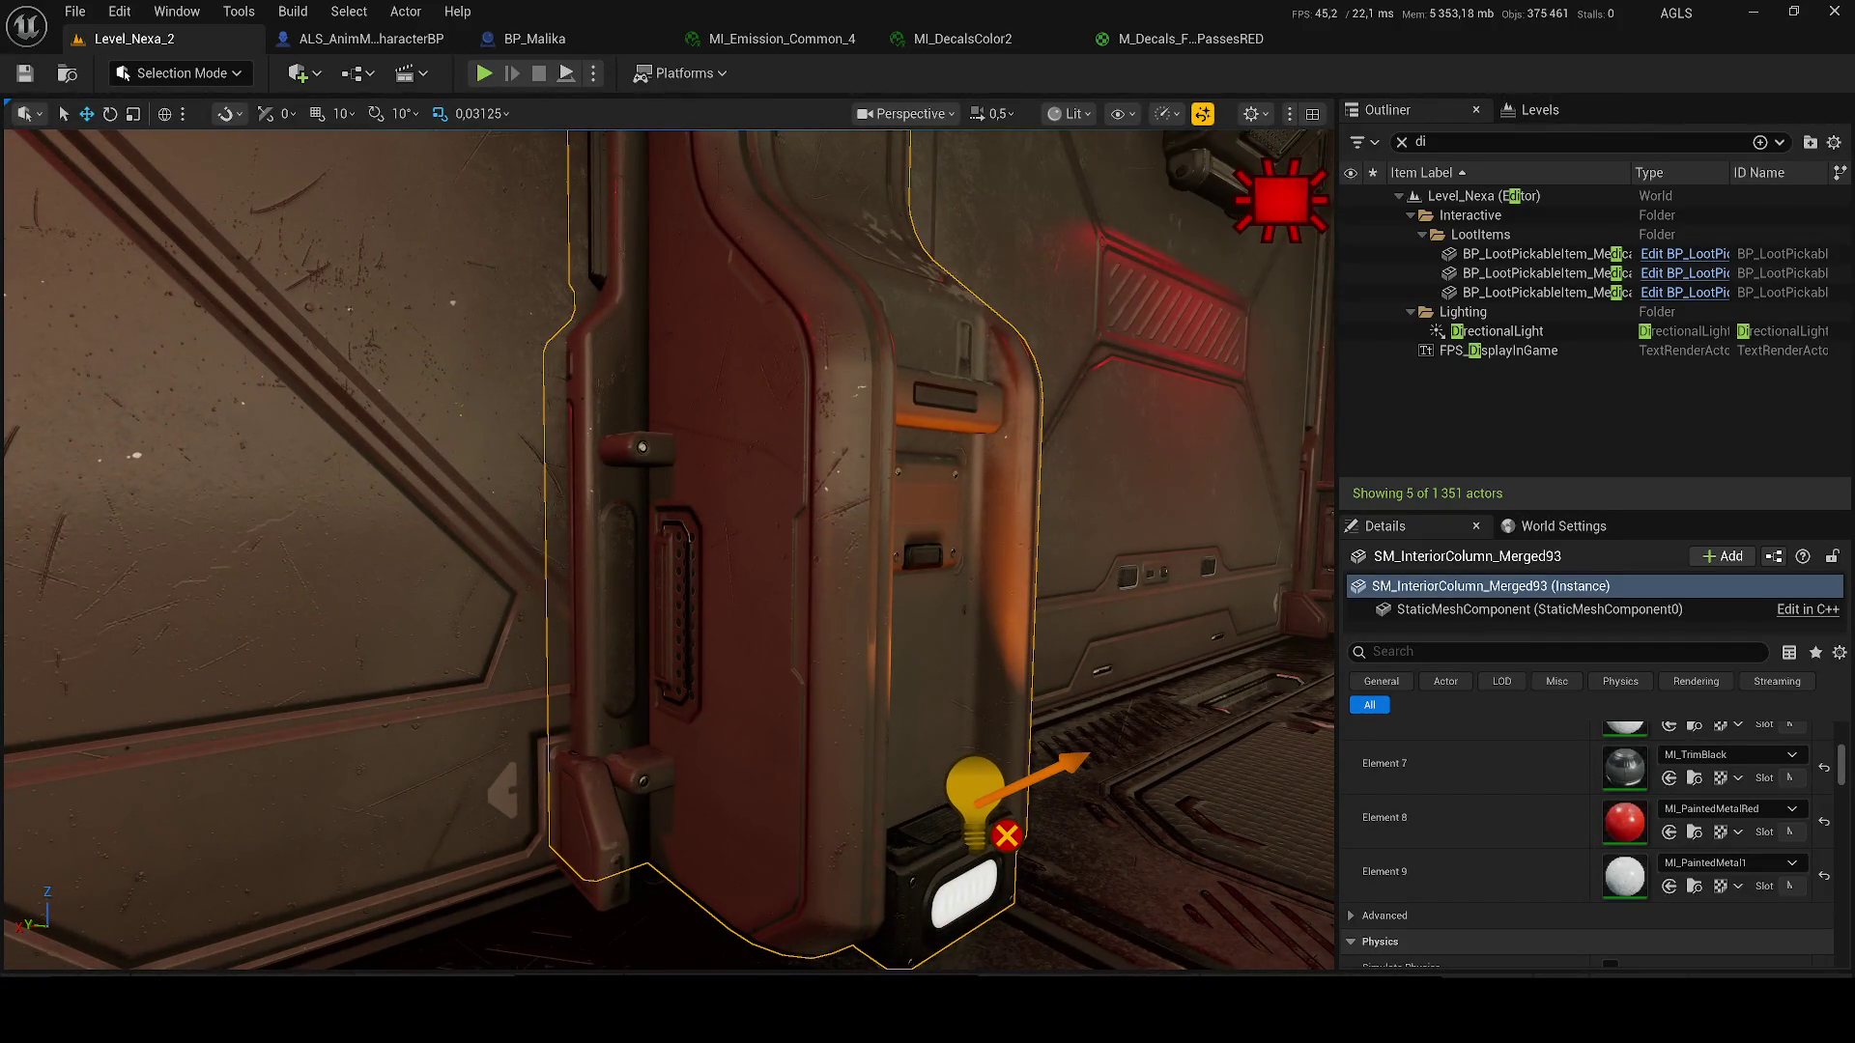
# - Dolly in on the column panel and open the HardsurfaceDecals folder holding Element 0's MI_Decals
pyautogui.moveTo(716, 495)
pyautogui.mouseDown()
pyautogui.moveTo(691, 343)
pyautogui.moveTo(717, 499)
pyautogui.mouseUp()
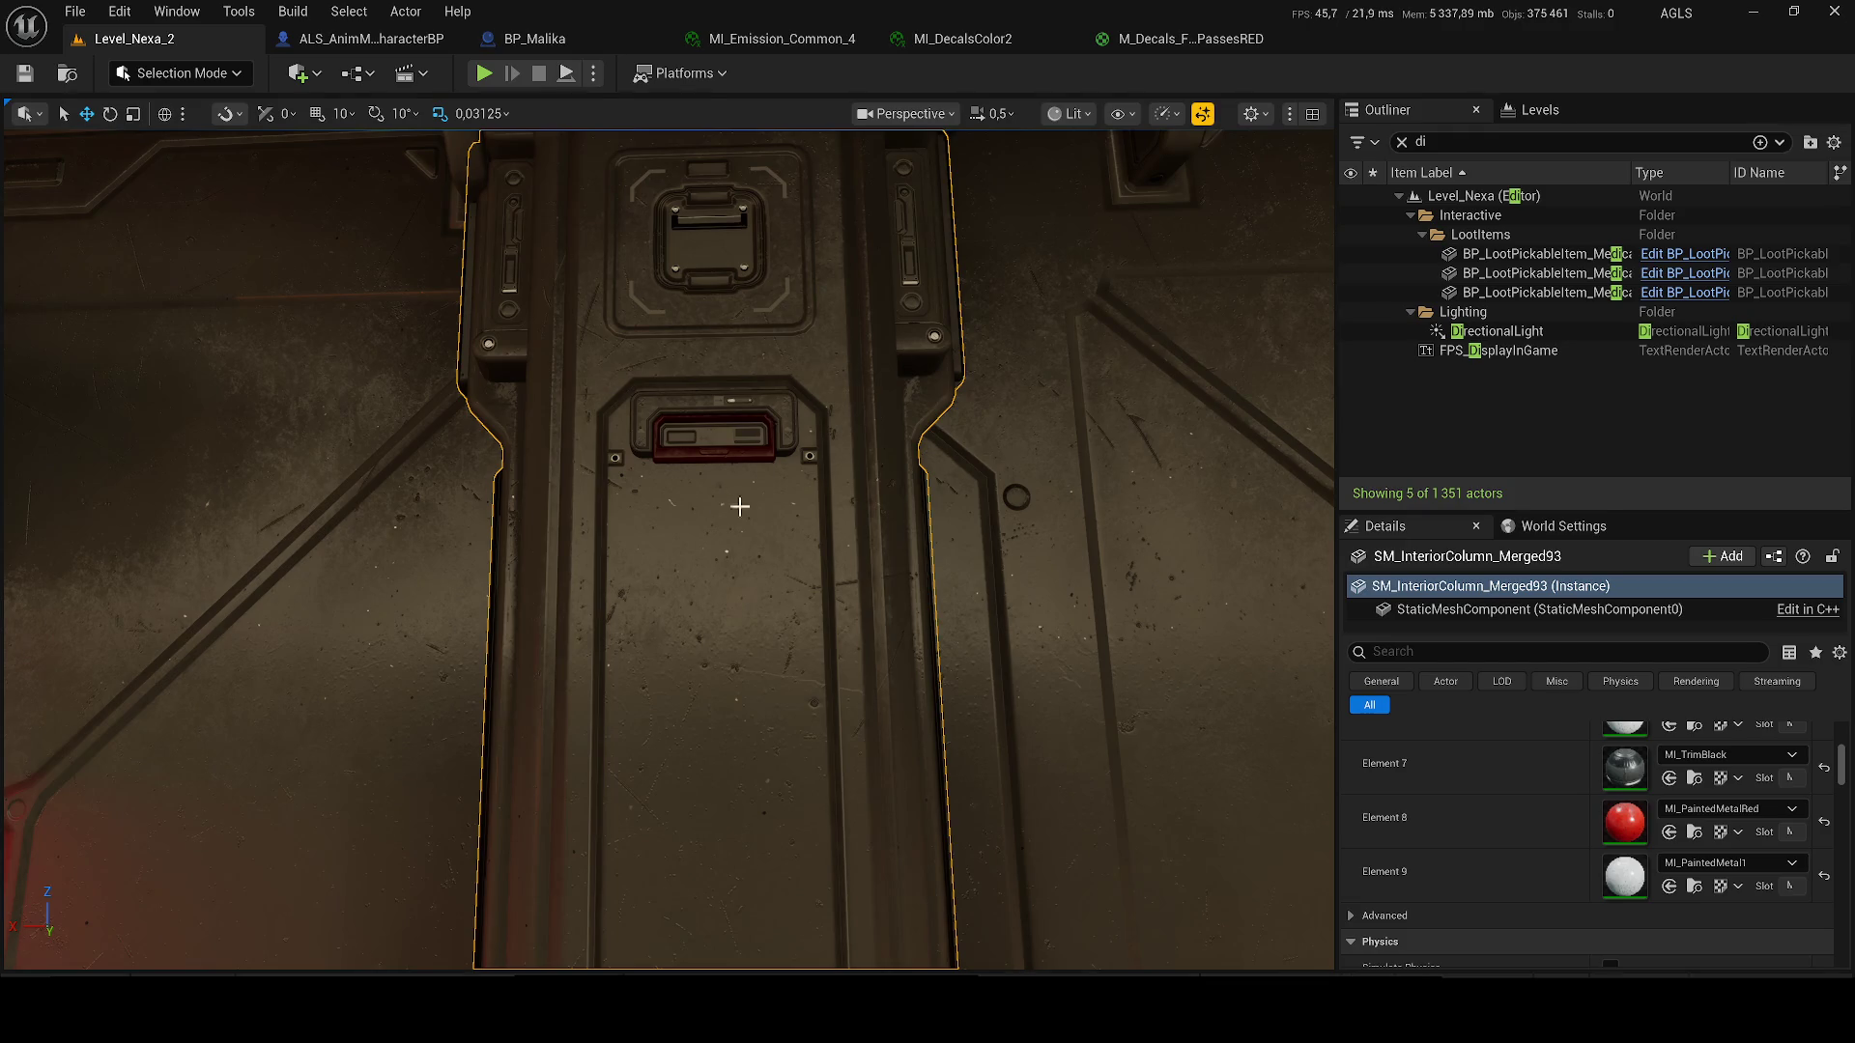
pyautogui.scroll(7, 1637, 802)
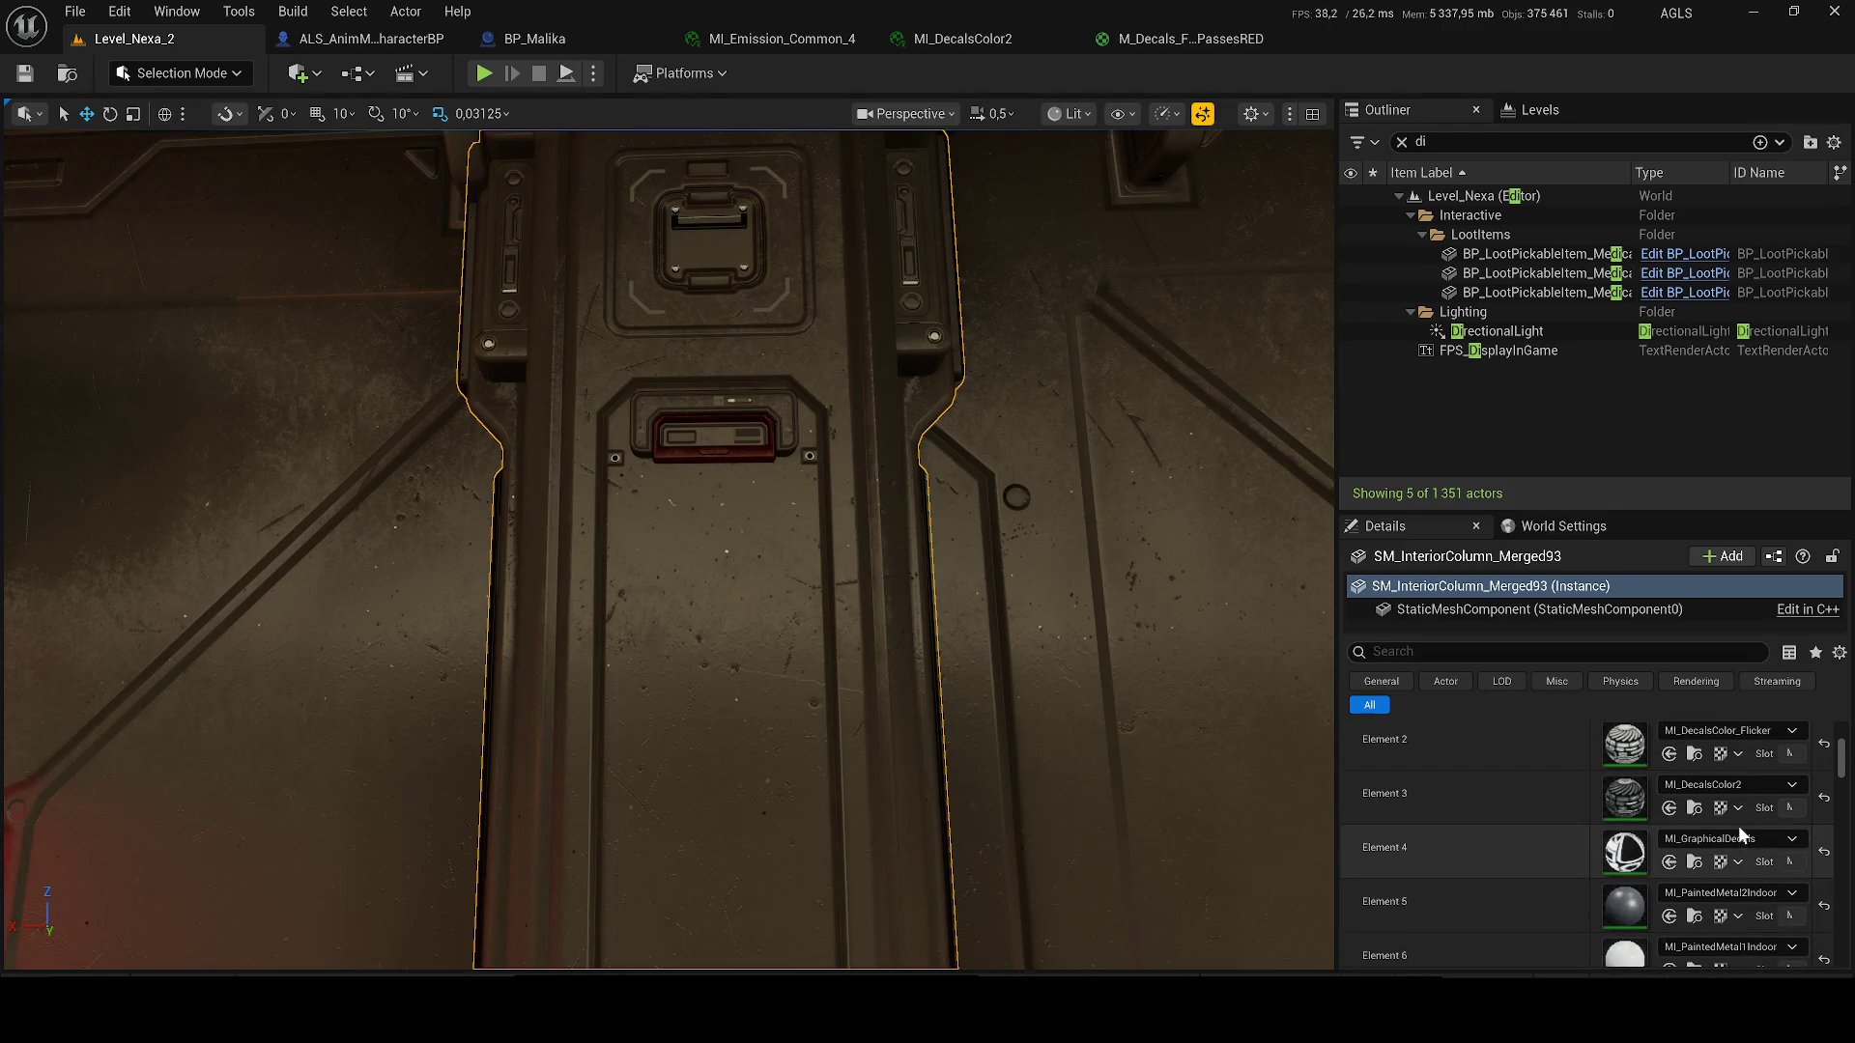
pyautogui.scroll(2, 1745, 823)
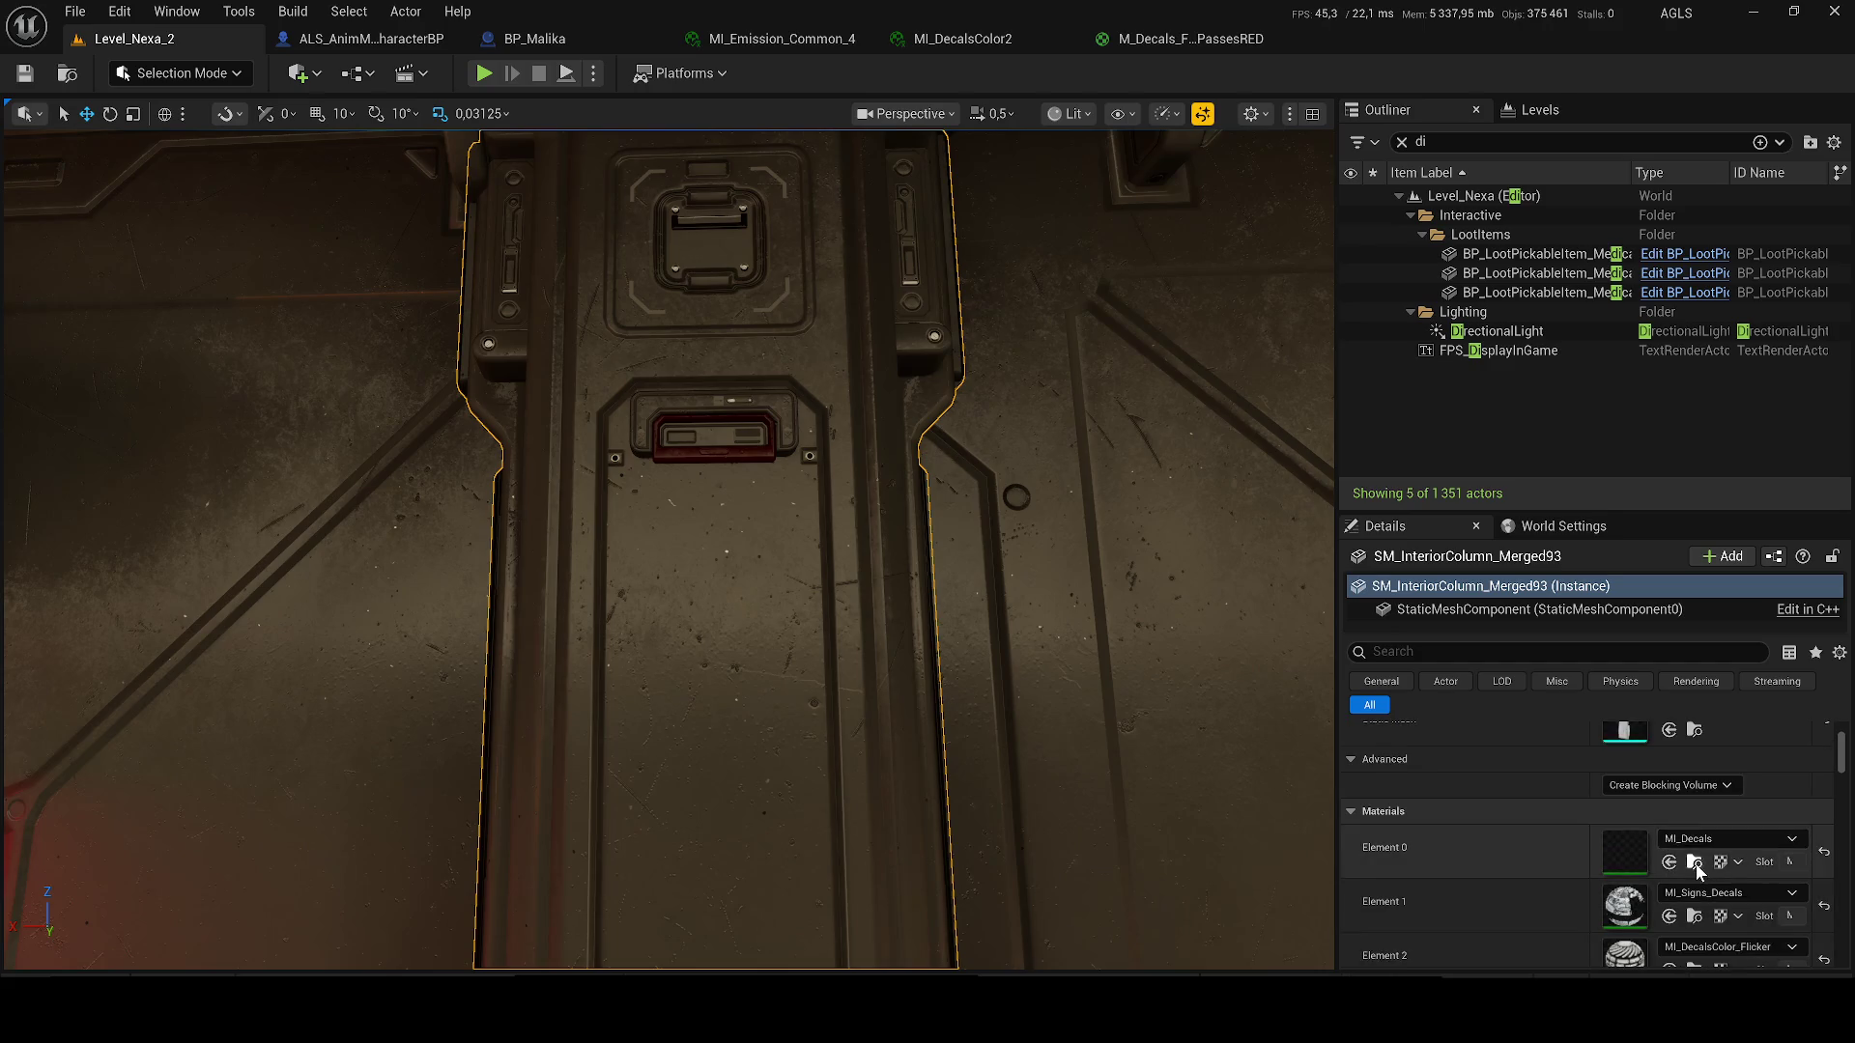
pyautogui.click(1696, 864)
# - Preview M_Decals_FullPassesRED on Element 0, orbiting to inspect it, then undo
pyautogui.moveTo(597, 887)
pyautogui.mouseDown()
pyautogui.moveTo(1633, 773)
pyautogui.moveTo(1662, 819)
pyautogui.mouseUp()
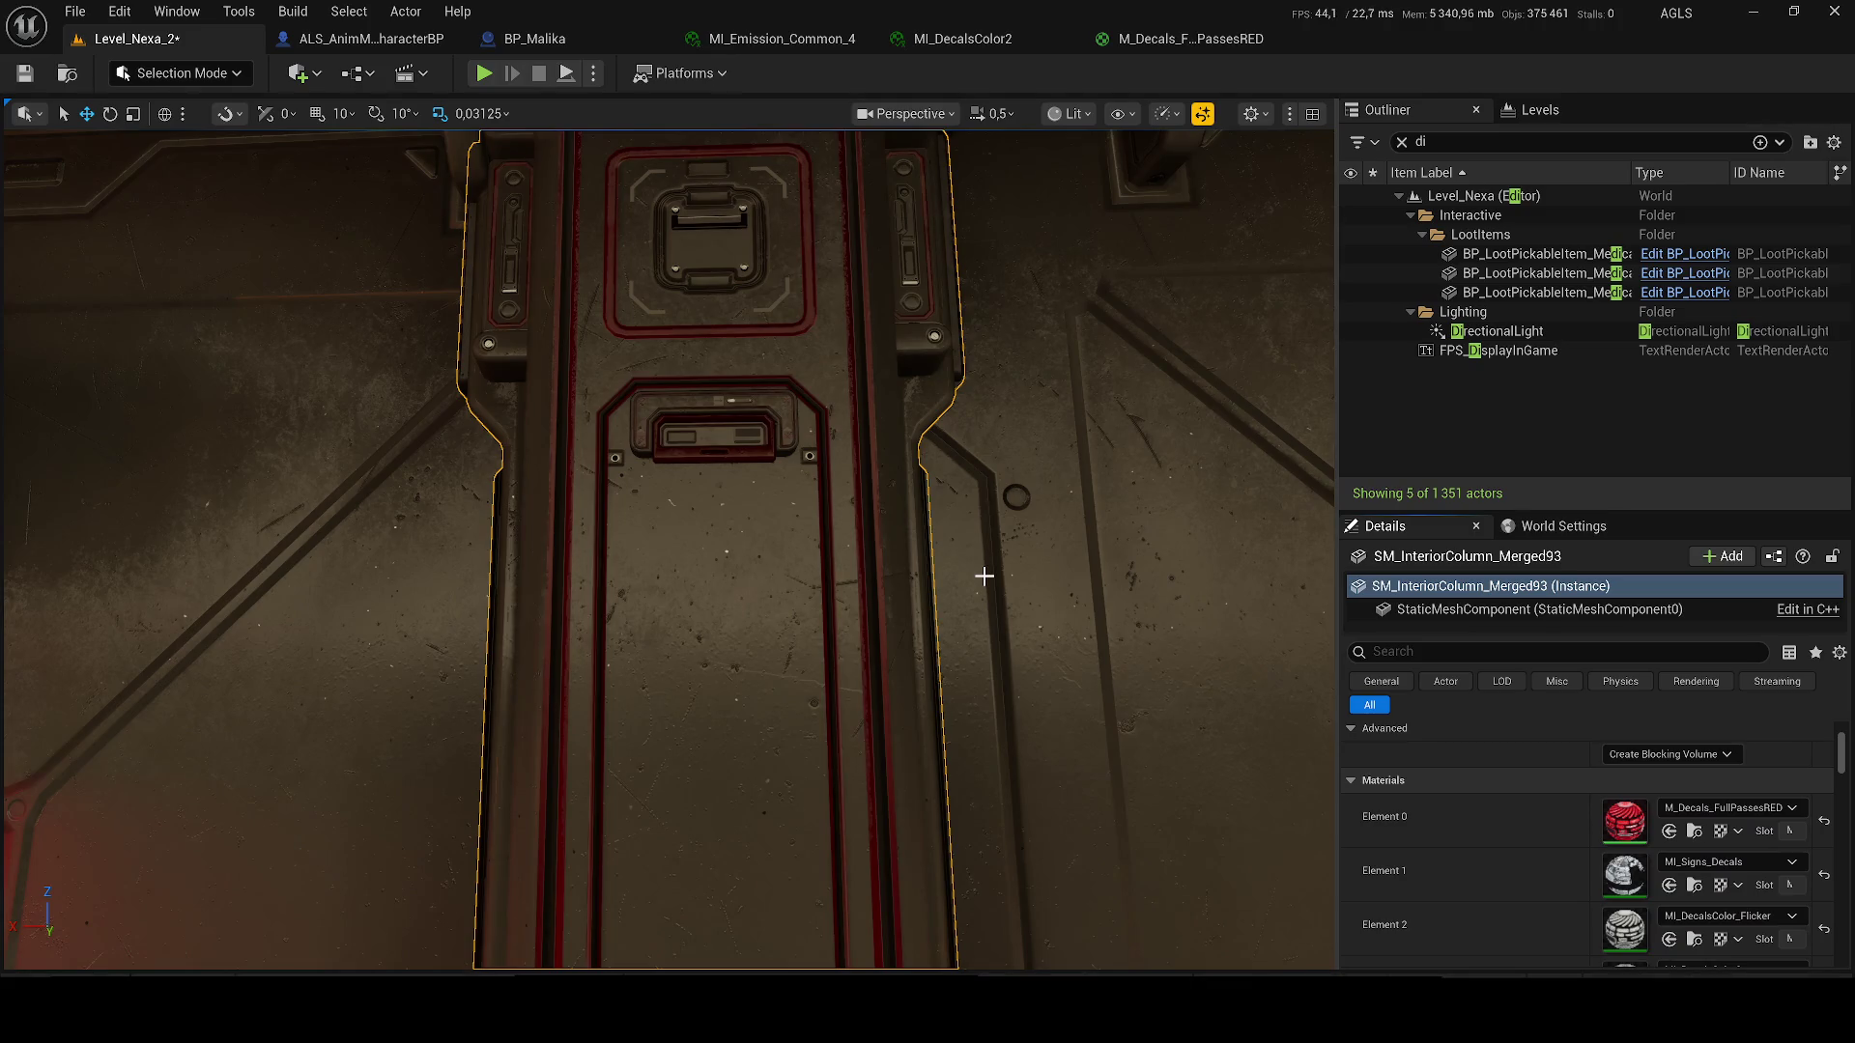
pyautogui.moveTo(667, 550); pyautogui.dragTo(705, 550)
pyautogui.moveTo(973, 571); pyautogui.dragTo(972, 571)
pyautogui.hotkey('ctrl', 'z')
pyautogui.scroll(-1, 1659, 866)
pyautogui.scroll(-1, 1660, 867)
# - Try the red decal material on Elements 1 and 2, undoing the Element 2 change
pyautogui.hotkey('ctrl', 'space')
pyautogui.moveTo(779, 860)
pyautogui.mouseDown()
pyautogui.moveTo(1594, 810)
pyautogui.moveTo(1568, 809)
pyautogui.mouseUp()
pyautogui.moveTo(1068, 642); pyautogui.dragTo(895, 550)
pyautogui.hotkey('ctrl', 'space')
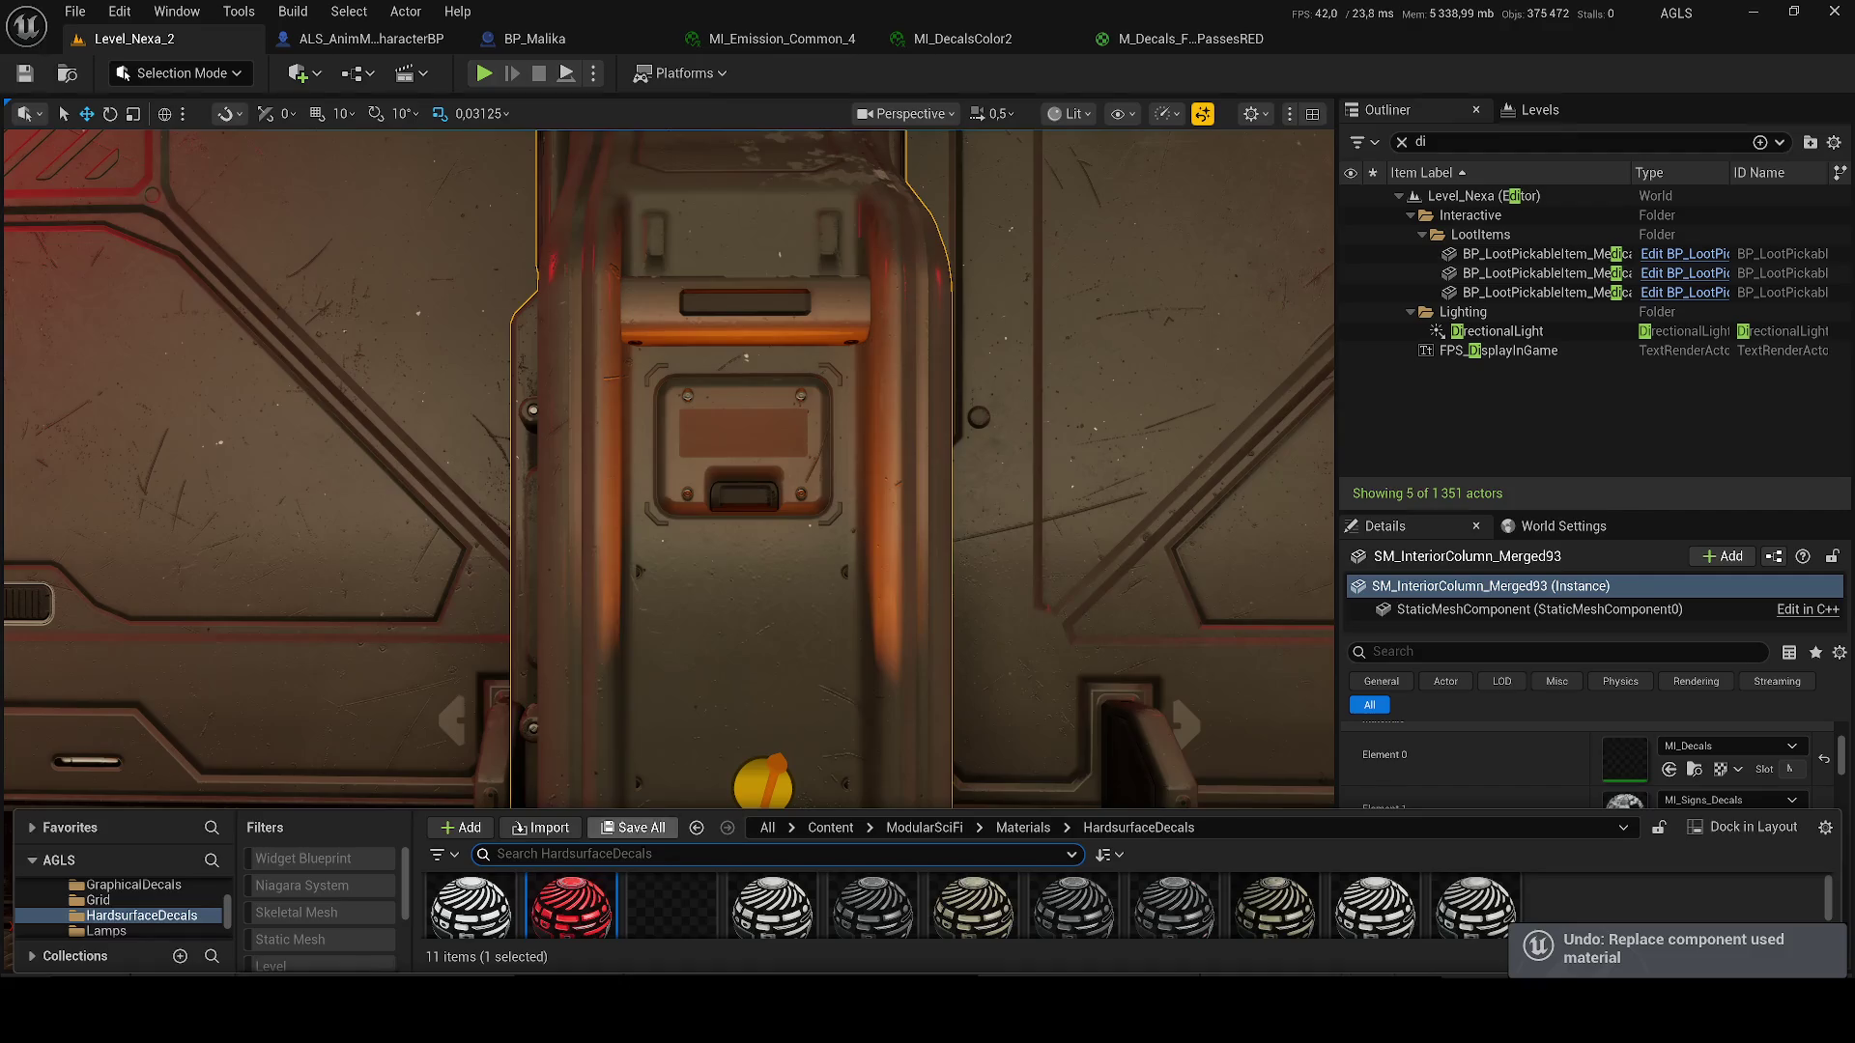
pyautogui.moveTo(567, 889)
pyautogui.mouseDown()
pyautogui.moveTo(1633, 773)
pyautogui.moveTo(1761, 905)
pyautogui.moveTo(1758, 817)
pyautogui.moveTo(1739, 826)
pyautogui.mouseUp()
pyautogui.scroll(-2, 1710, 816)
pyautogui.hotkey('ctrl', 'z')
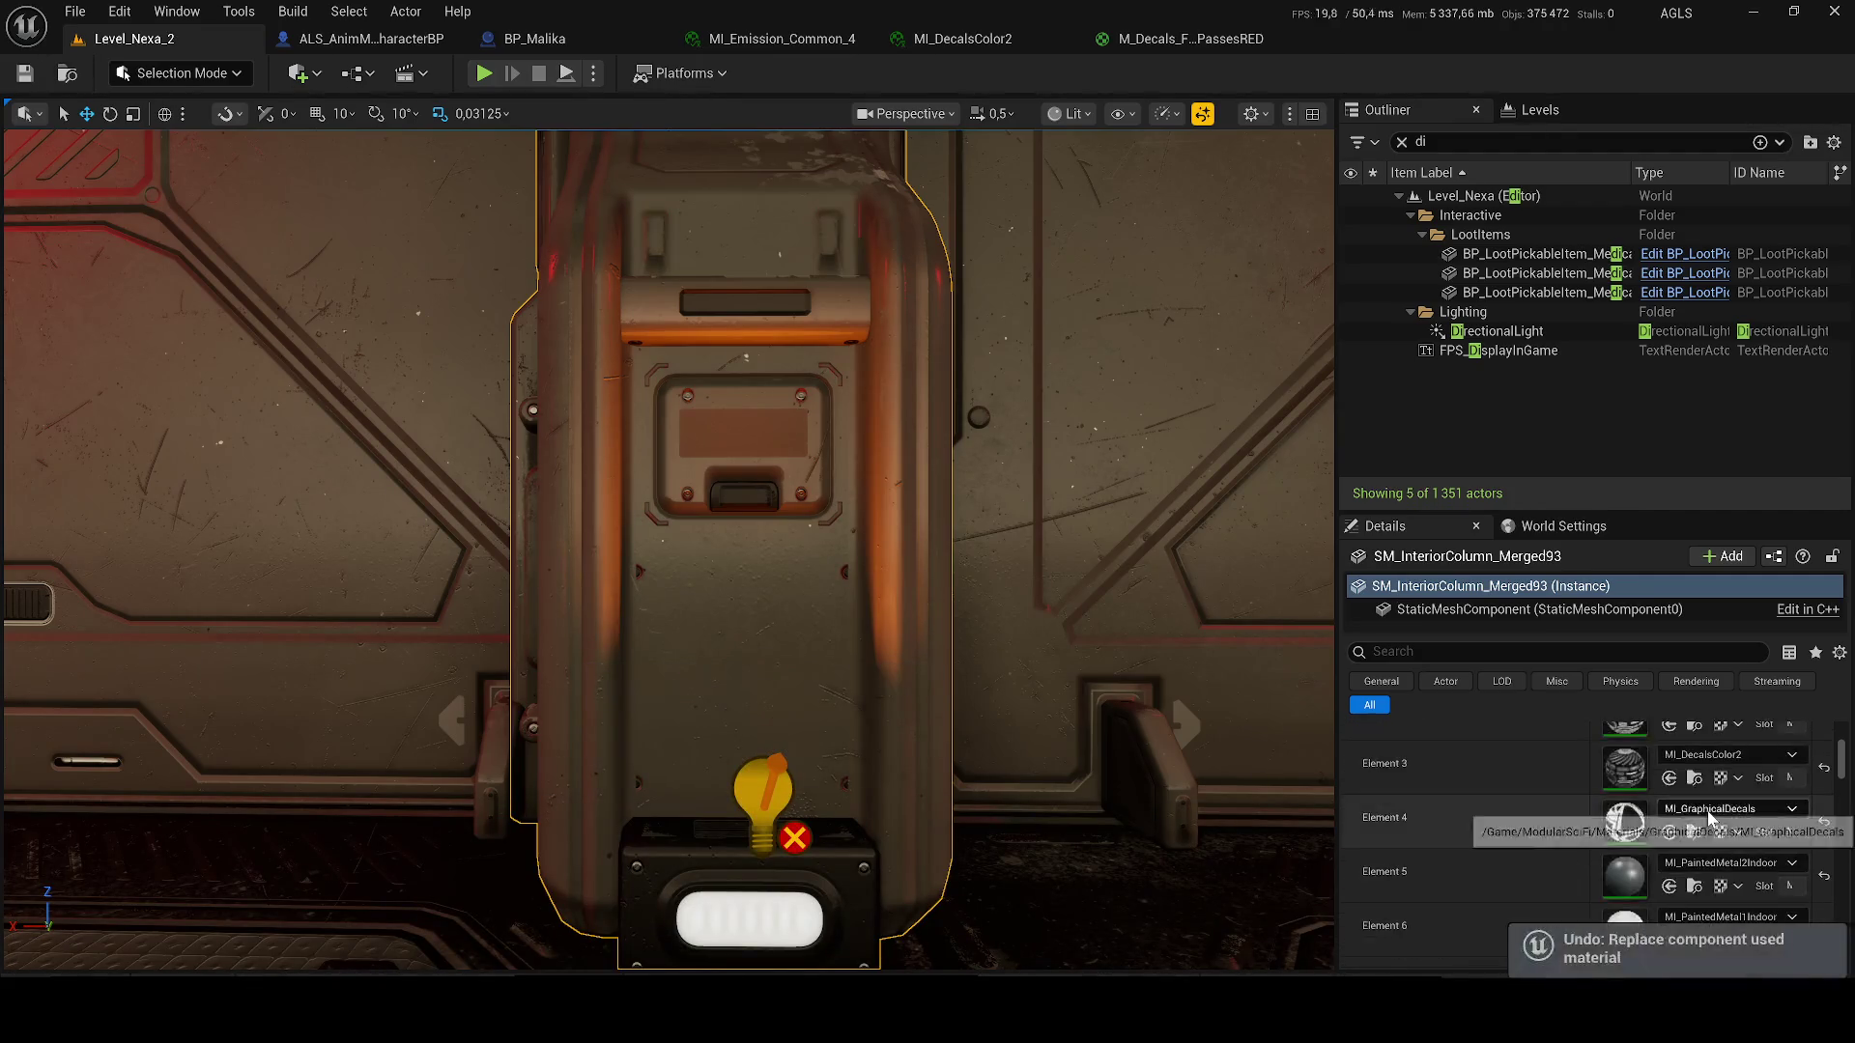
# - Preview M_Decals_FullPassesRED on Element 3 and revert it
pyautogui.hotkey('ctrl', 'space')
pyautogui.scroll(2, 1729, 764)
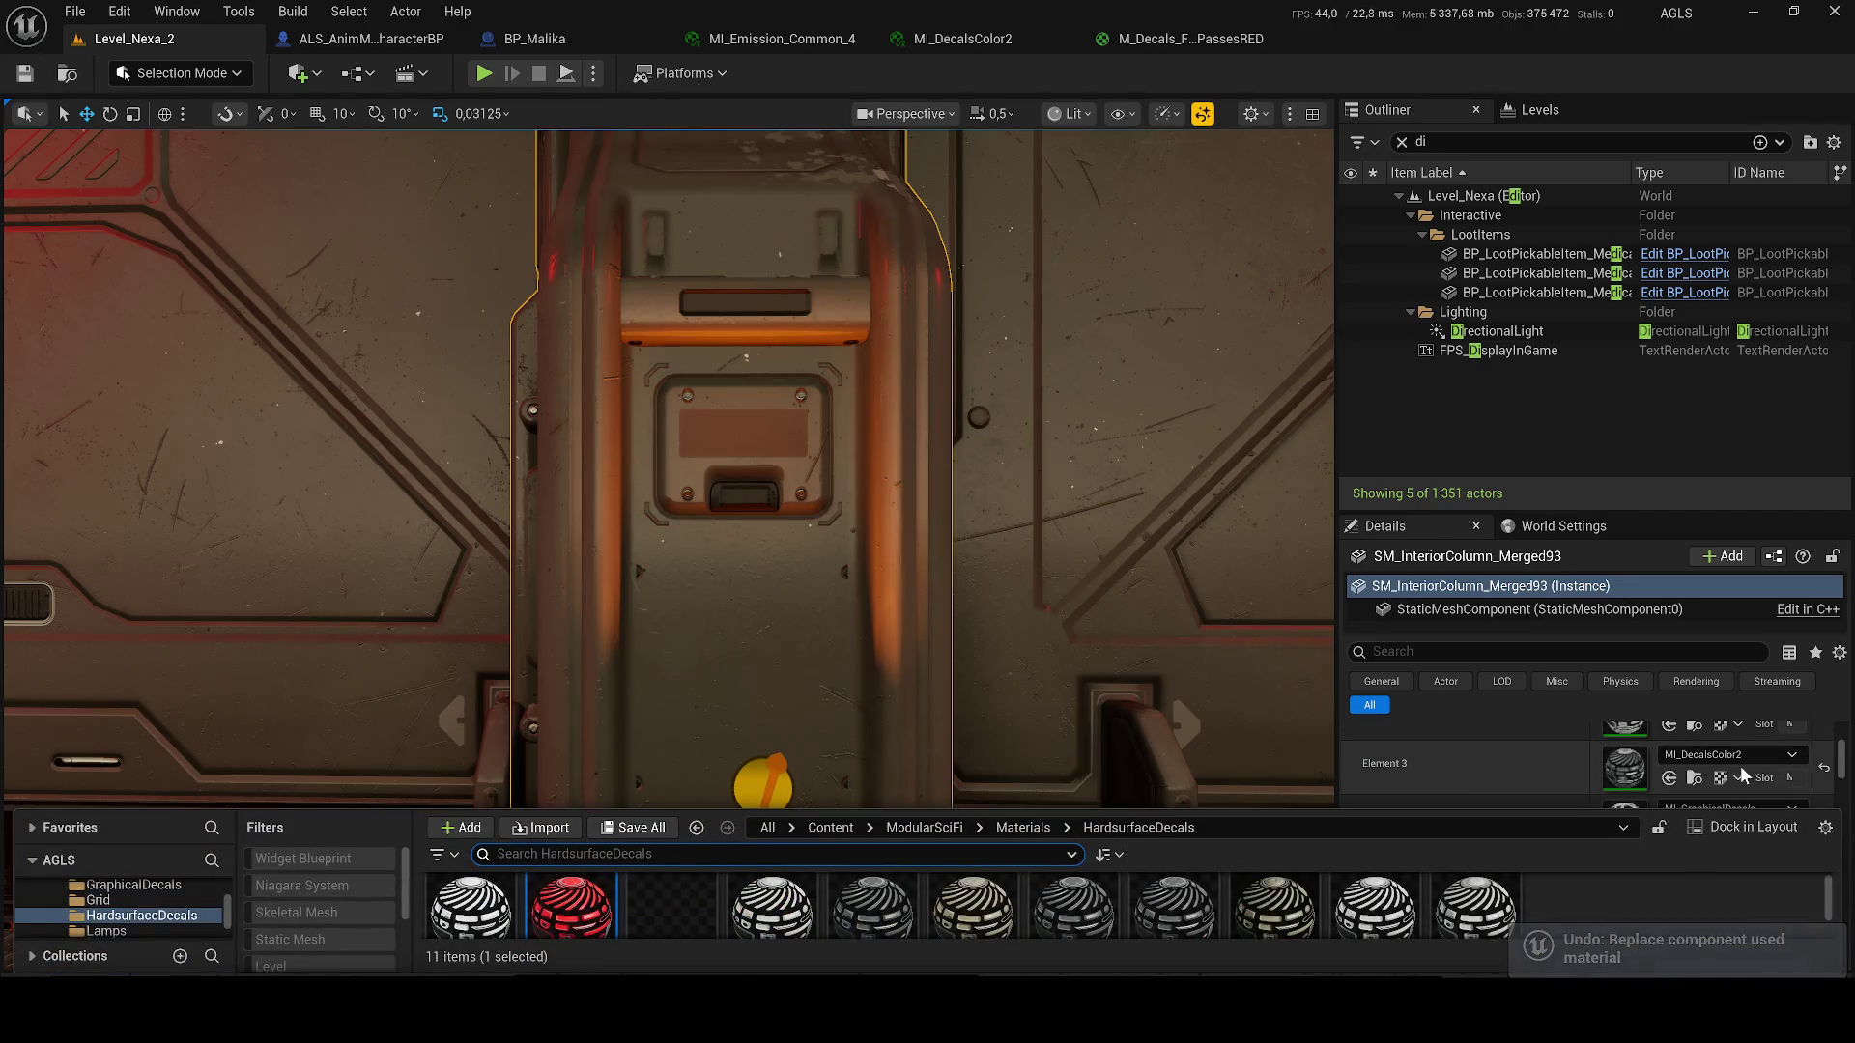
pyautogui.scroll(-1, 1678, 760)
pyautogui.moveTo(598, 898)
pyautogui.mouseDown()
pyautogui.moveTo(1733, 752)
pyautogui.moveTo(1728, 781)
pyautogui.mouseUp()
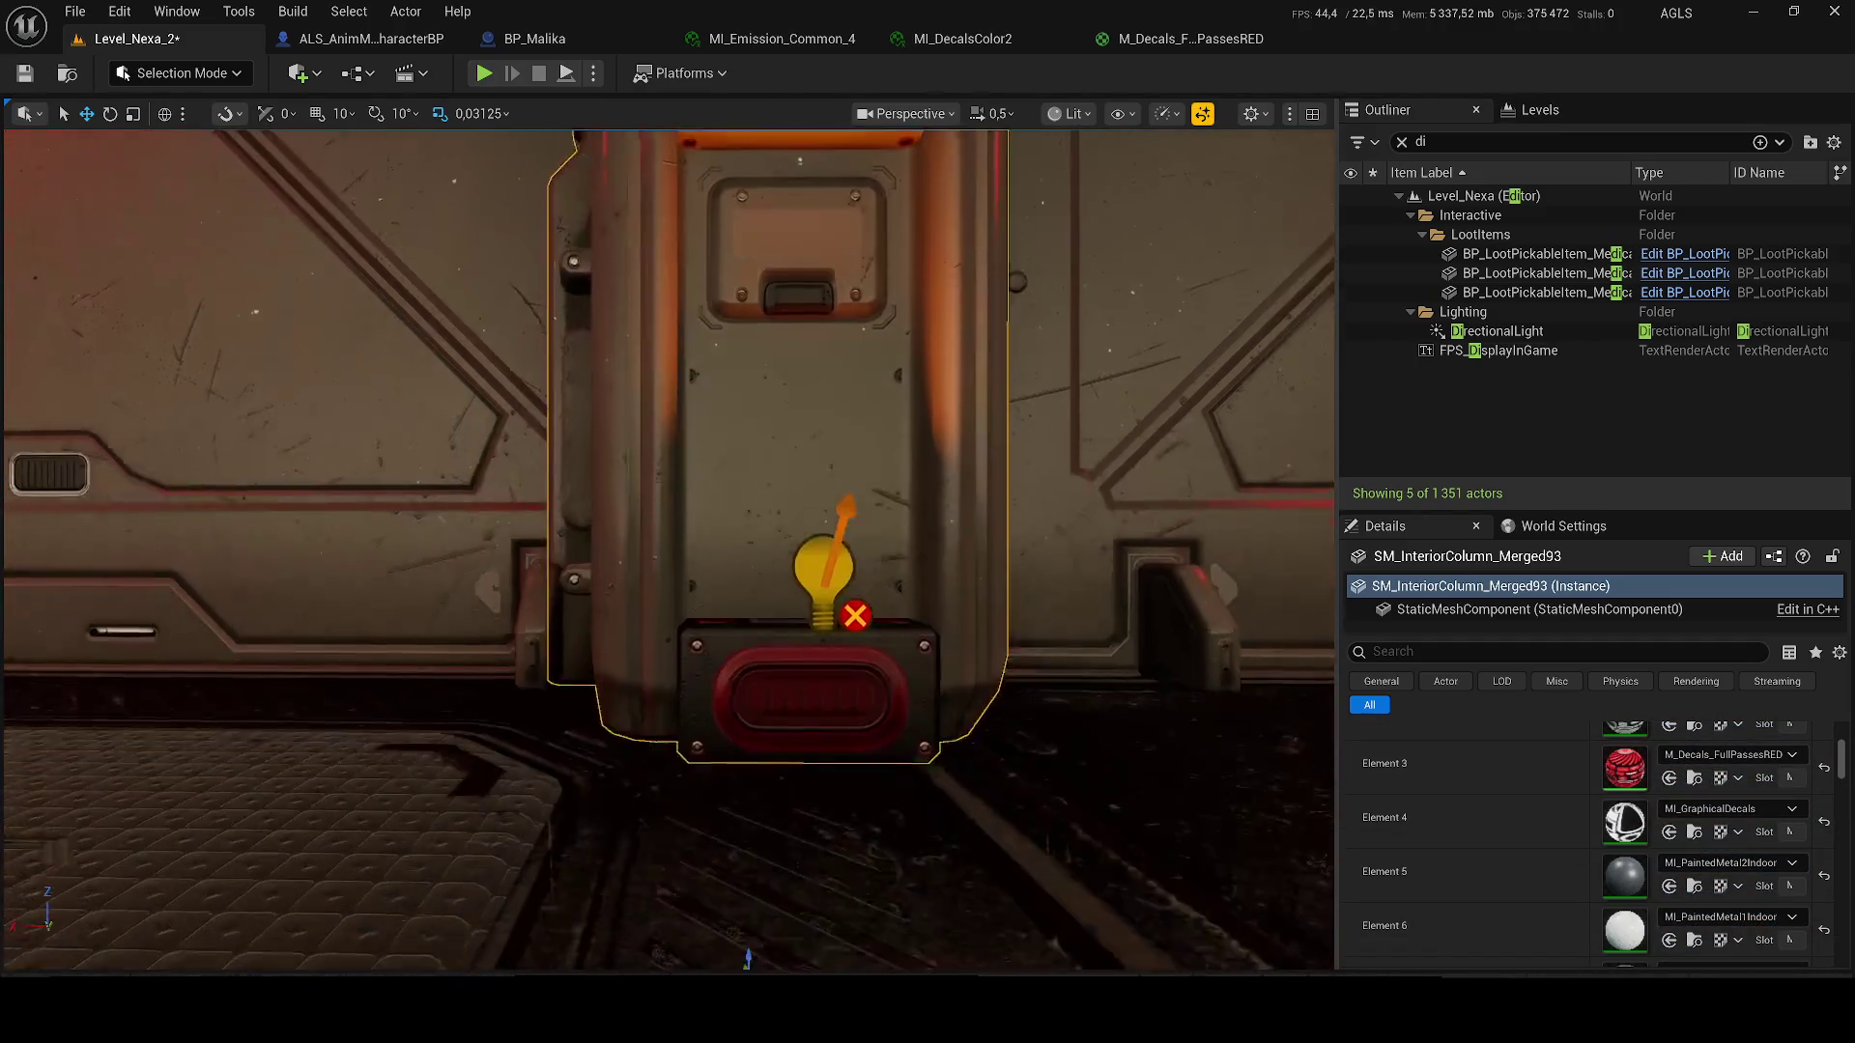
pyautogui.scroll(5, 677, 551)
pyautogui.scroll(-2, 889, 786)
pyautogui.hotkey('ctrl', 'z')
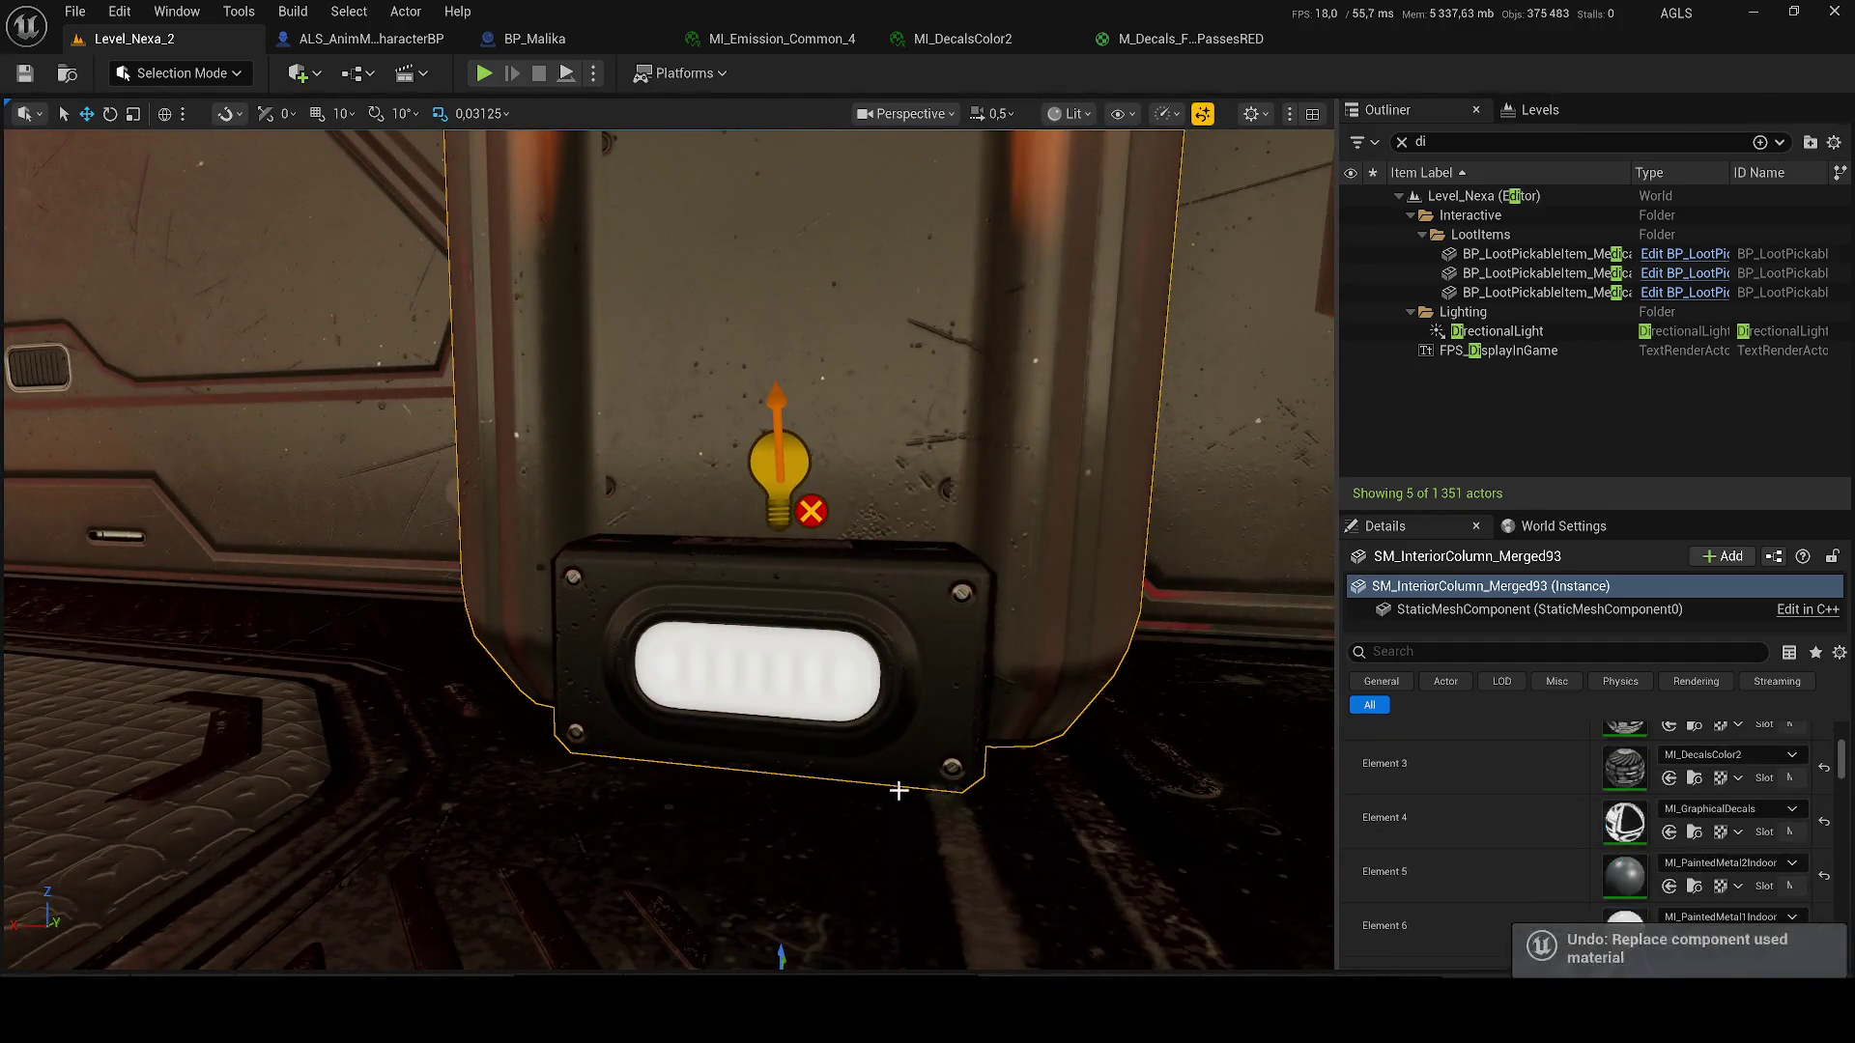
# - Apply the red decal material to Element 4, frame the column, undo, then reapply it
pyautogui.hotkey('ctrl', 'space')
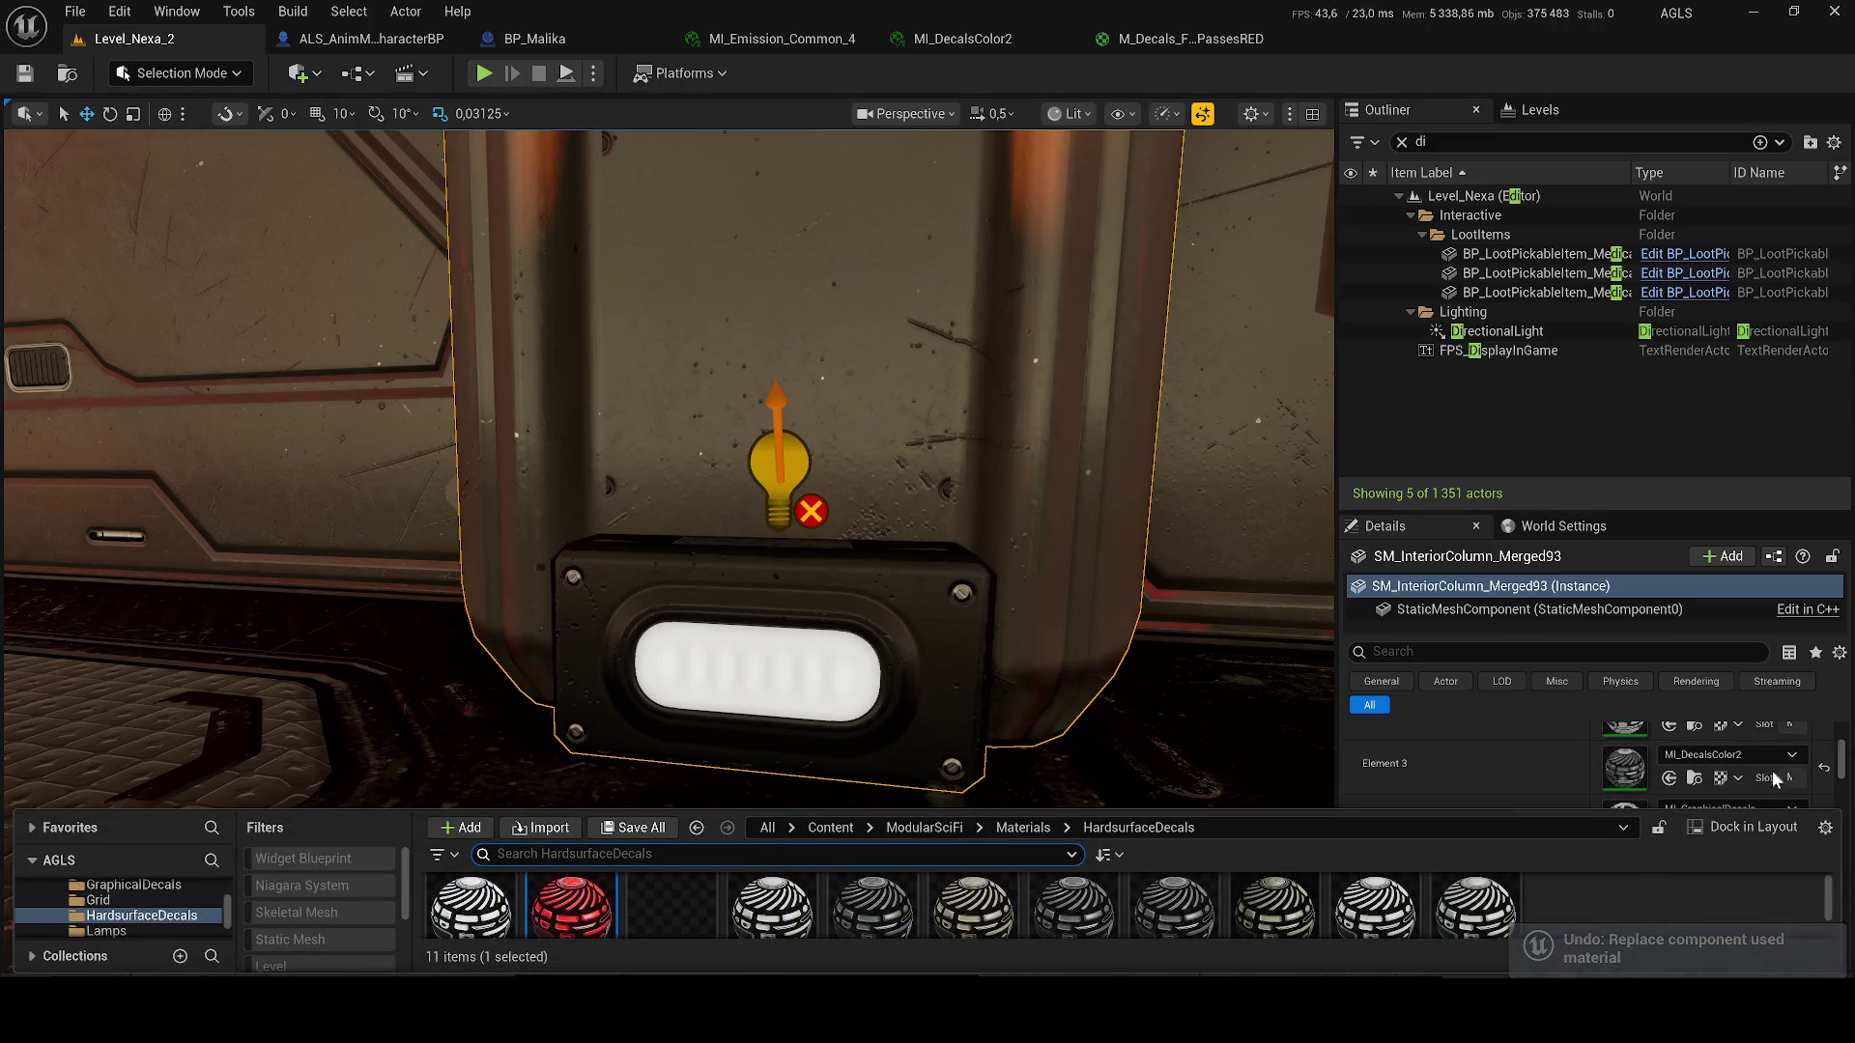
pyautogui.moveTo(618, 900)
pyautogui.mouseDown()
pyautogui.moveTo(1631, 778)
pyautogui.moveTo(1625, 760)
pyautogui.mouseUp()
pyautogui.press('f')
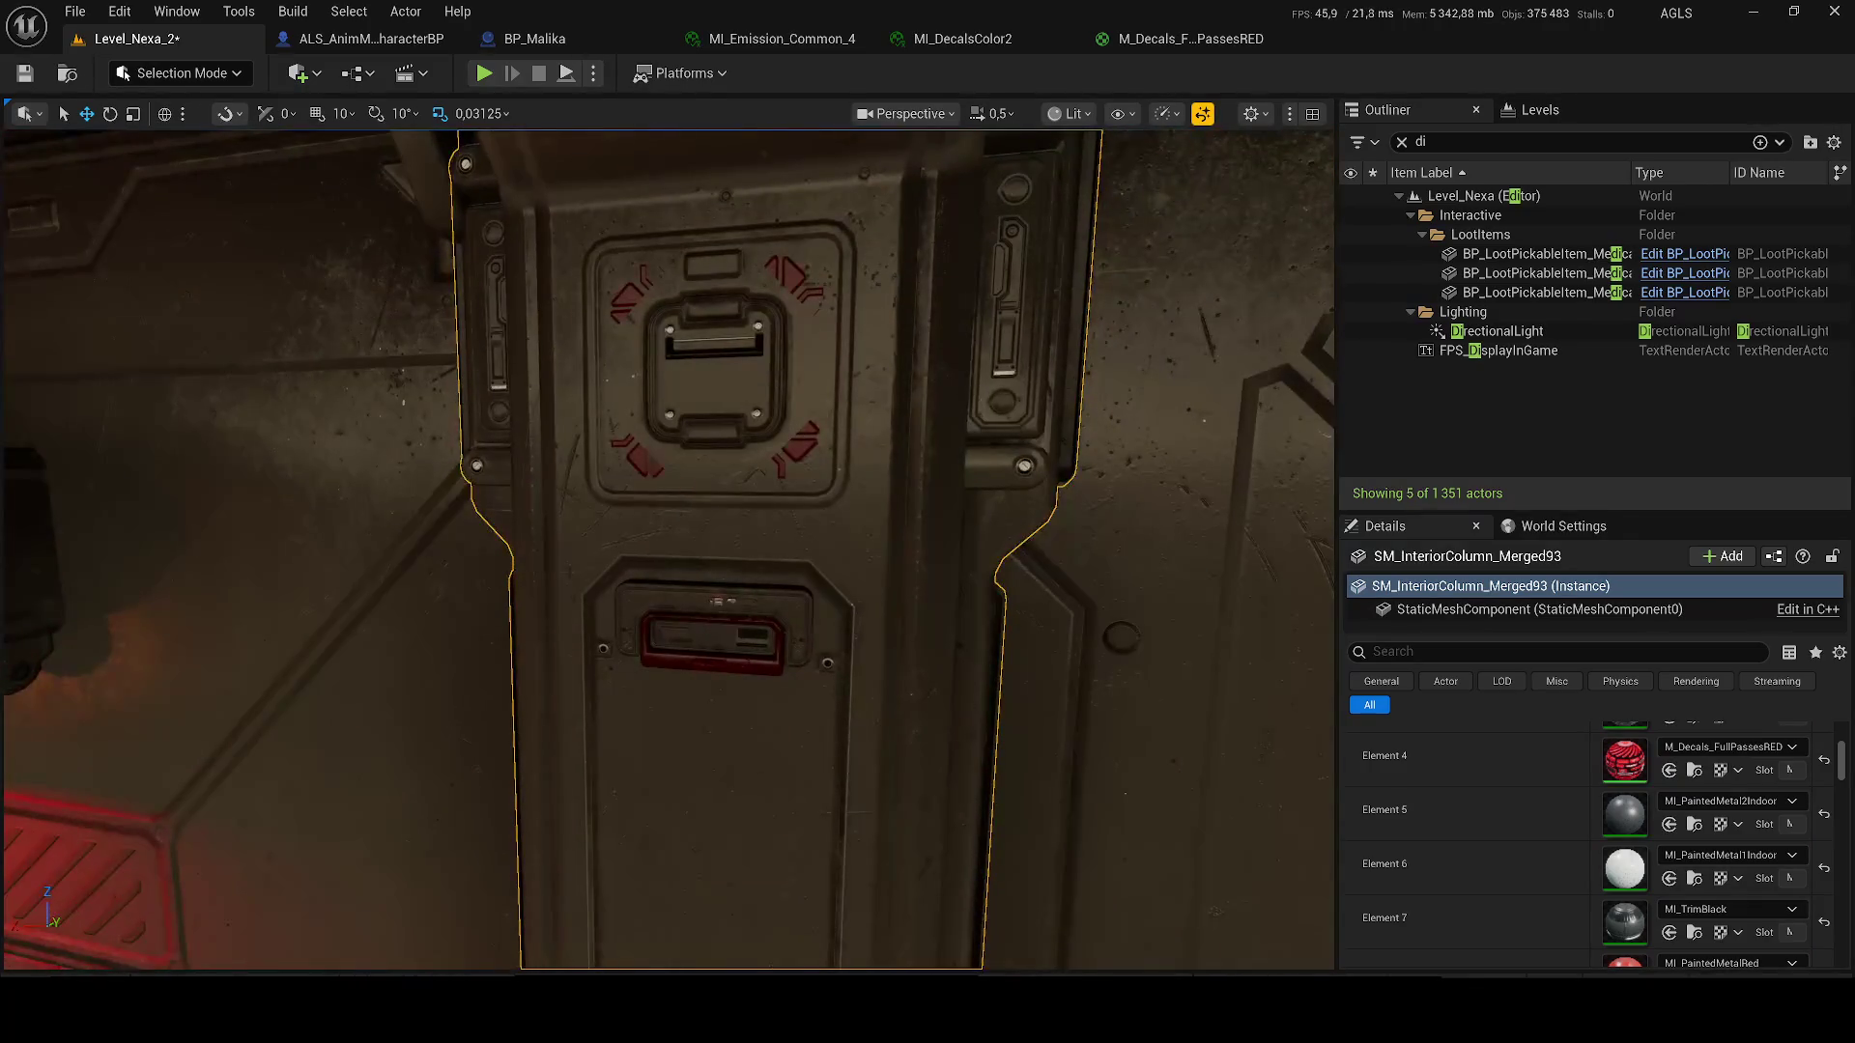
pyautogui.hotkey('ctrl', 'z')
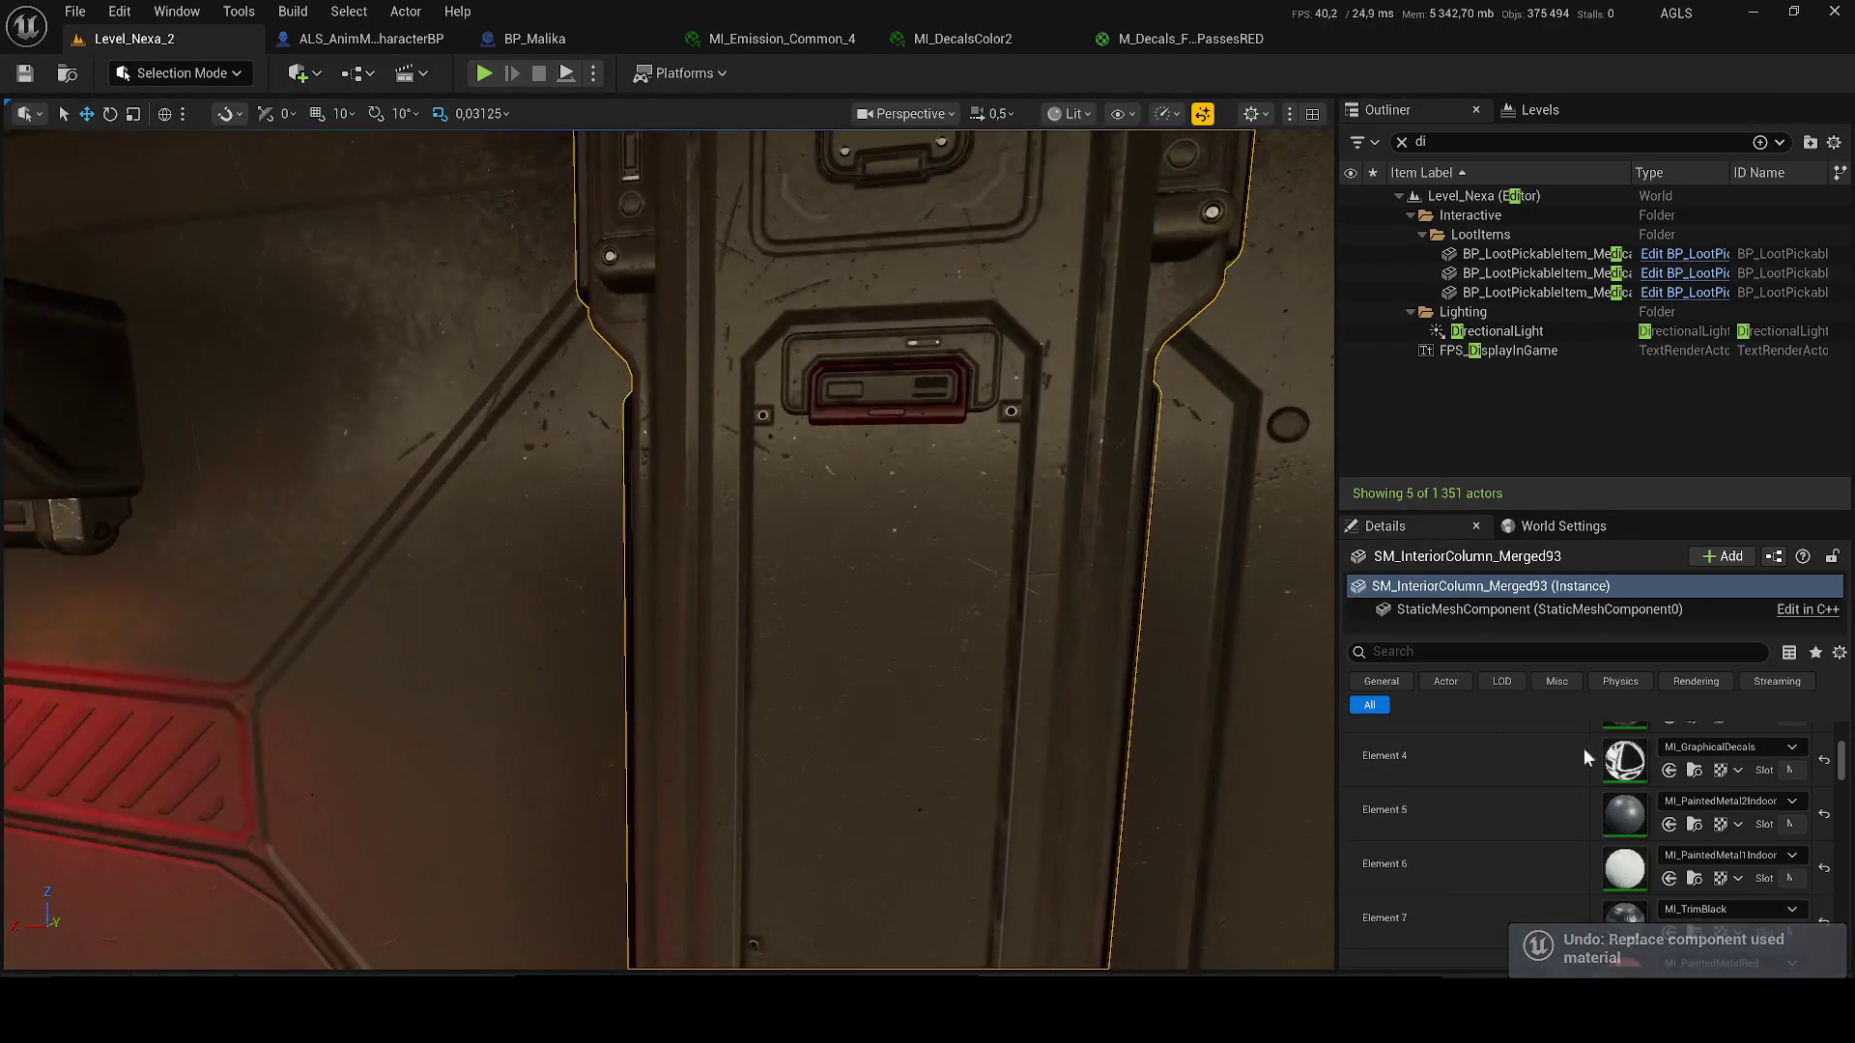
pyautogui.hotkey('ctrl', 'space')
pyautogui.moveTo(995, 776); pyautogui.dragTo(1627, 760)
pyautogui.moveTo(1034, 460)
pyautogui.mouseDown()
pyautogui.moveTo(1052, 448)
pyautogui.moveTo(1020, 437)
pyautogui.mouseUp()
# - Test red decals on Element 7 and teal painted metal on Element 9, reverting both
pyautogui.scroll(-4, 1676, 735)
pyautogui.hotkey('ctrl', 'space')
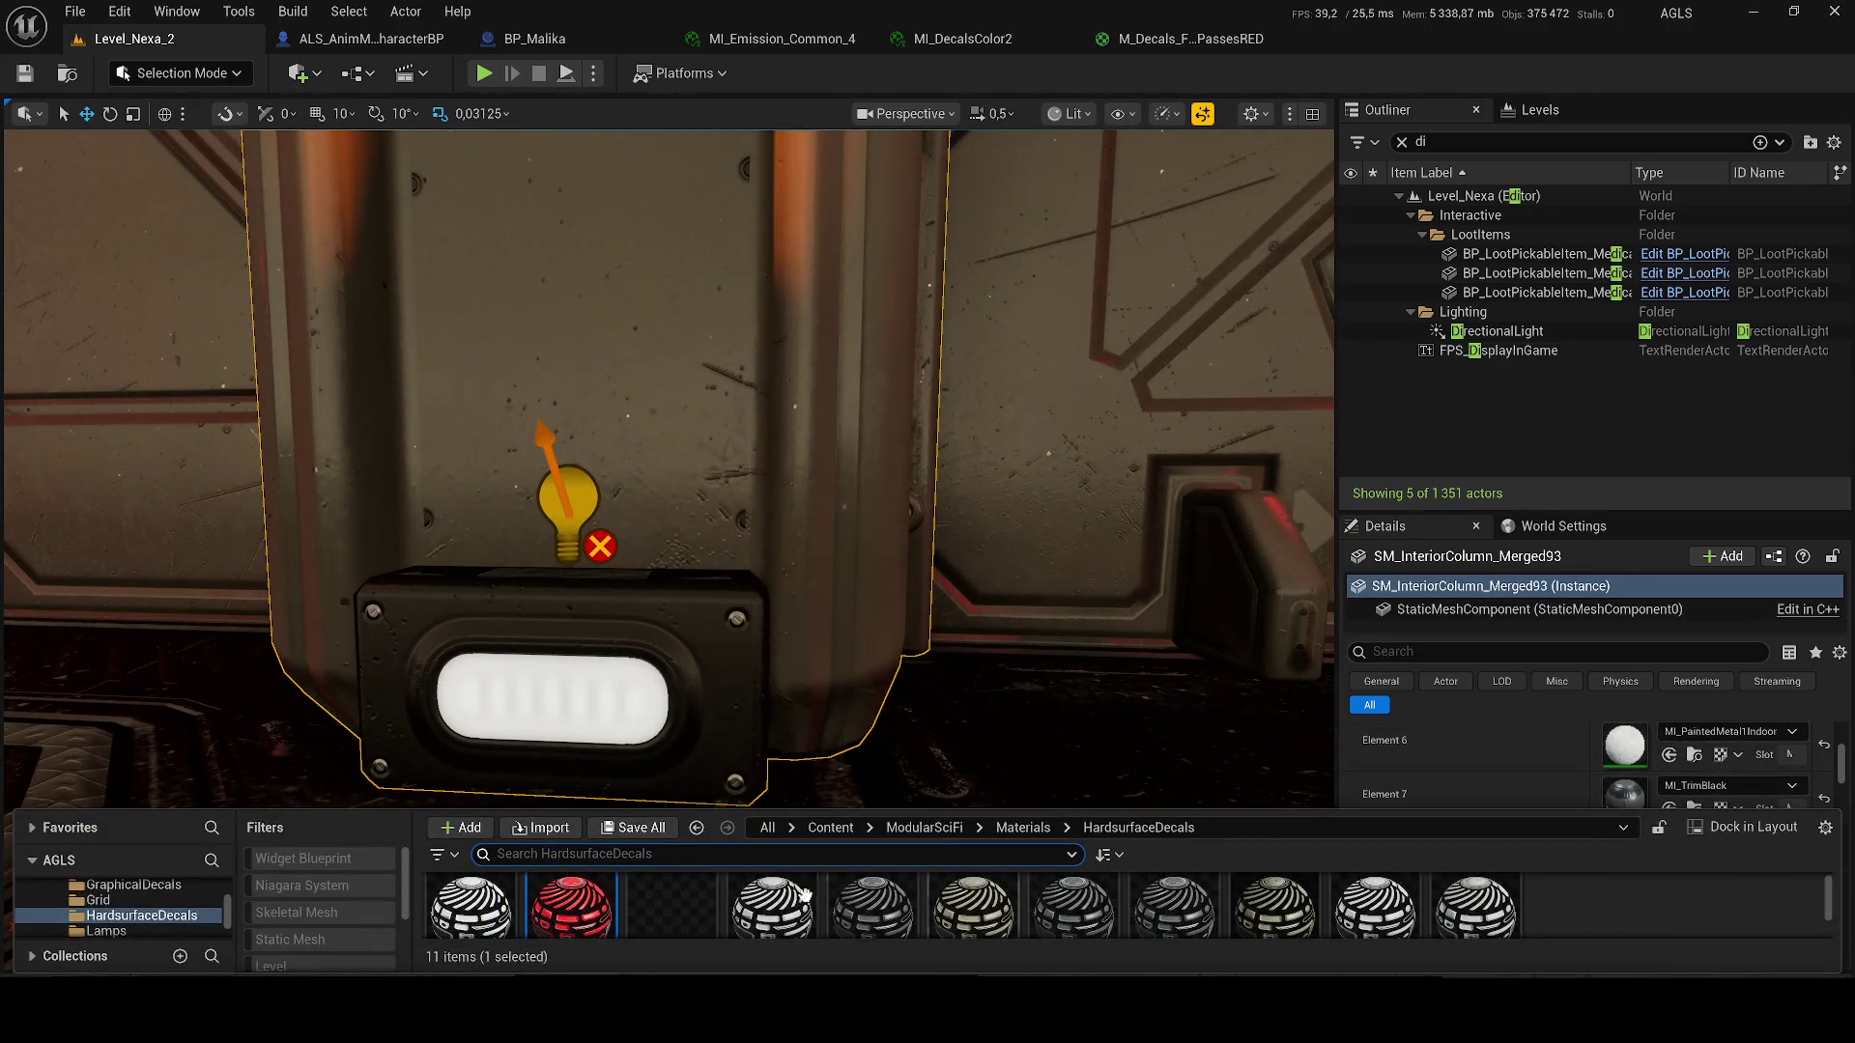
pyautogui.moveTo(591, 910)
pyautogui.mouseDown()
pyautogui.moveTo(1632, 763)
pyautogui.moveTo(1625, 794)
pyautogui.mouseUp()
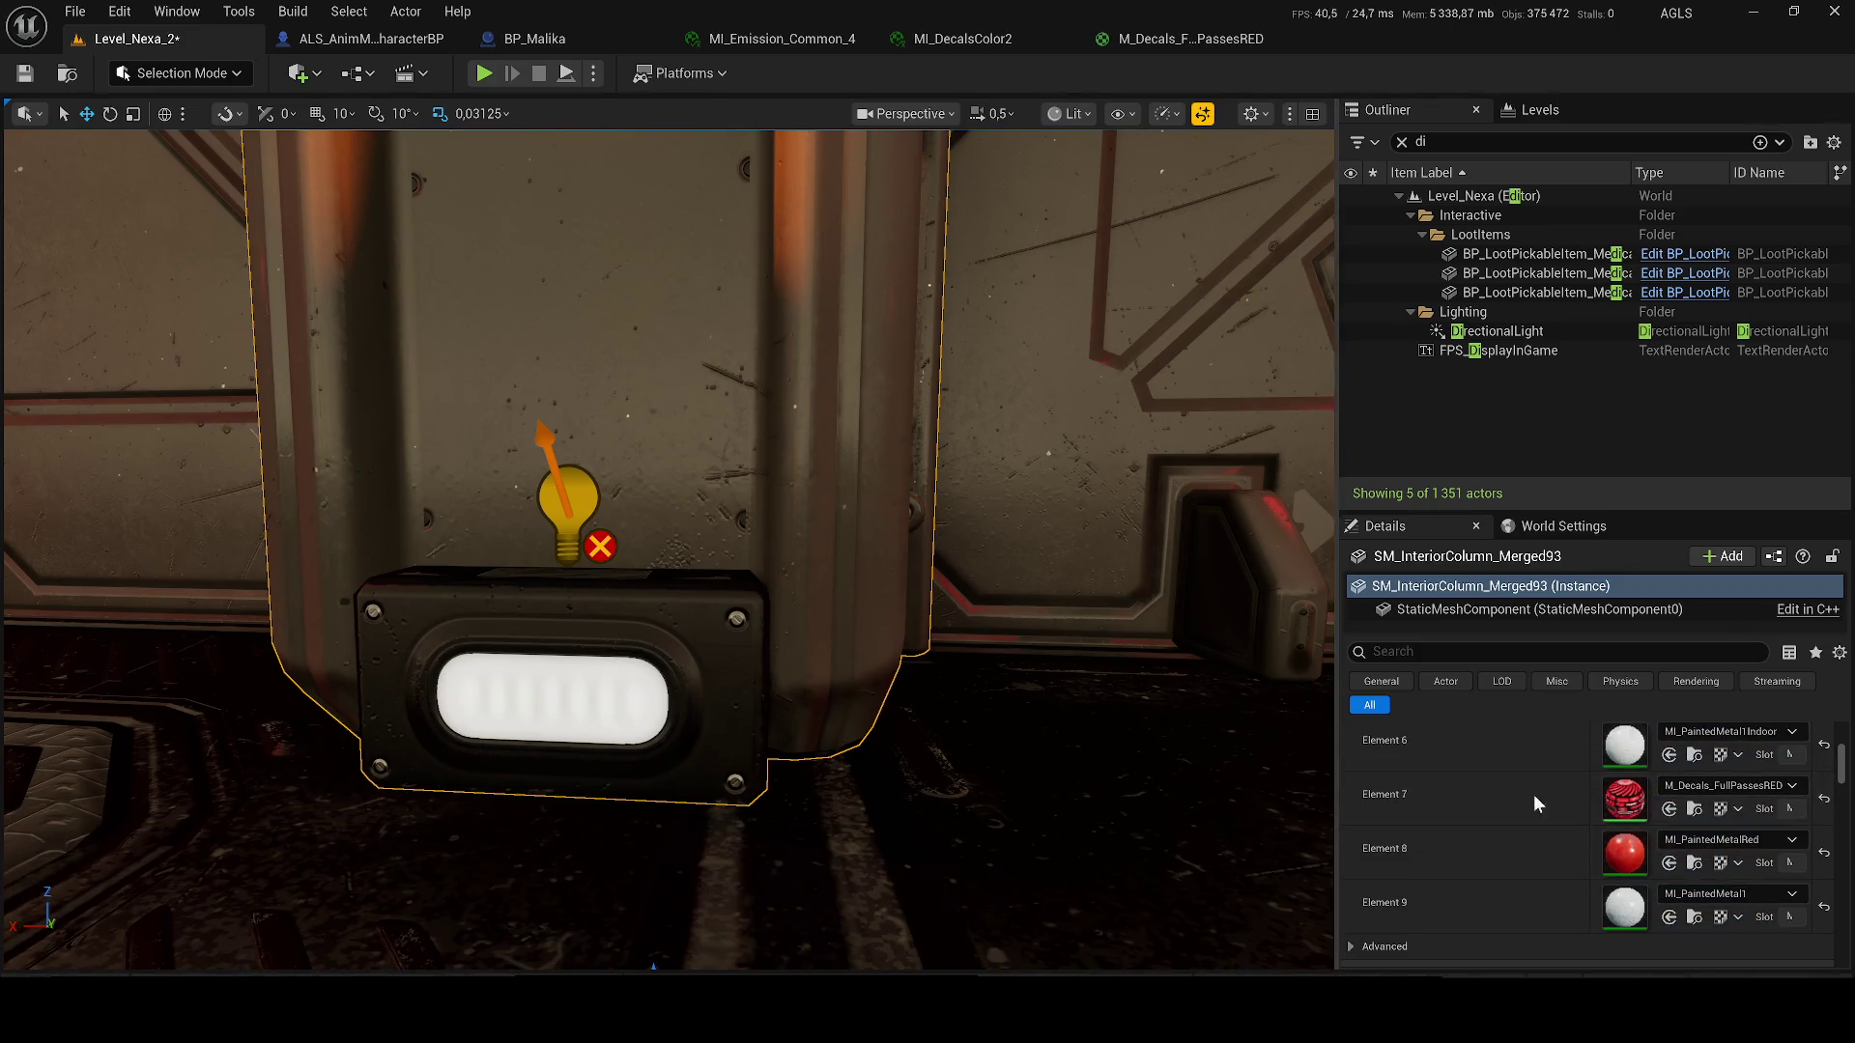
pyautogui.hotkey('ctrl', 'z')
pyautogui.hotkey('ctrl', 'space')
pyautogui.hotkey('ctrl', 'space')
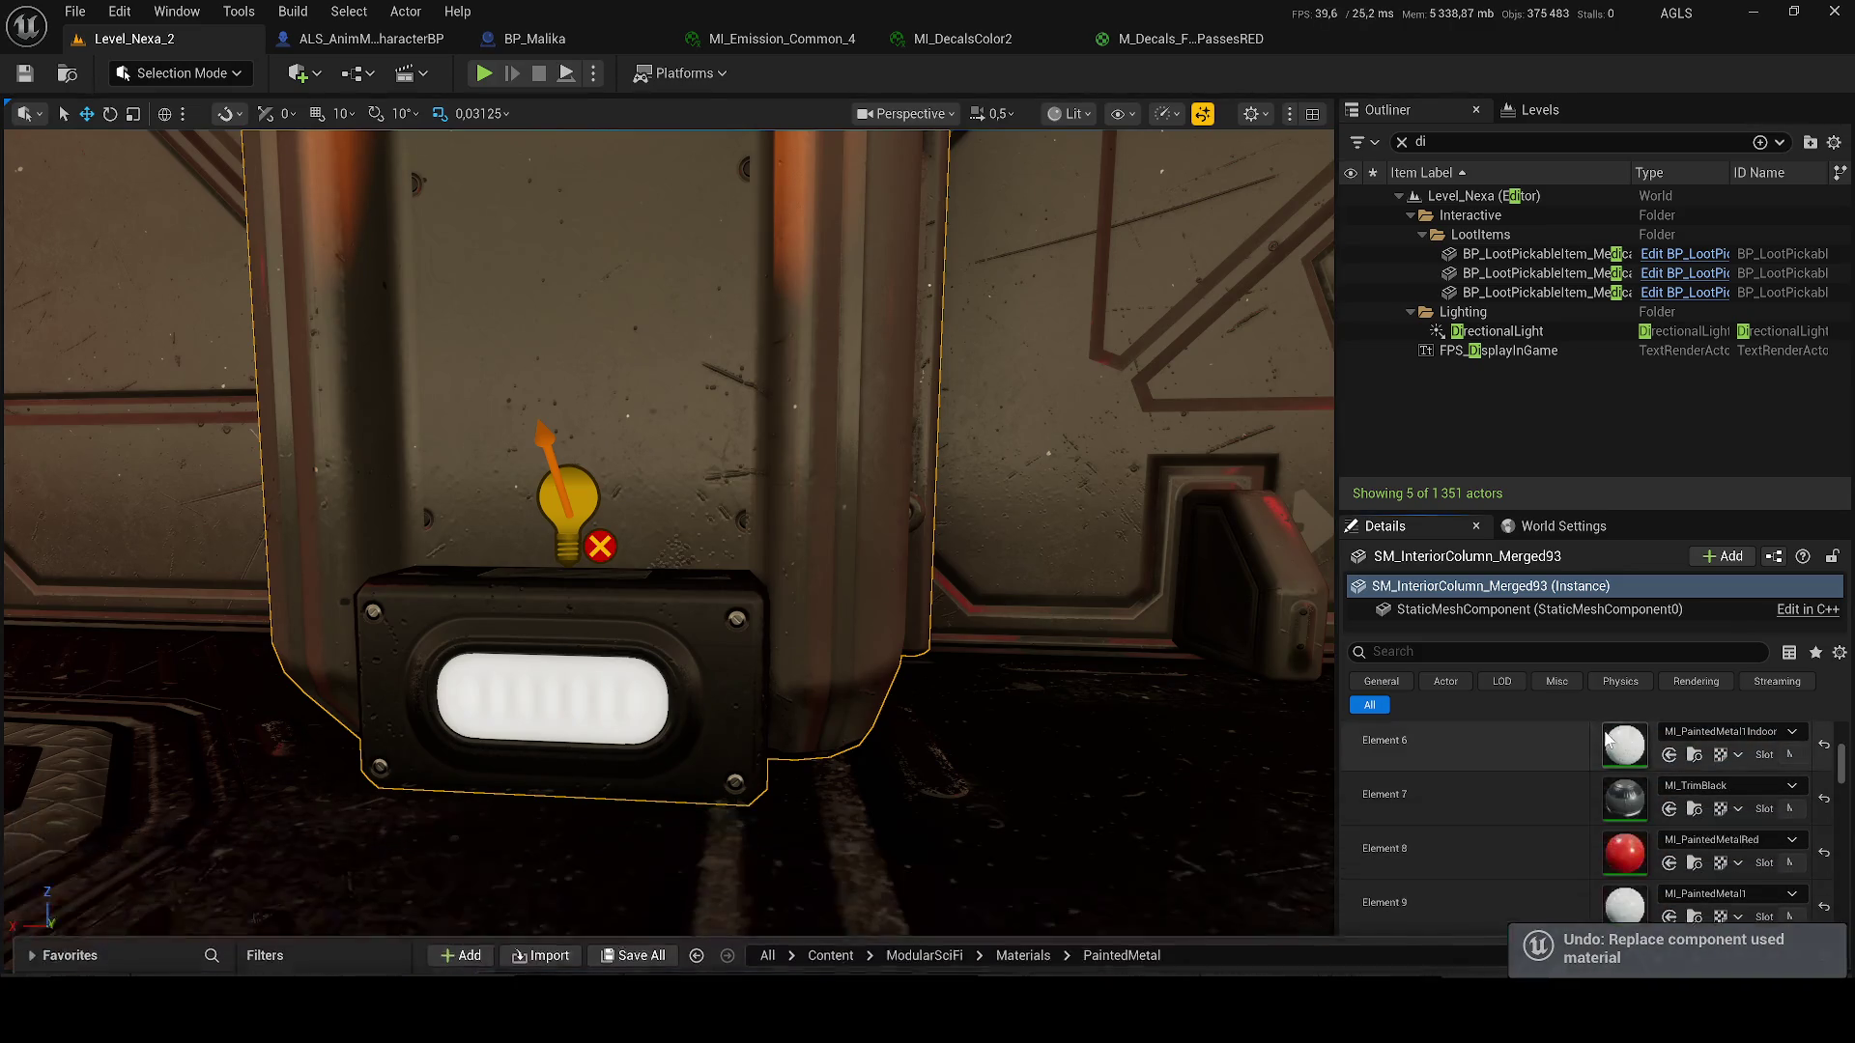
pyautogui.click(1694, 917)
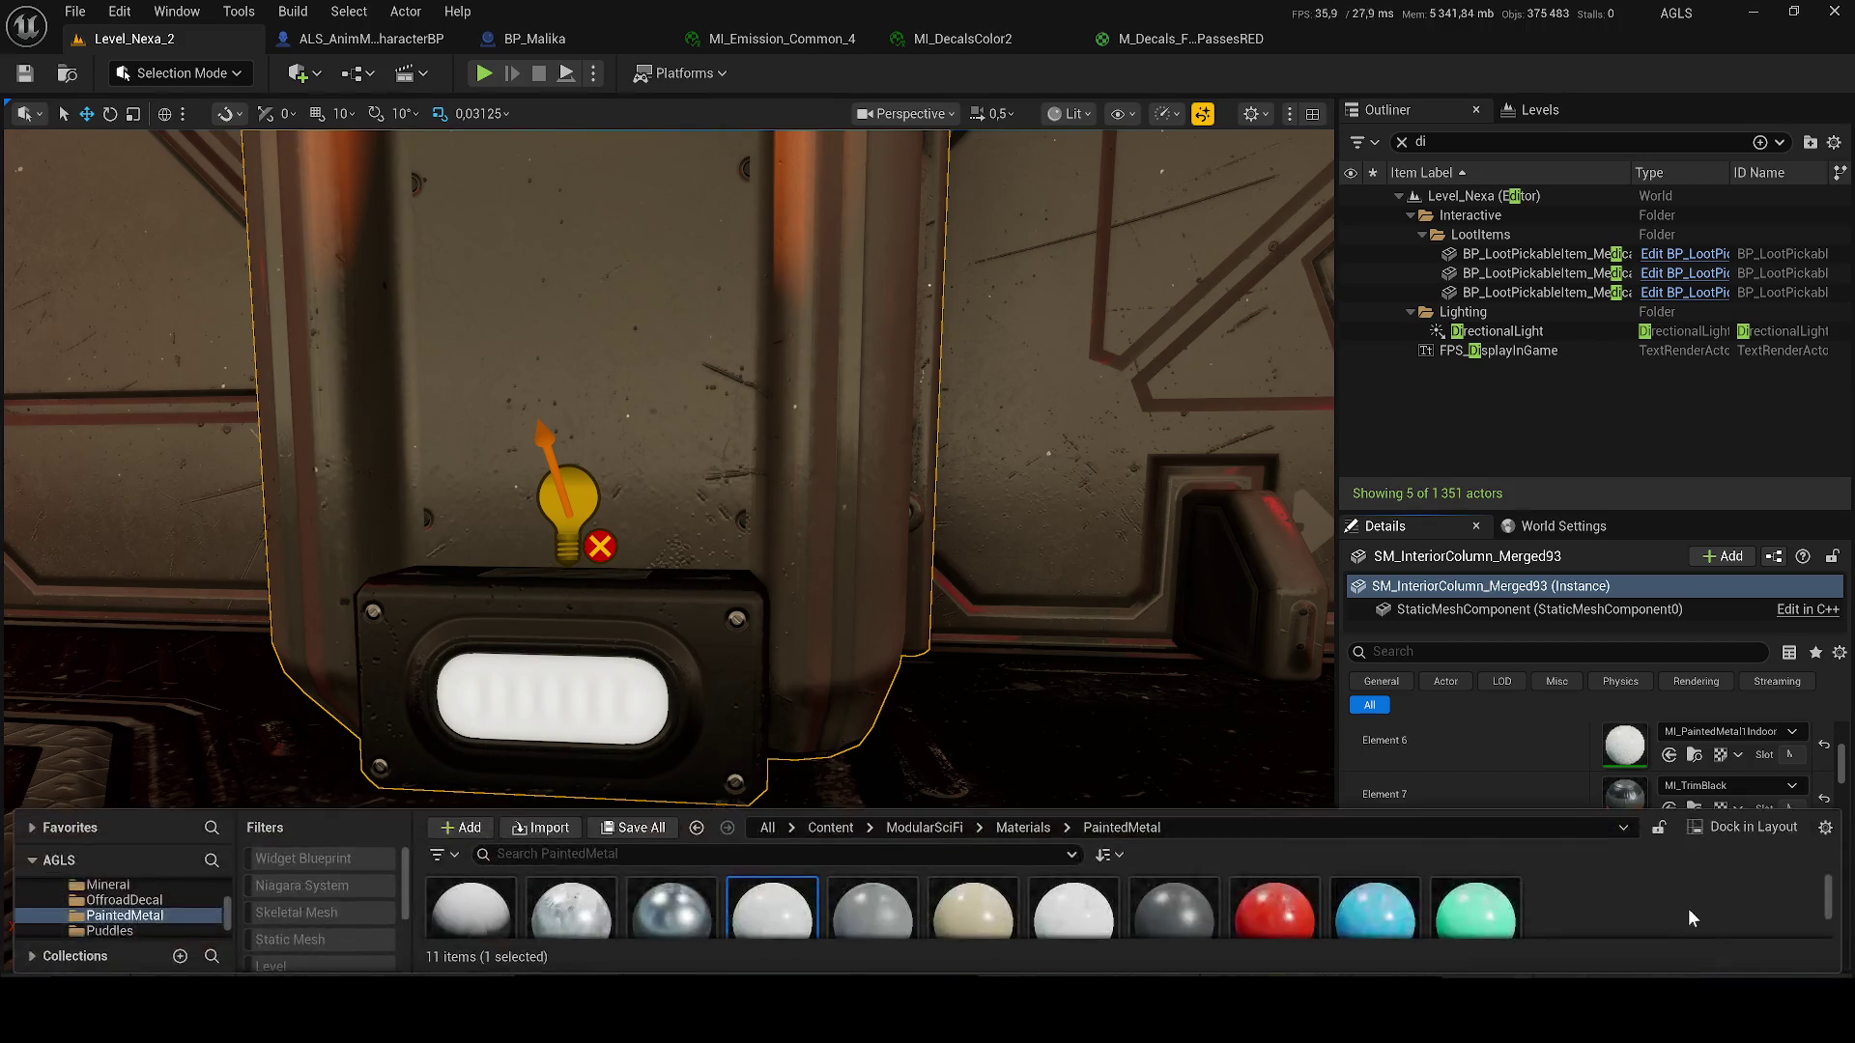
pyautogui.moveTo(1447, 889)
pyautogui.mouseDown()
pyautogui.moveTo(1643, 757)
pyautogui.moveTo(1649, 902)
pyautogui.moveTo(1632, 884)
pyautogui.mouseUp()
pyautogui.moveTo(906, 466); pyautogui.dragTo(906, 467)
pyautogui.hotkey('ctrl', 'z')
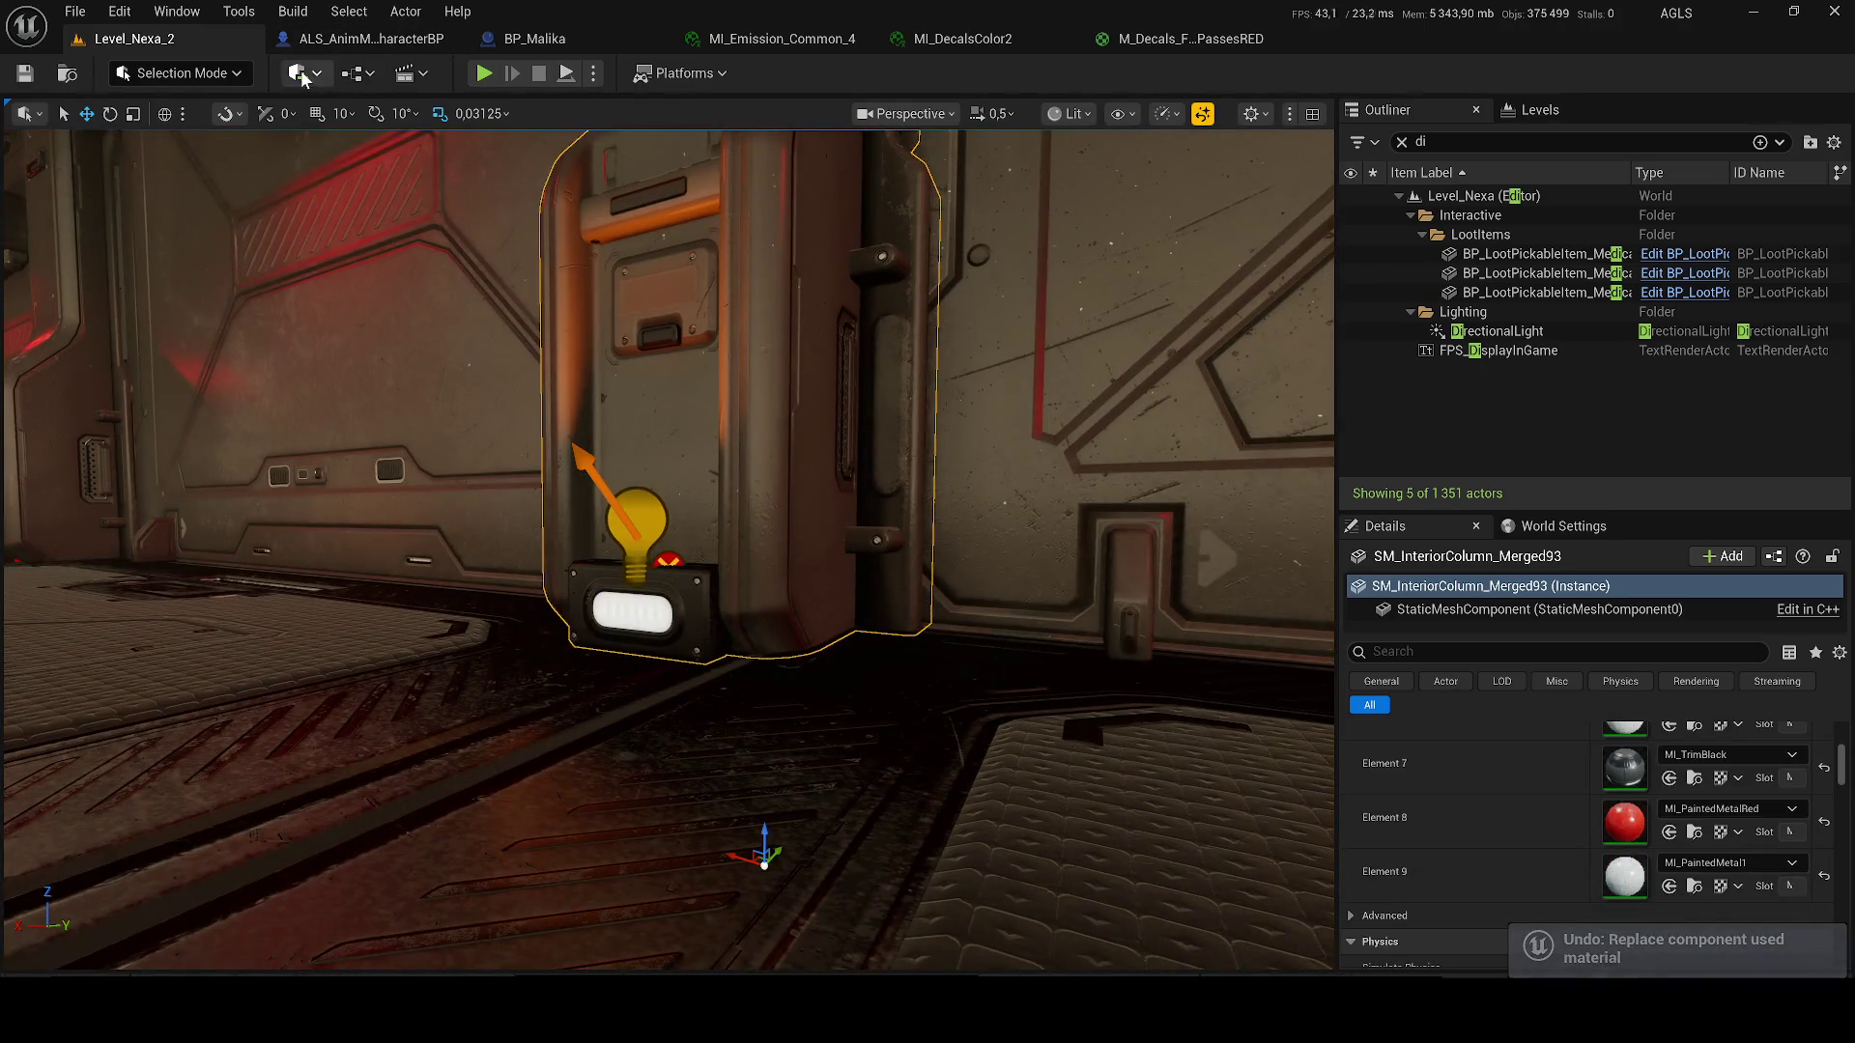
# - Search 'po' in Place Actors and drop a Point Light onto the box at the column's base
pyautogui.click(302, 77)
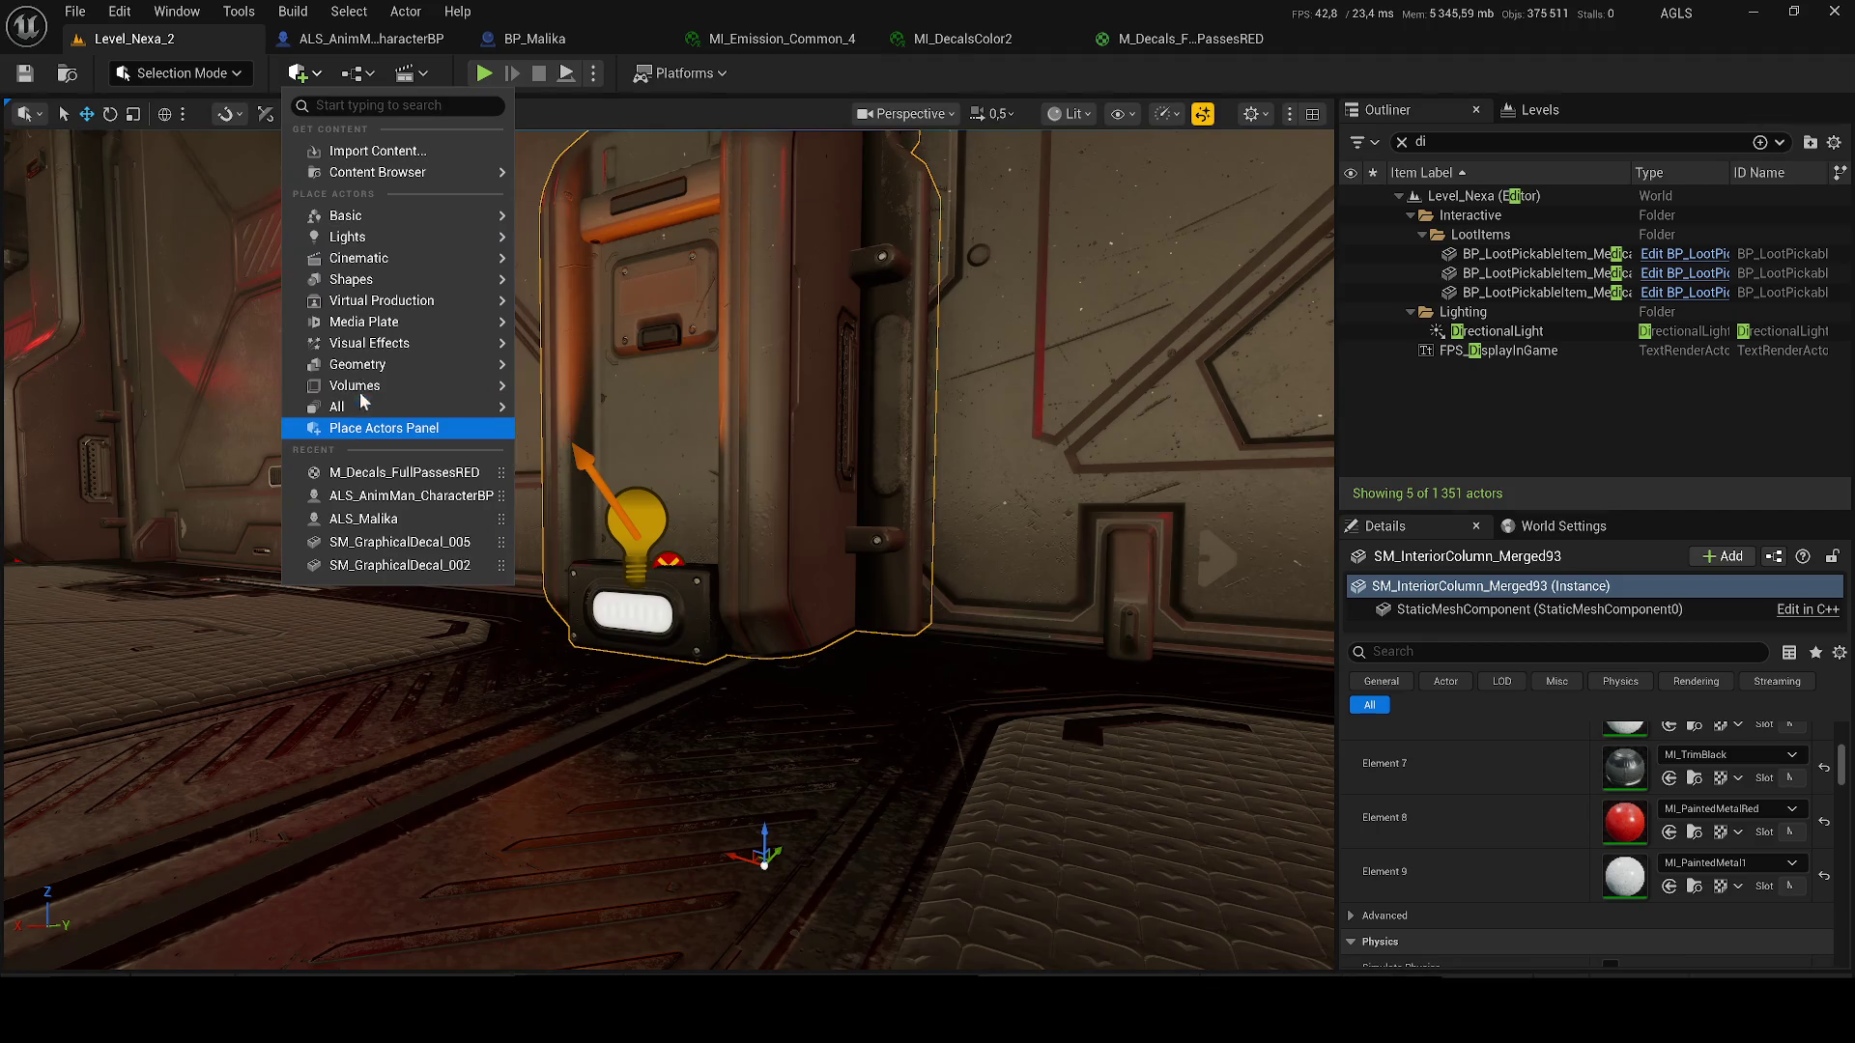
pyautogui.click(388, 428)
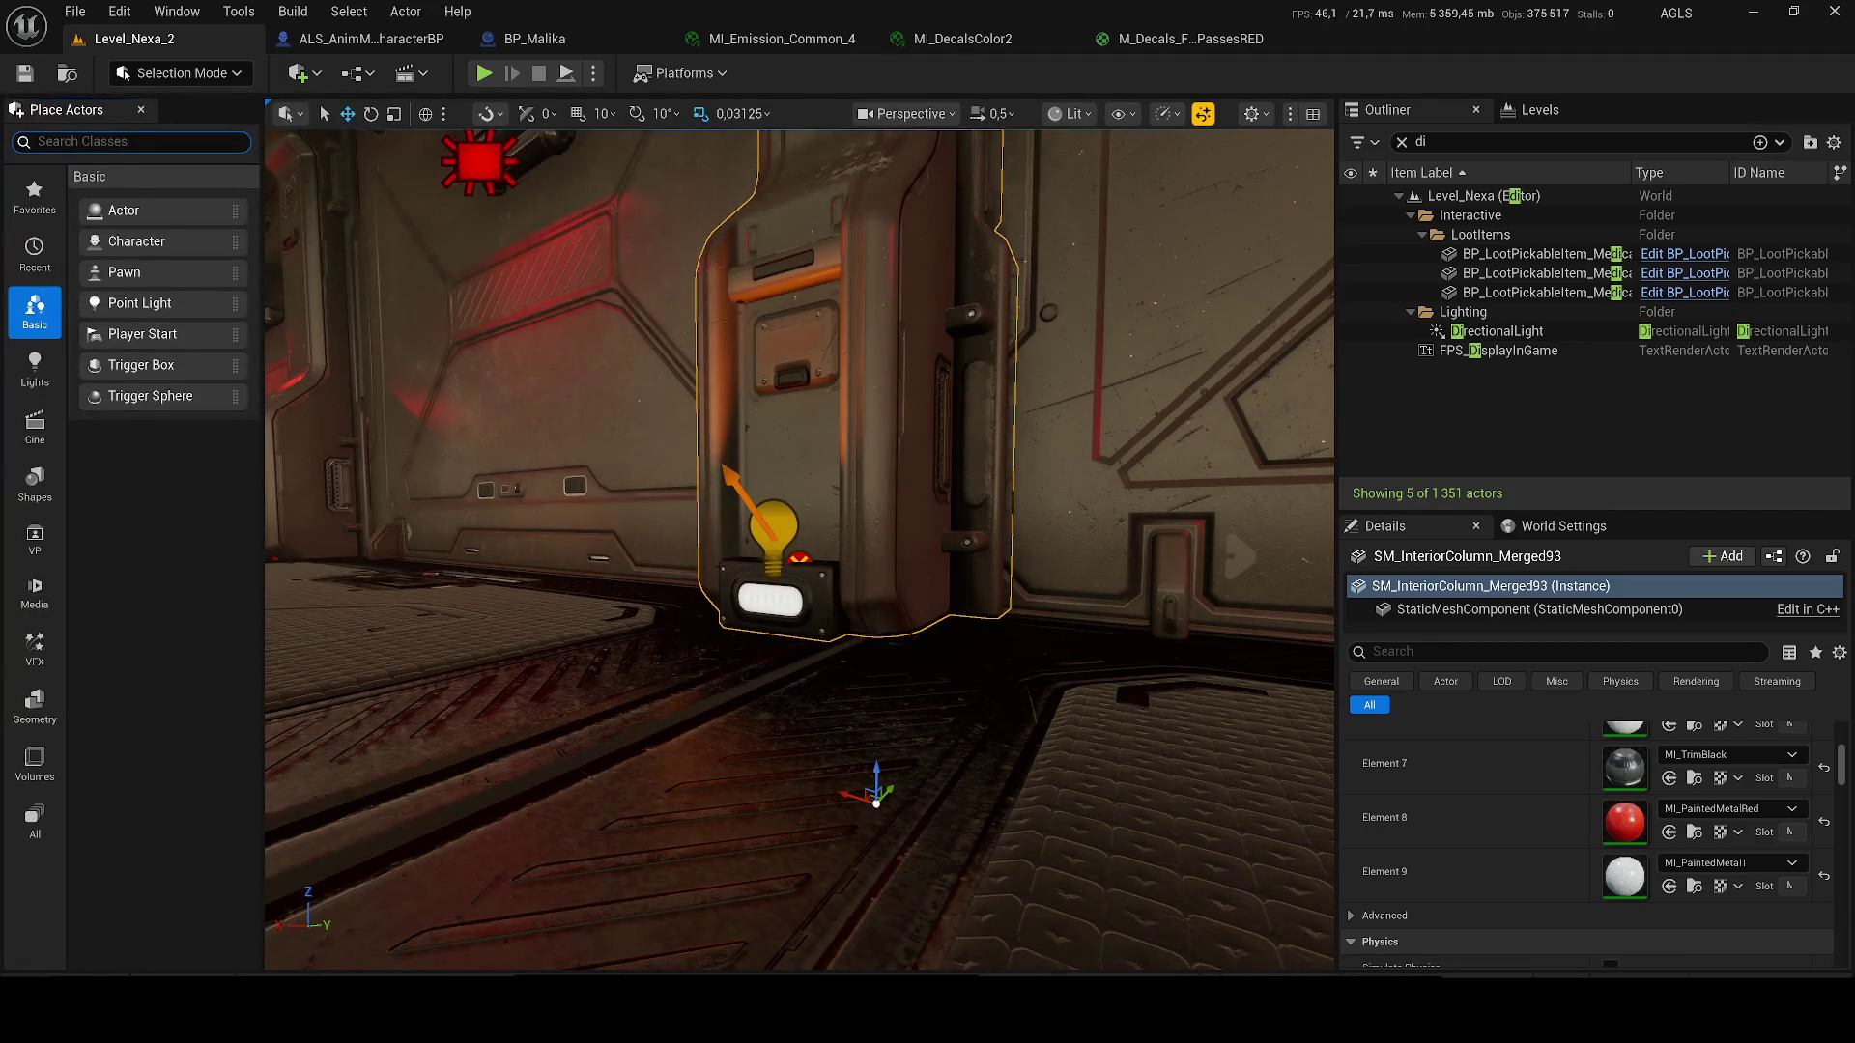
pyautogui.write('poin')
pyautogui.moveTo(140, 248)
pyautogui.mouseDown()
pyautogui.moveTo(592, 489)
pyautogui.moveTo(669, 585)
pyautogui.moveTo(692, 579)
pyautogui.moveTo(744, 404)
pyautogui.mouseUp()
pyautogui.press('End')
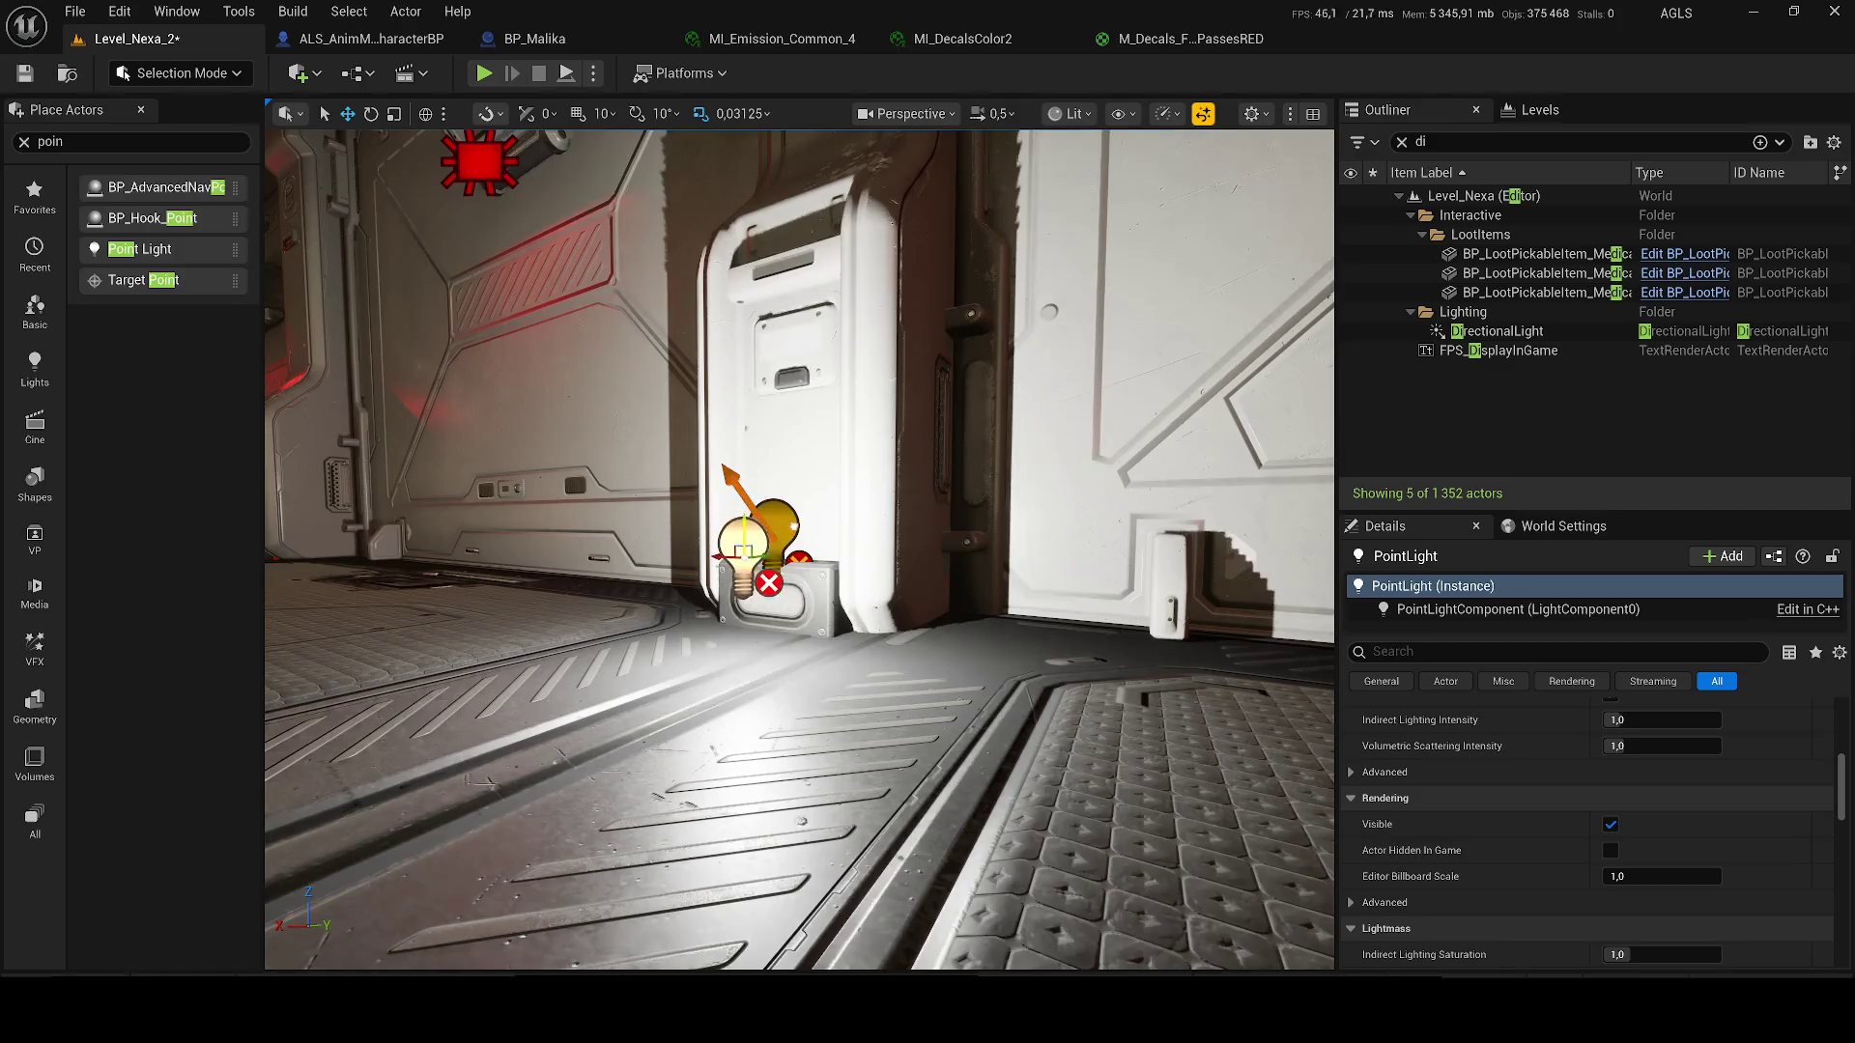
pyautogui.click(141, 110)
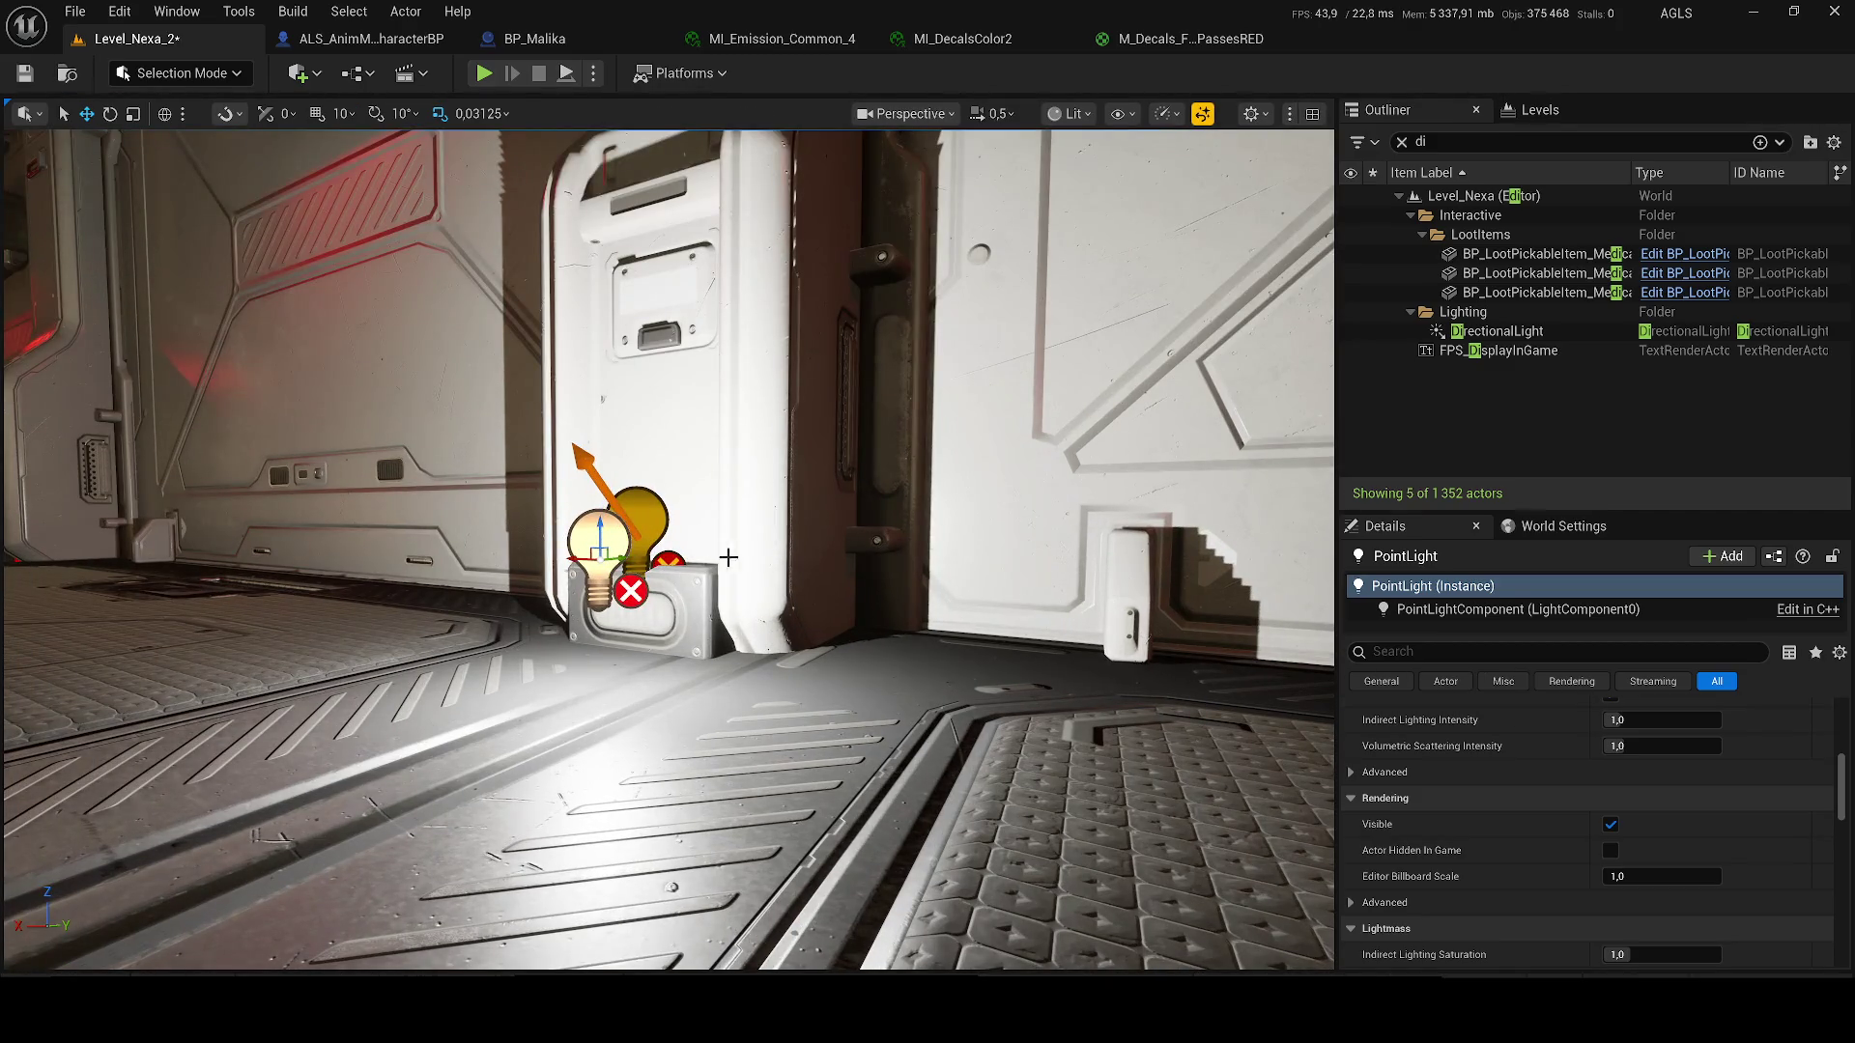
pyautogui.click(648, 515)
pyautogui.scroll(5, 1610, 788)
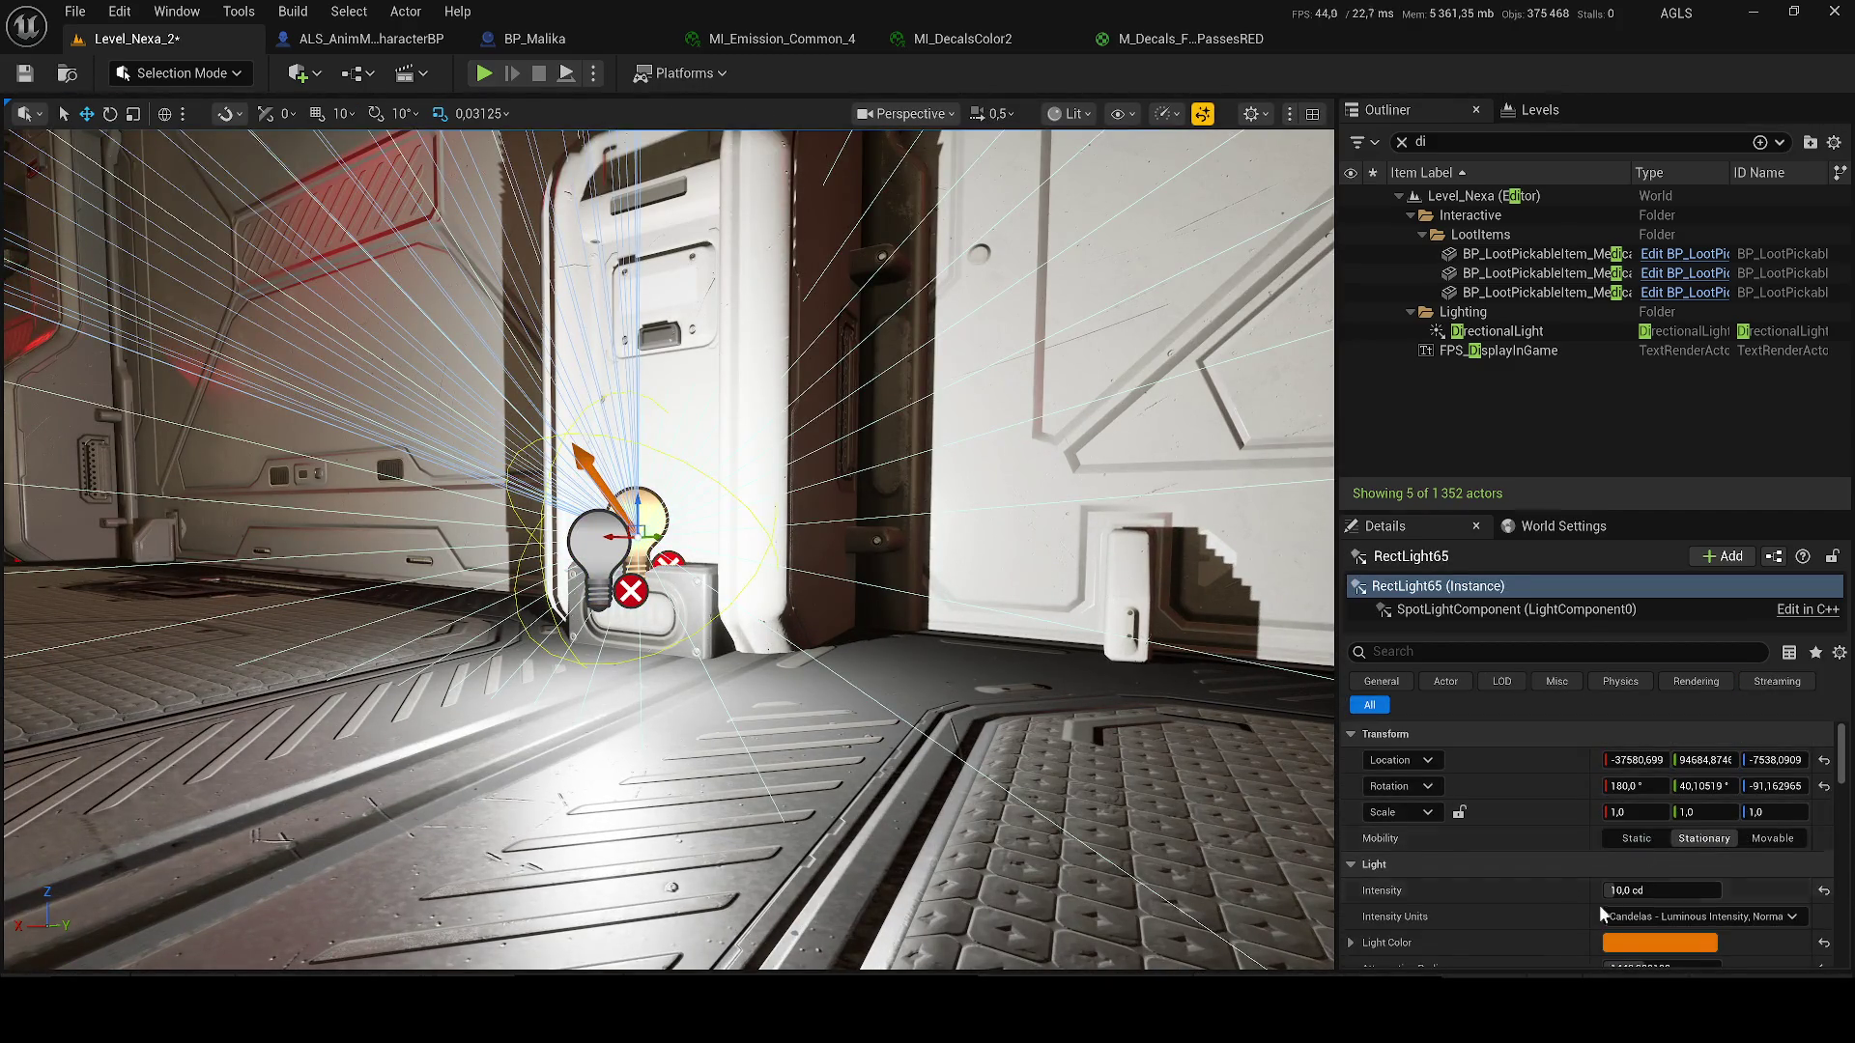
# - Copy RectLight65's orange Light Color and paste it onto the new point light
pyautogui.rightClick(1619, 937)
pyautogui.click(1656, 829)
pyautogui.hotkey('ctrl', 'z')
pyautogui.rightClick(1633, 922)
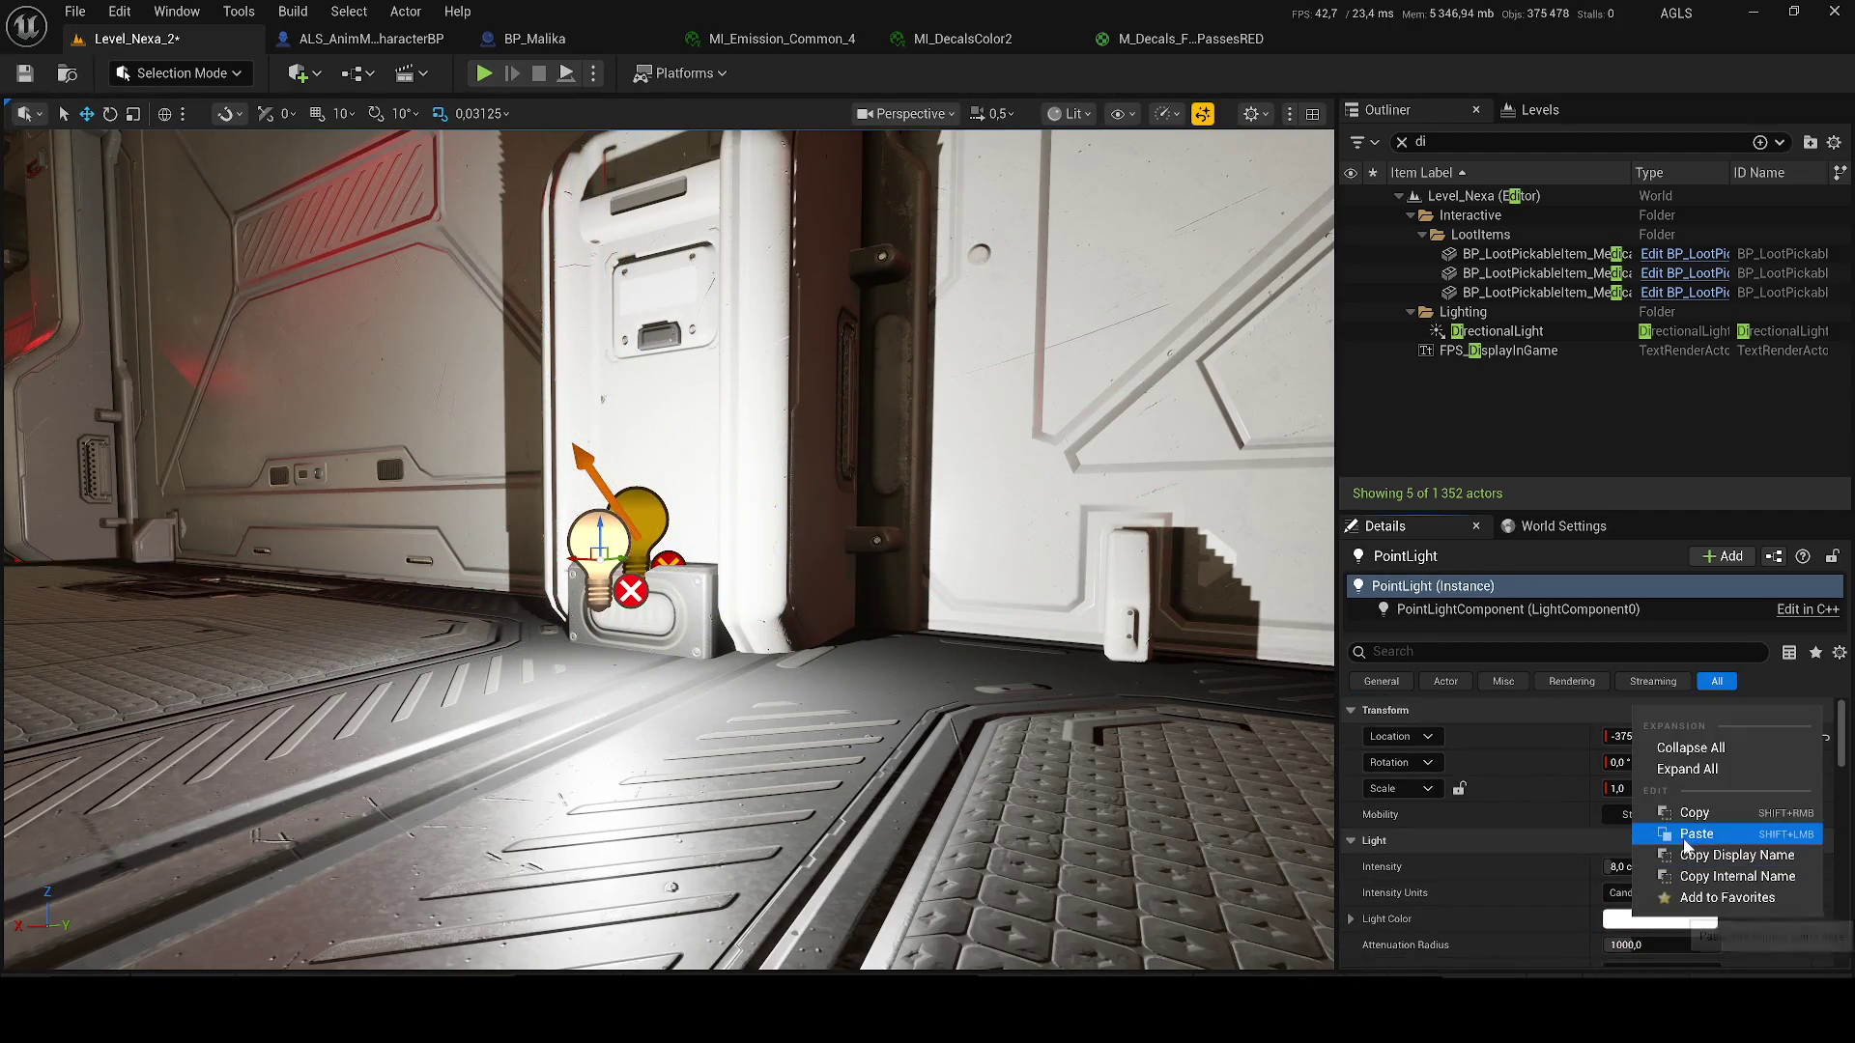
pyautogui.click(1686, 836)
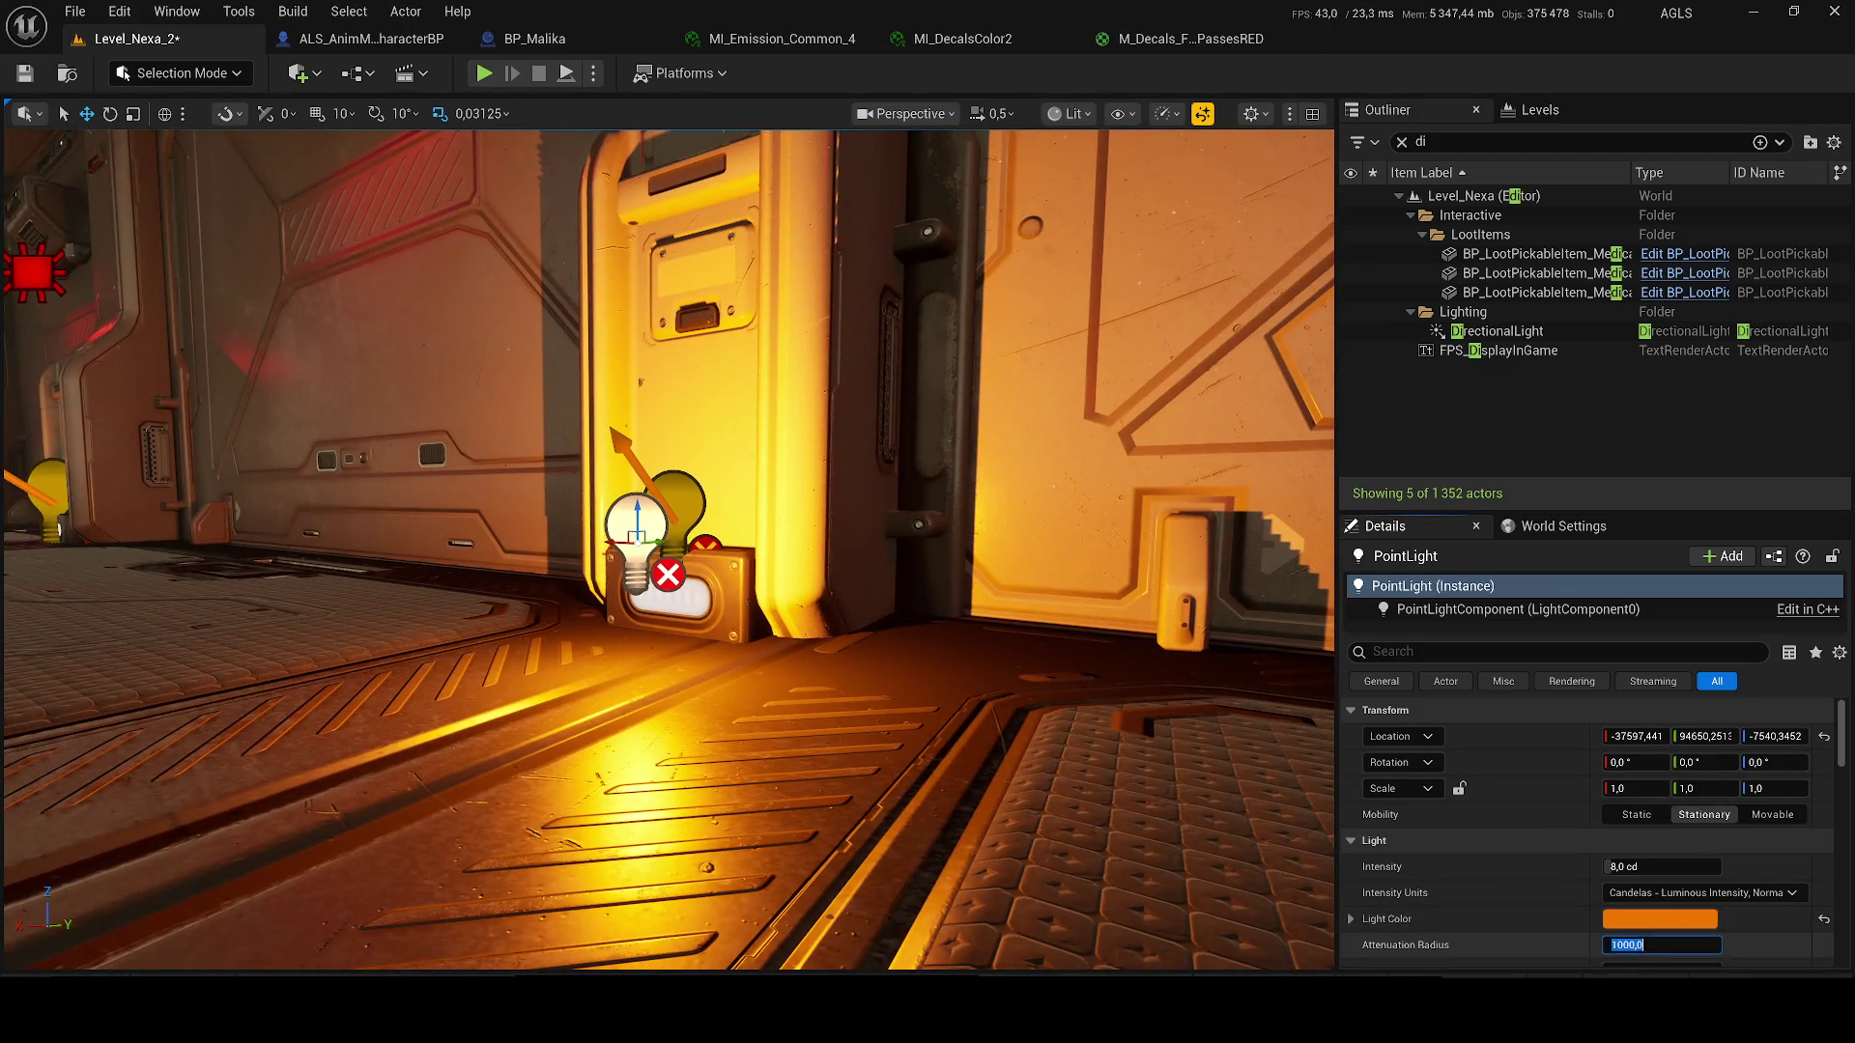
# - Set attenuation radius 48, source radius 50, soft source radius 10, and lower the light toward the floor
pyautogui.write('10')
pyautogui.press('Return')
pyautogui.write('8')
pyautogui.press('Return')
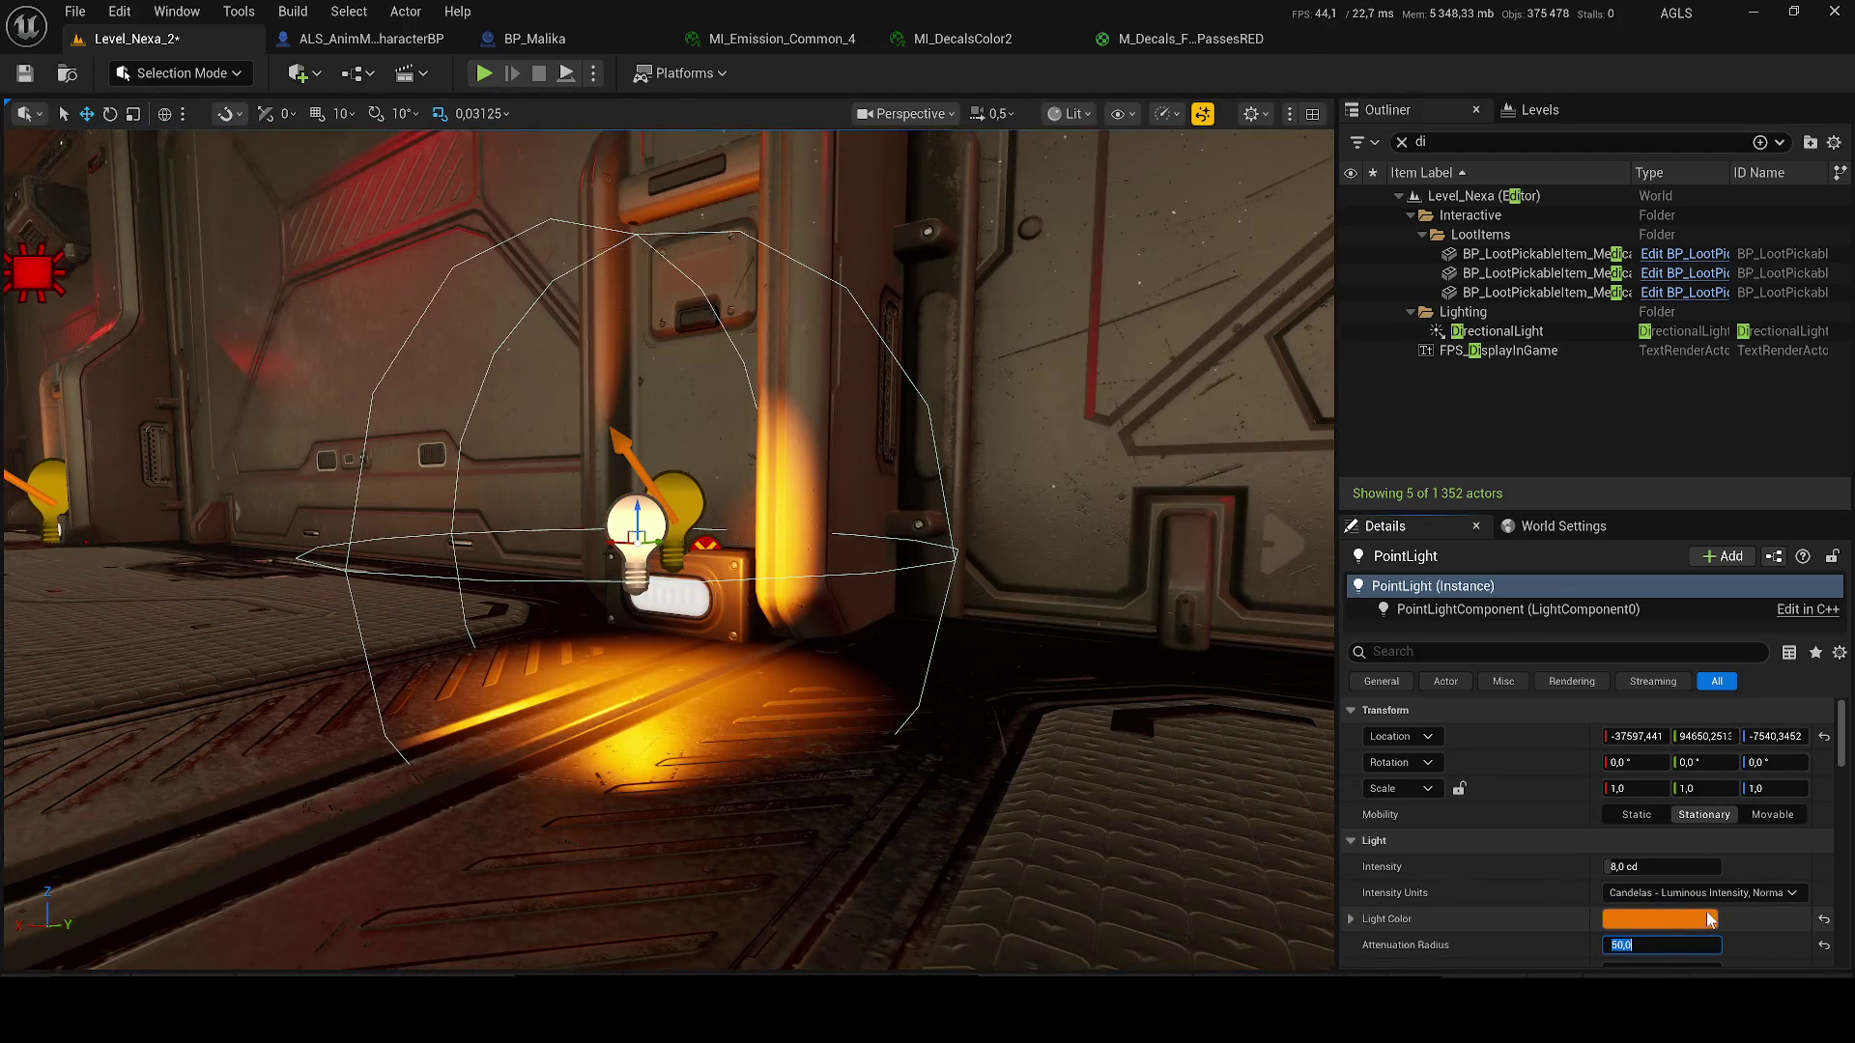
pyautogui.scroll(-1, 1708, 920)
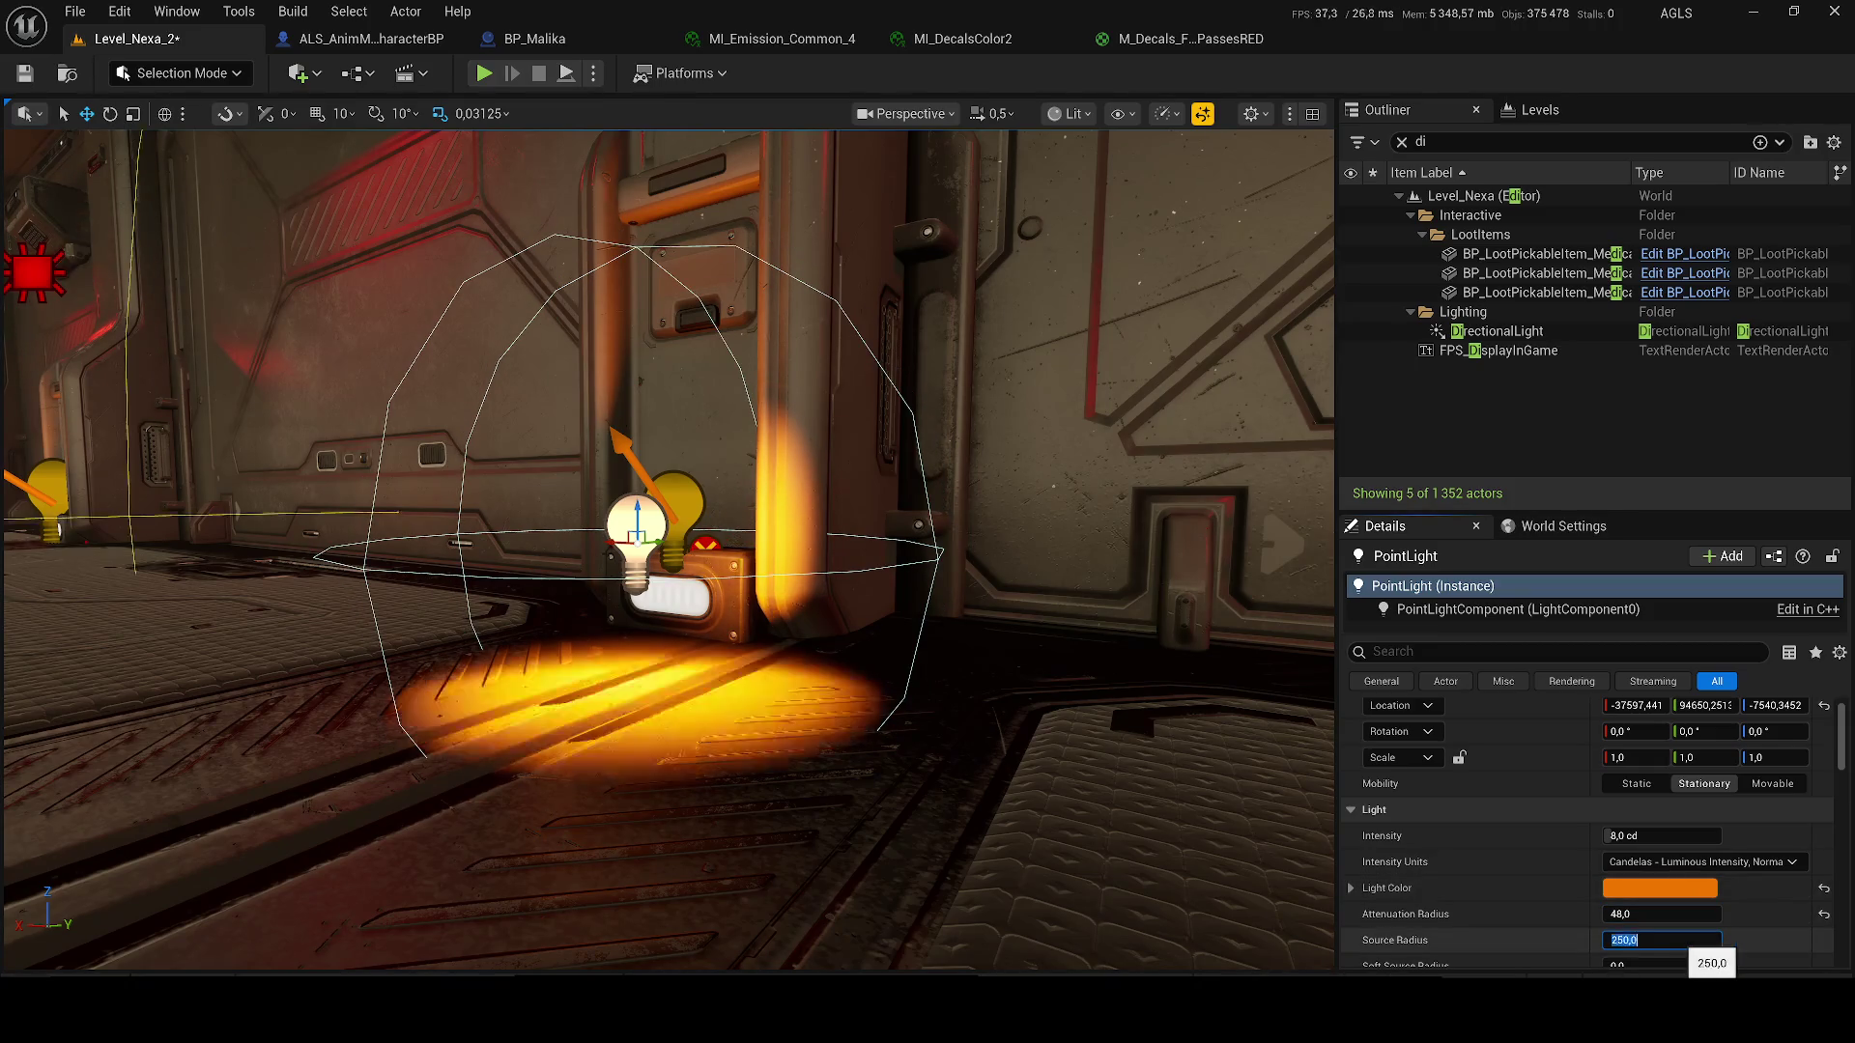
pyautogui.write('50')
pyautogui.press('Return')
pyautogui.scroll(-1, 1708, 927)
pyautogui.click(1642, 904)
pyautogui.write('10')
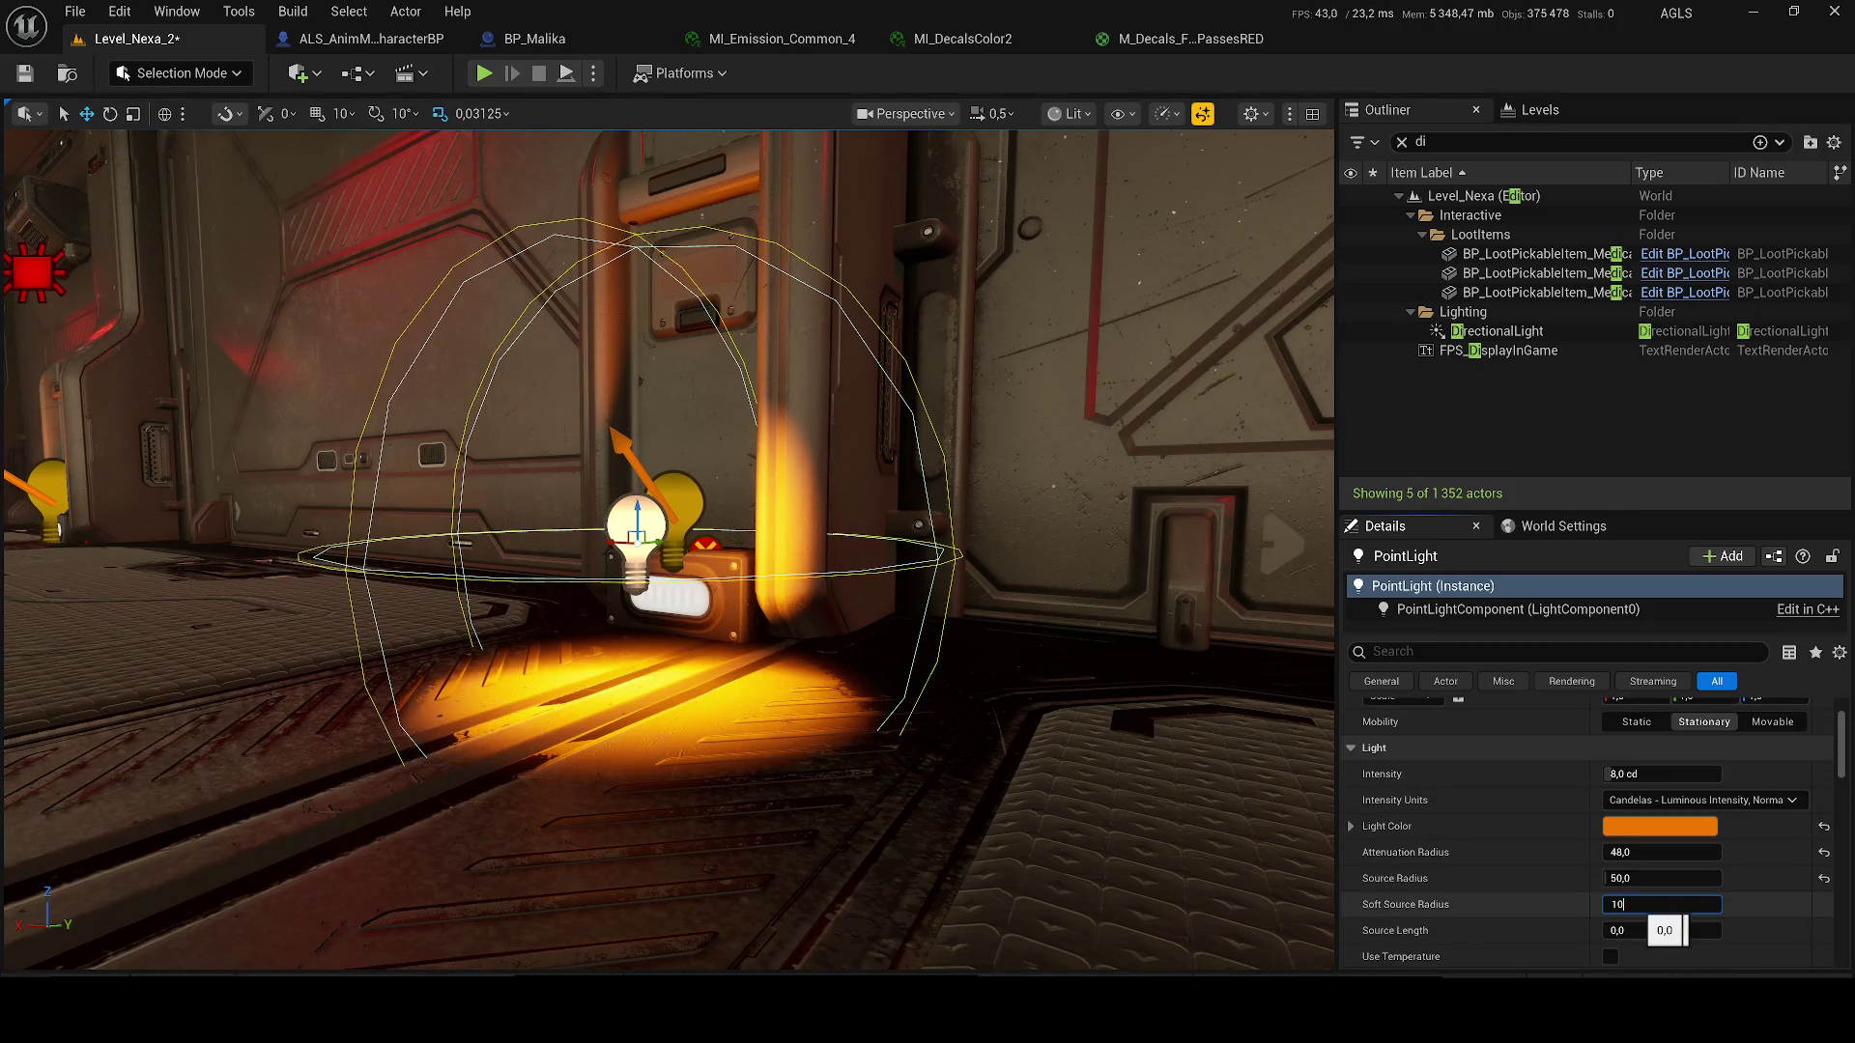
pyautogui.press('Return')
pyautogui.press('Return')
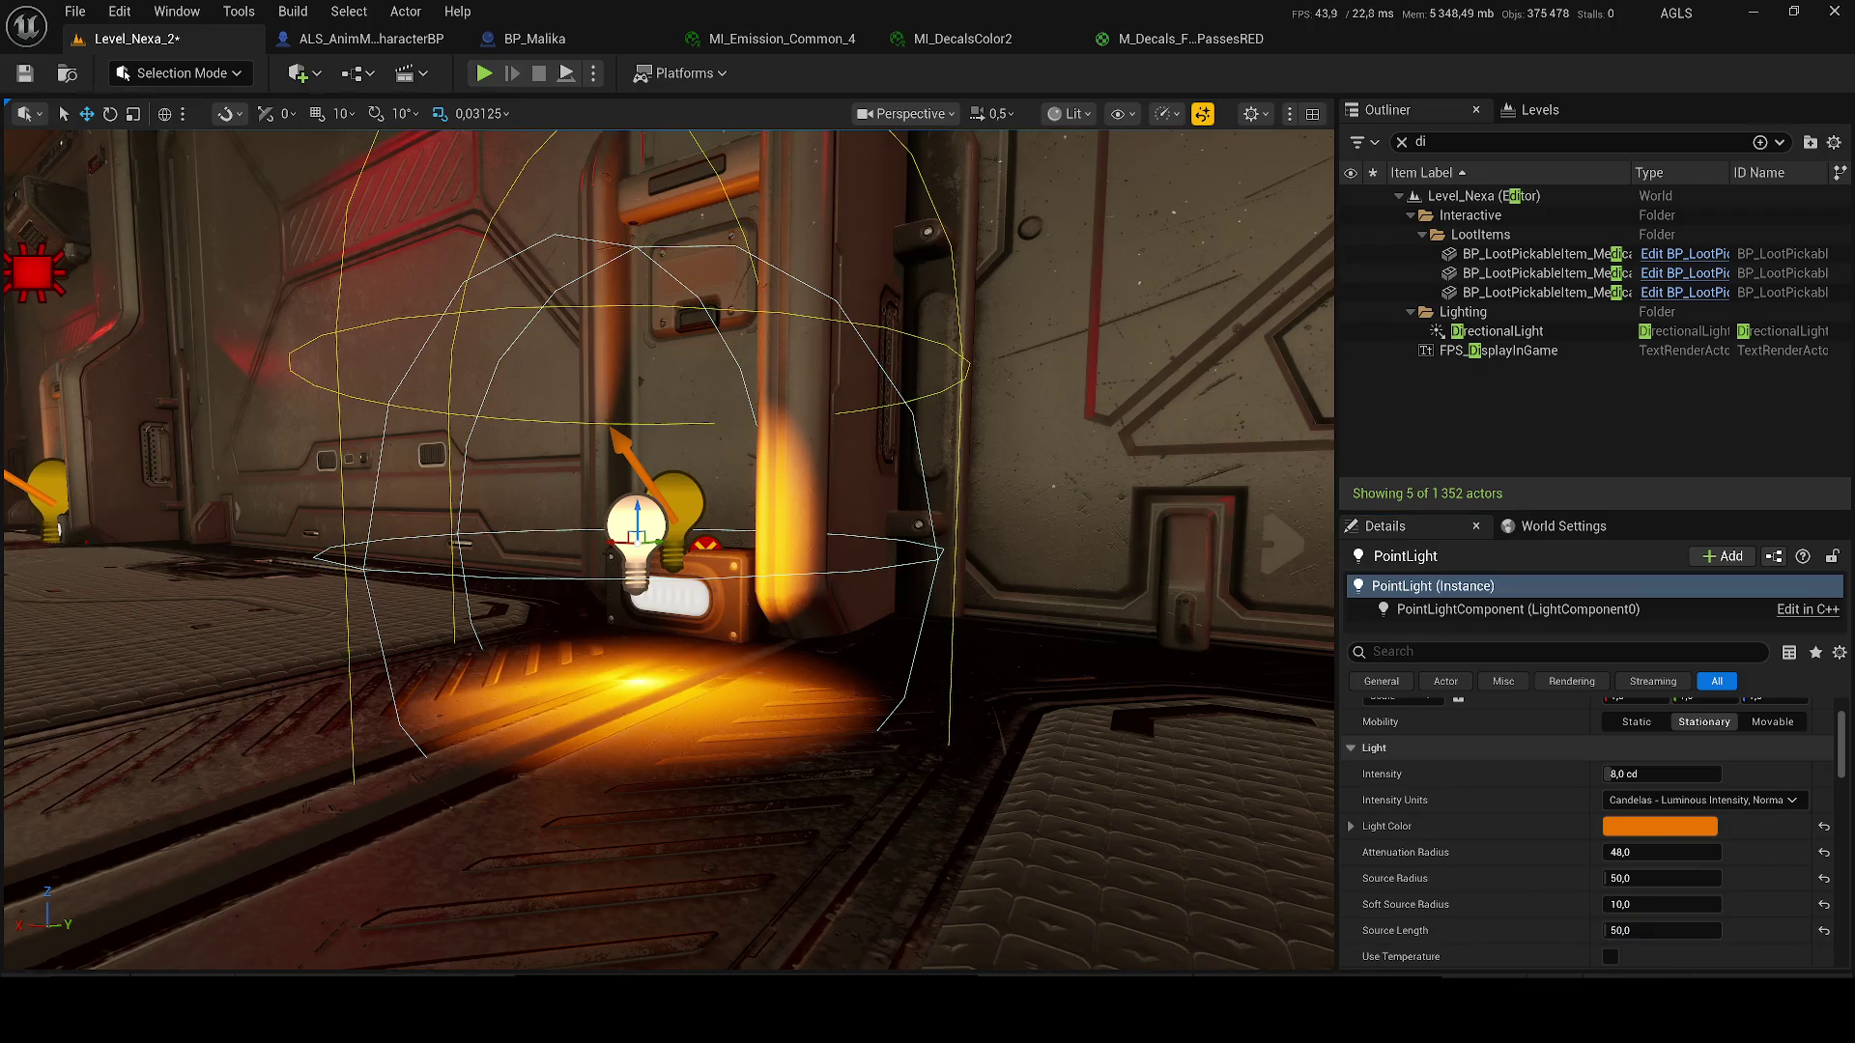
pyautogui.scroll(6, 445, 552)
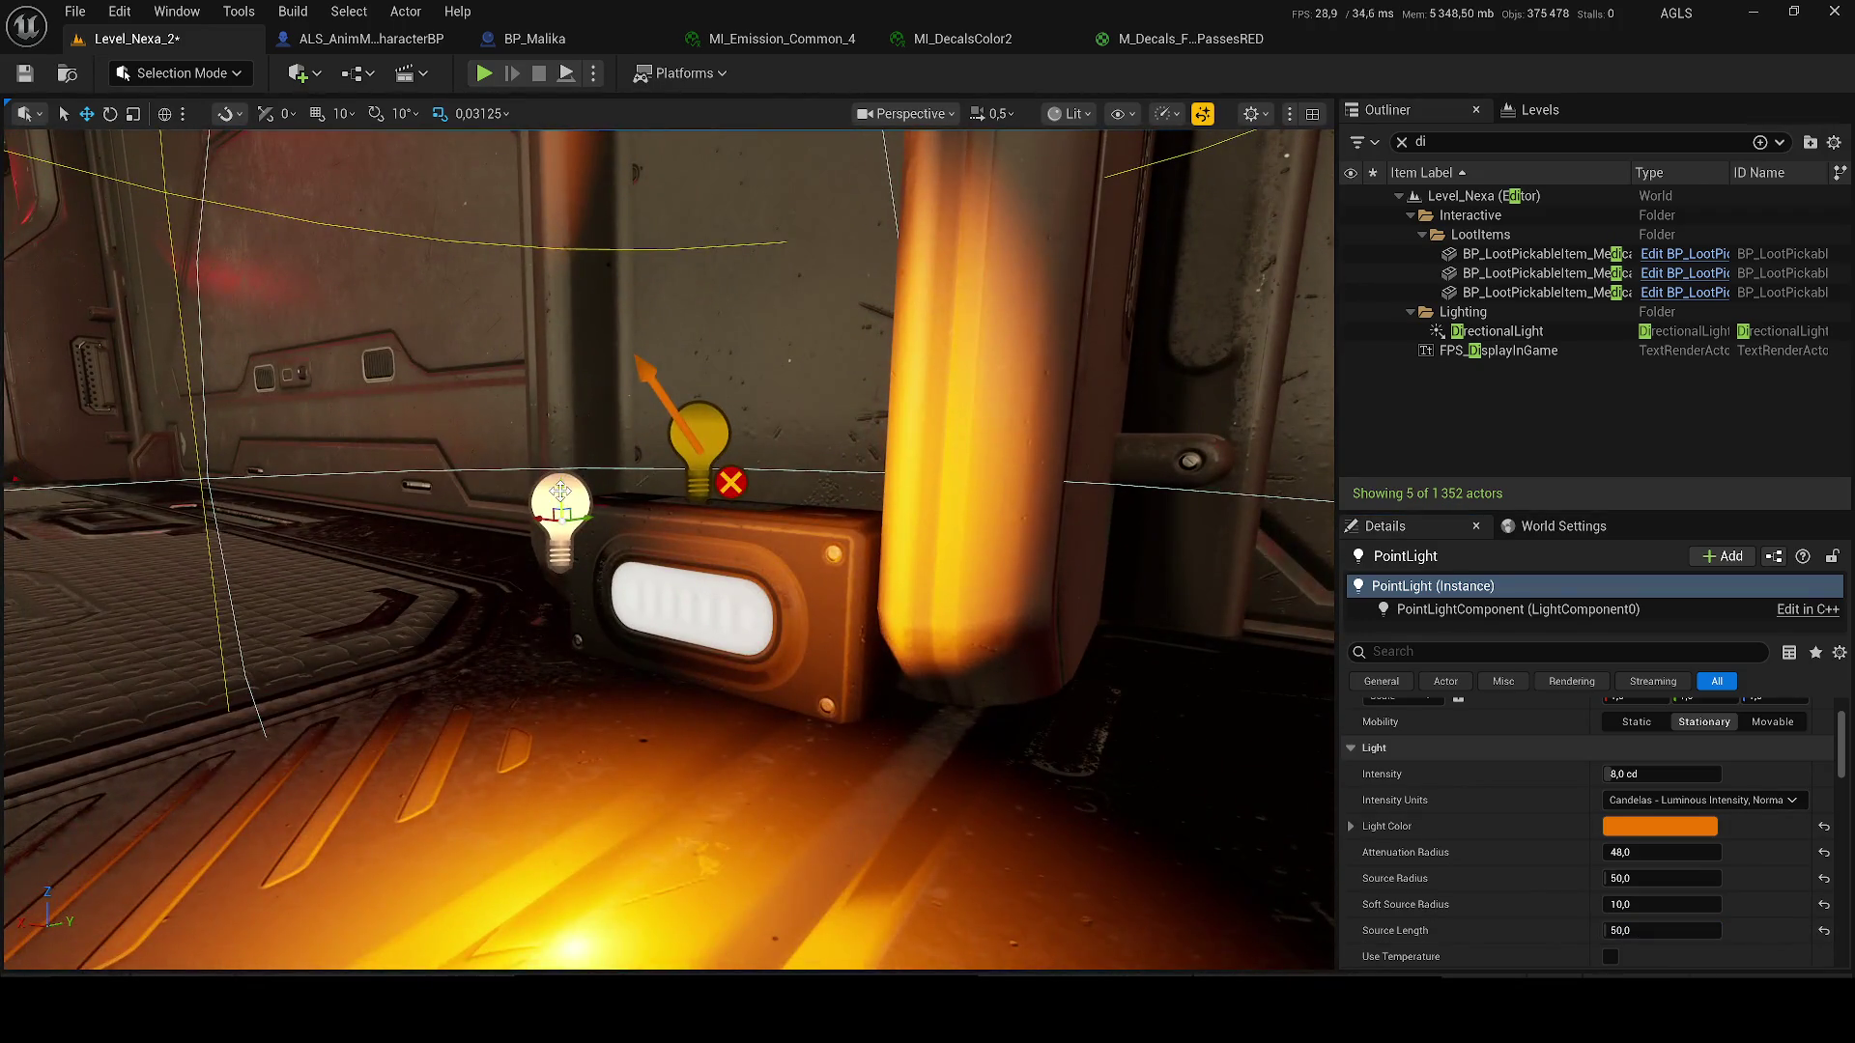
pyautogui.moveTo(560, 491)
pyautogui.mouseDown()
pyautogui.moveTo(567, 706)
pyautogui.moveTo(816, 591)
pyautogui.moveTo(663, 603)
pyautogui.mouseUp()
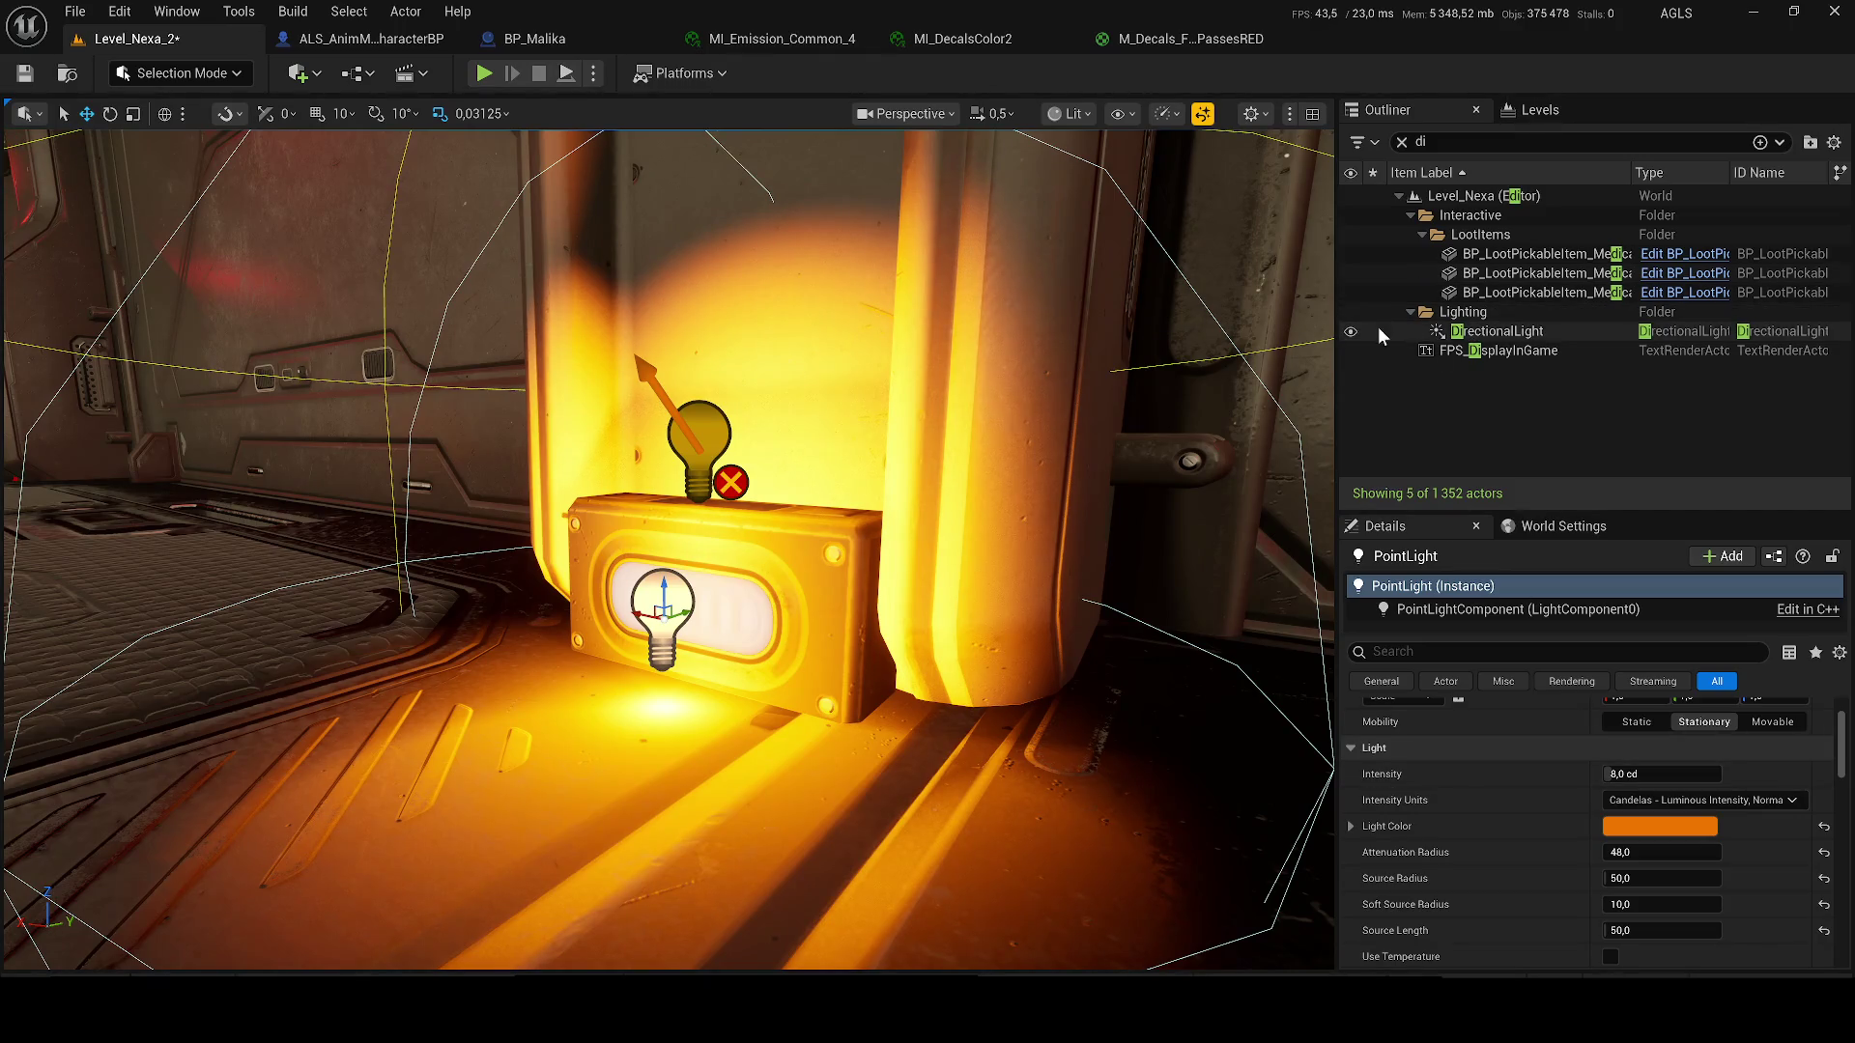
# - Frame the point light and drop its intensity to 1 cd
pyautogui.press('f')
pyautogui.click(1661, 774)
pyautogui.write('1')
pyautogui.press('Return')
pyautogui.scroll(3, 783, 566)
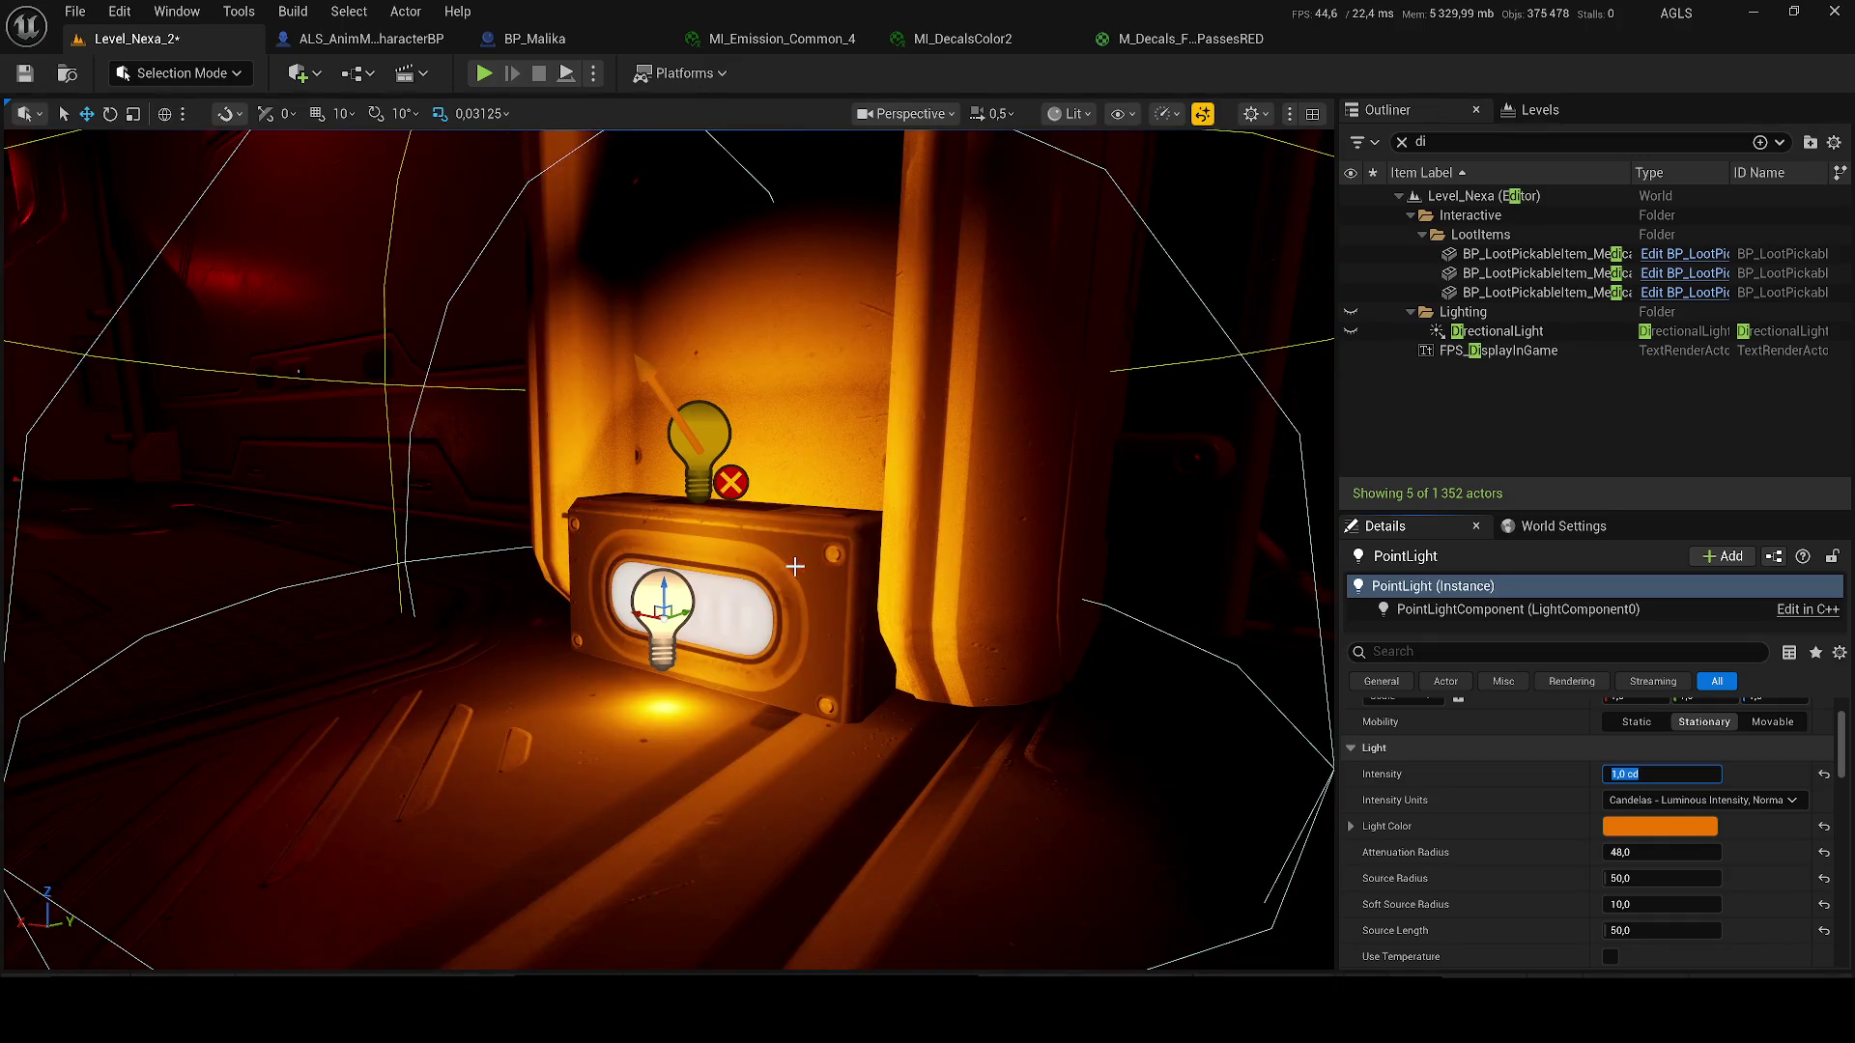
pyautogui.doubleClick(1505, 253)
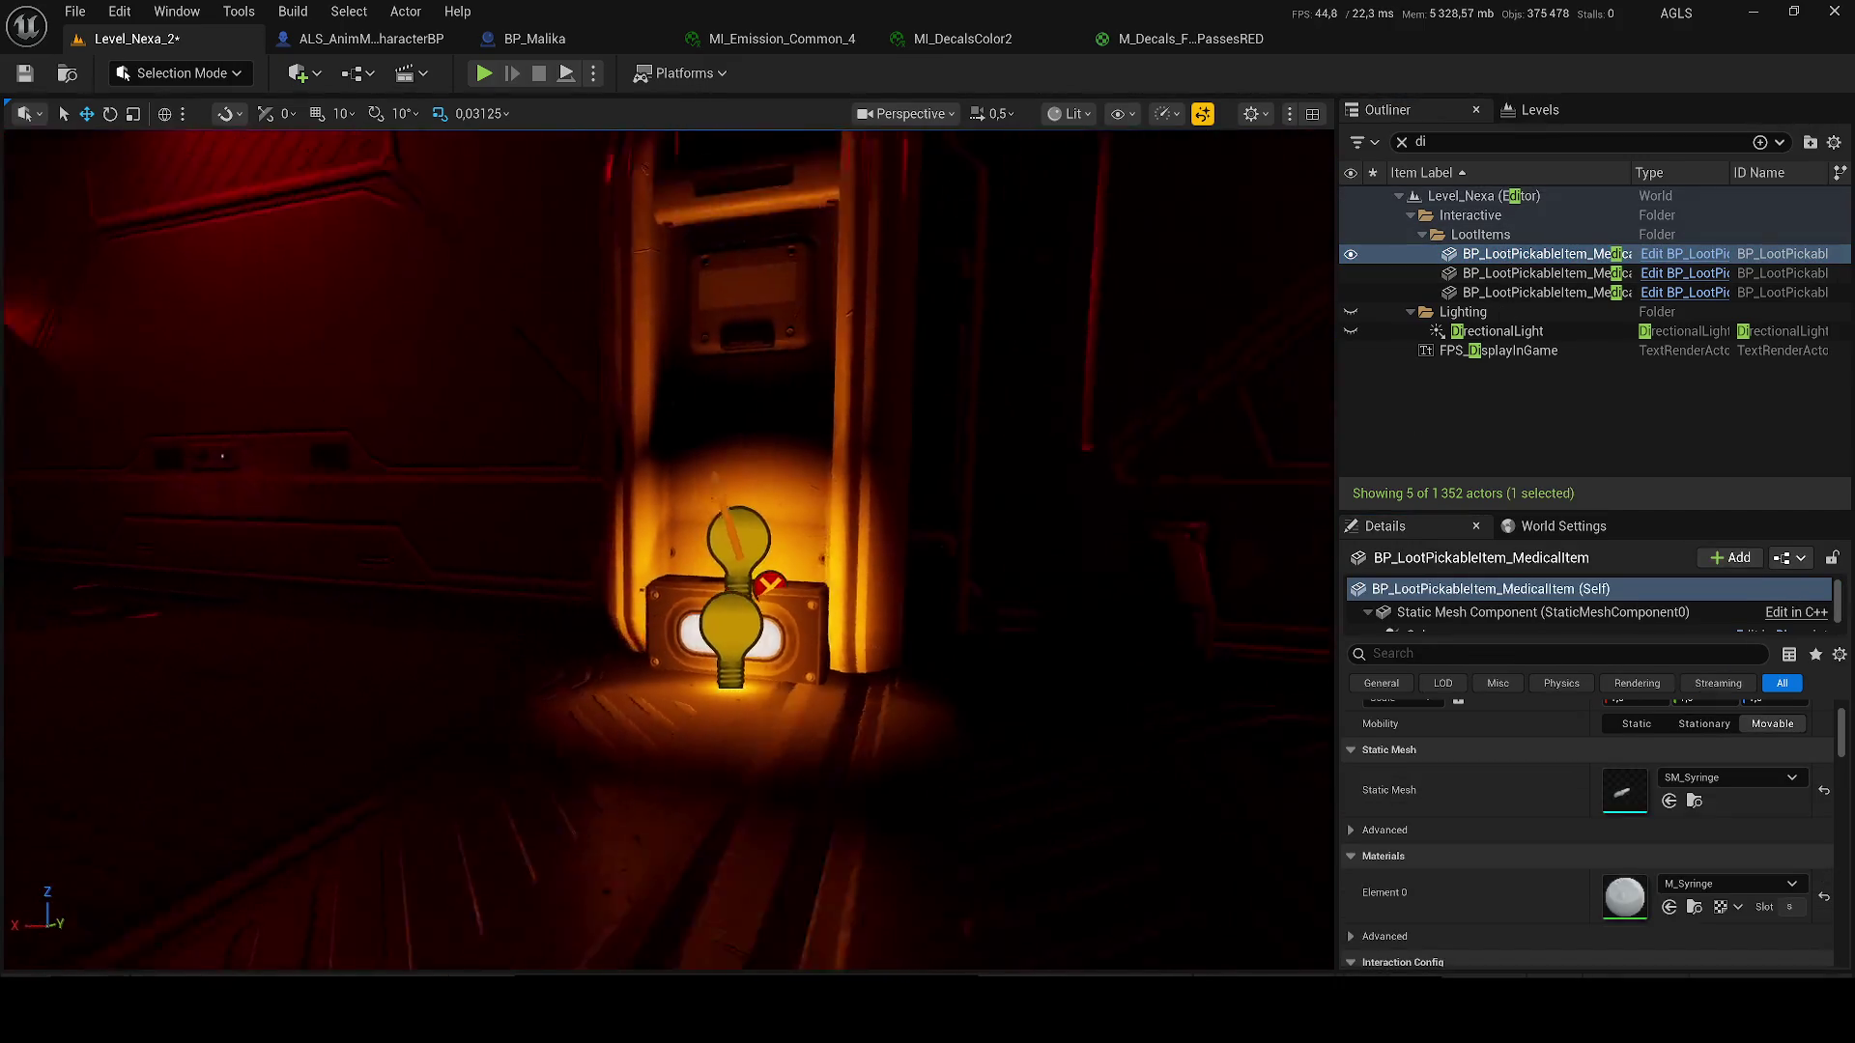
pyautogui.click(682, 718)
pyautogui.moveTo(682, 717); pyautogui.dragTo(1271, 668)
# - Try attenuation radius values of 40, 20 and 30 on the point light
pyautogui.click(1661, 852)
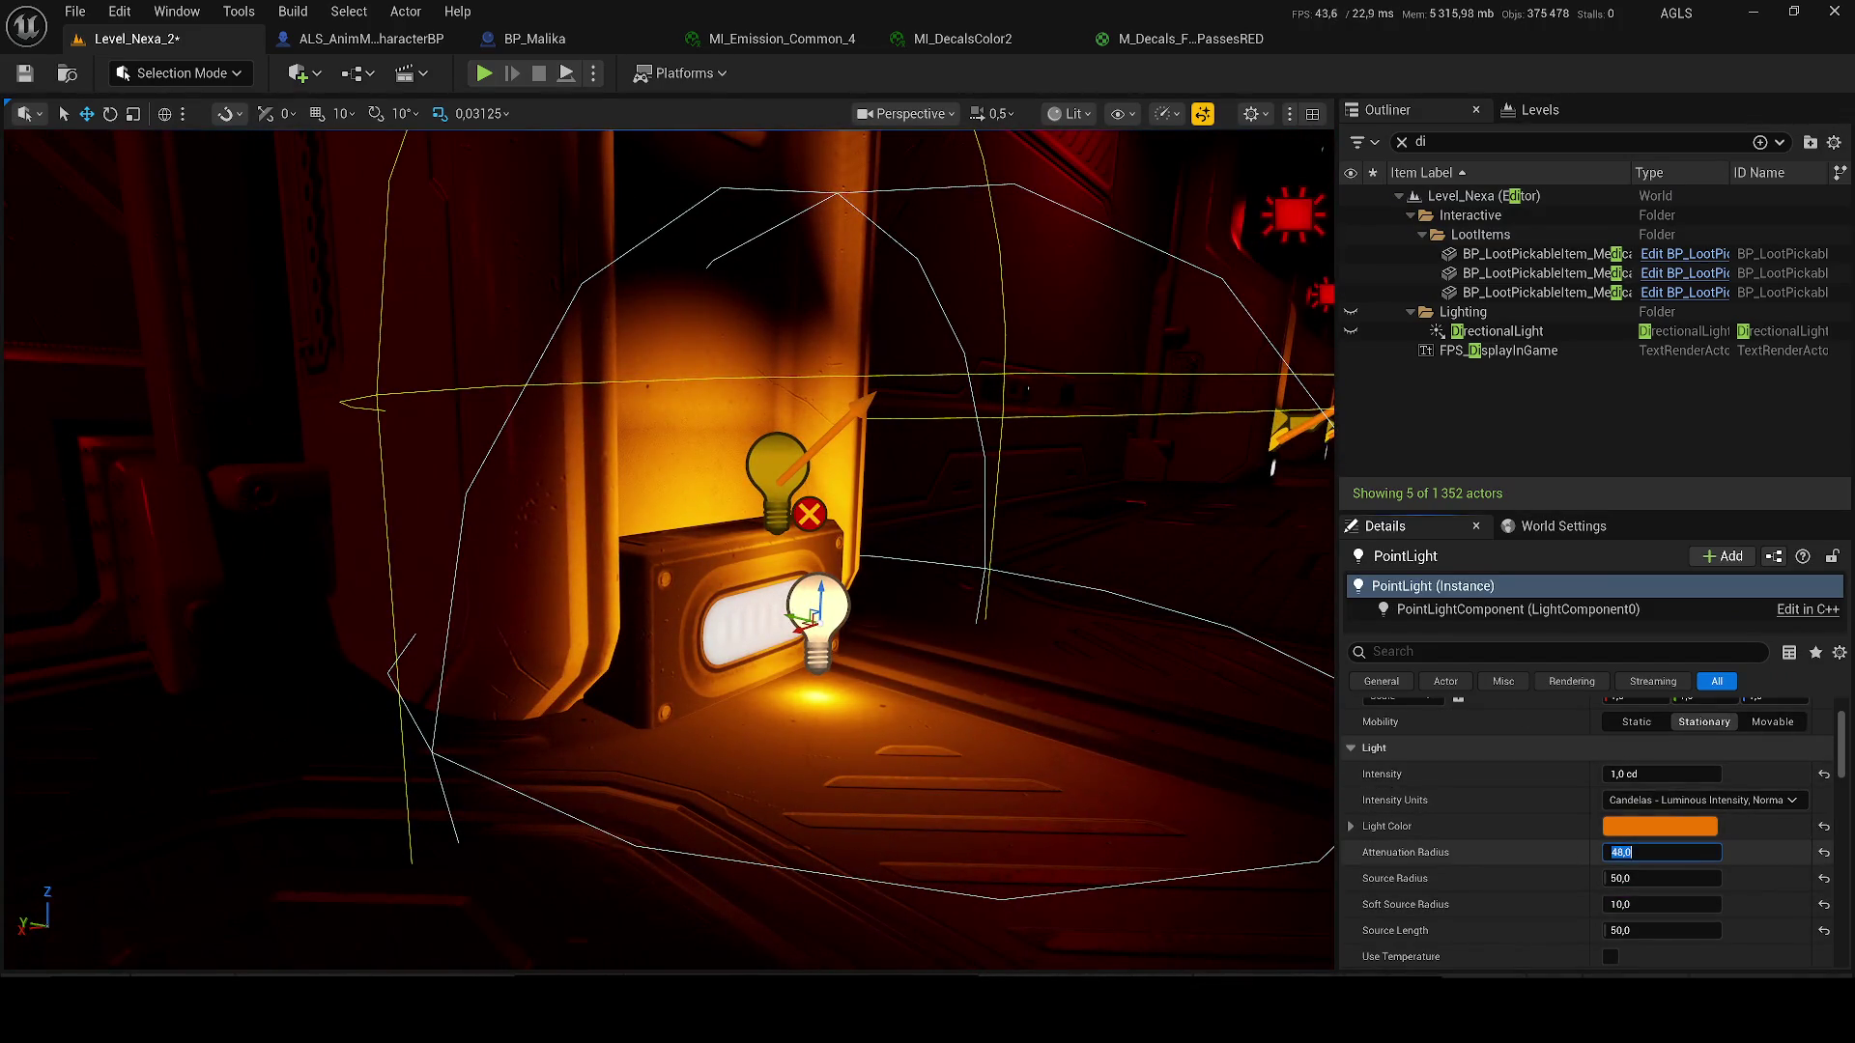
pyautogui.write('40')
pyautogui.press('Return')
pyautogui.write('20')
pyautogui.press('Return')
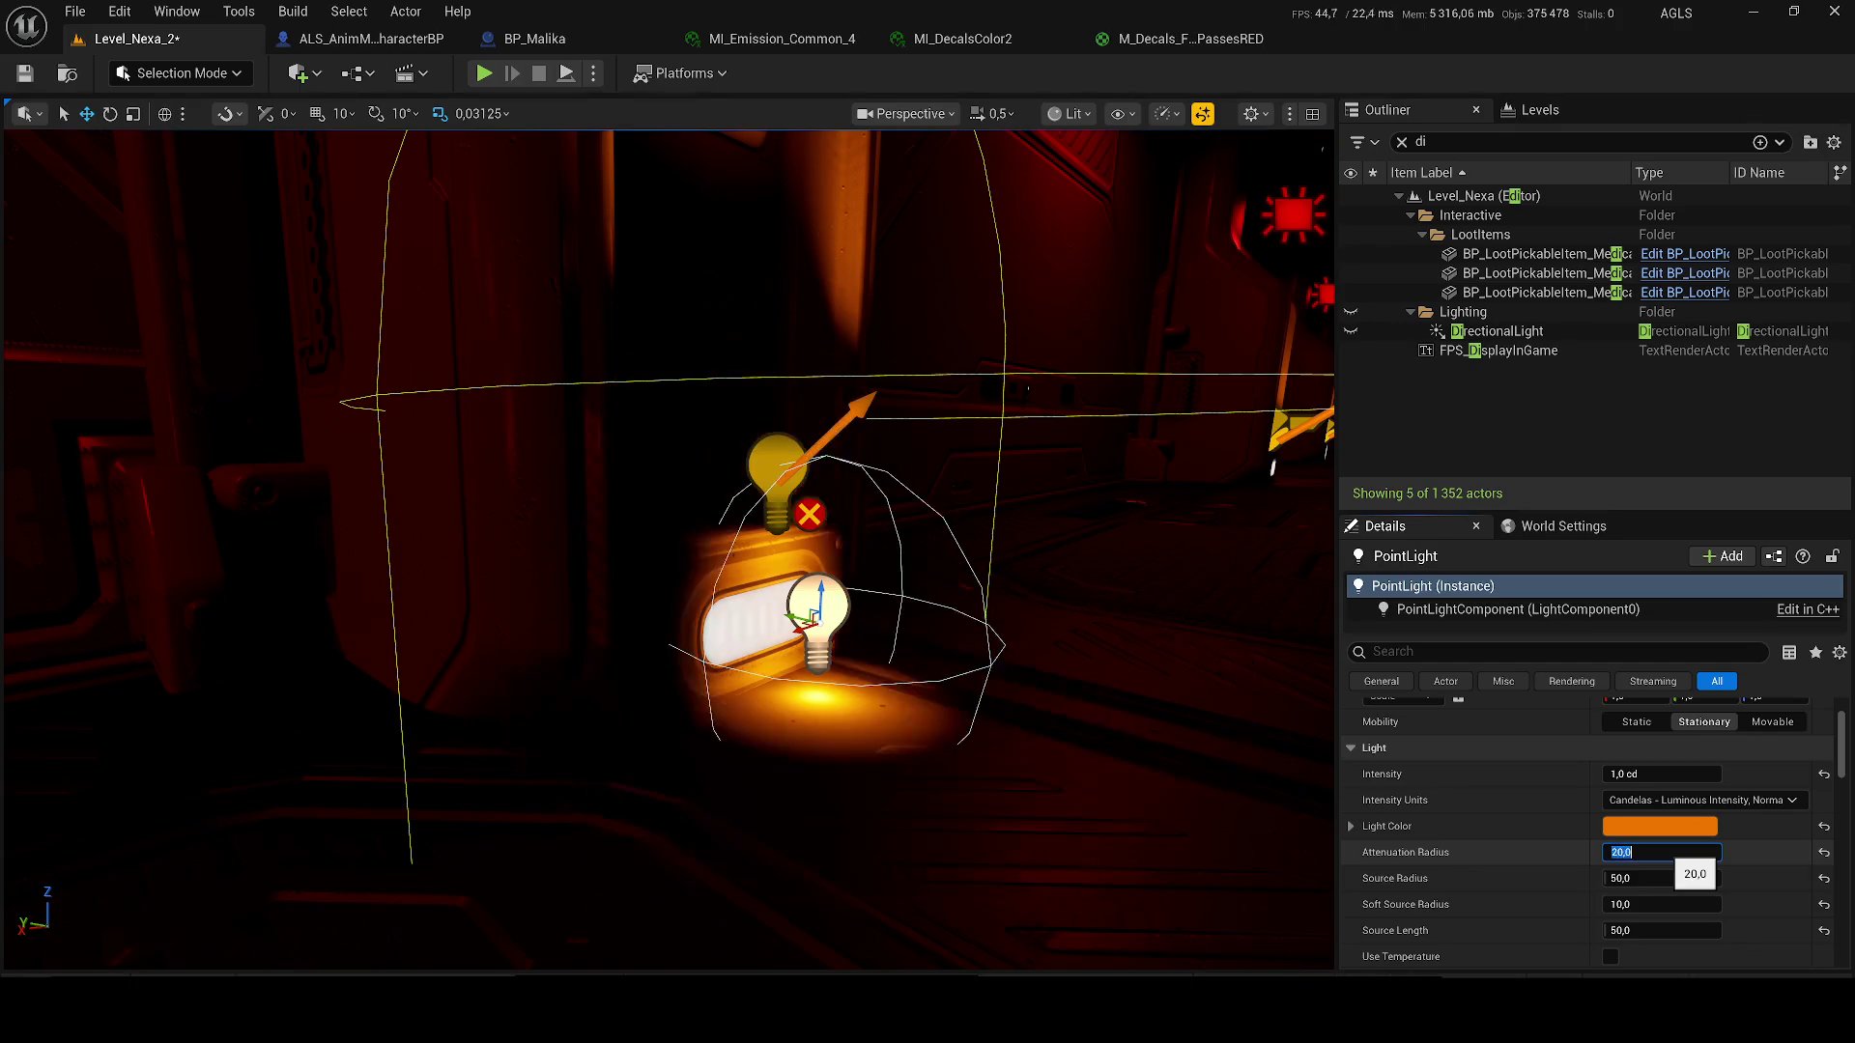
pyautogui.write('30')
pyautogui.press('Return')
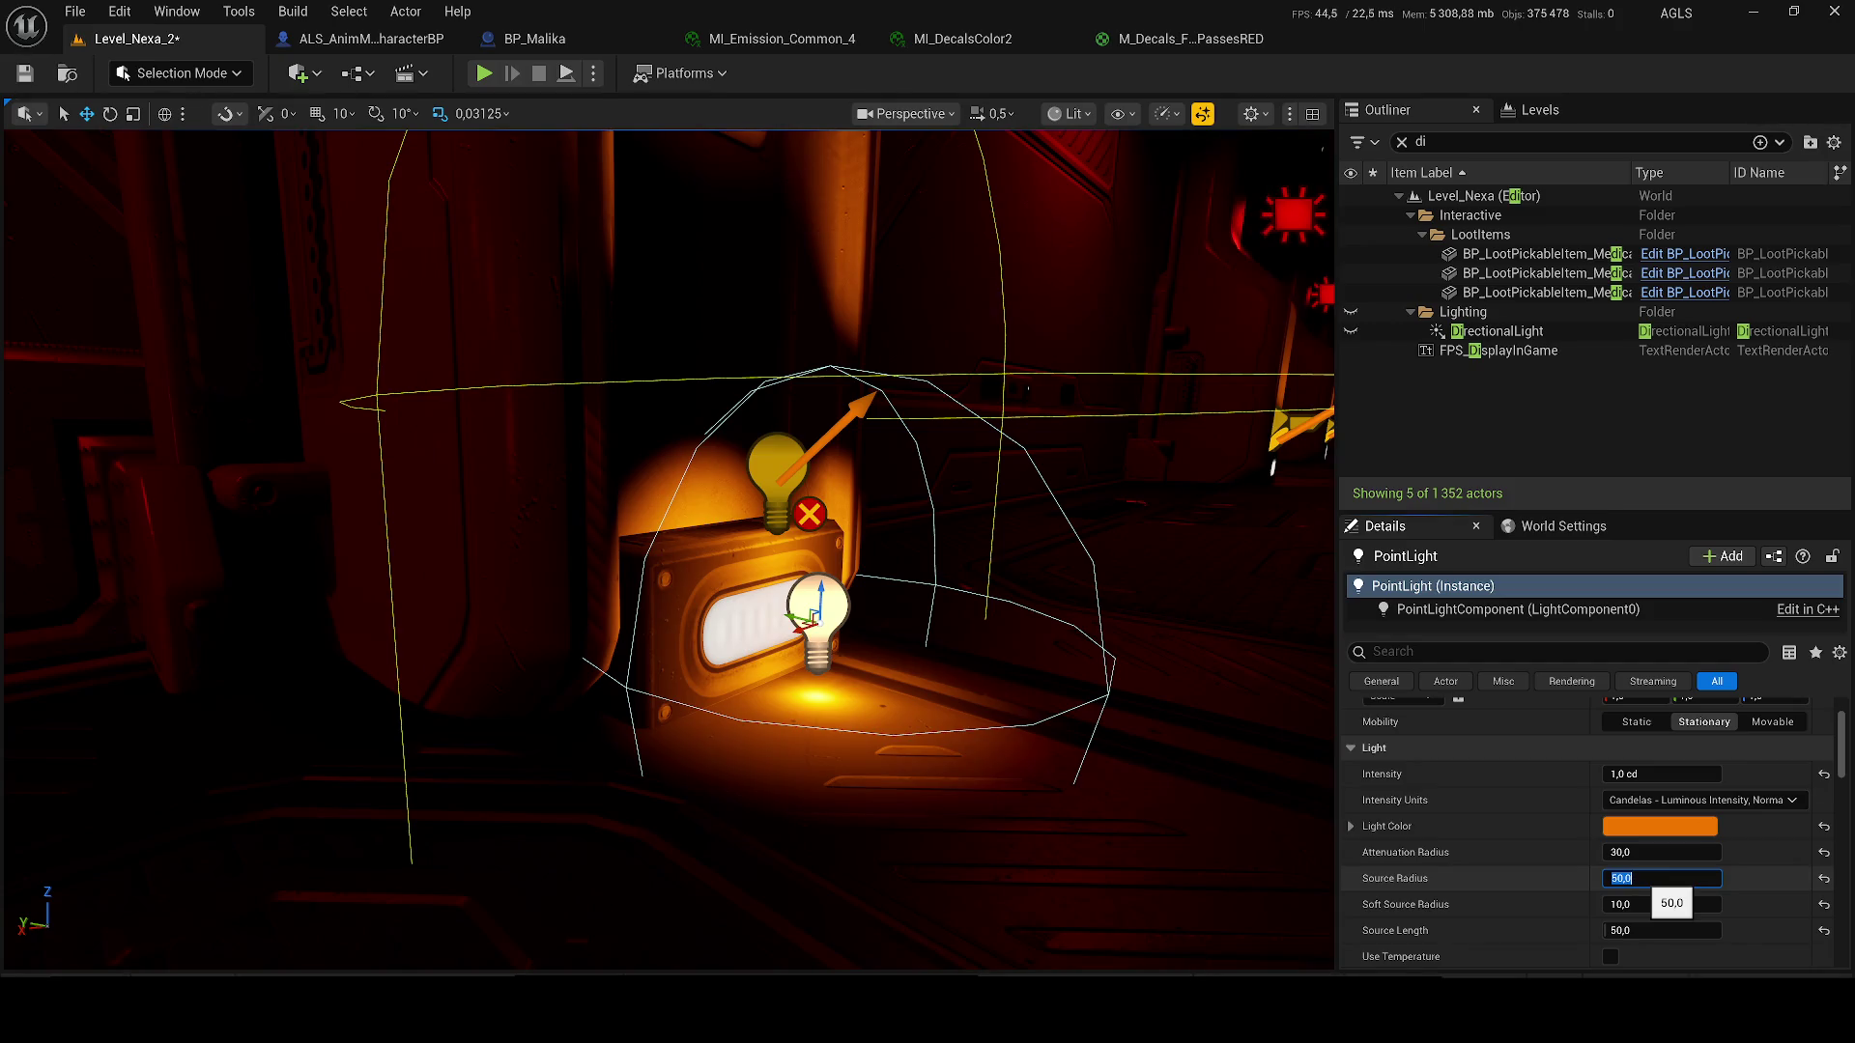
# - Set source radius to 10 and step soft source radius through 0, 10, 30 to 50
pyautogui.write('0')
pyautogui.press('Return')
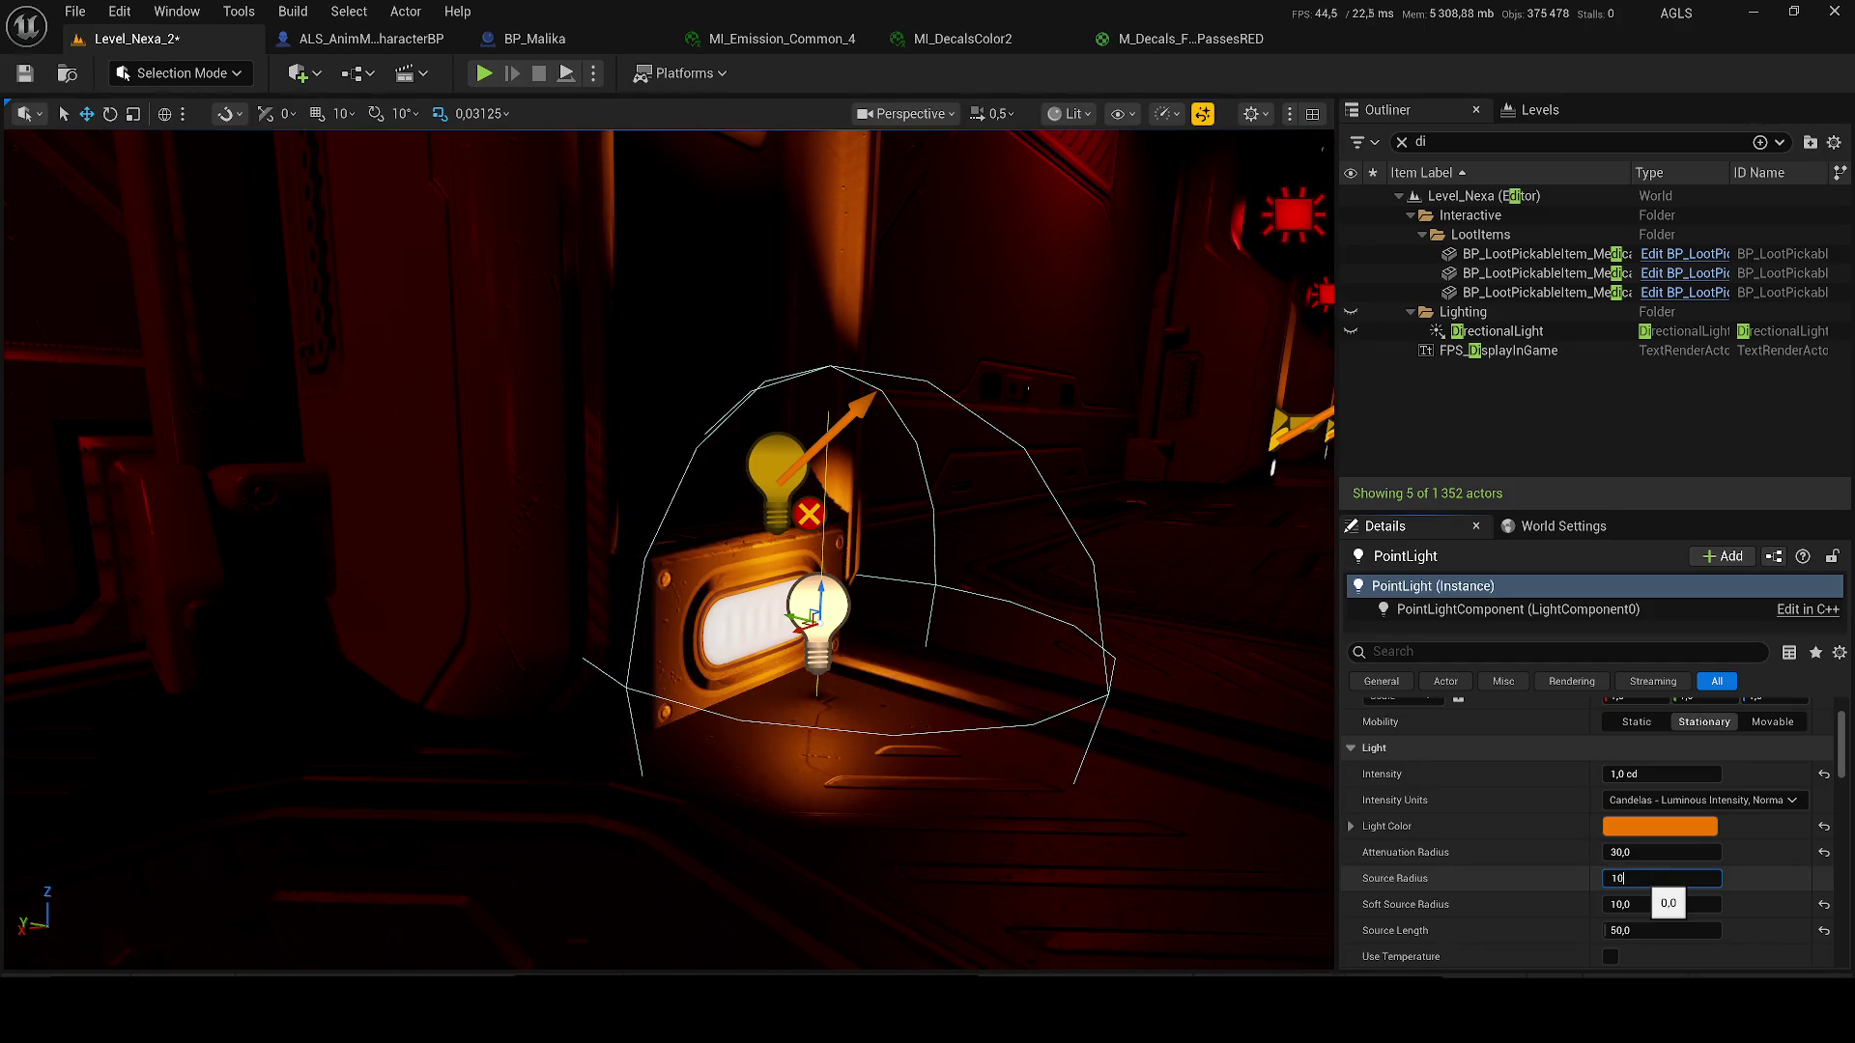
pyautogui.press('Return')
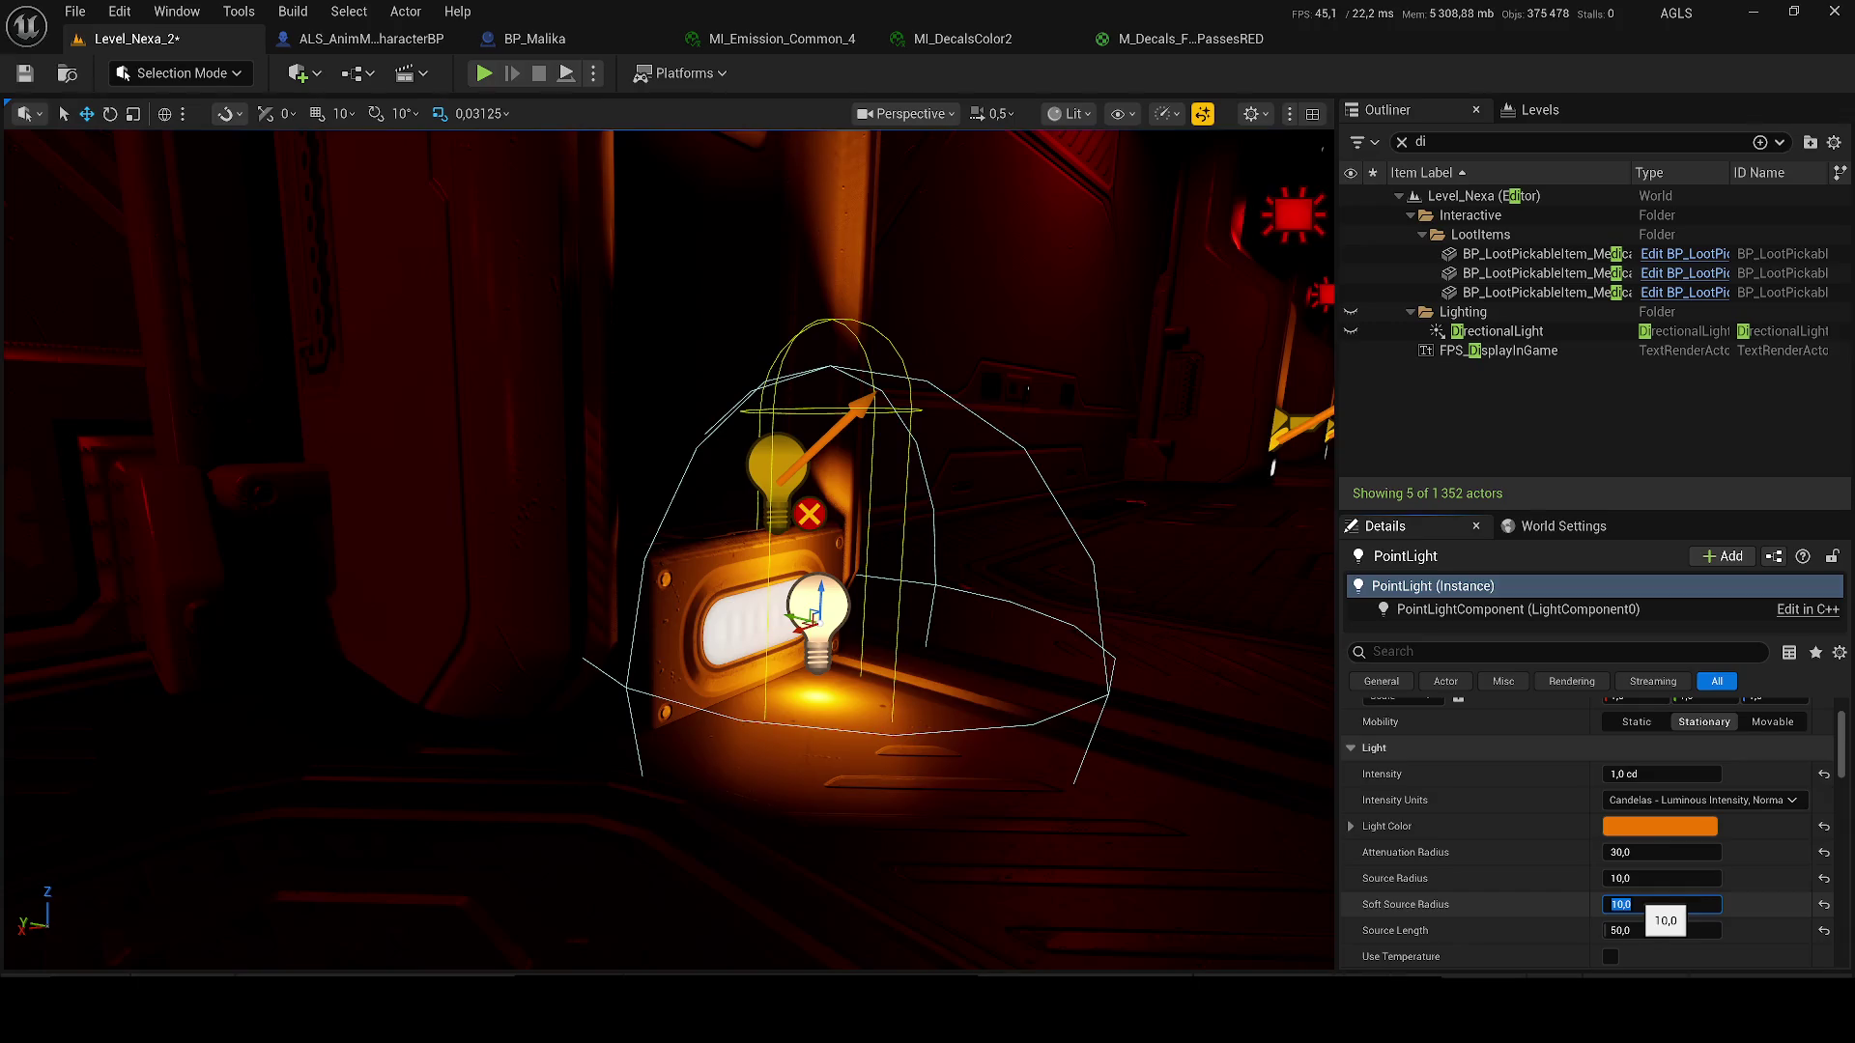
pyautogui.write('0')
pyautogui.press('Return')
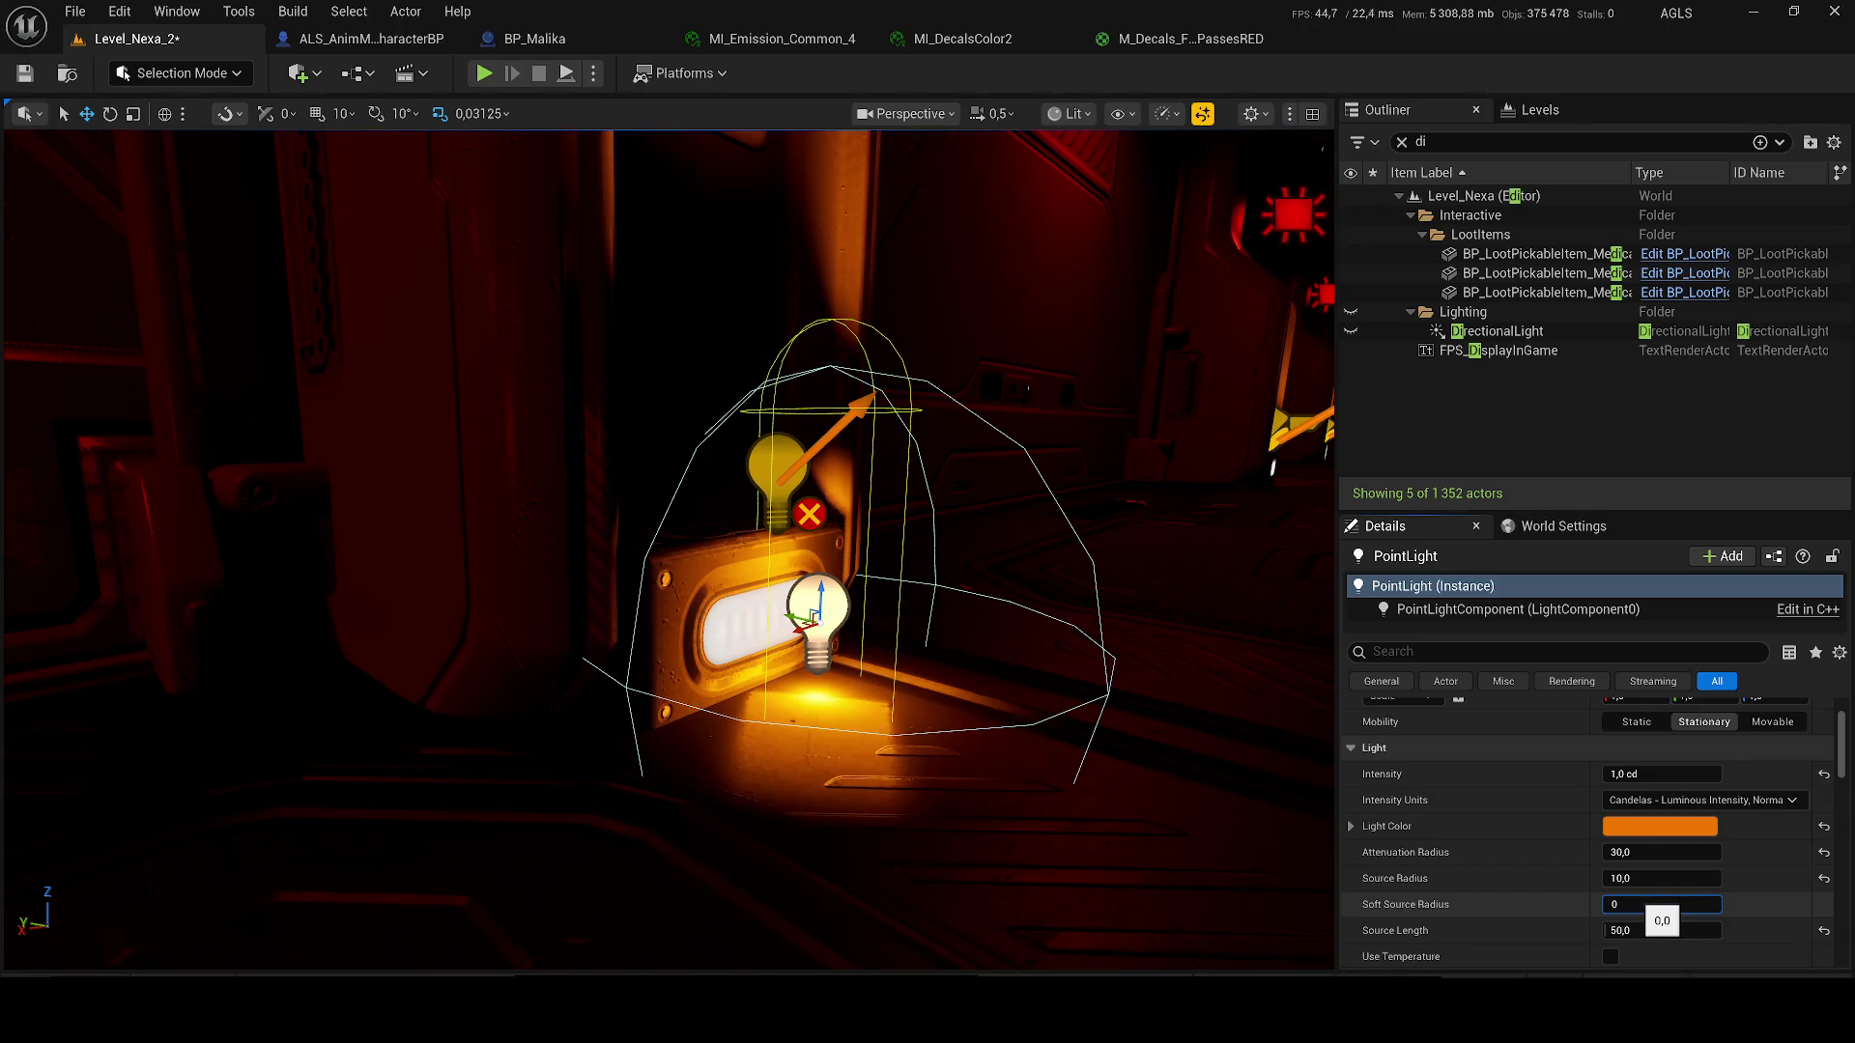
pyautogui.press('Return')
pyautogui.write('30')
pyautogui.press('Return')
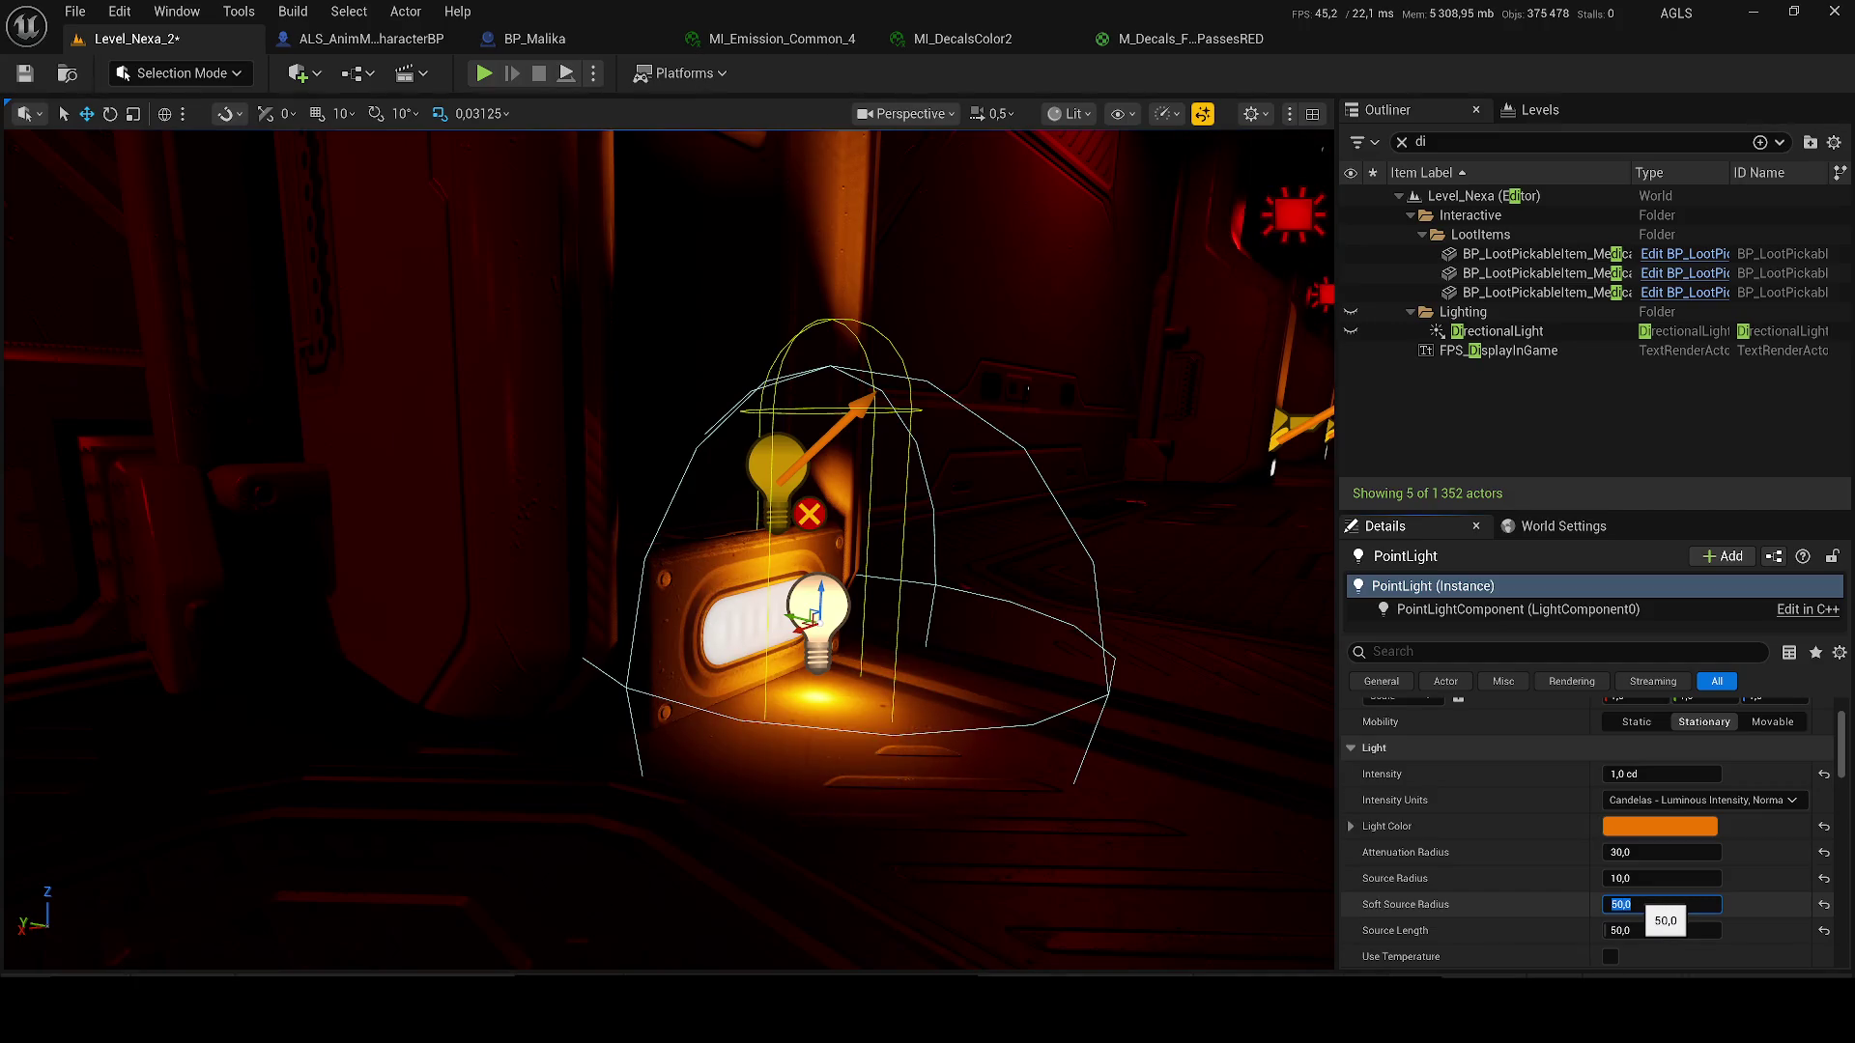
pyautogui.click(1655, 929)
pyautogui.write('0')
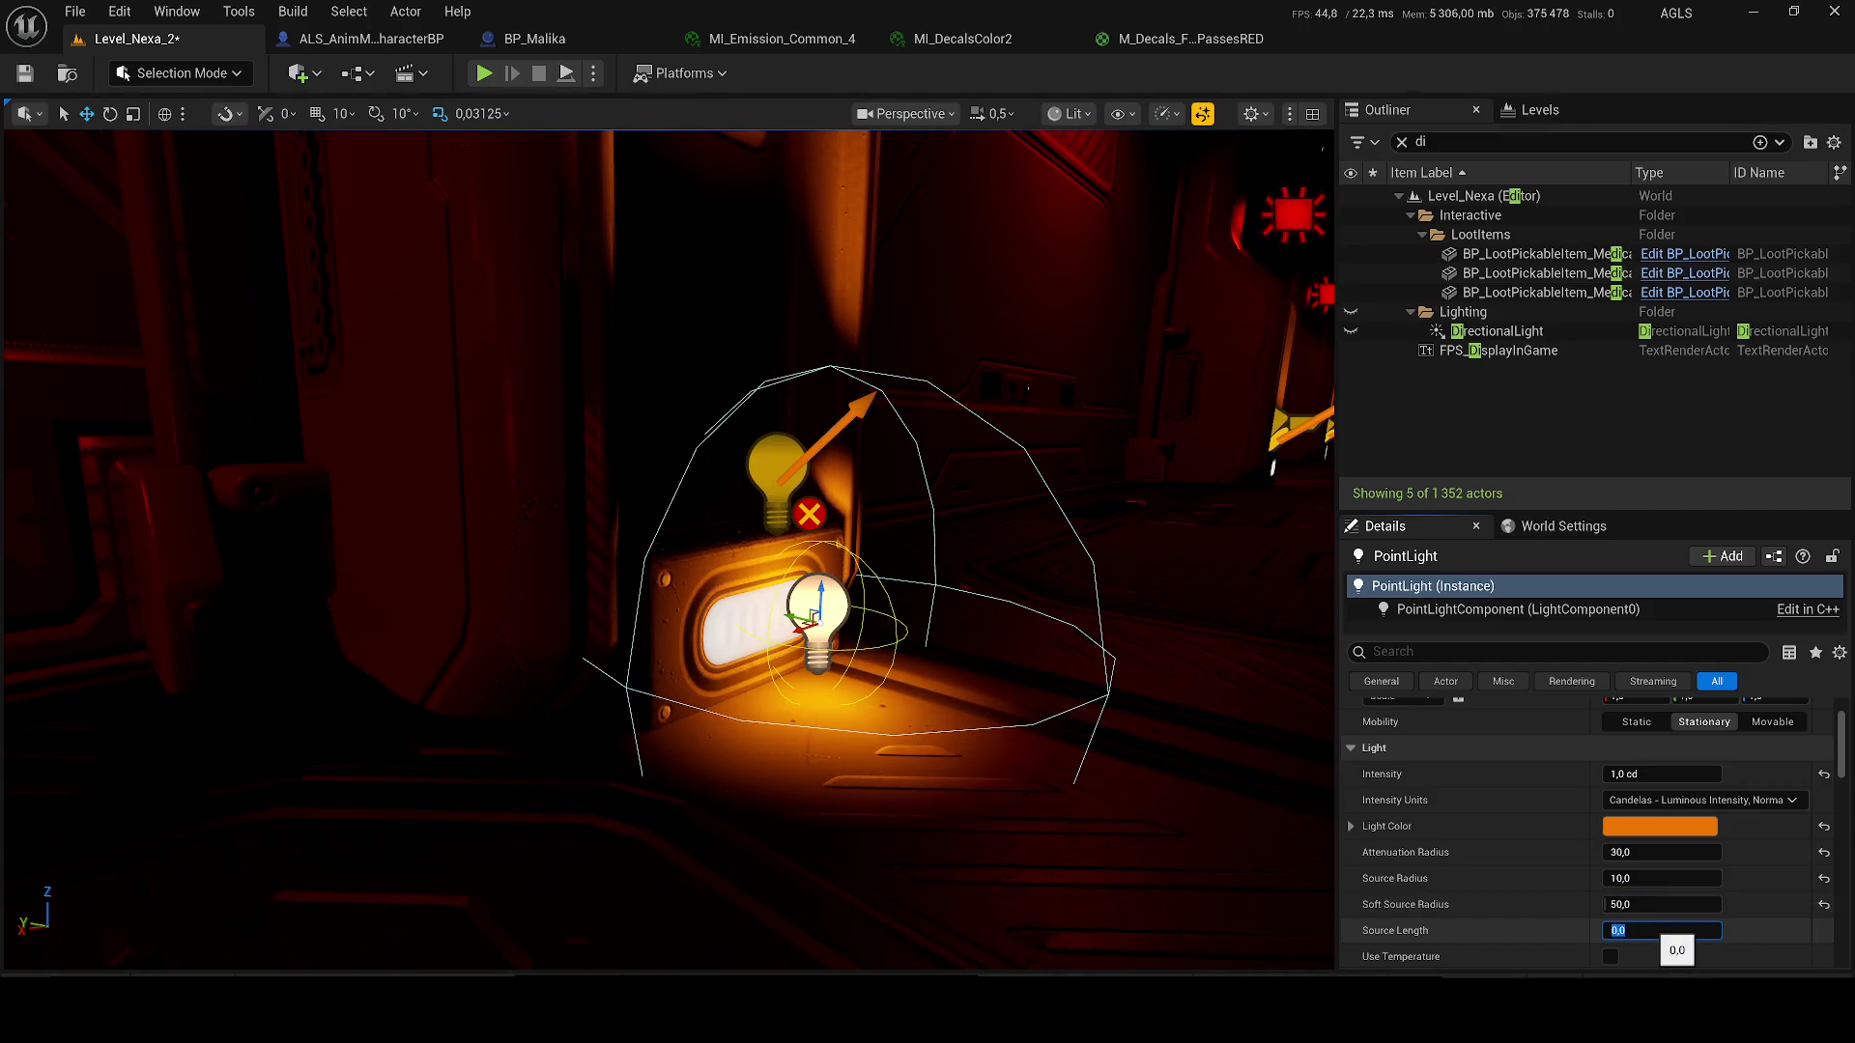
pyautogui.click(1482, 409)
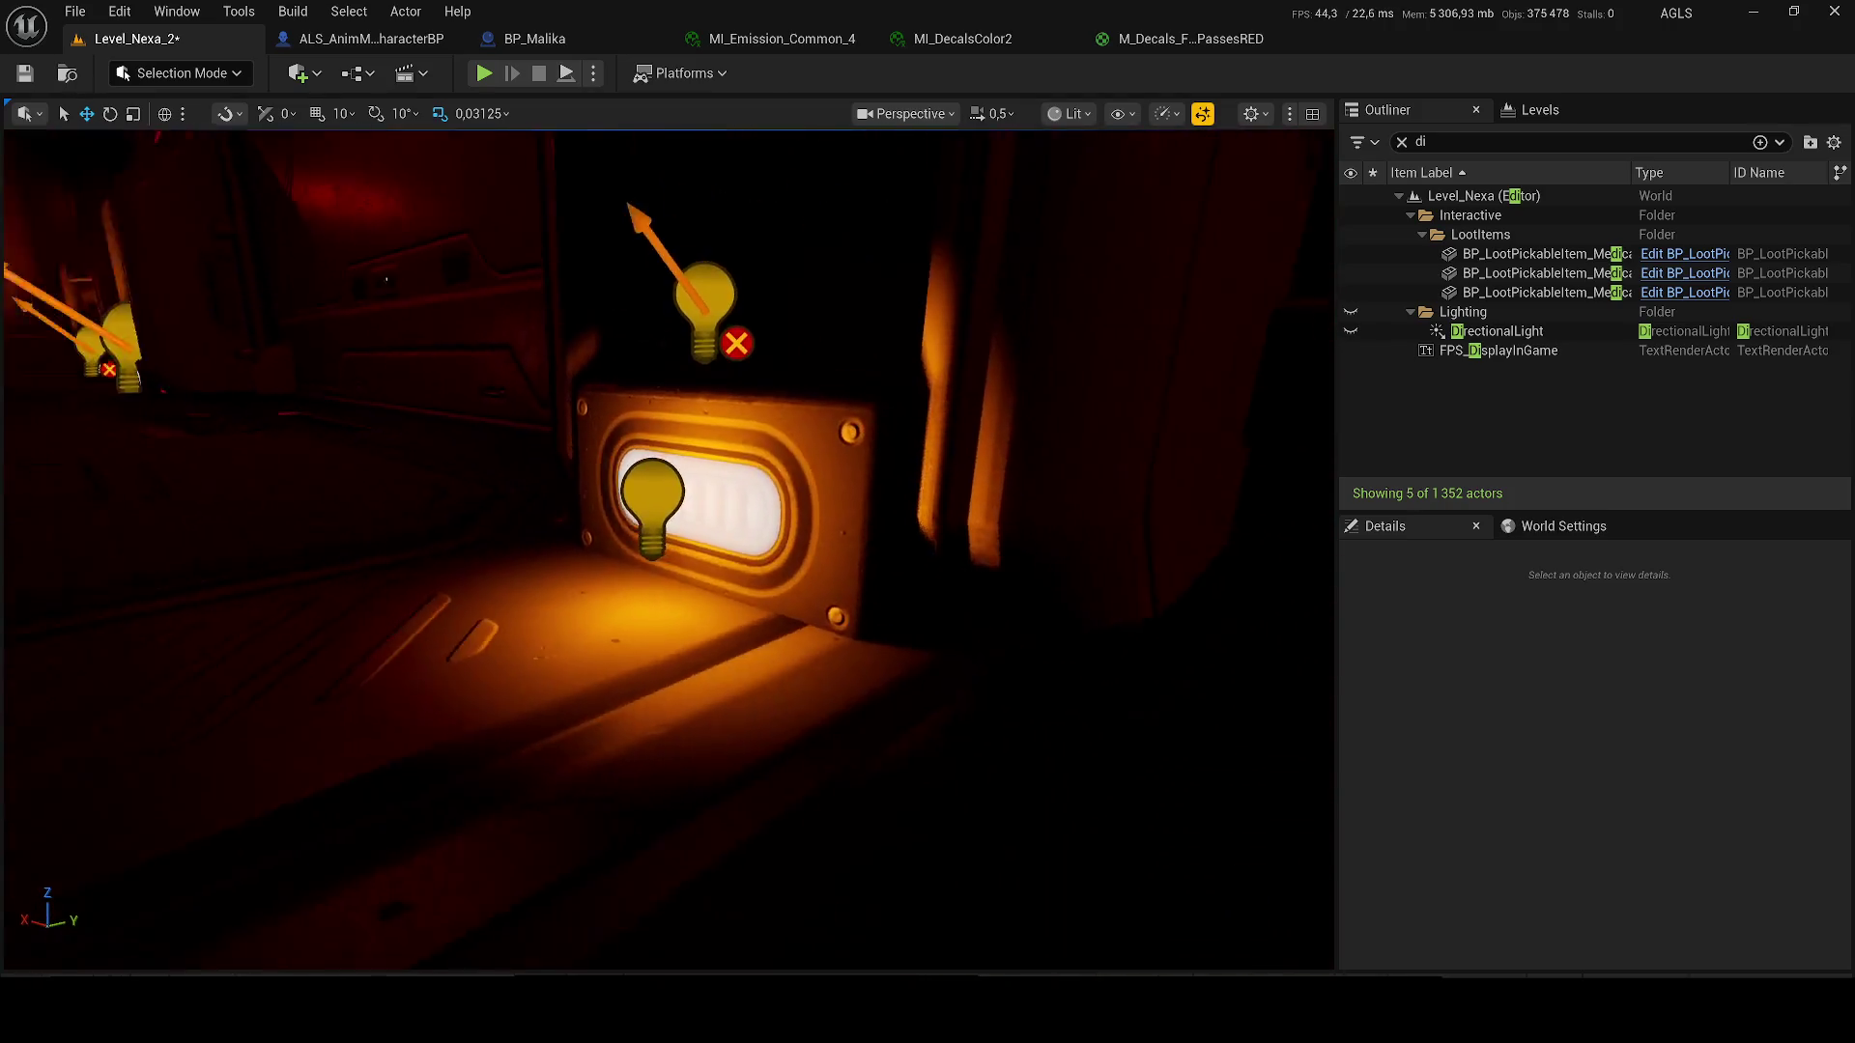
# - Drag-tune intensity and attenuation radius, settling the attenuation radius near 74
pyautogui.click(662, 517)
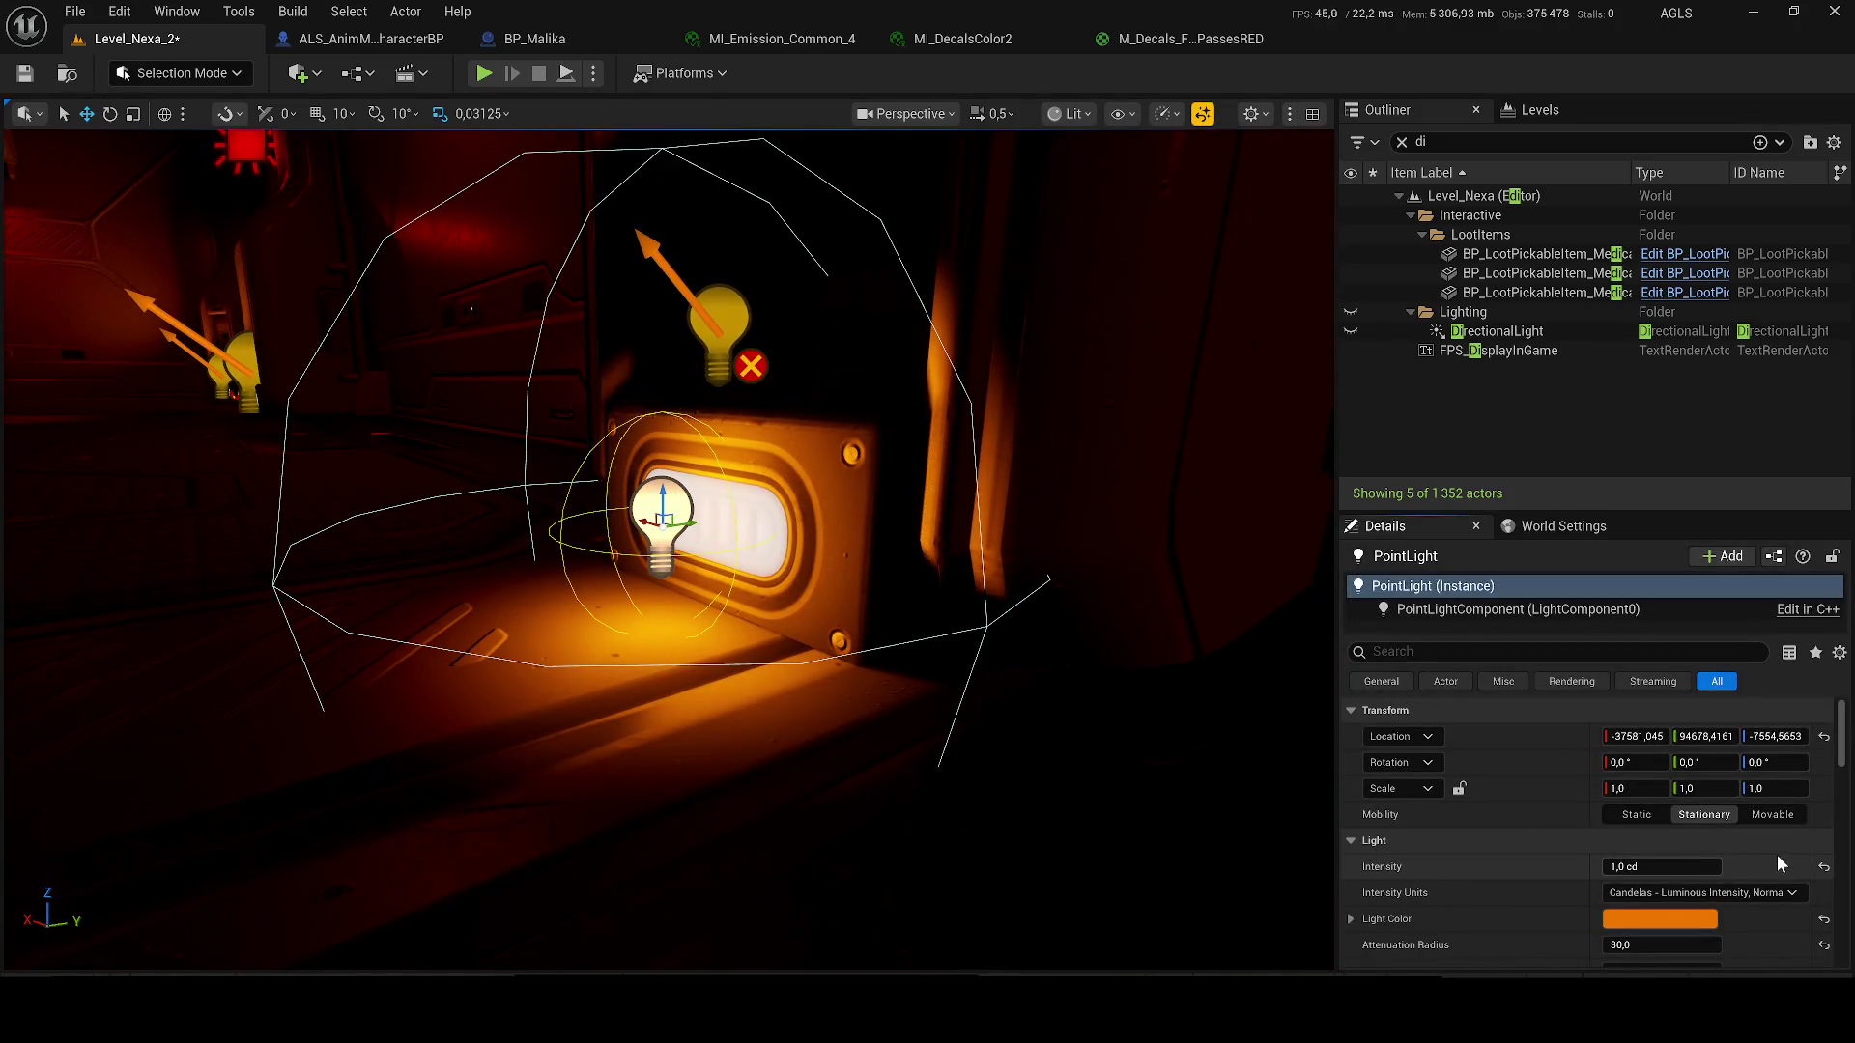
pyautogui.moveTo(1693, 863)
pyautogui.mouseDown()
pyautogui.moveTo(1729, 862)
pyautogui.moveTo(1681, 866)
pyautogui.mouseUp()
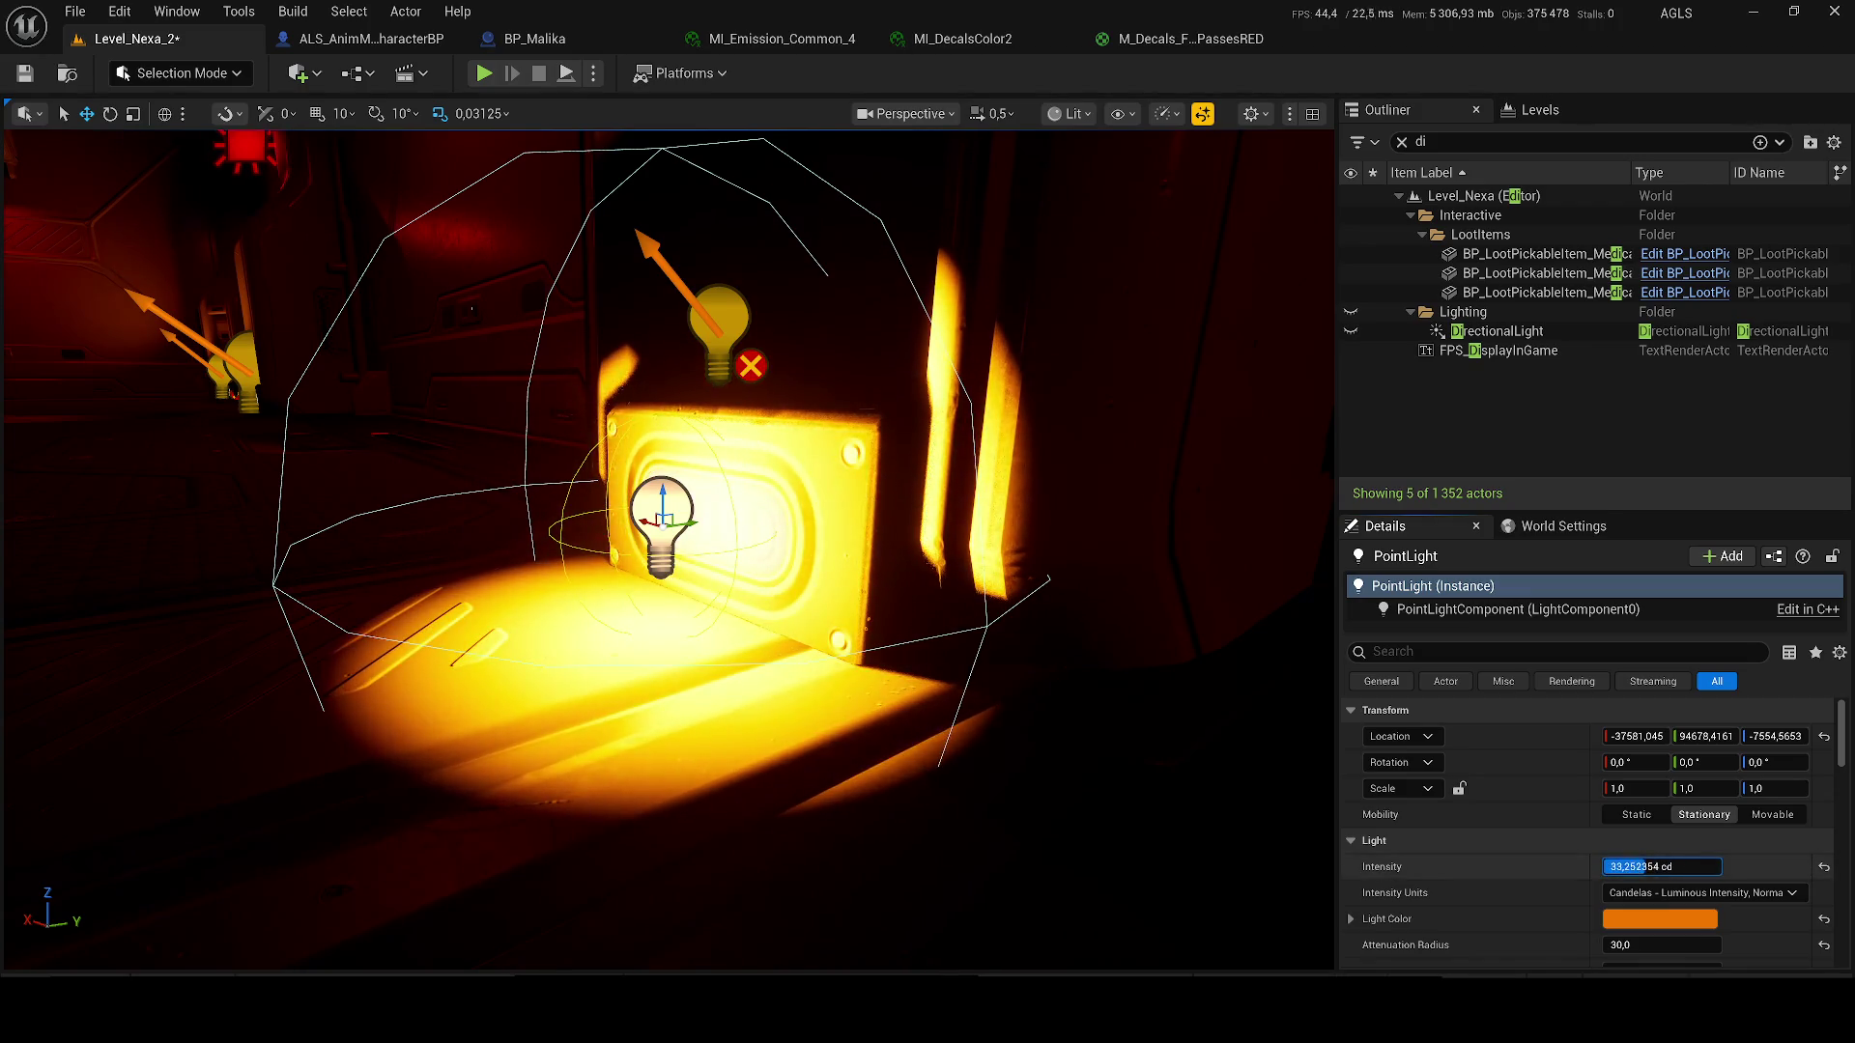
pyautogui.moveTo(1689, 945); pyautogui.dragTo(1667, 945)
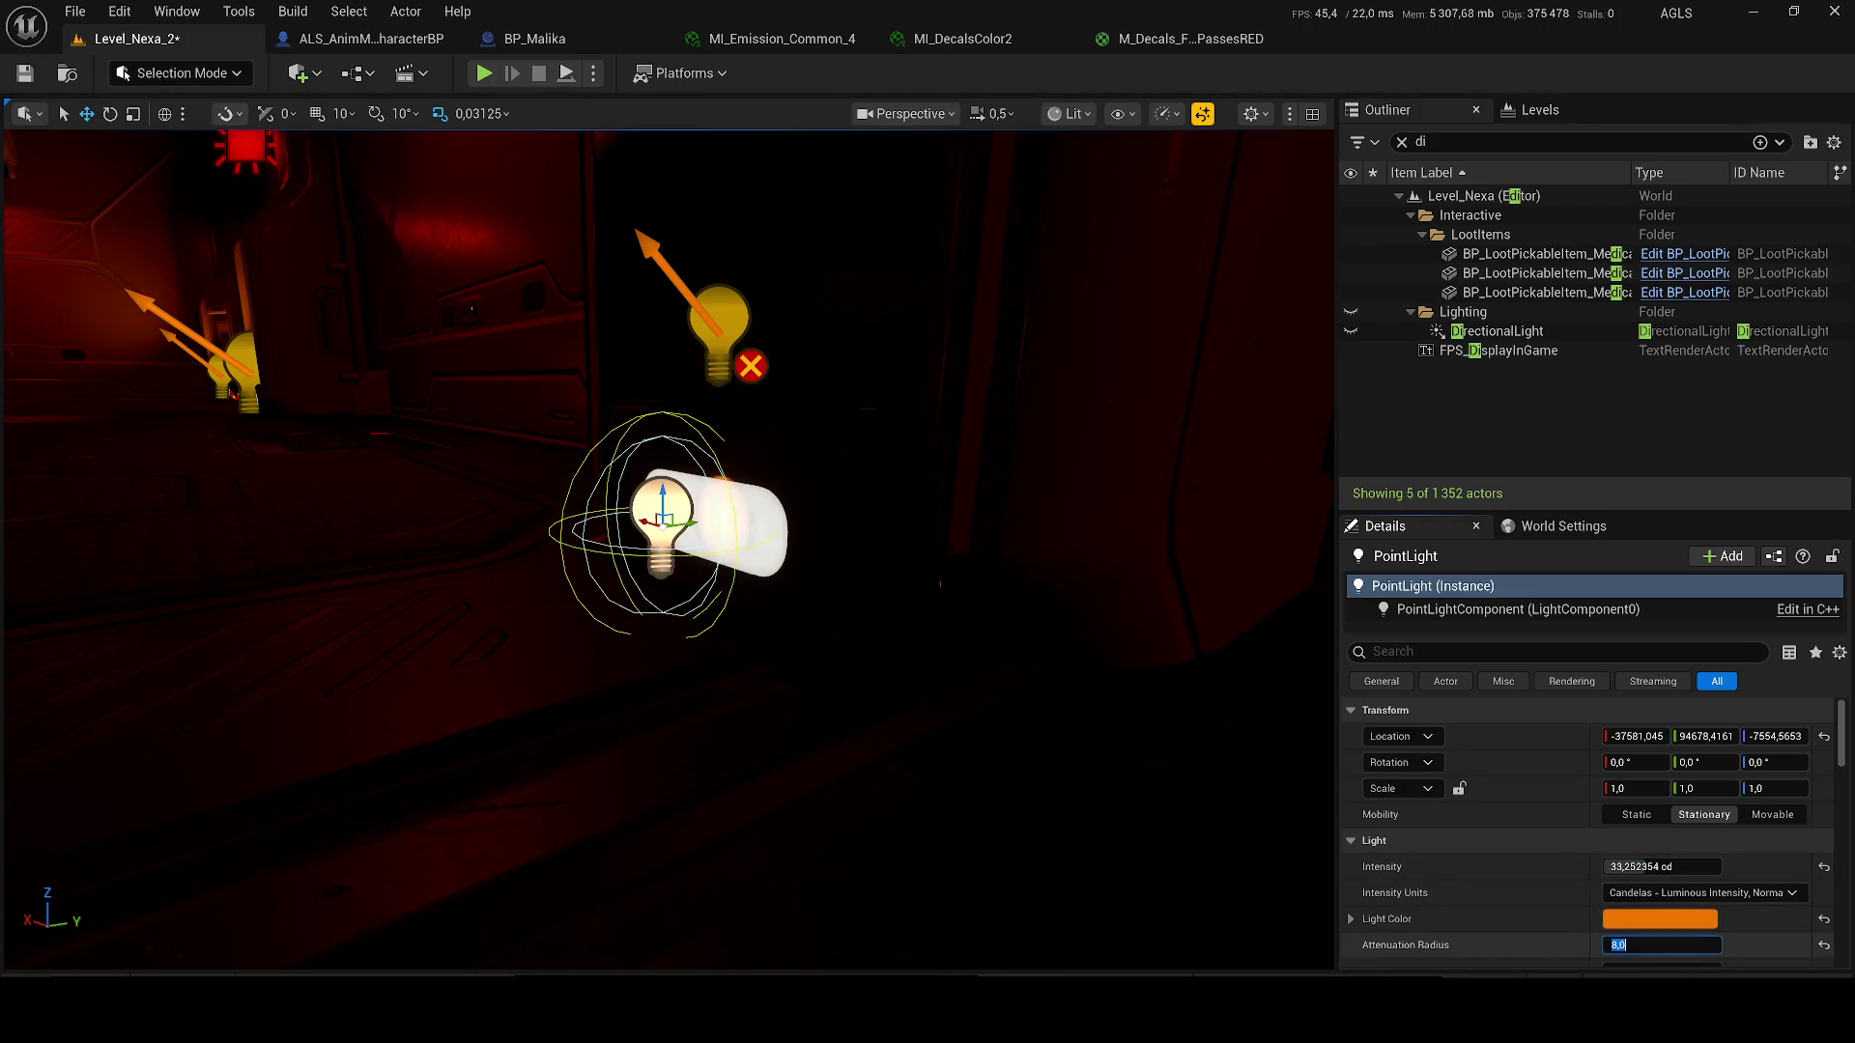
pyautogui.press('Return')
pyautogui.scroll(-1, 1660, 933)
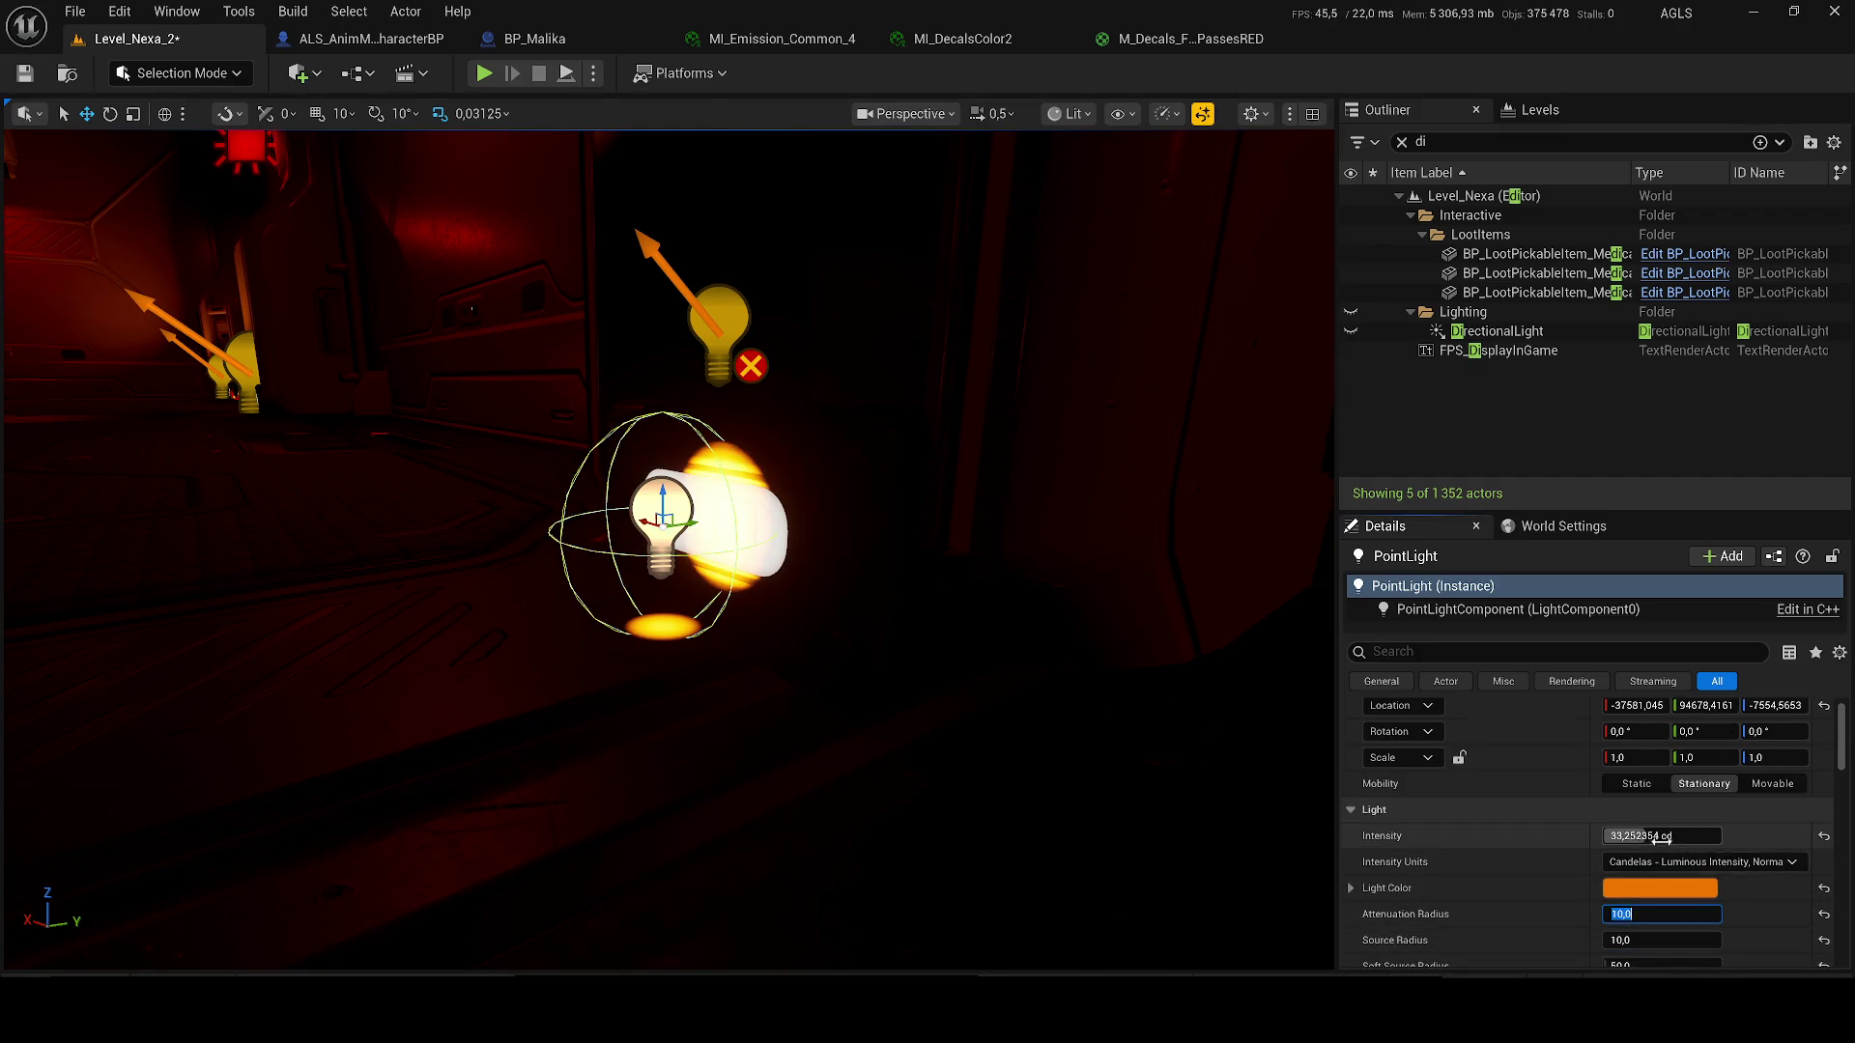
pyautogui.moveTo(1661, 840); pyautogui.dragTo(1701, 841)
pyautogui.moveTo(1661, 914); pyautogui.dragTo(1739, 914)
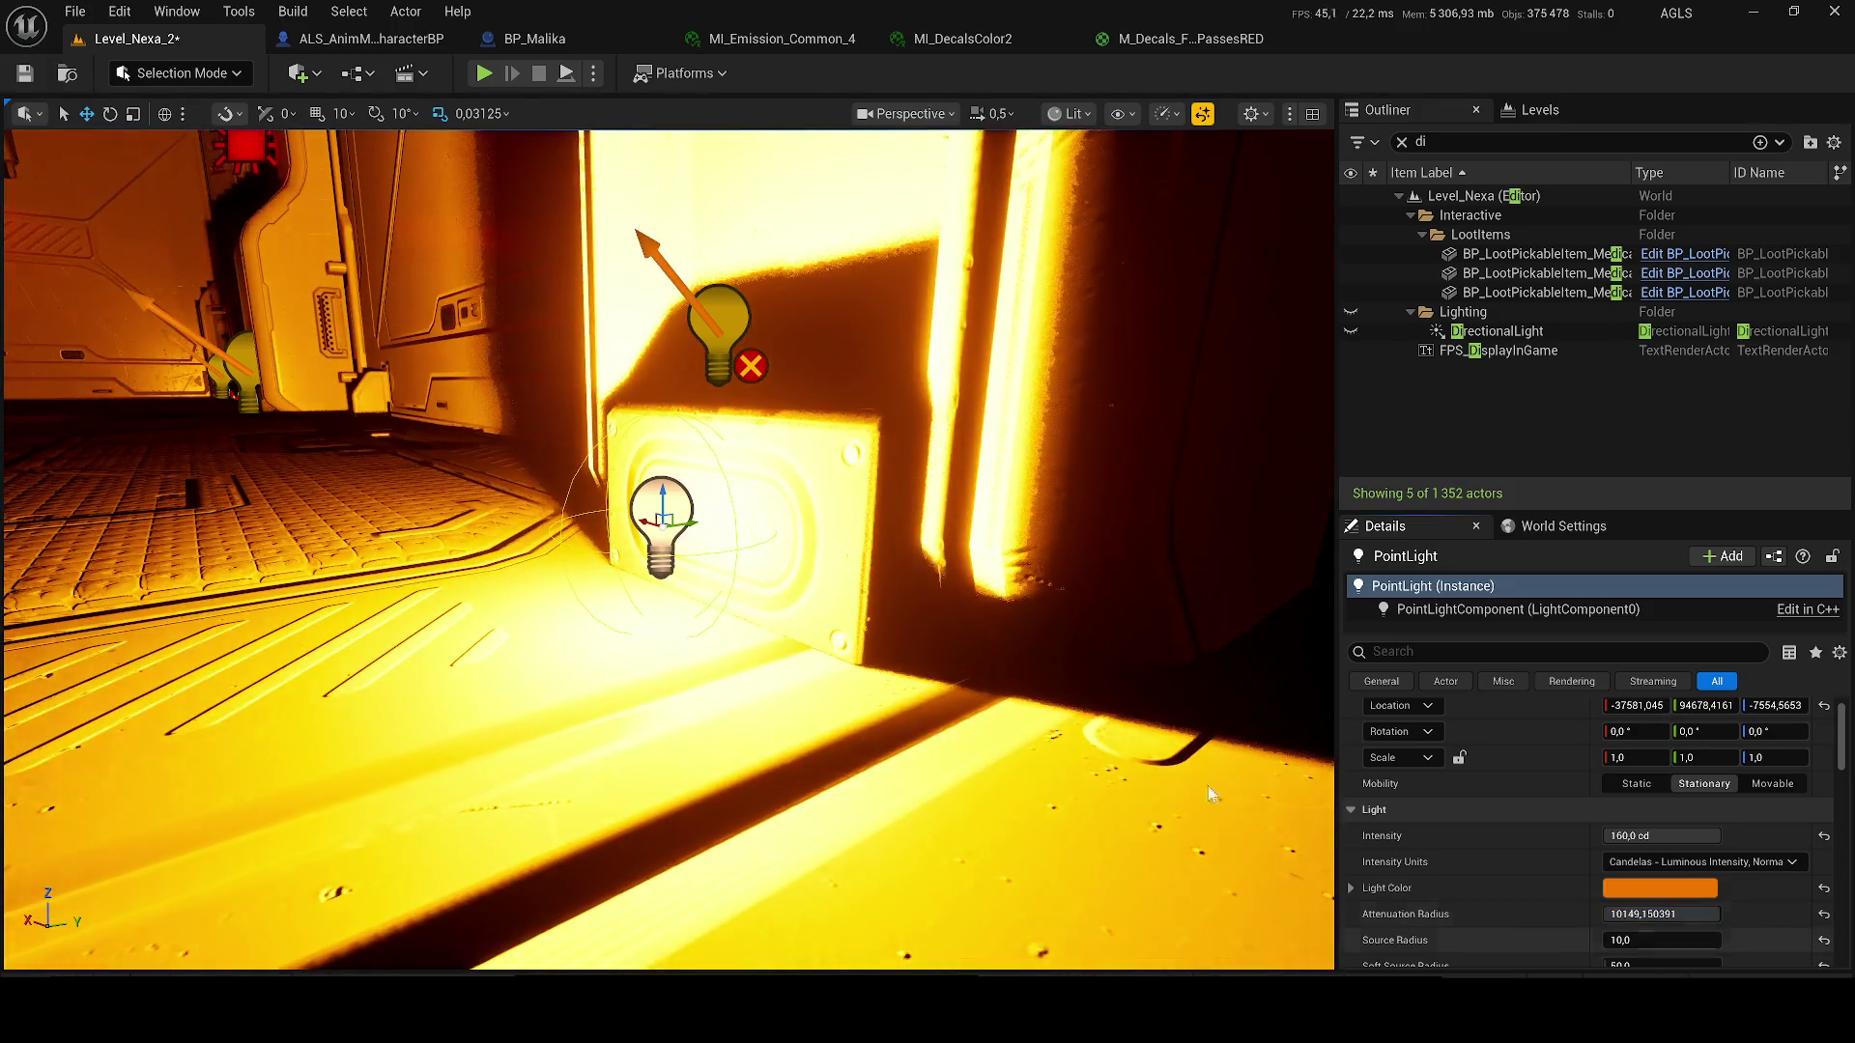
pyautogui.moveTo(1316, 836); pyautogui.dragTo(788, 610)
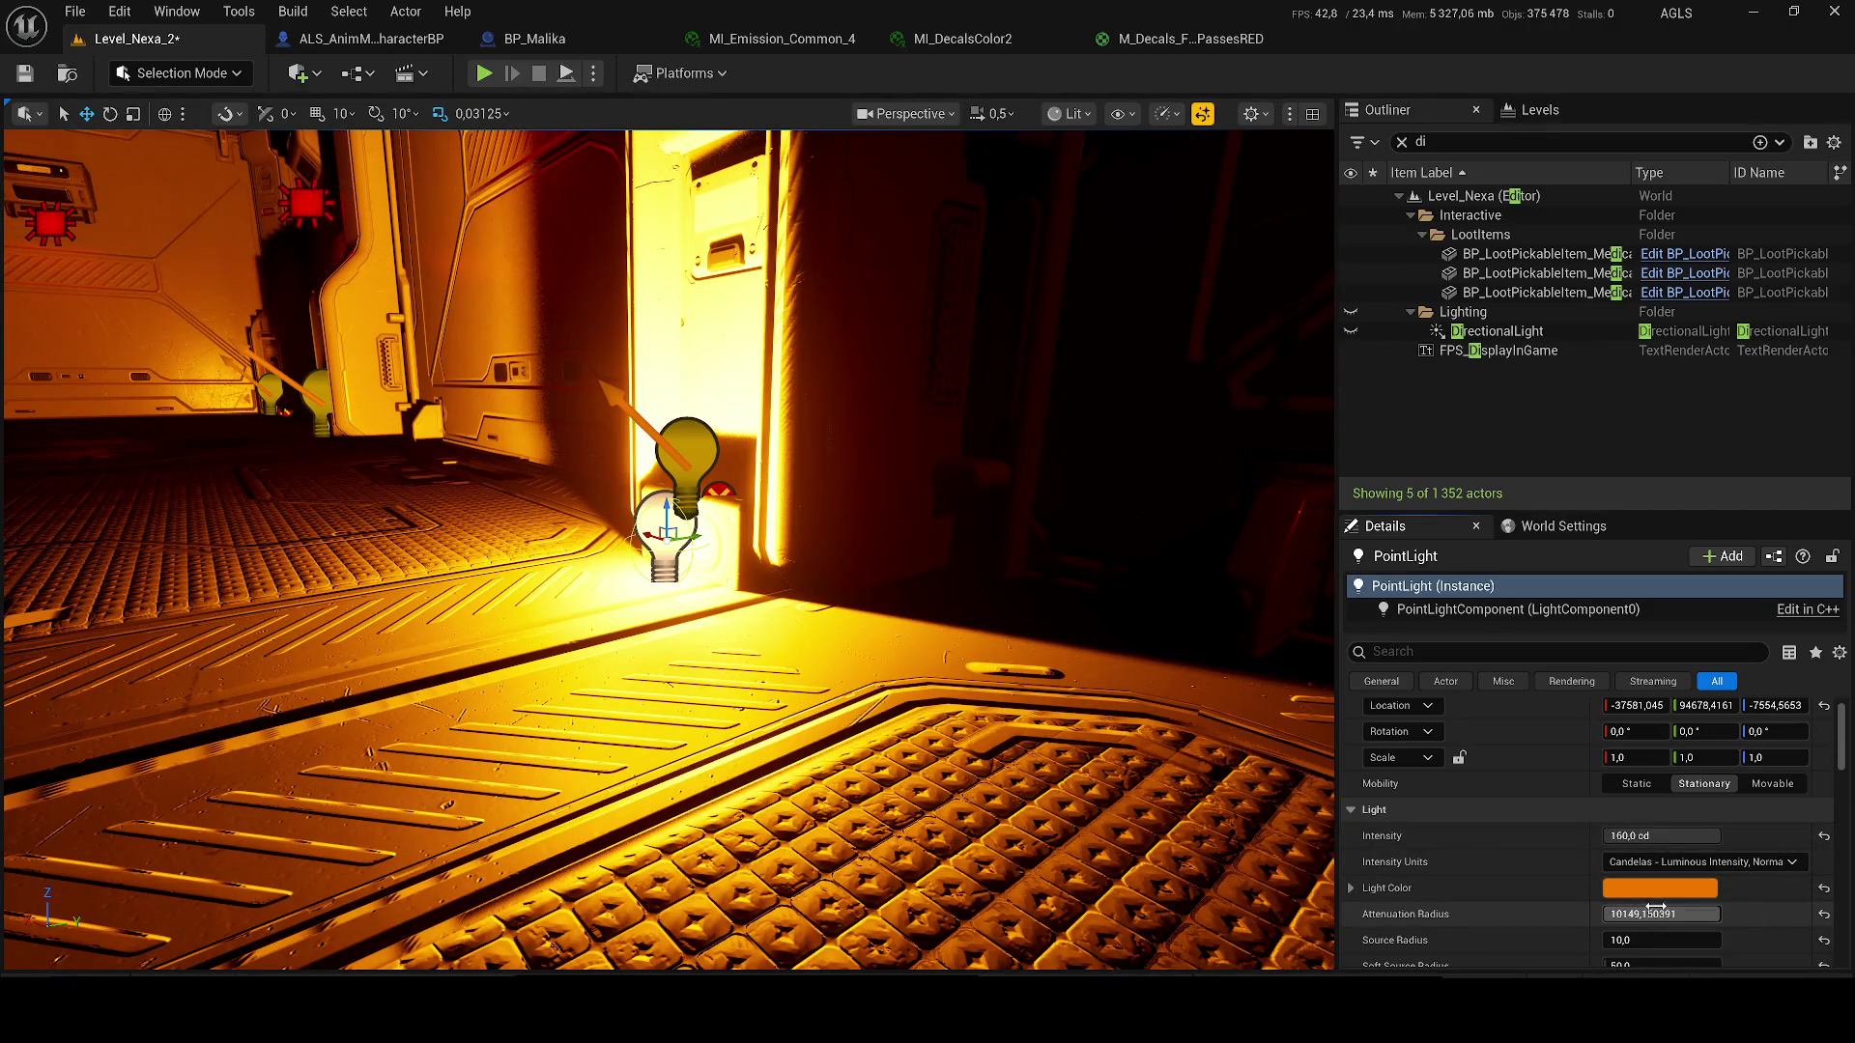
pyautogui.moveTo(1662, 914); pyautogui.dragTo(1609, 914)
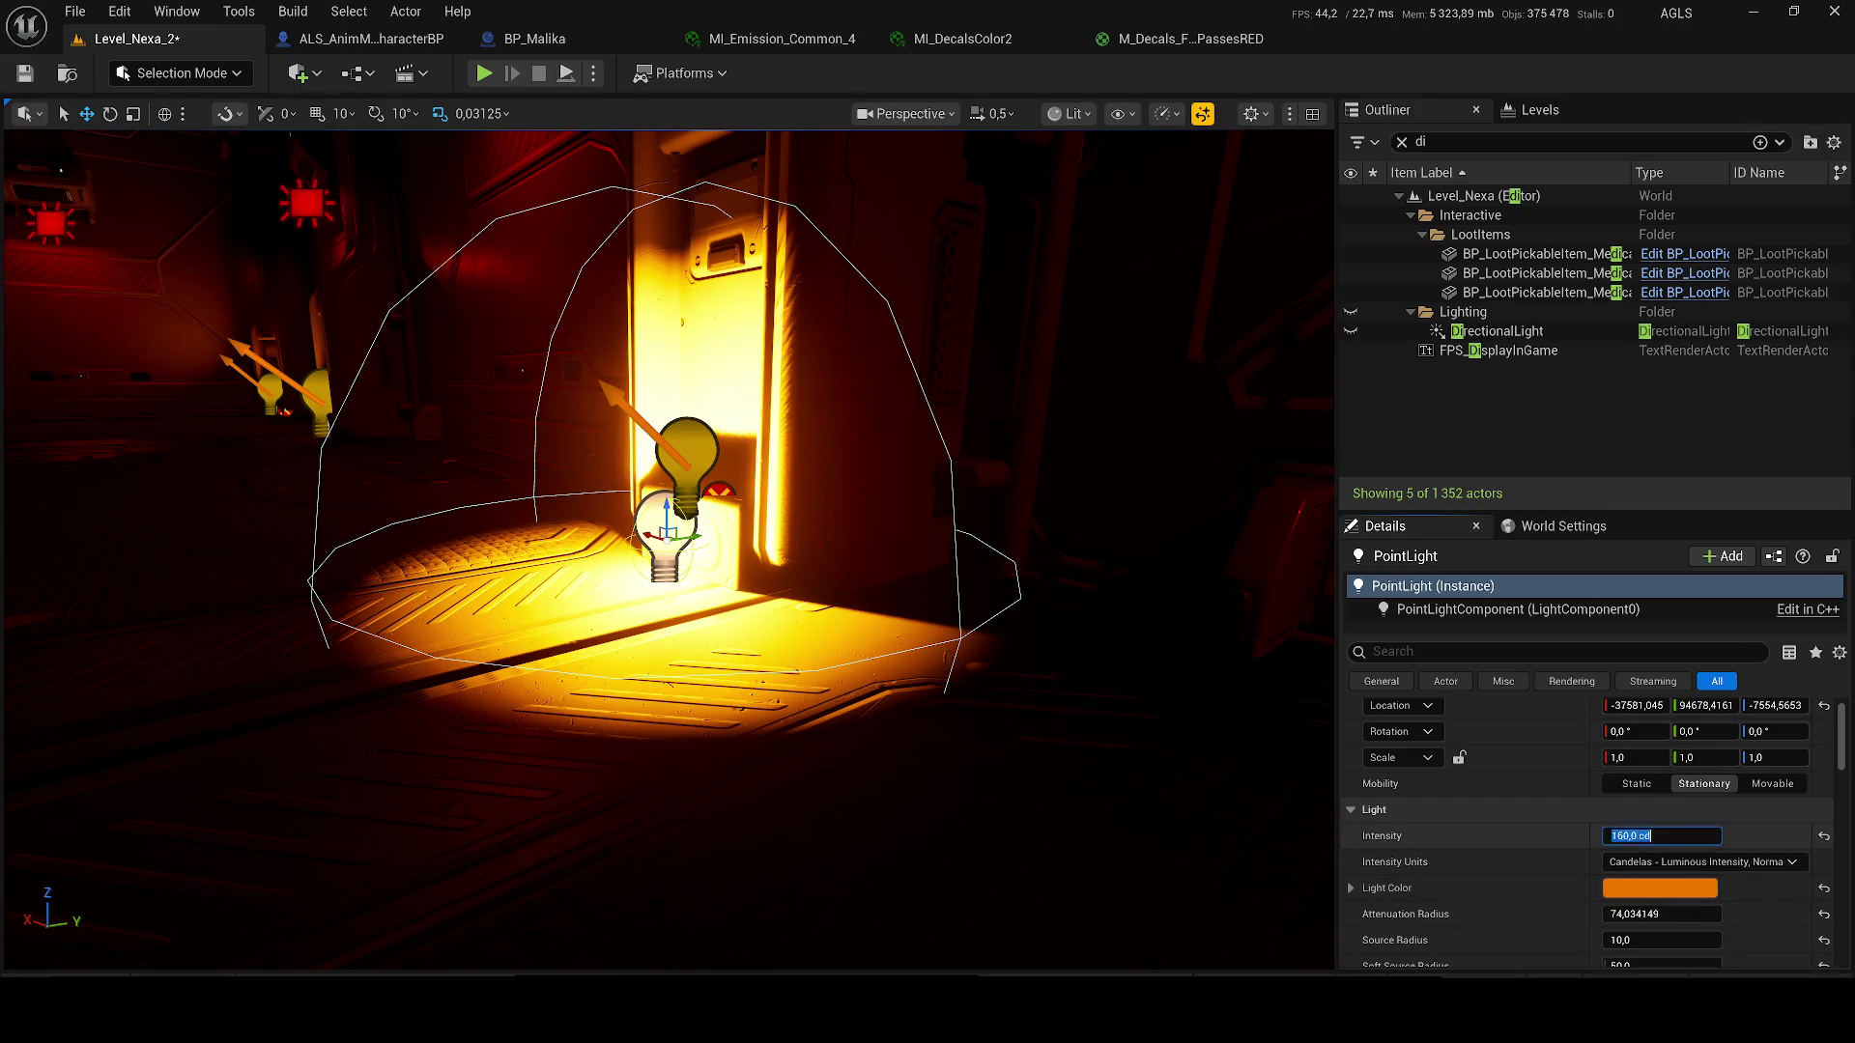
# - Set the point light's intensity to 10 cd and save the level
pyautogui.write('10')
pyautogui.press('Return')
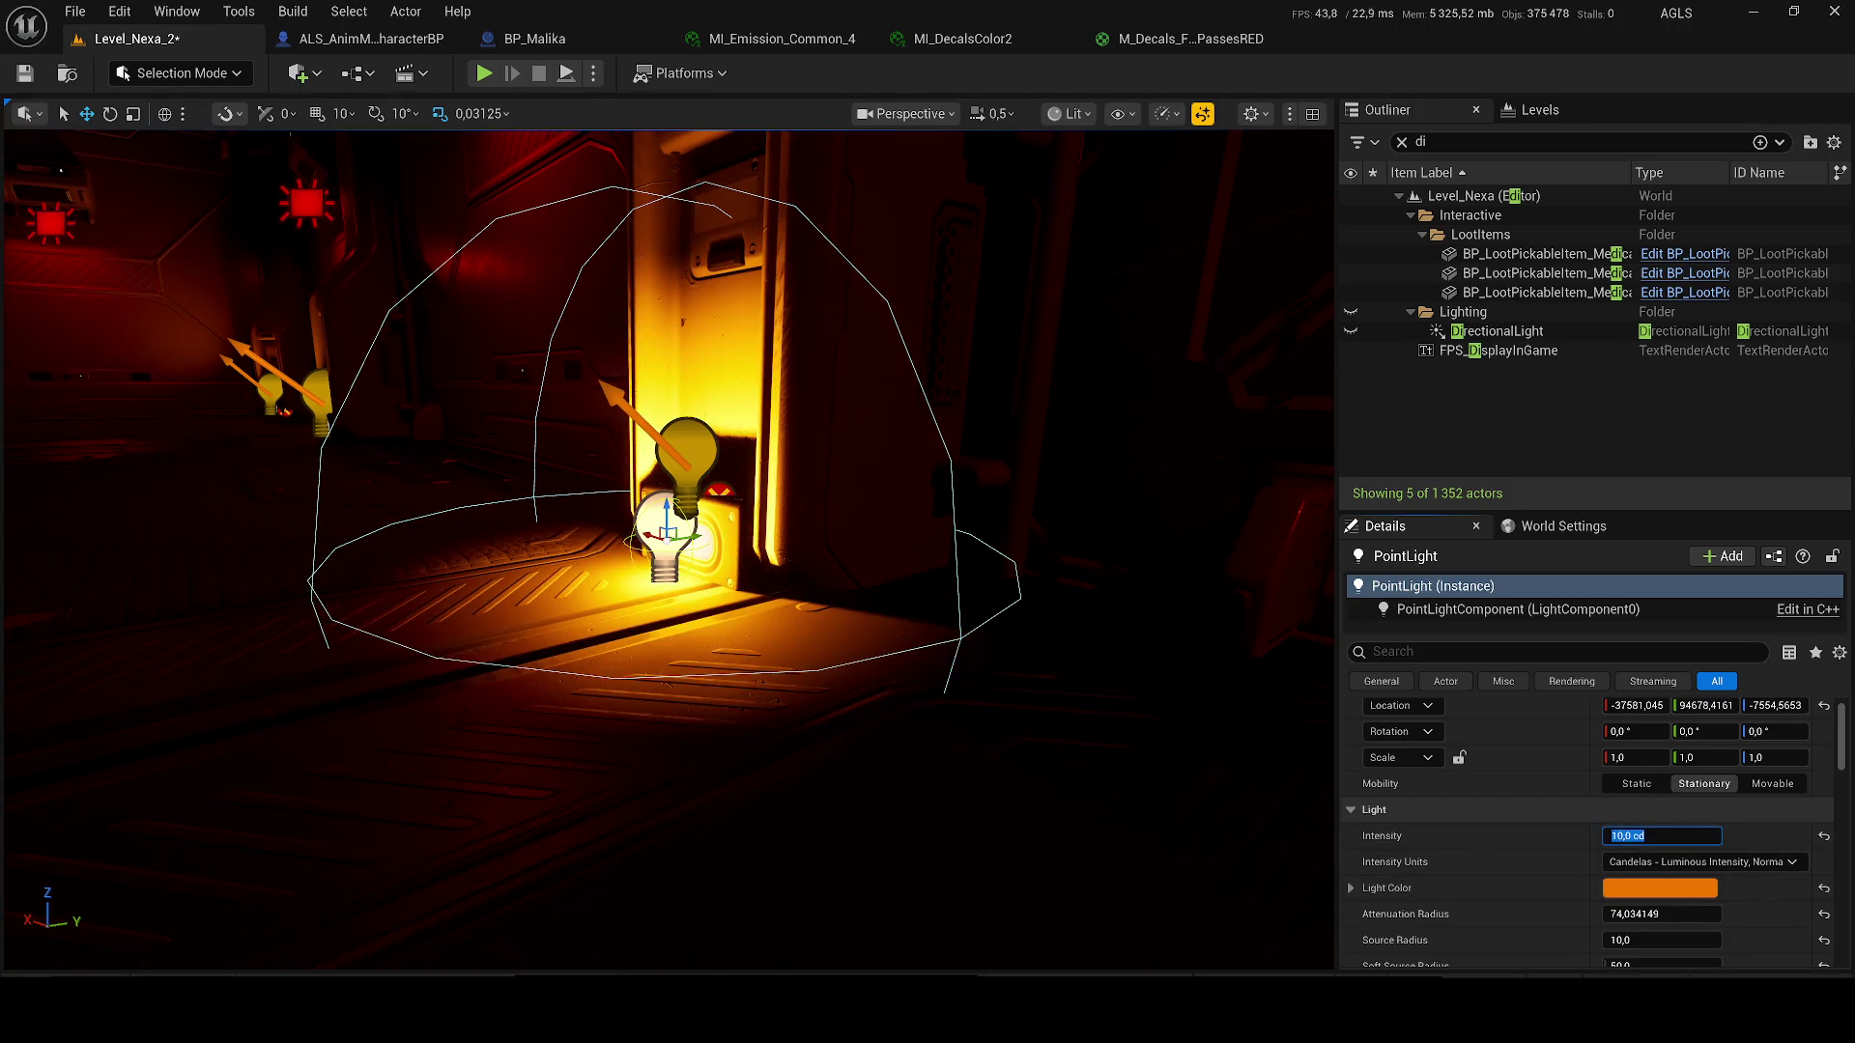
pyautogui.press('super')
pyautogui.hotkey('ctrl', 's')
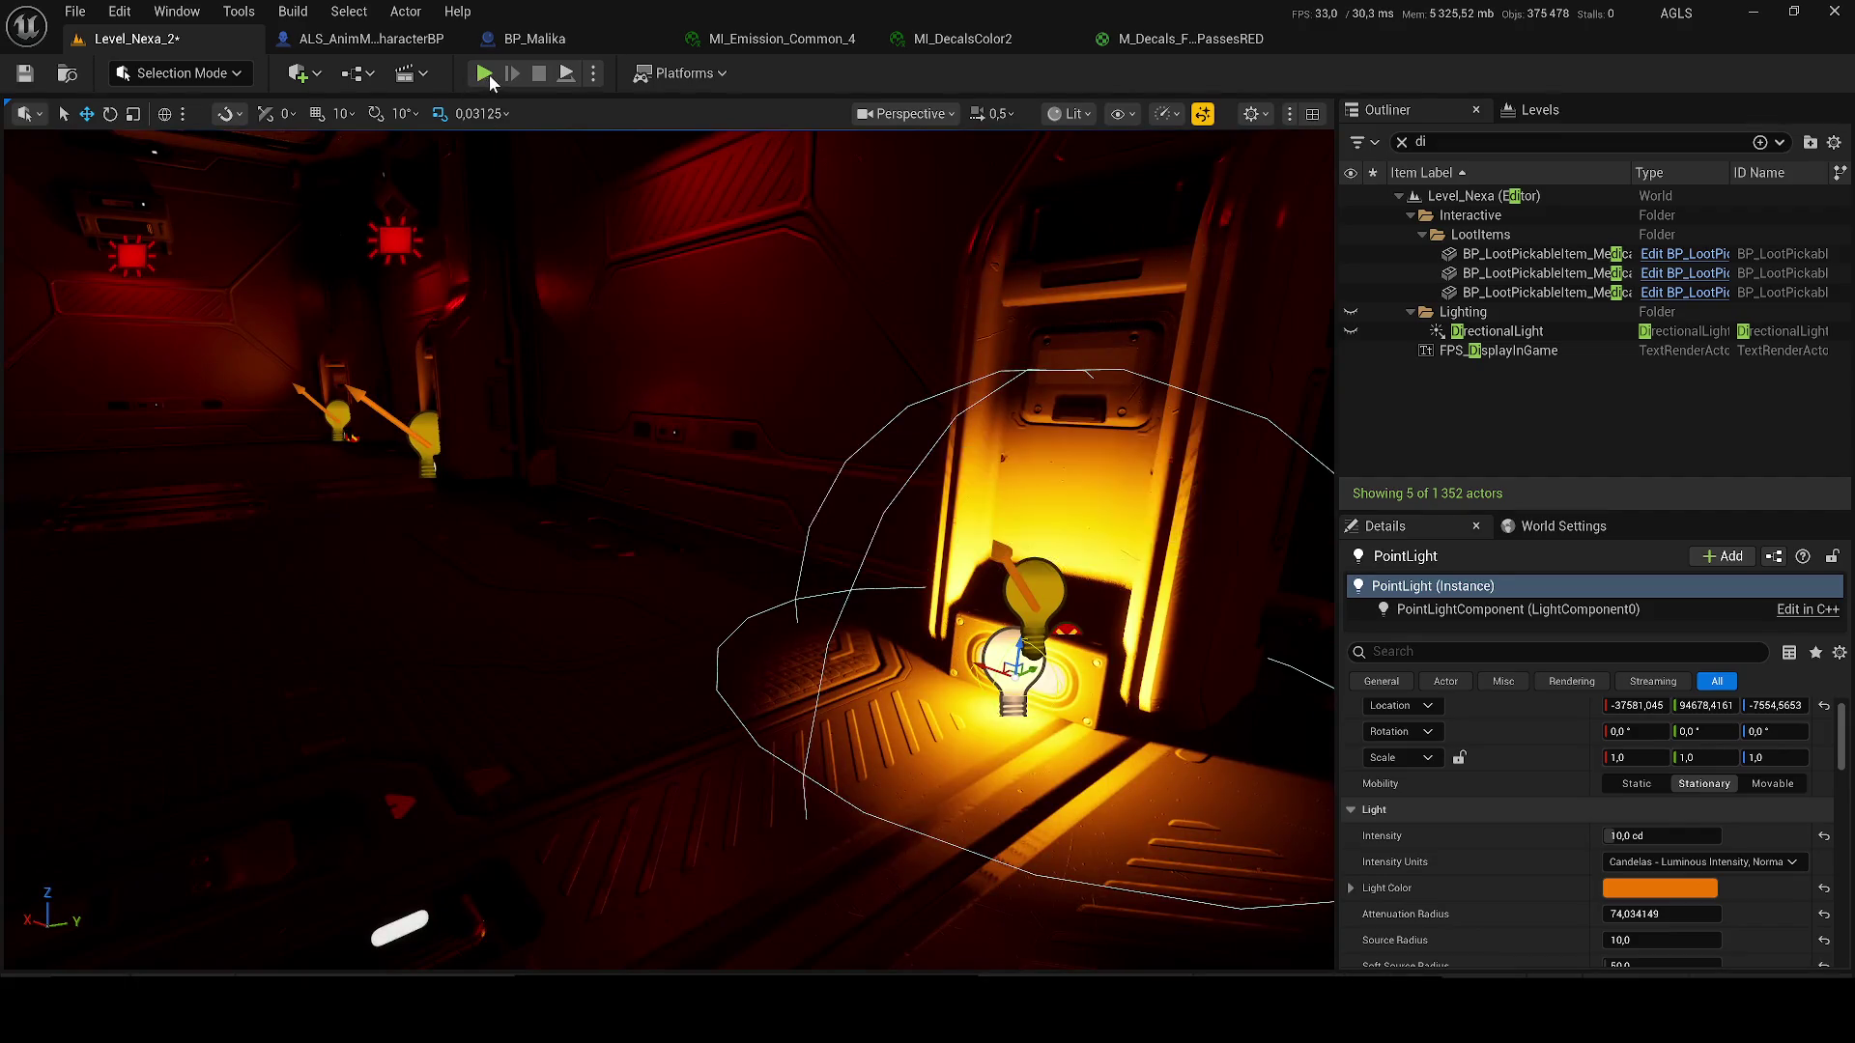
pyautogui.hotkey('alt', 'p')
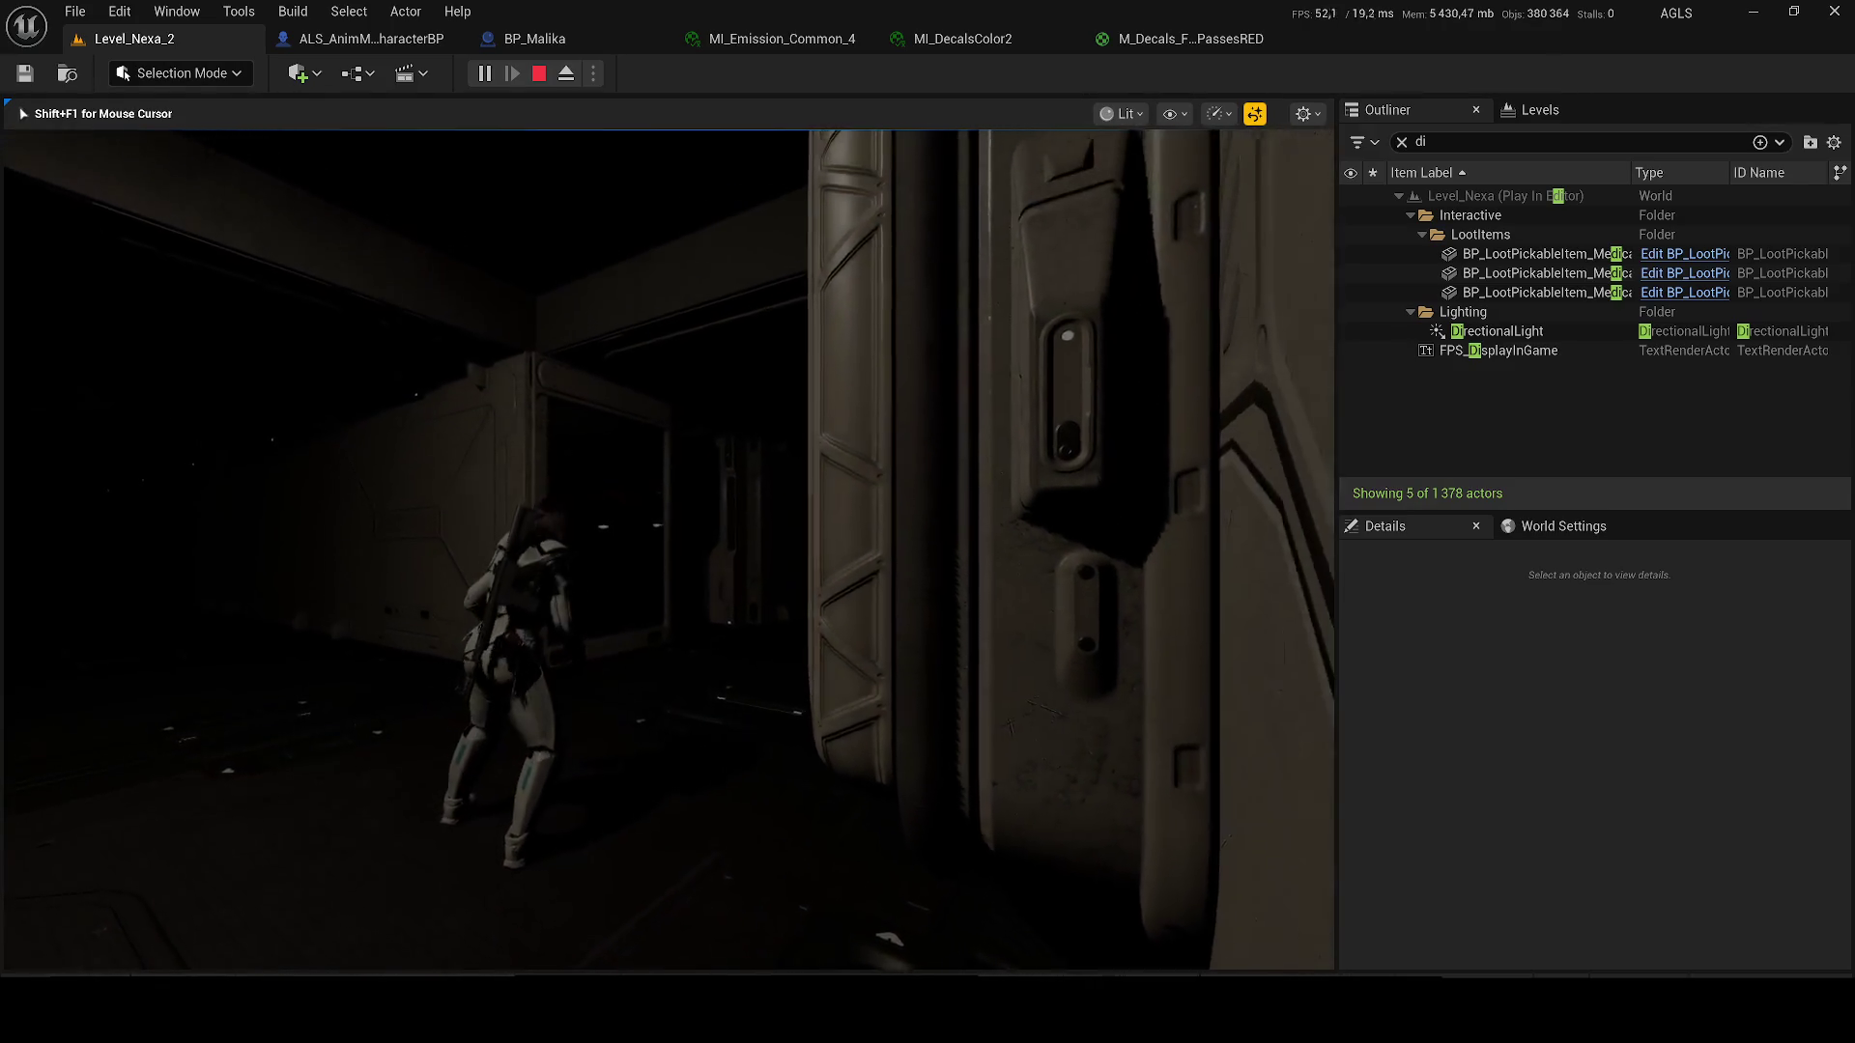
pyautogui.press('w')
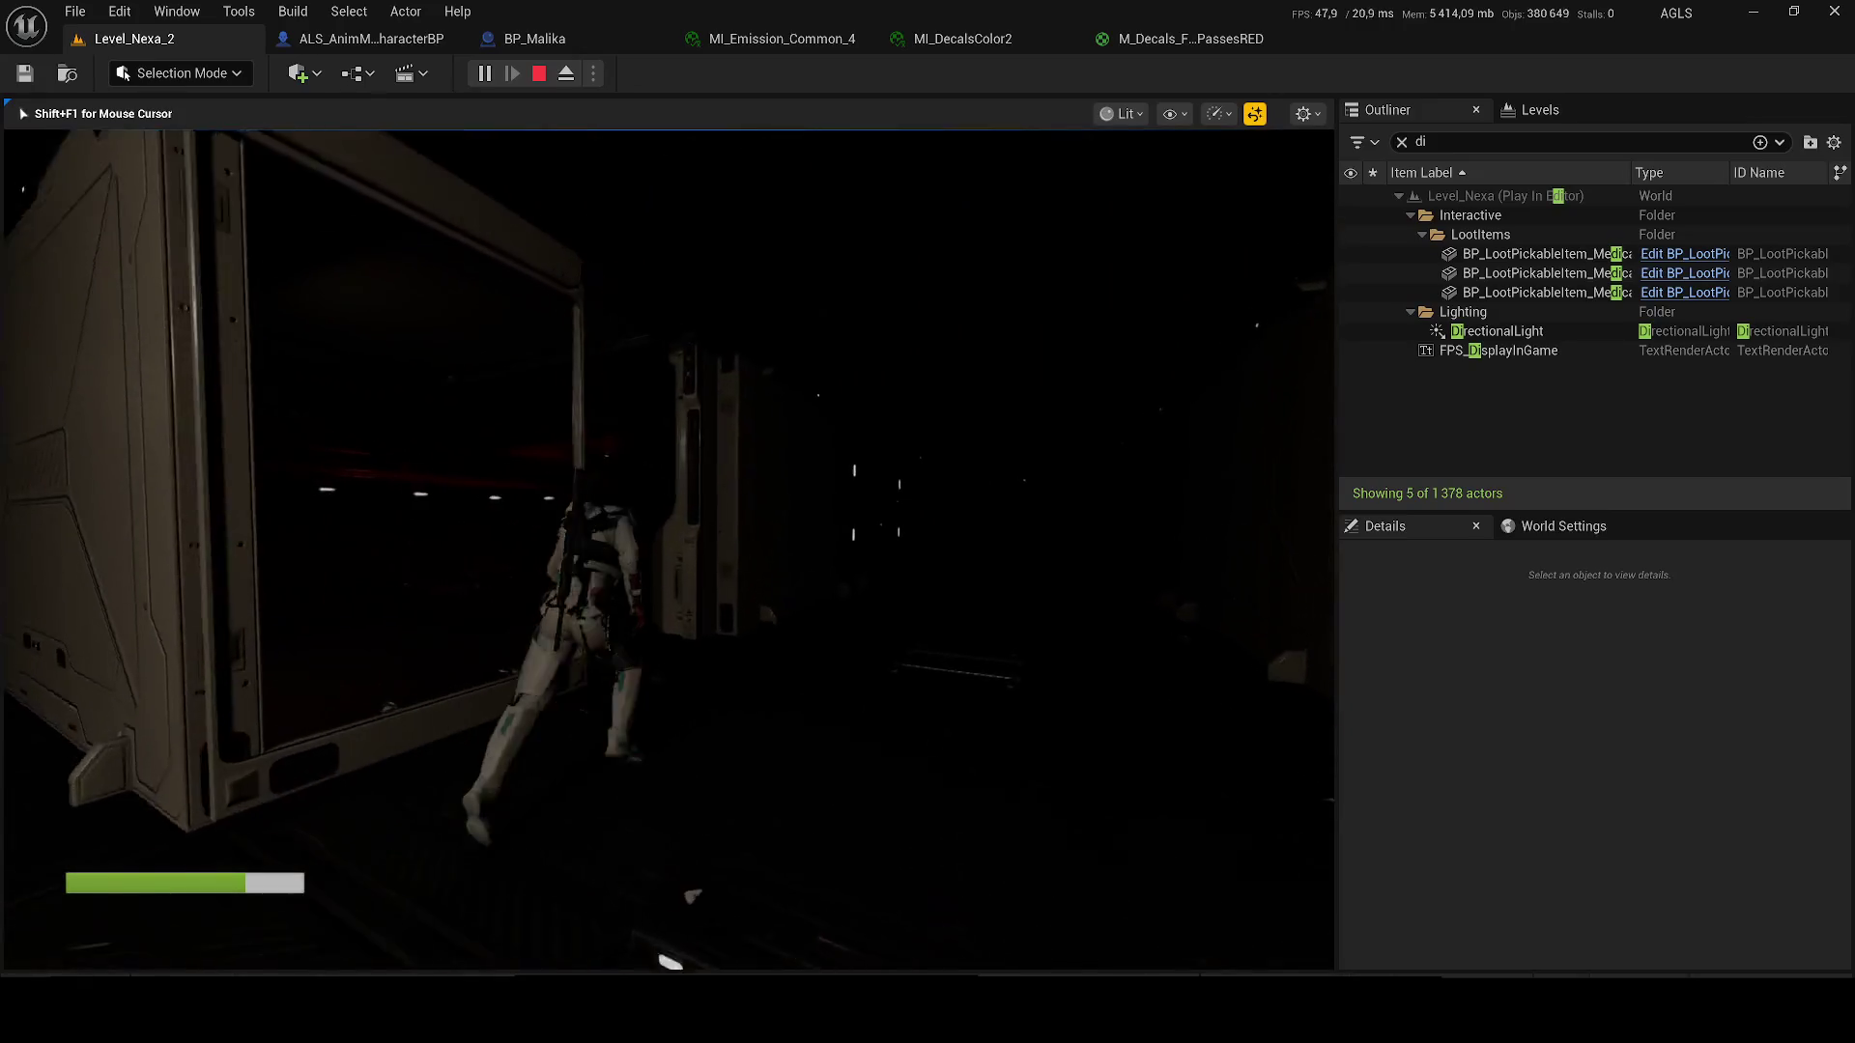
pyautogui.press("'")
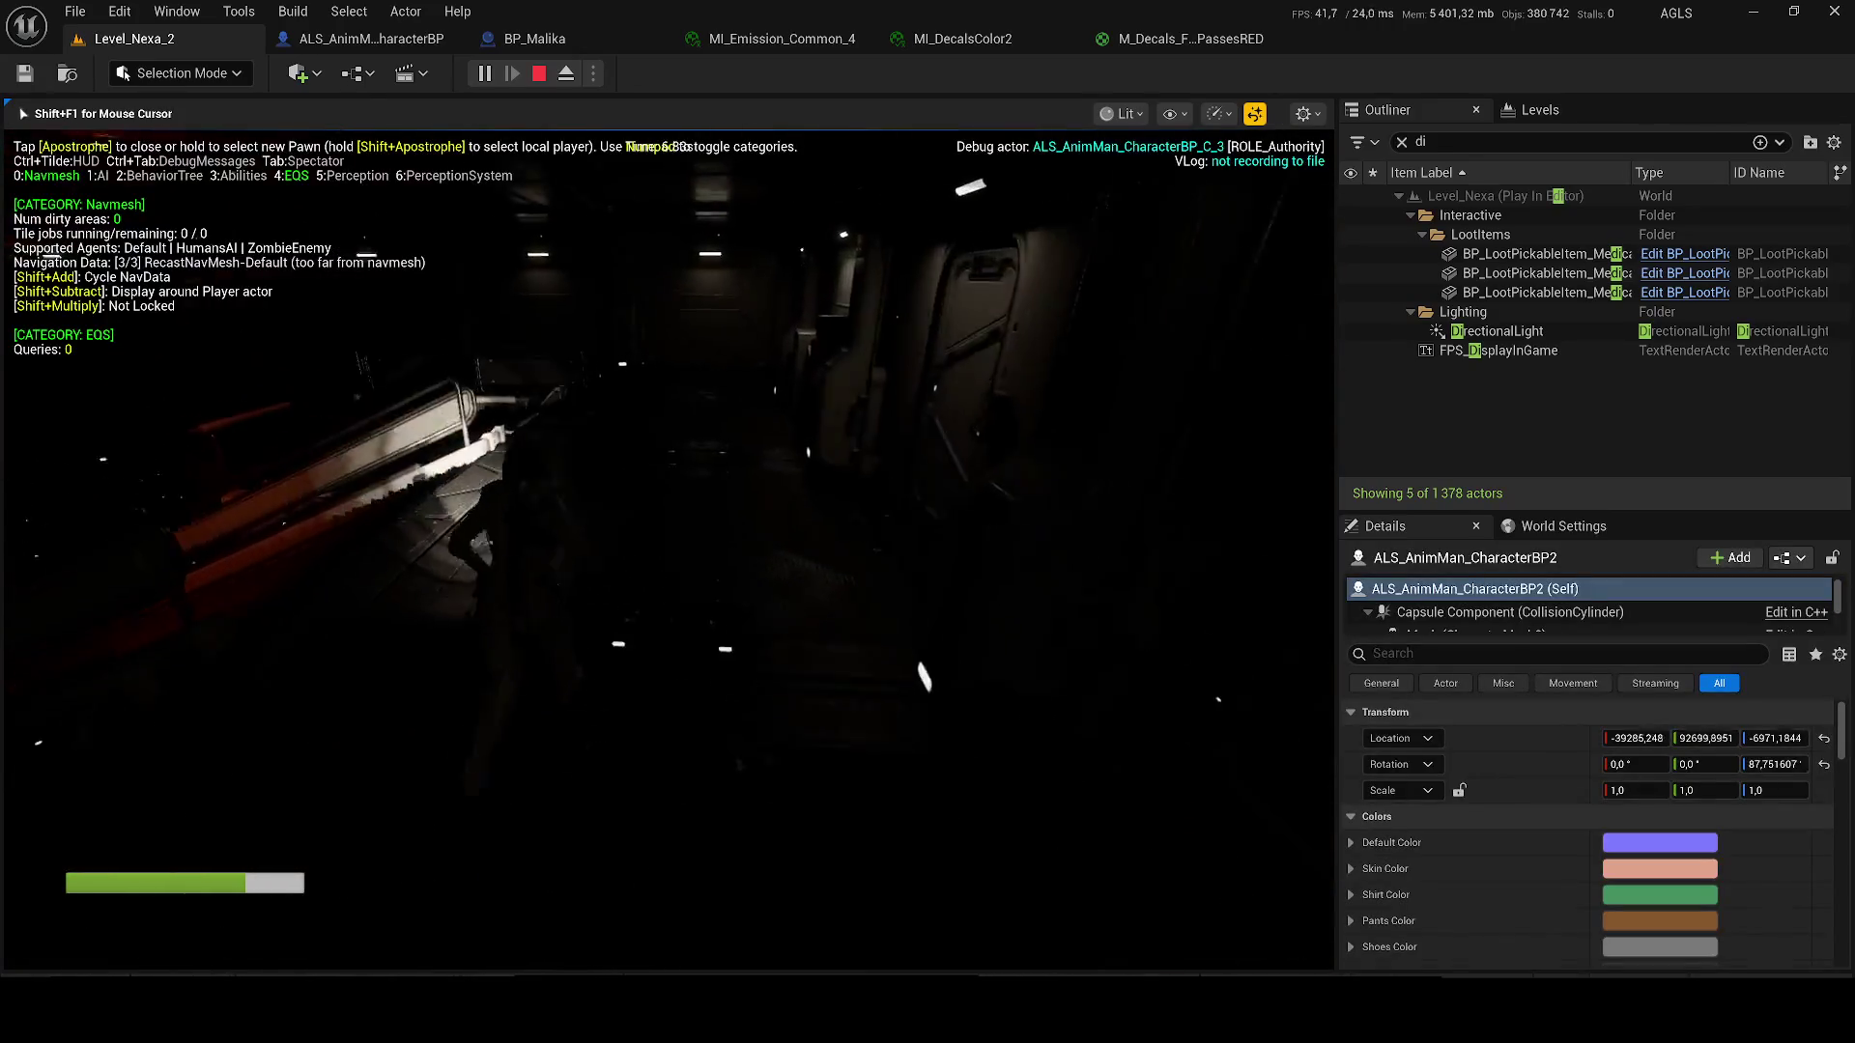
pyautogui.press('w')
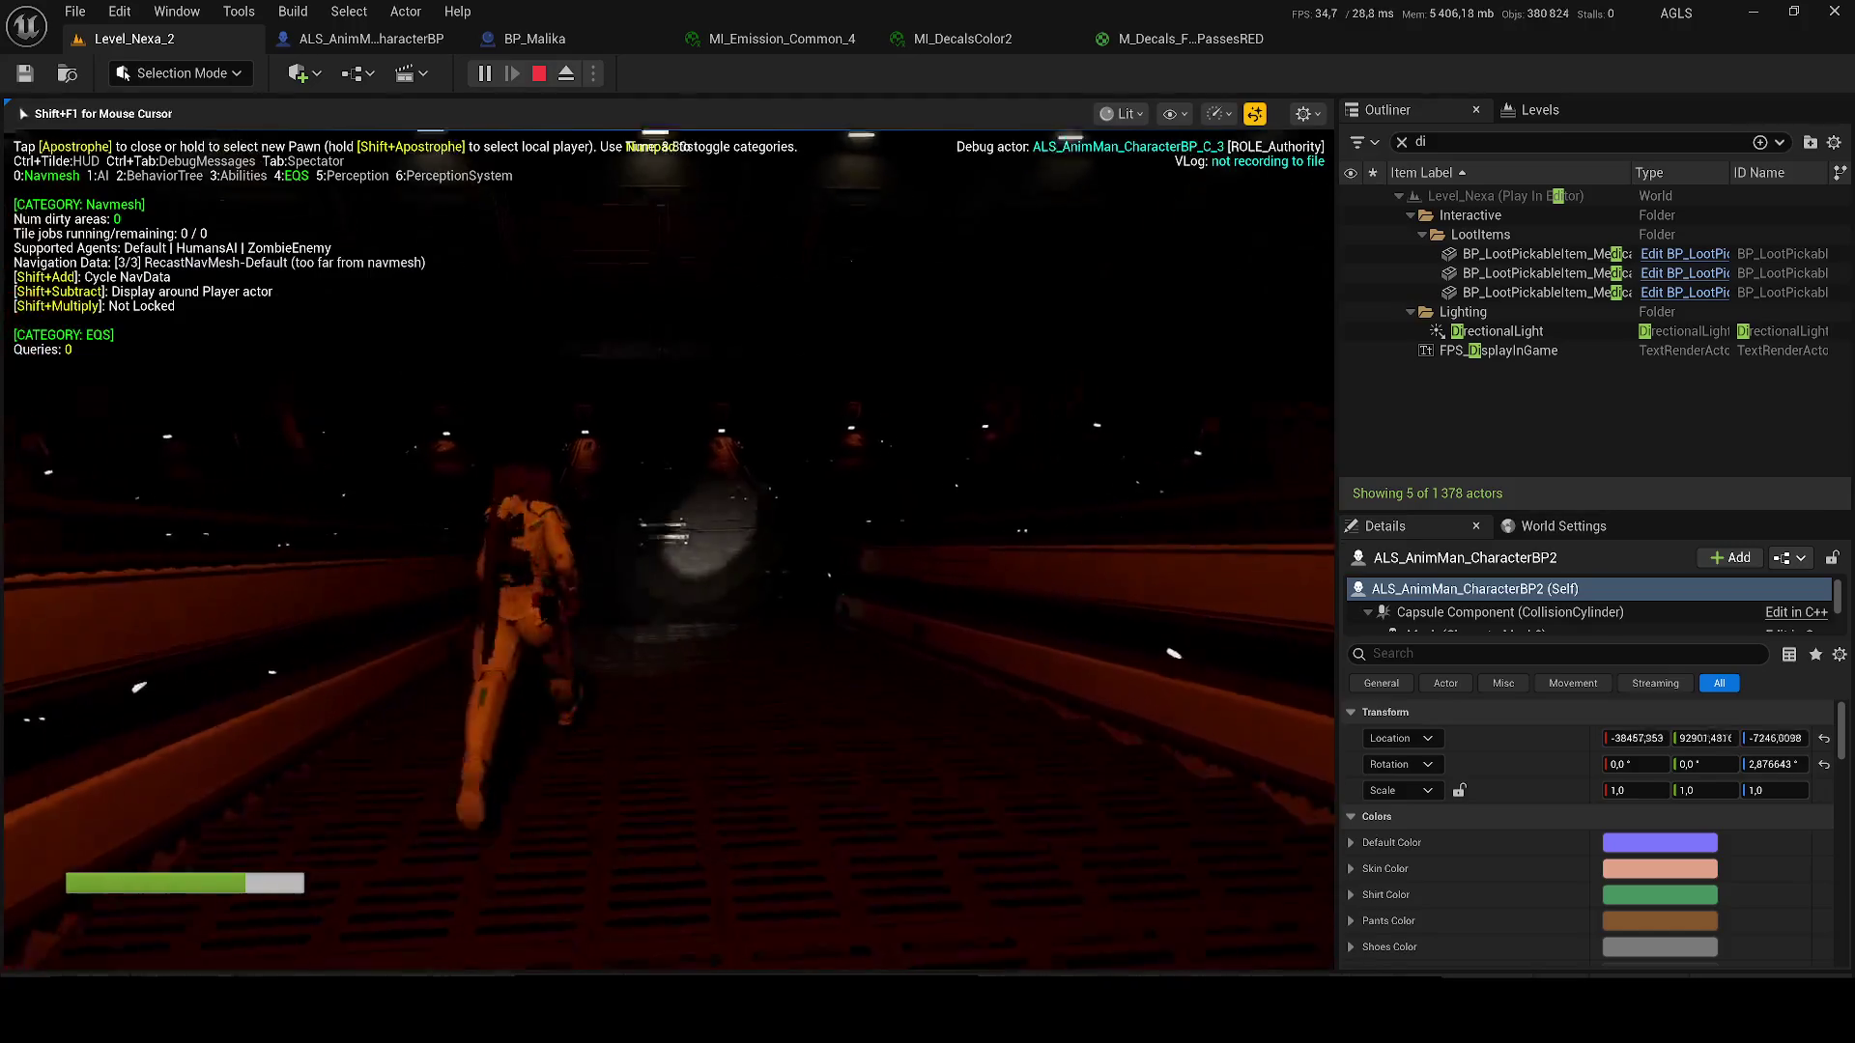
pyautogui.press("'")
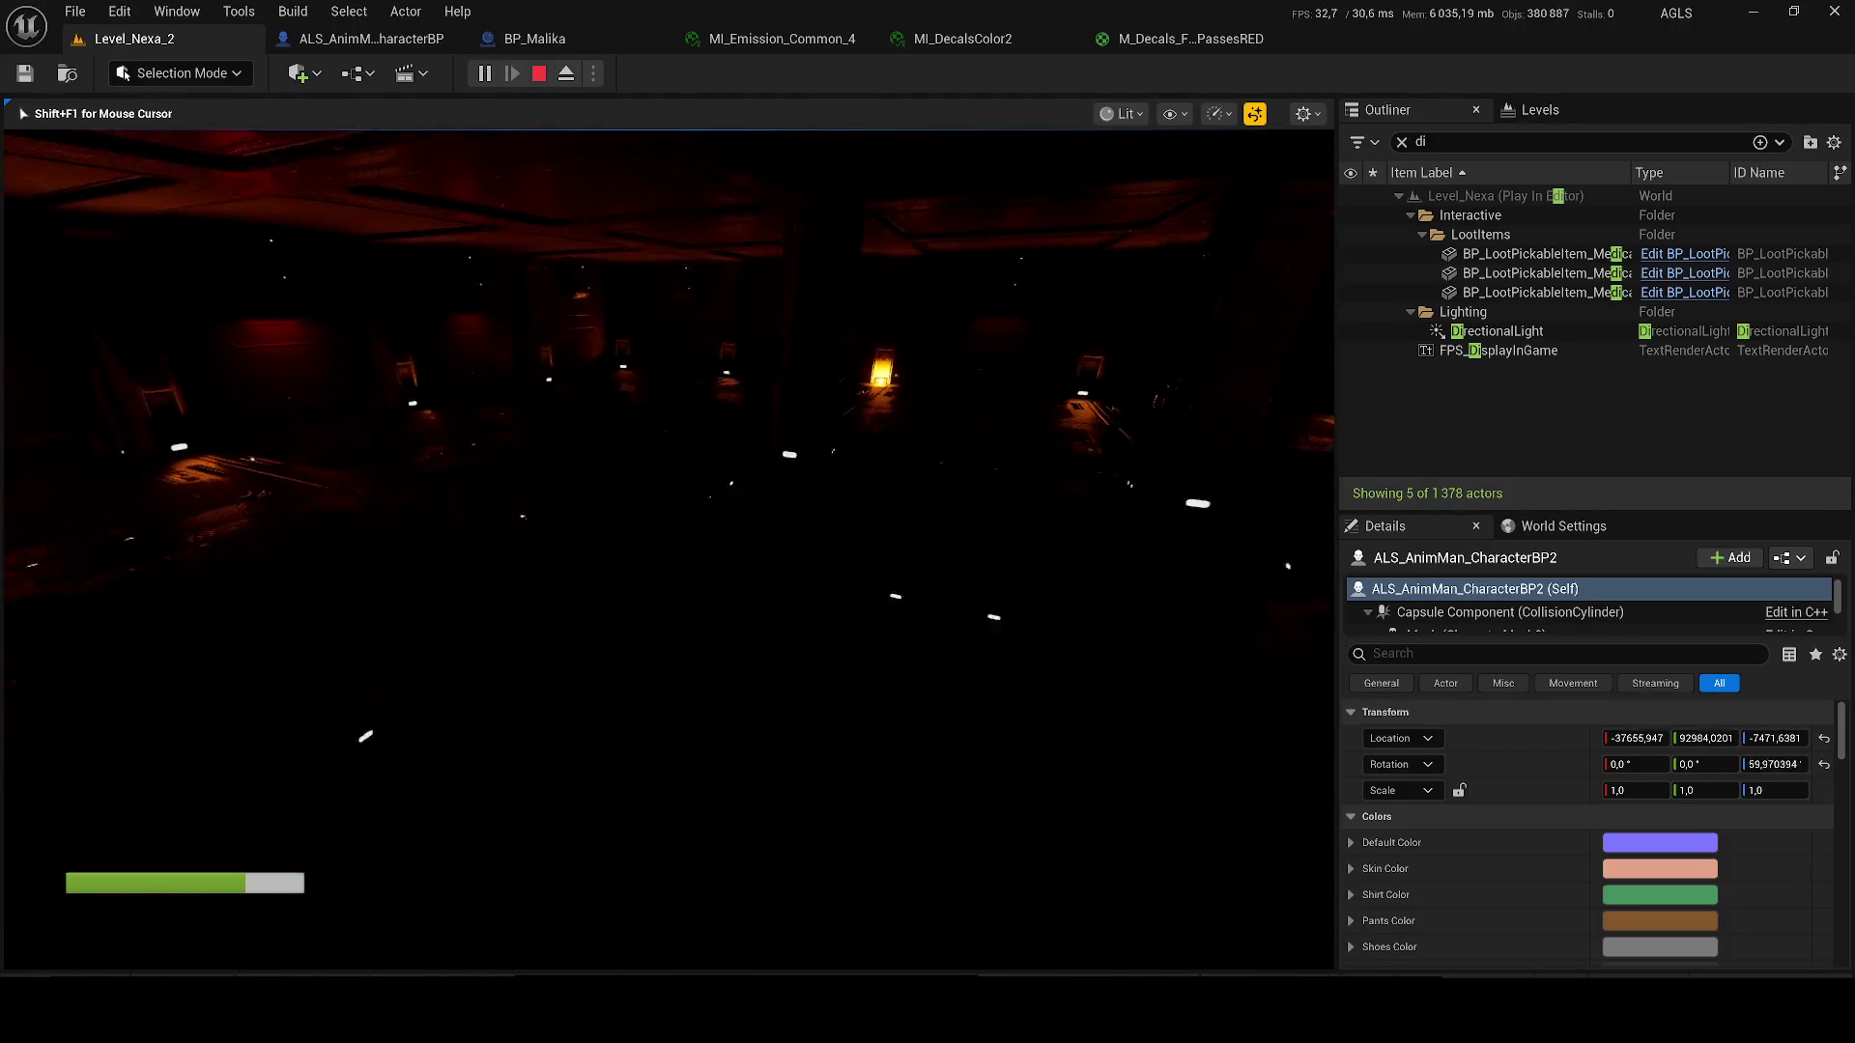
pyautogui.press('w')
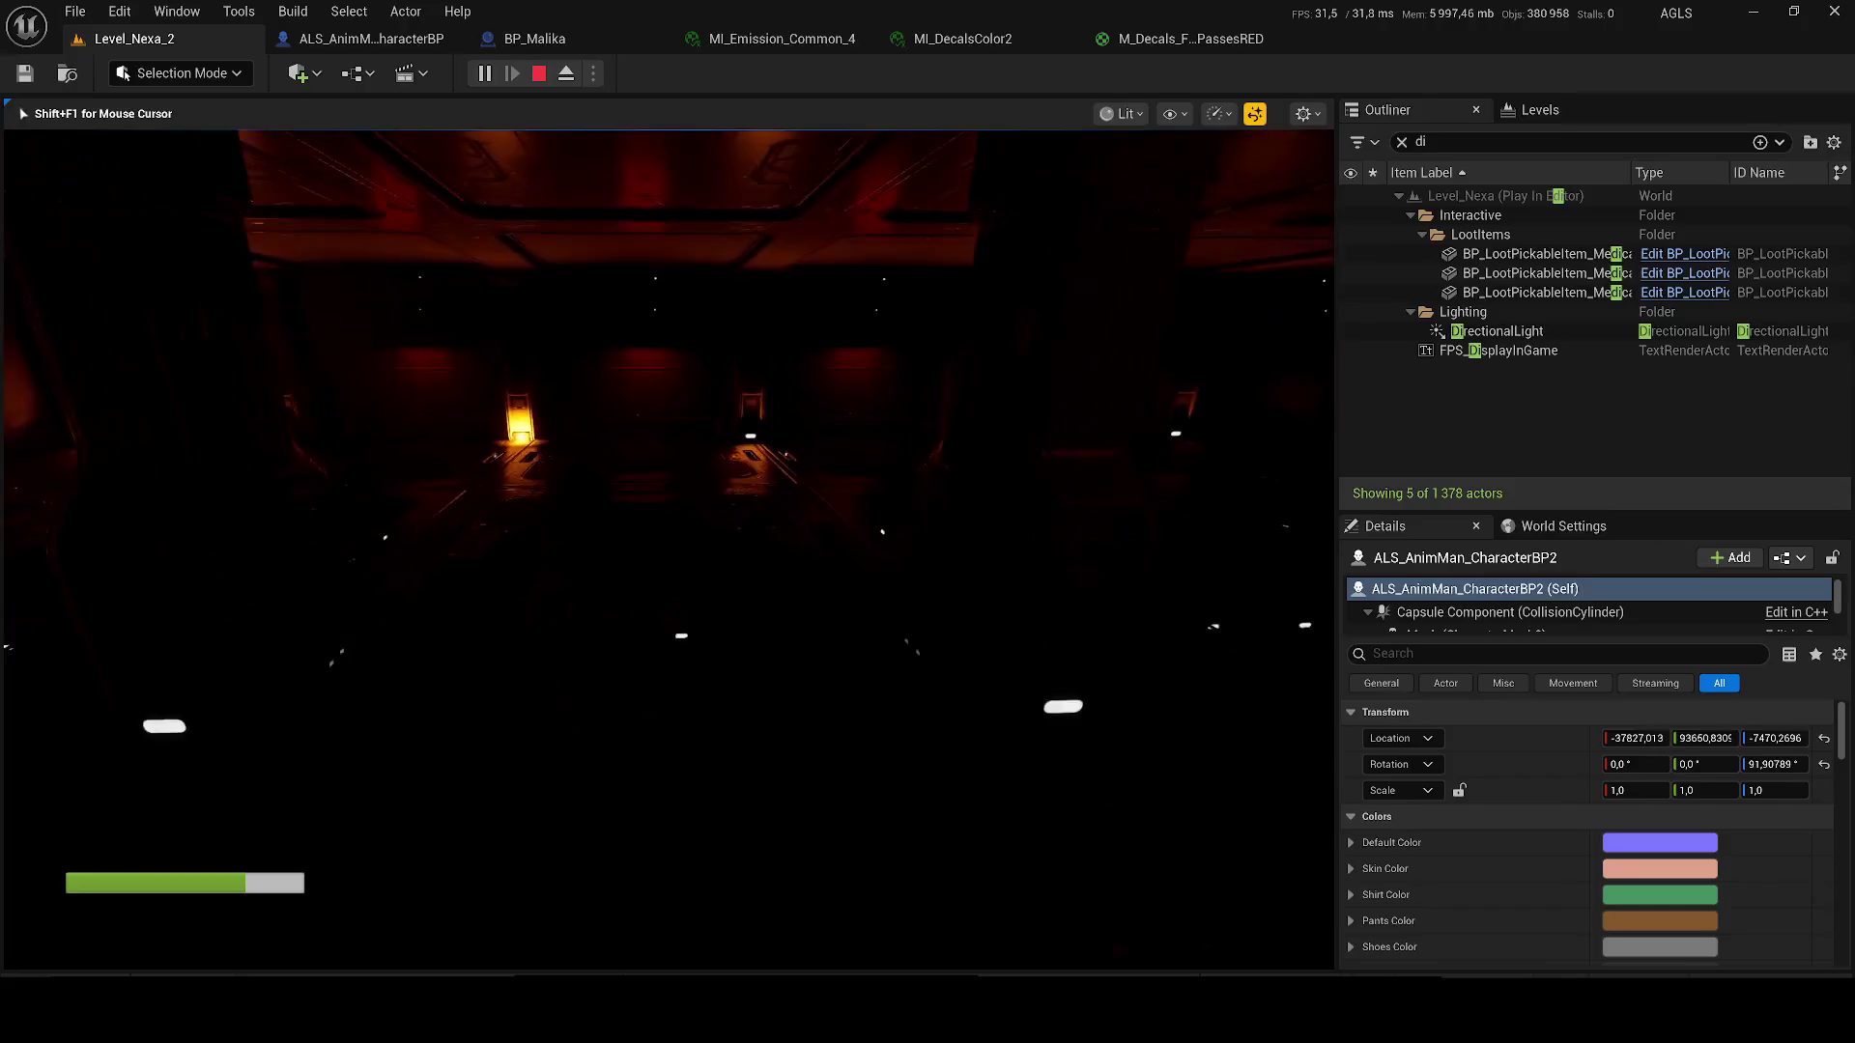
pyautogui.press('w')
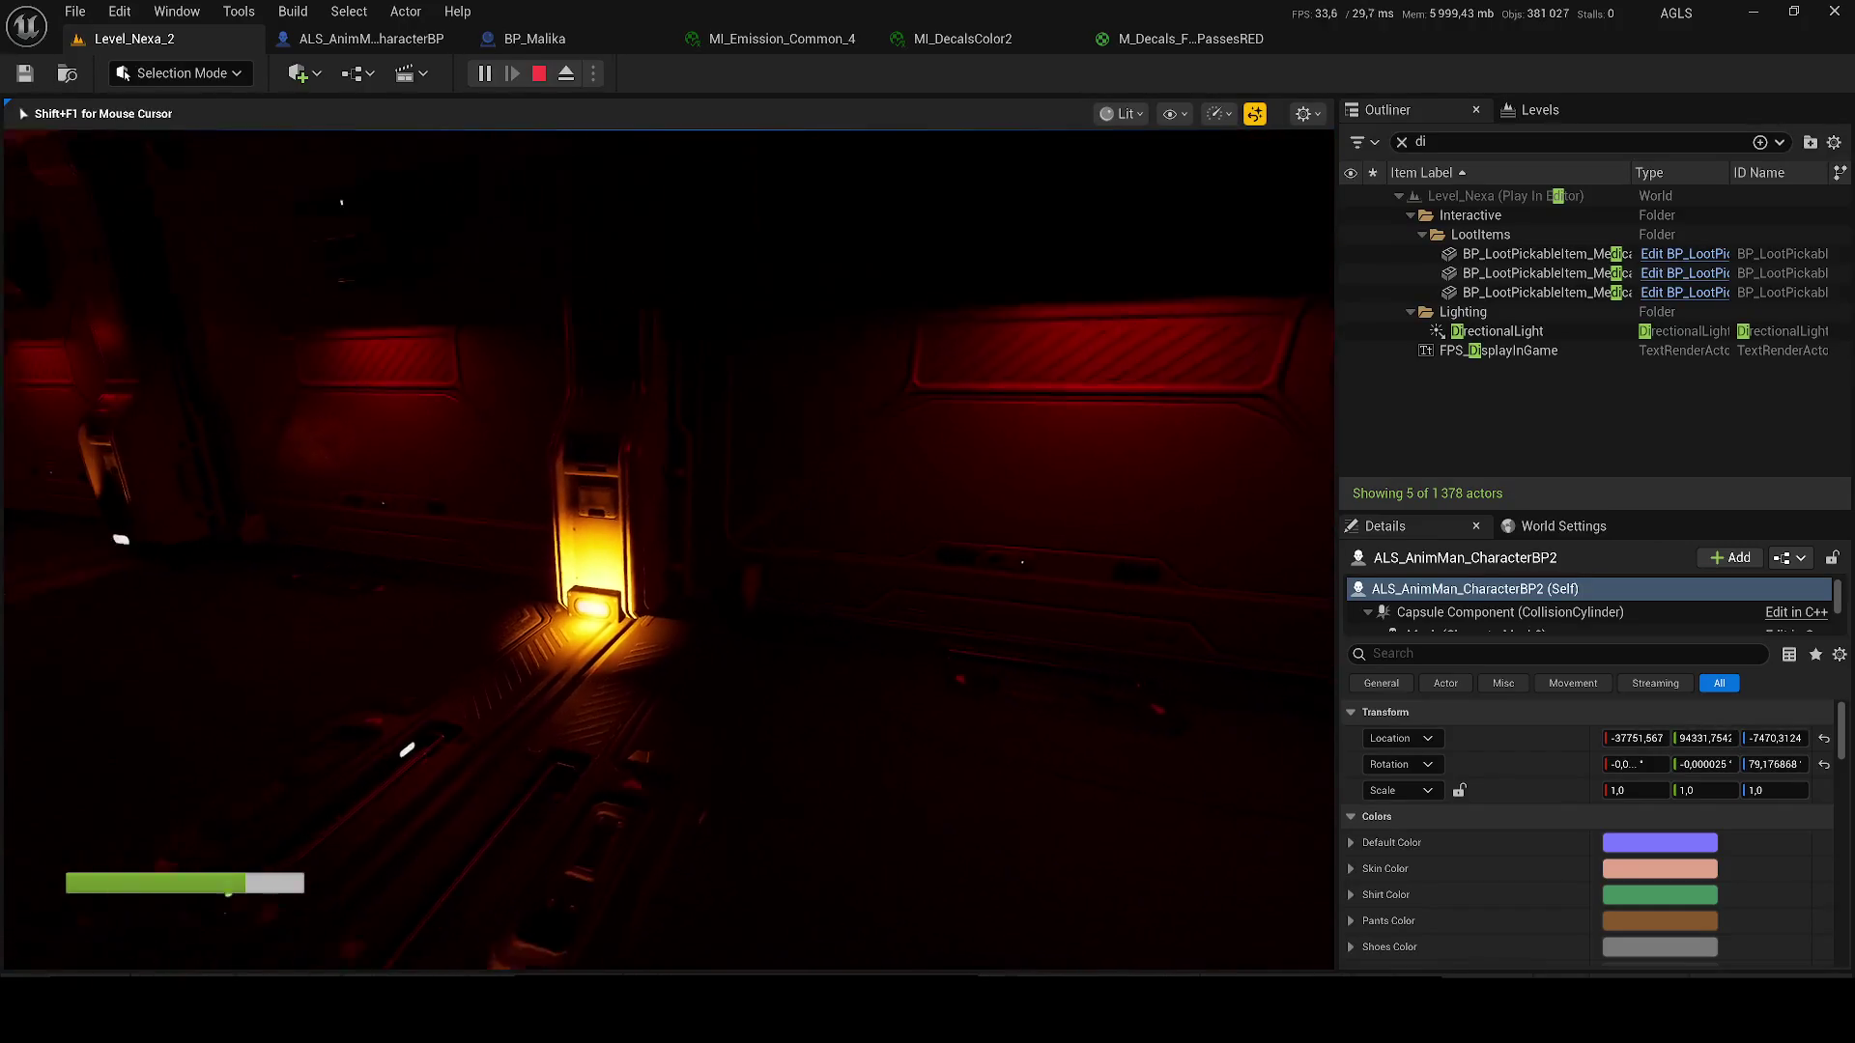
pyautogui.press('w')
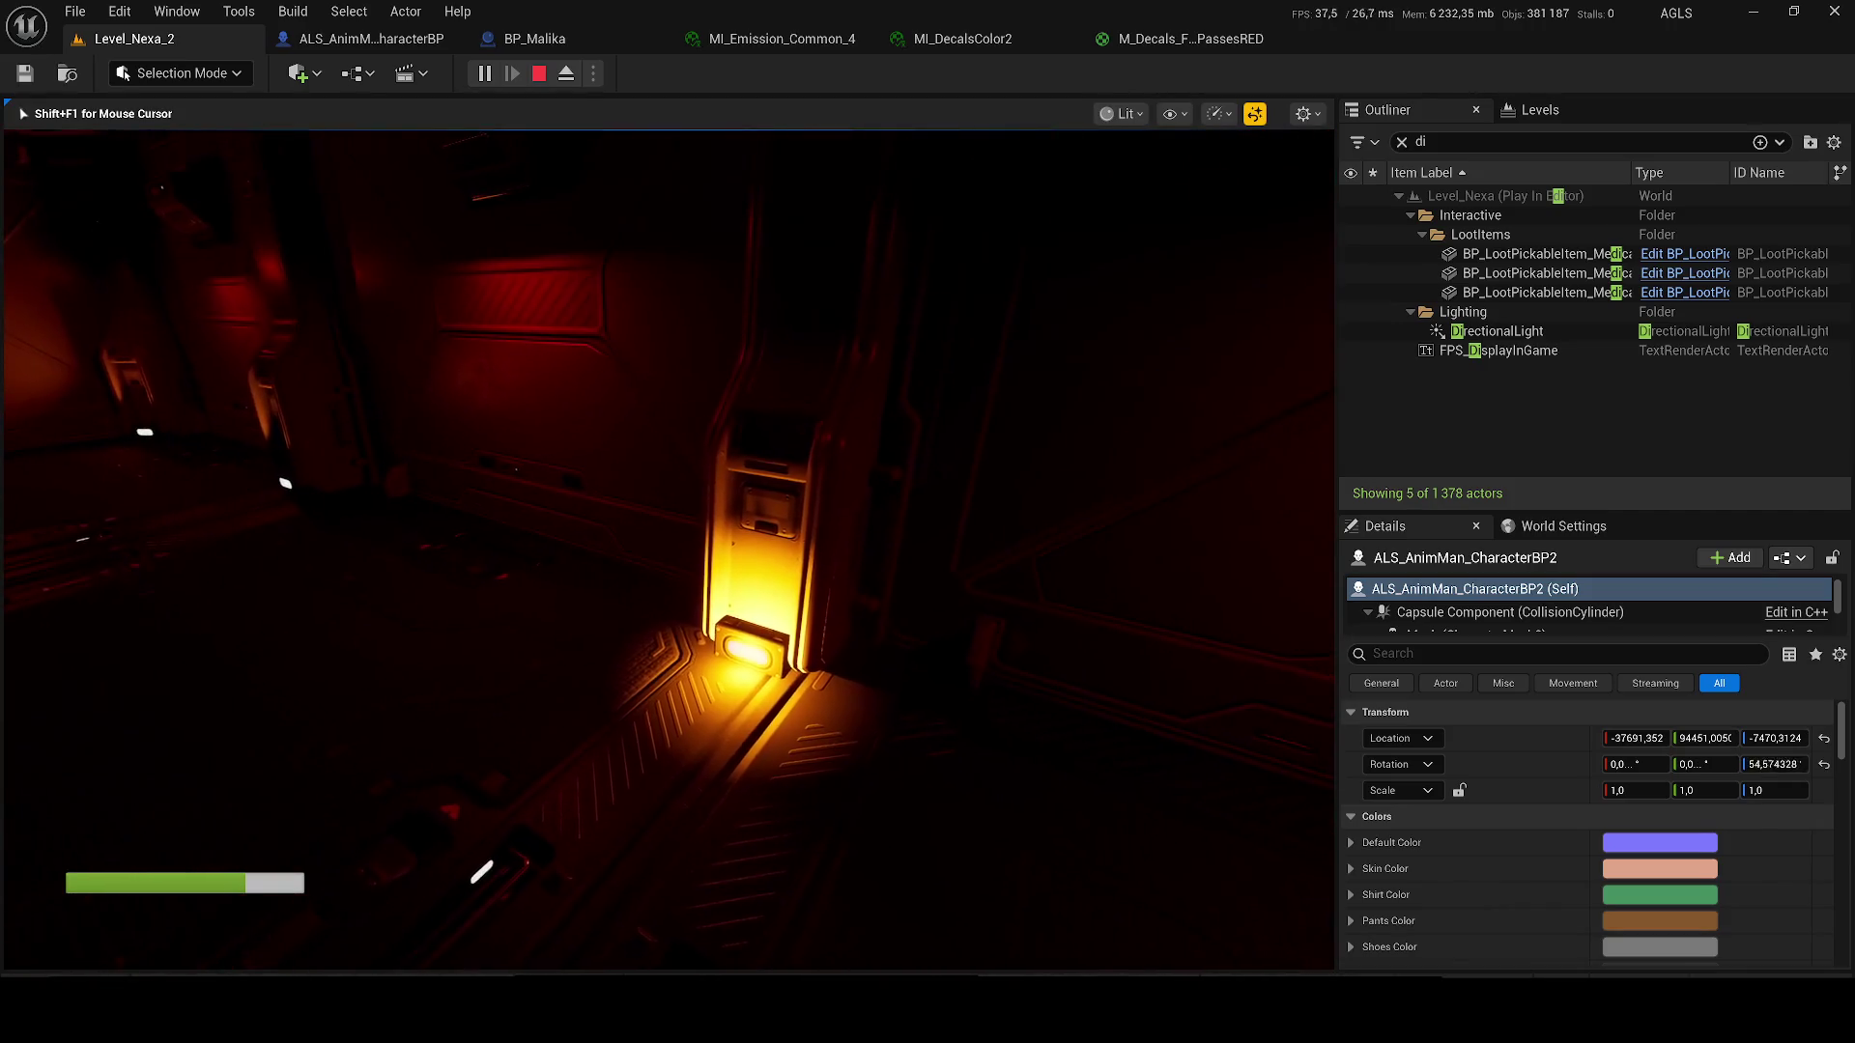
pyautogui.press('Escape')
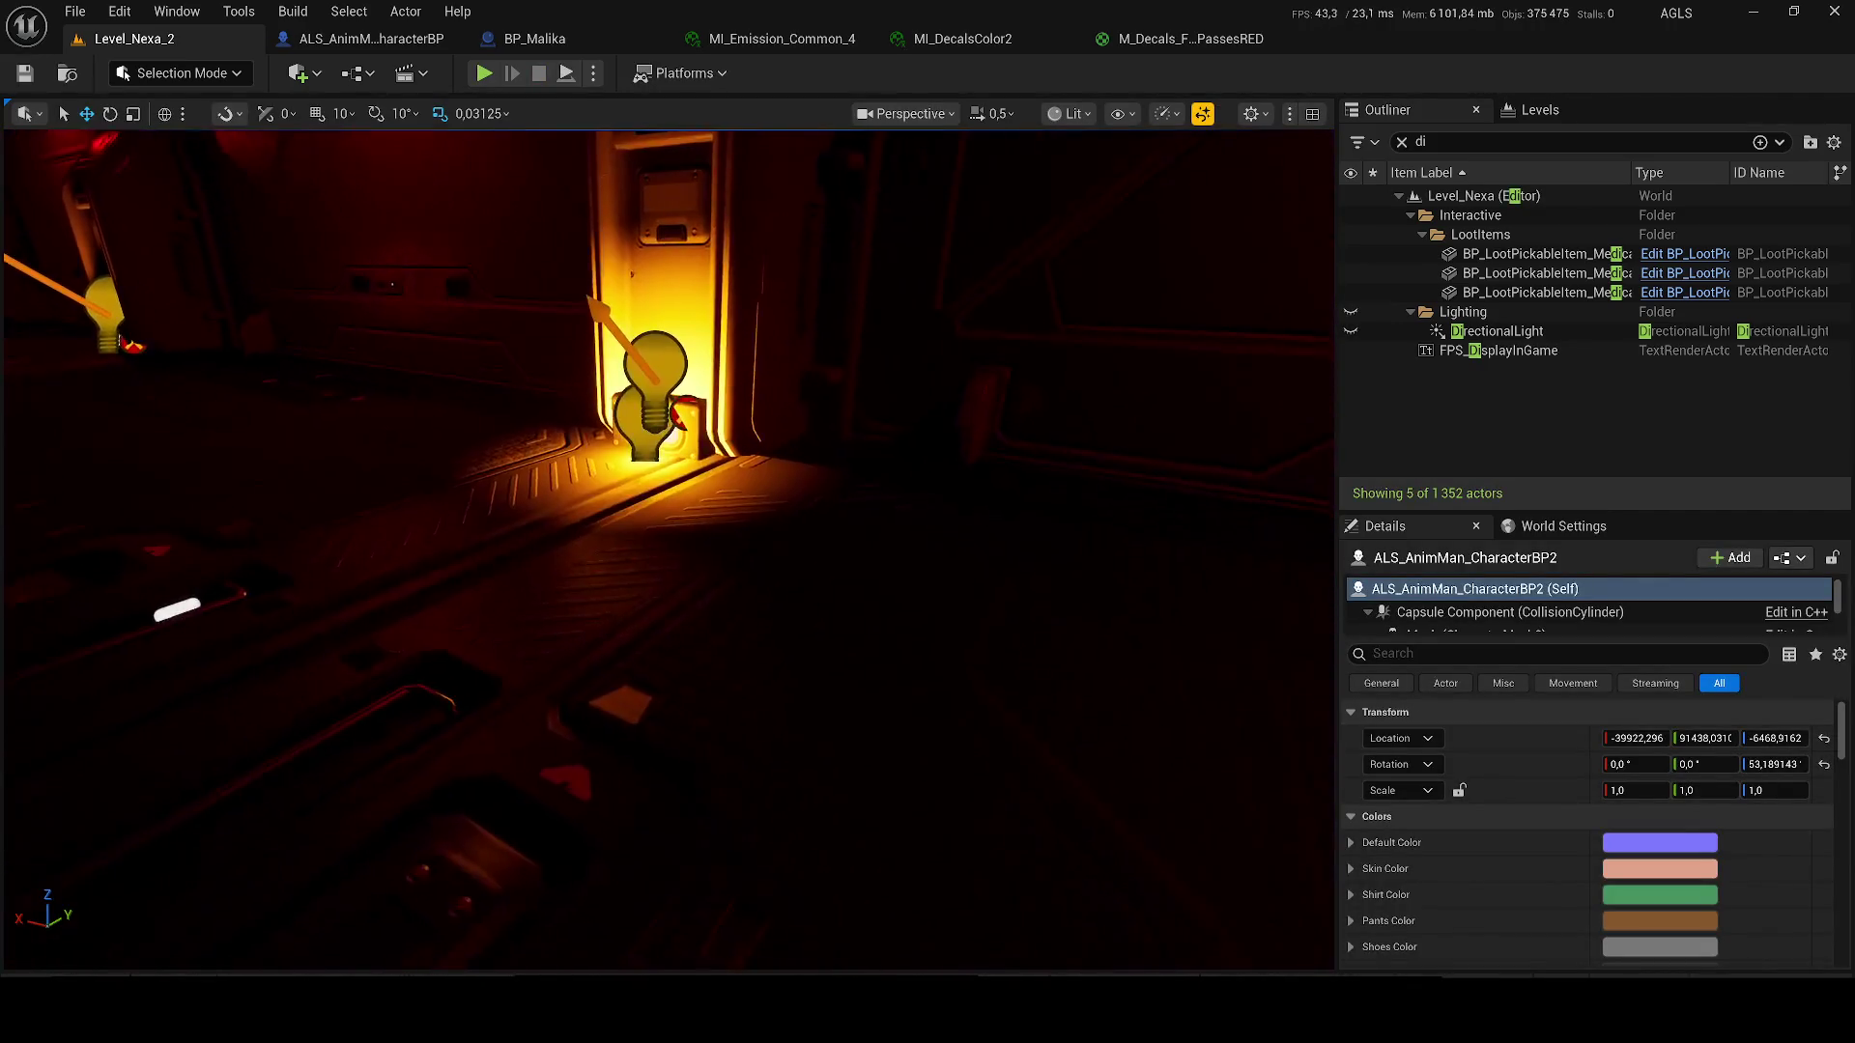
# - Set the point light below the lit doorway to 2 cd intensity and save the level
pyautogui.click(655, 454)
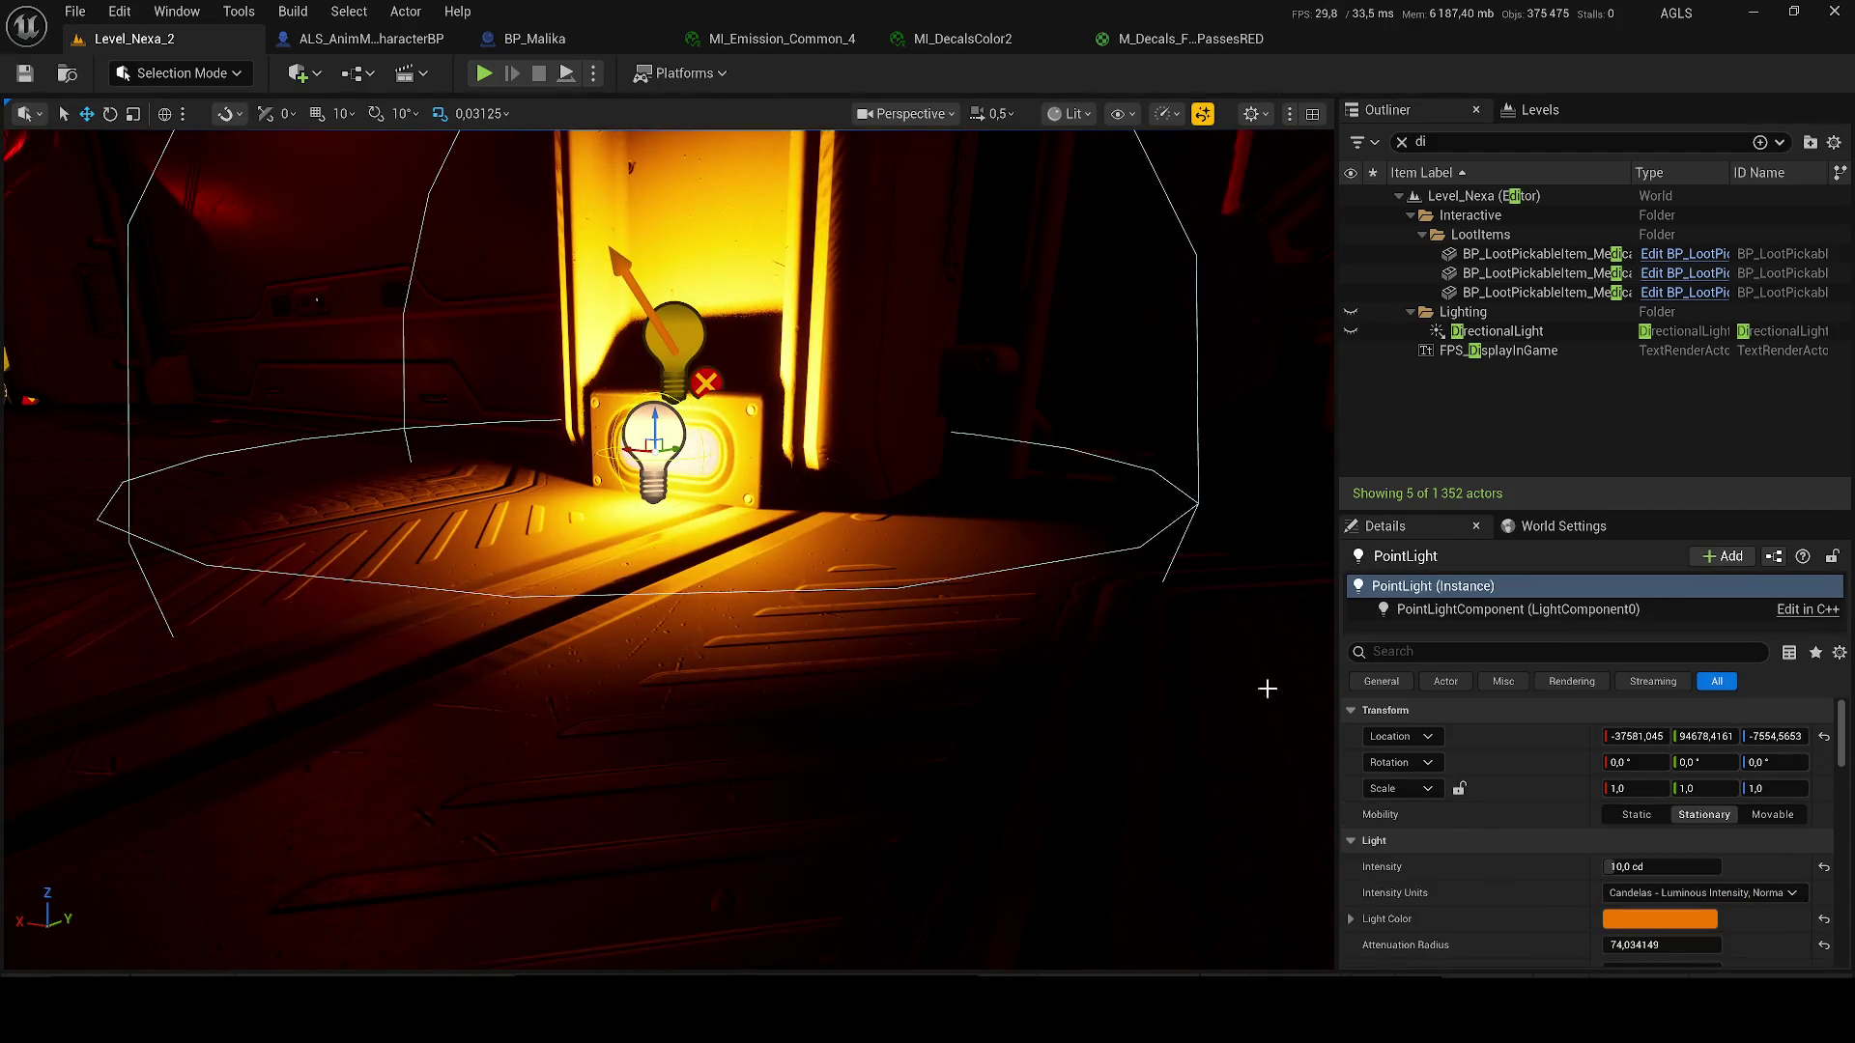
pyautogui.write('520')
pyautogui.press('Return')
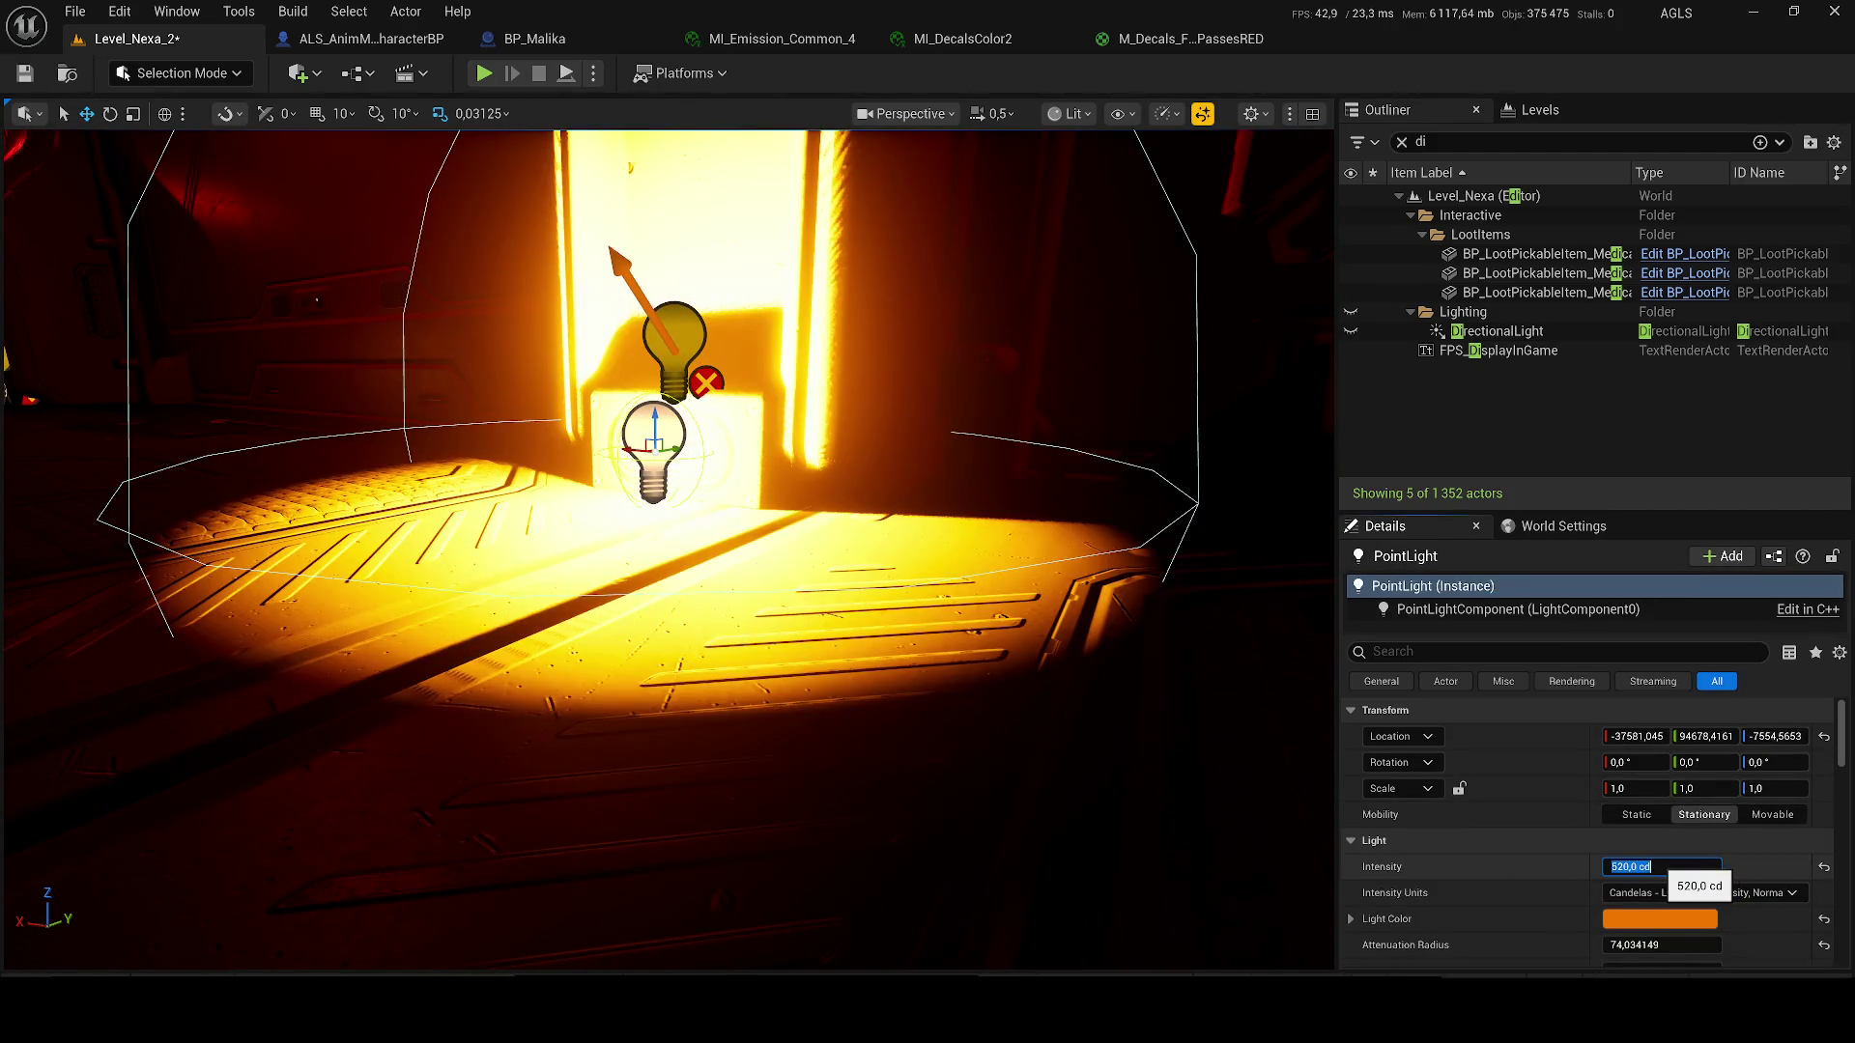
pyautogui.write('1')
pyautogui.press('Return')
pyautogui.write('2')
pyautogui.press('Return')
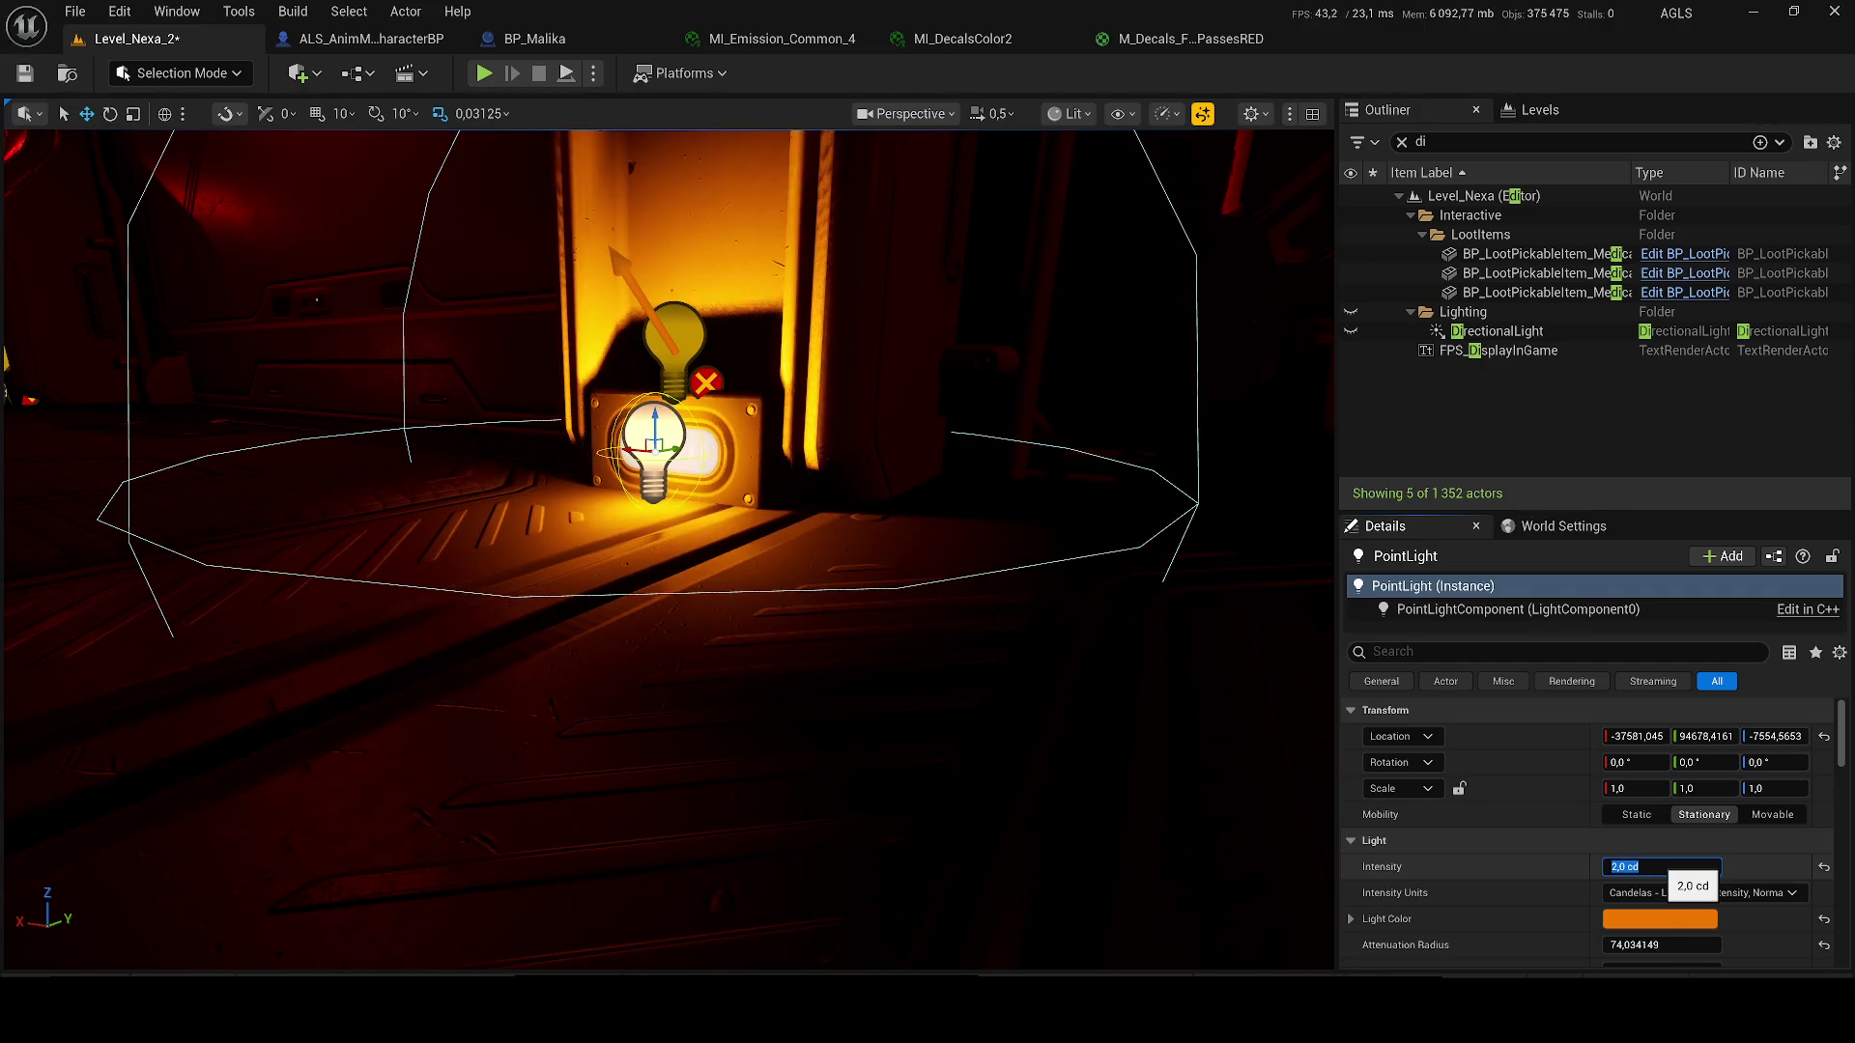
pyautogui.click(1021, 604)
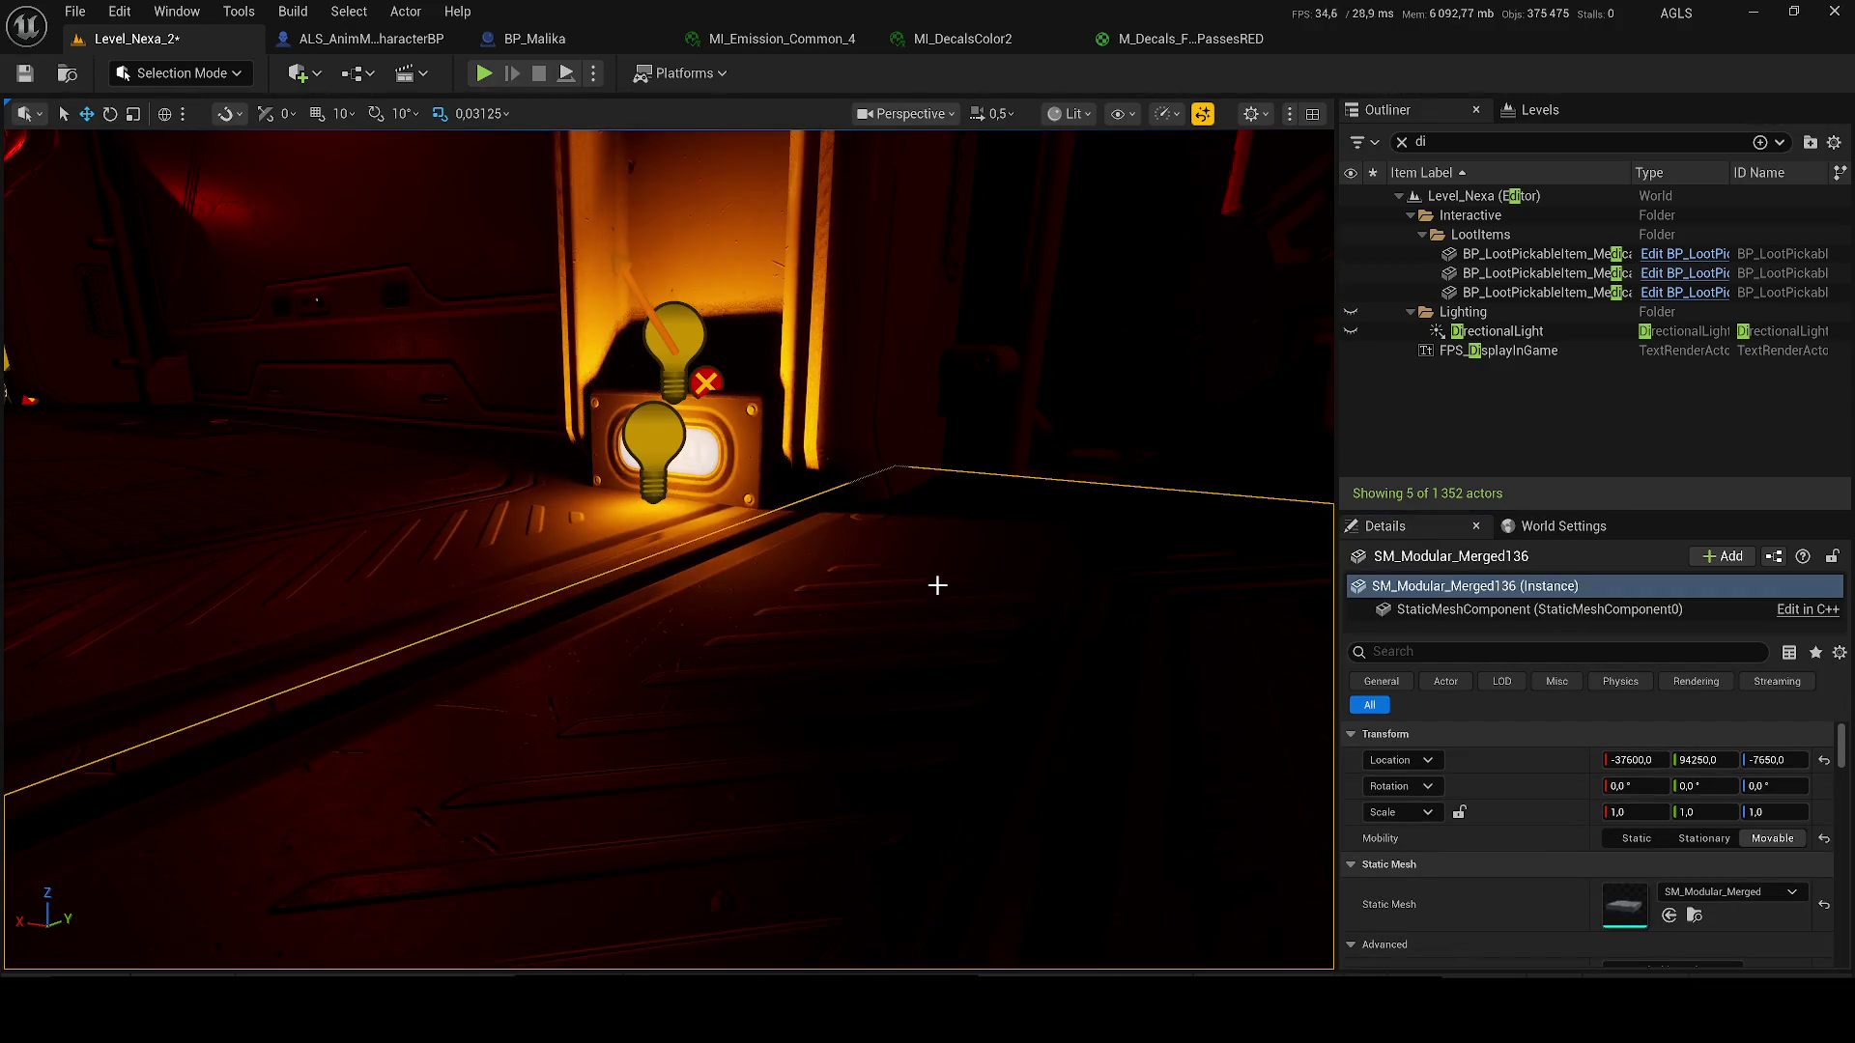
pyautogui.hotkey('ctrl', 's')
# - Duplicate the point light and slide the copy along the corridor wall
pyautogui.click(719, 657)
pyautogui.click(639, 676)
pyautogui.press('f')
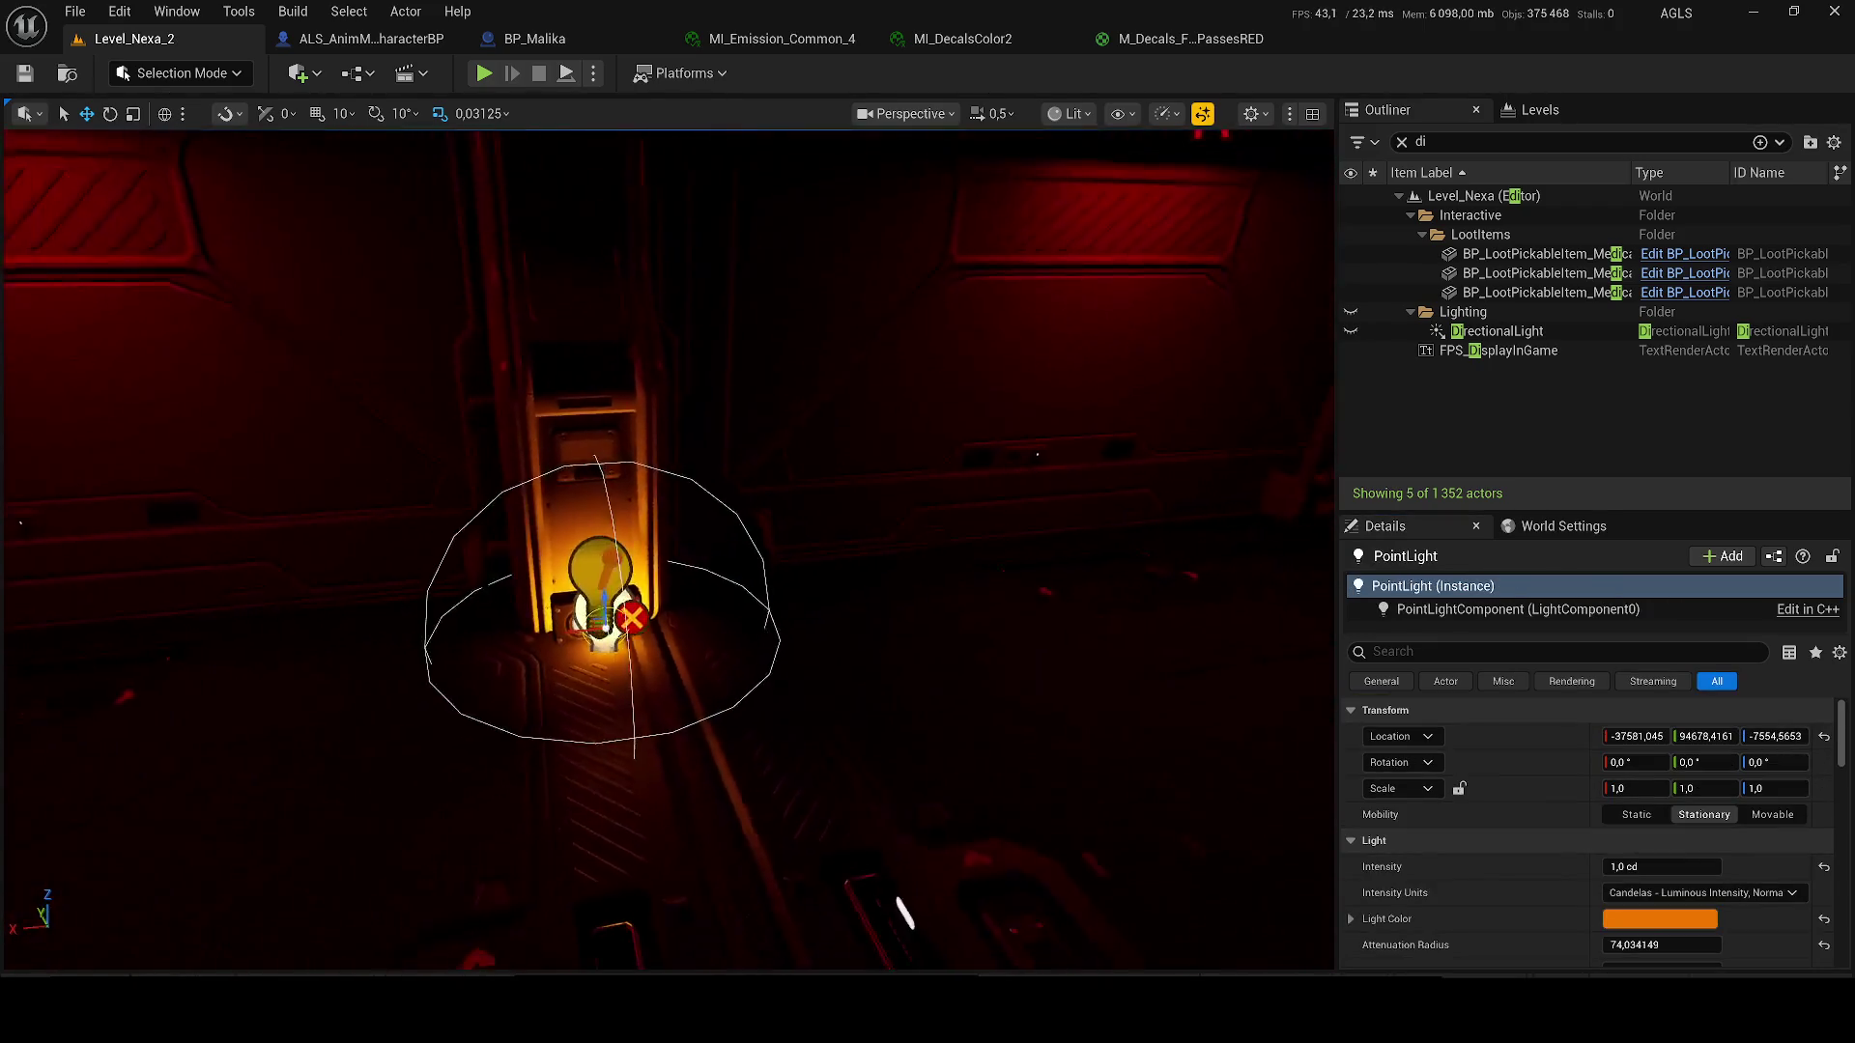
pyautogui.hotkey('ctrl', 'd')
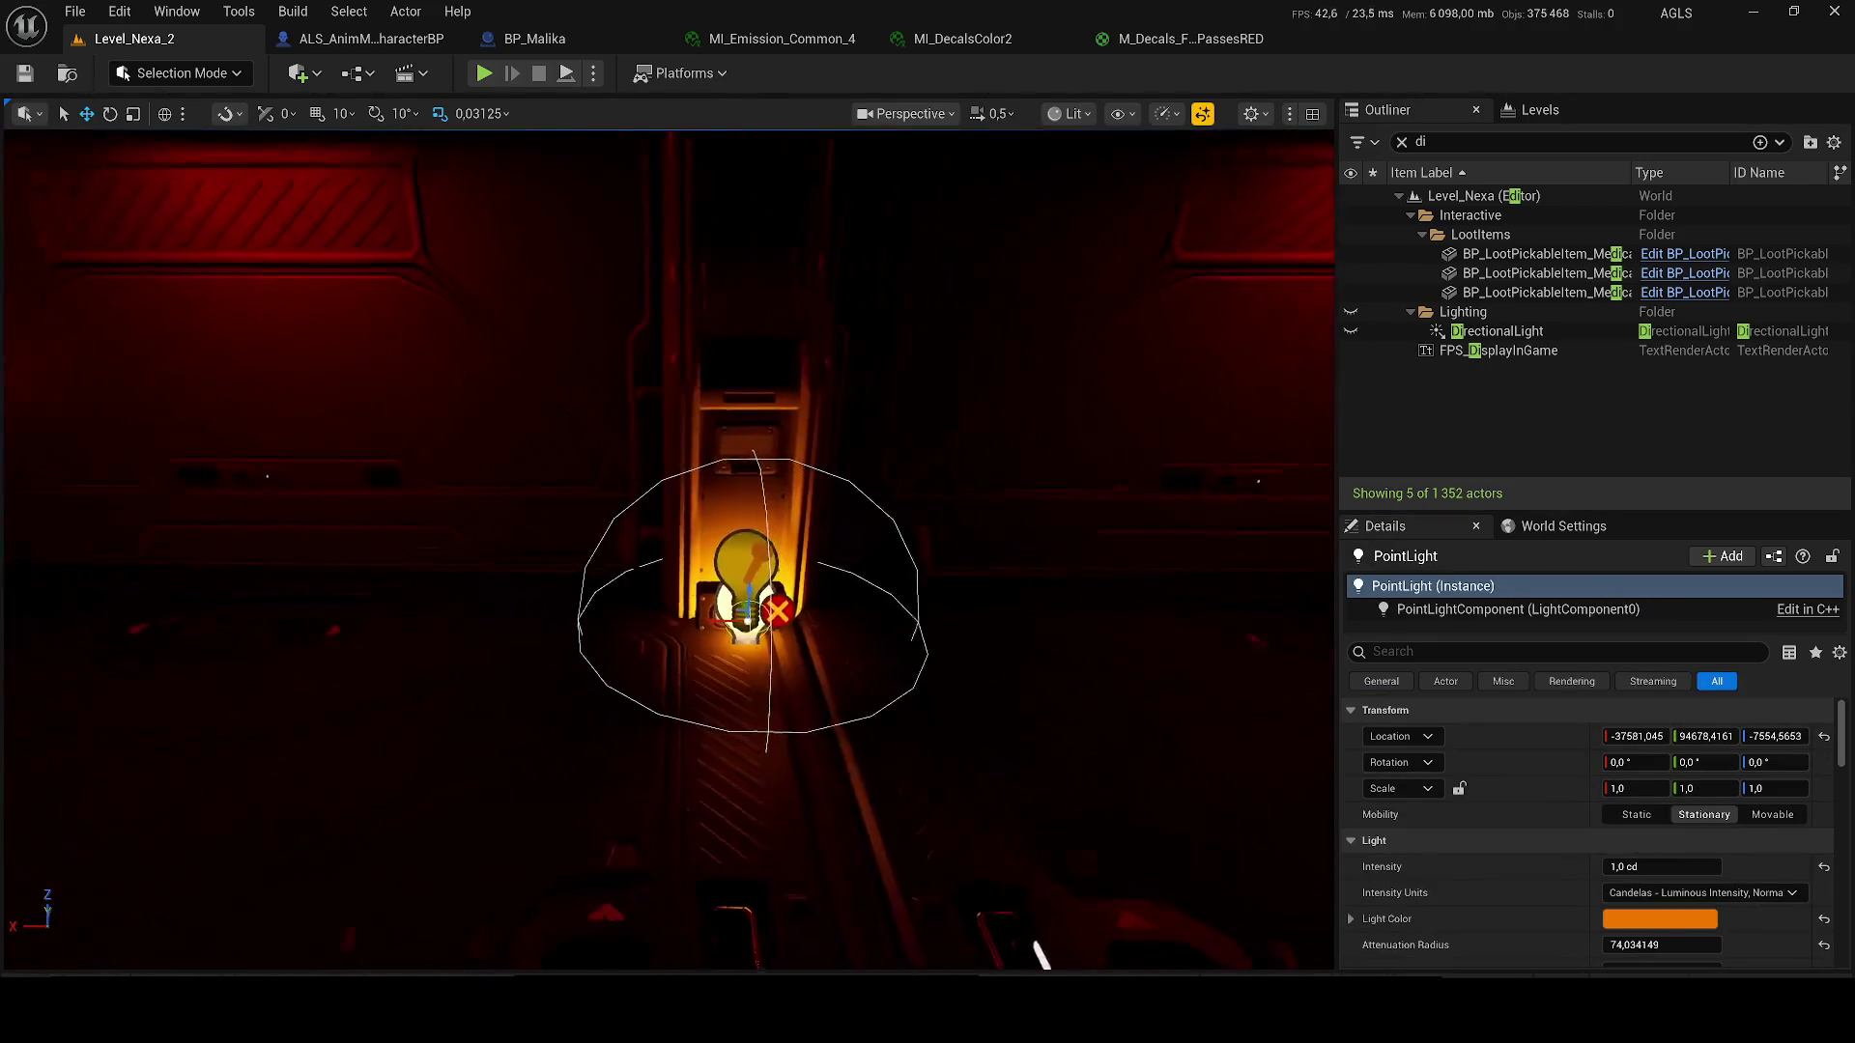
pyautogui.moveTo(1104, 702); pyautogui.dragTo(481, 519)
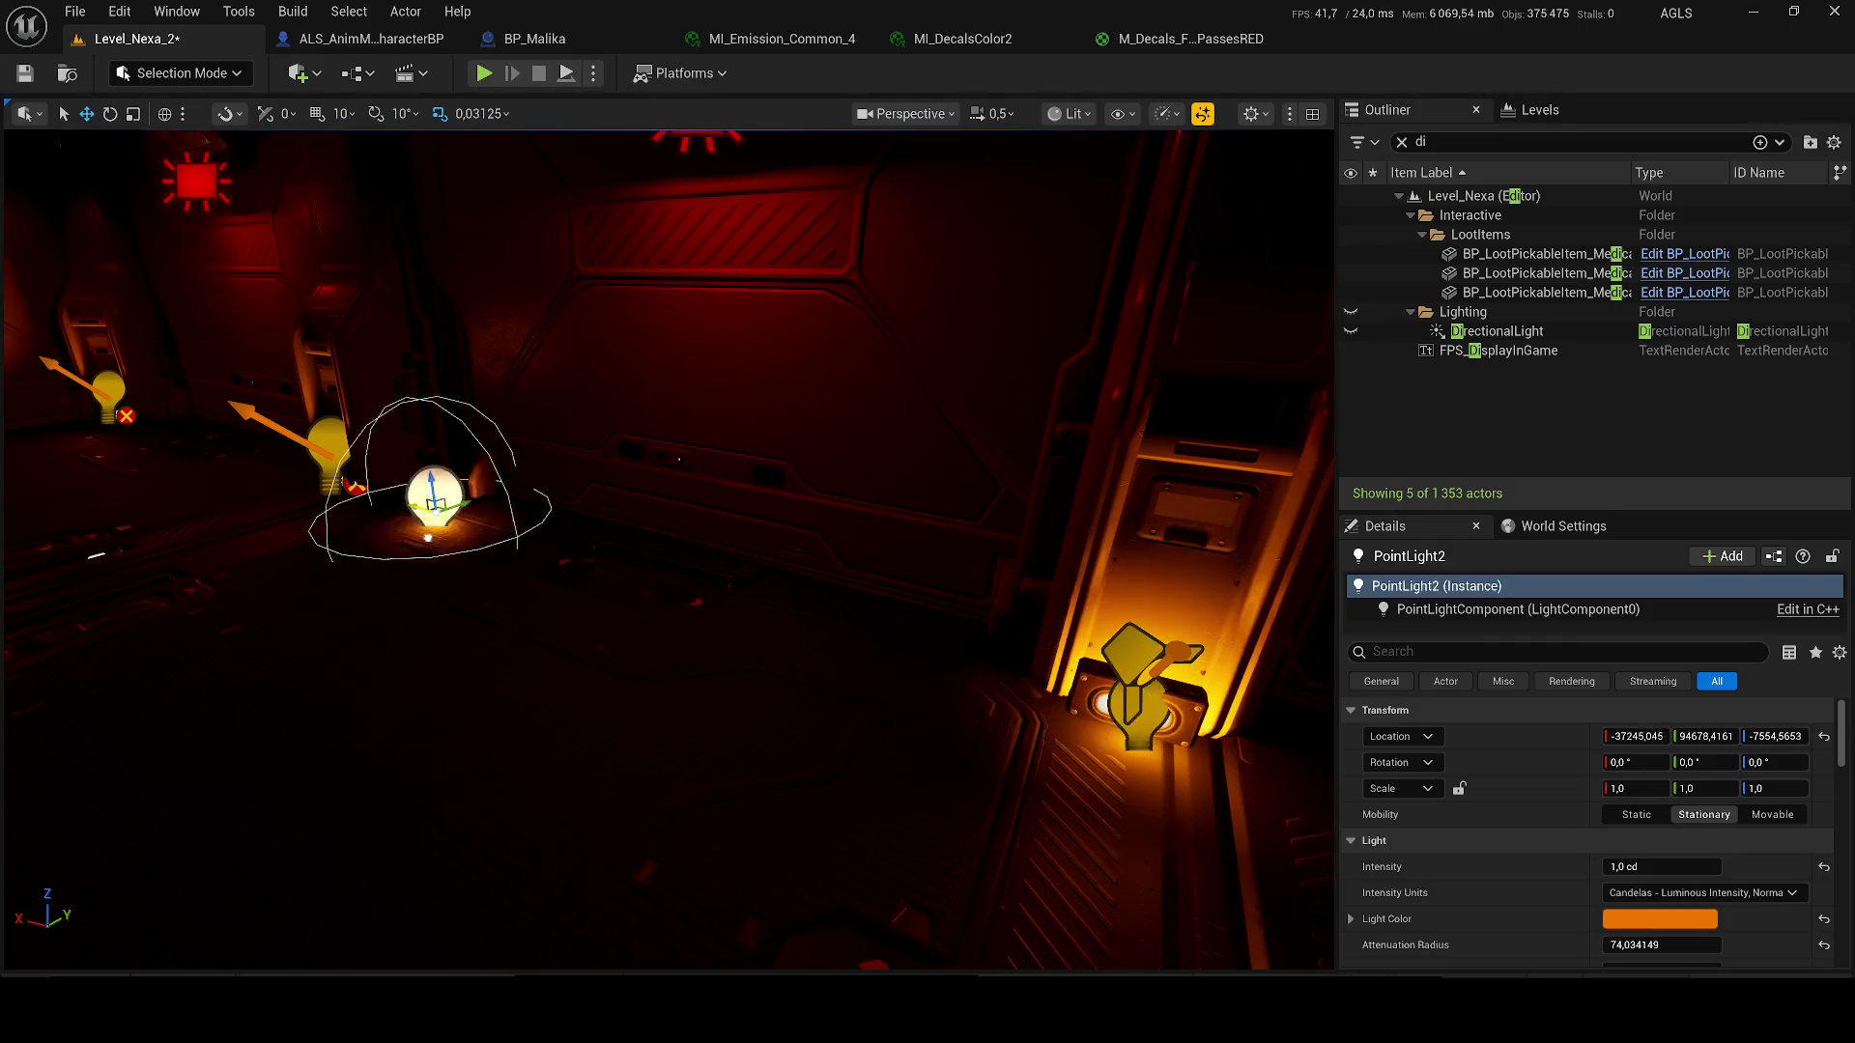
pyautogui.moveTo(329, 515); pyautogui.dragTo(346, 523)
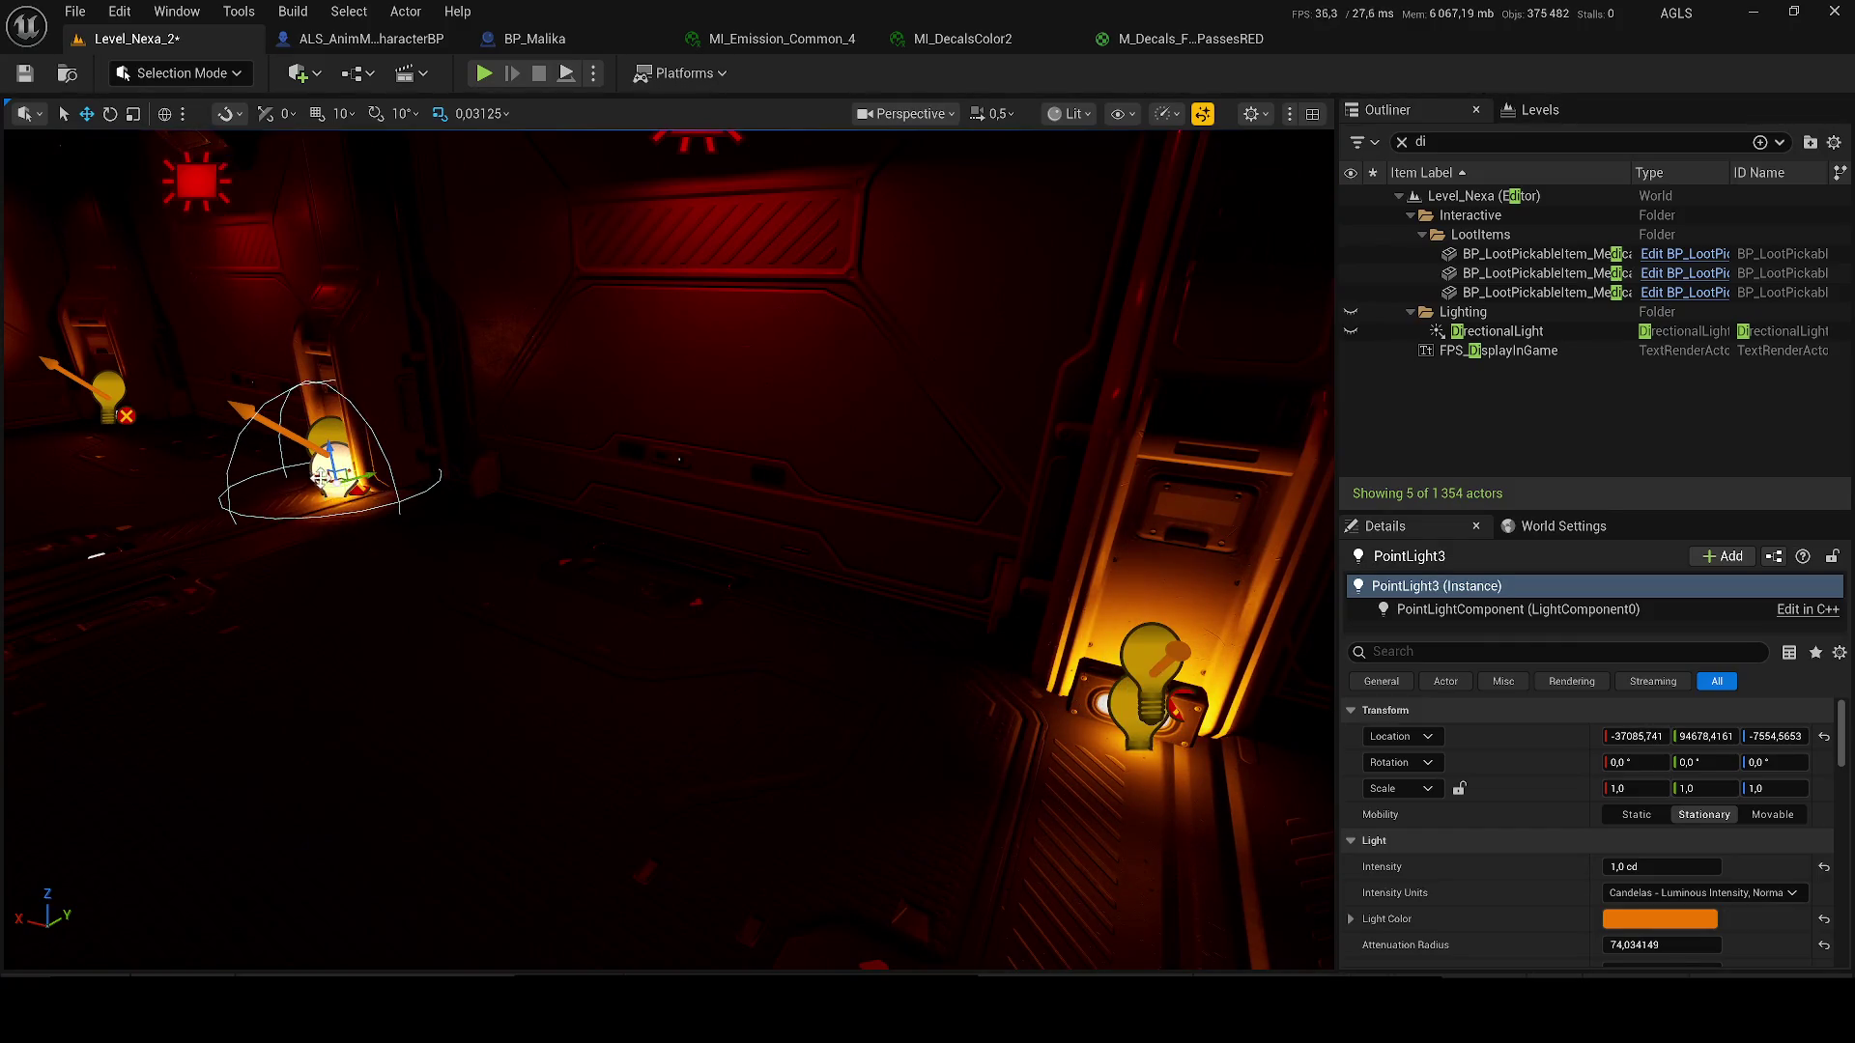
# - Place another point light copy onto the next lamp box and save the level
pyautogui.scroll(1, 668, 551)
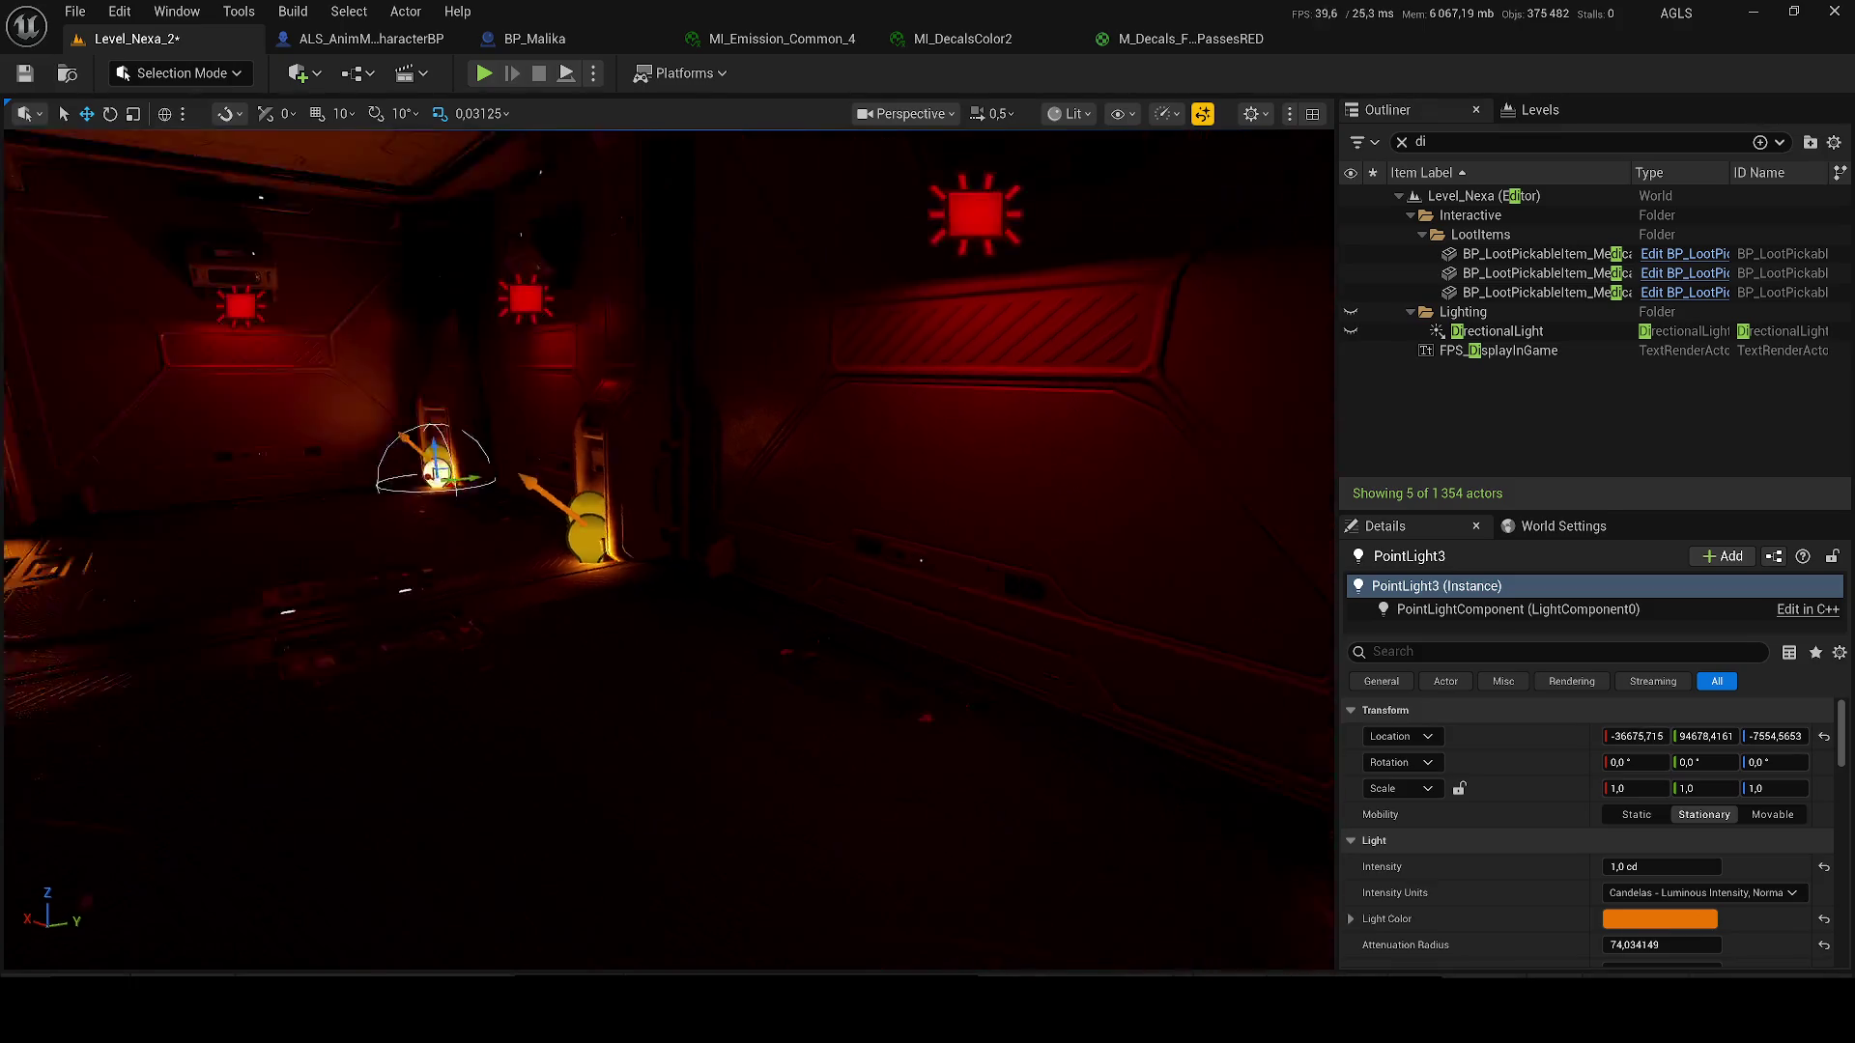
pyautogui.moveTo(666, 676); pyautogui.dragTo(290, 483)
pyautogui.moveTo(914, 547); pyautogui.dragTo(914, 638)
pyautogui.moveTo(1293, 534); pyautogui.dragTo(222, 541)
pyautogui.press('f')
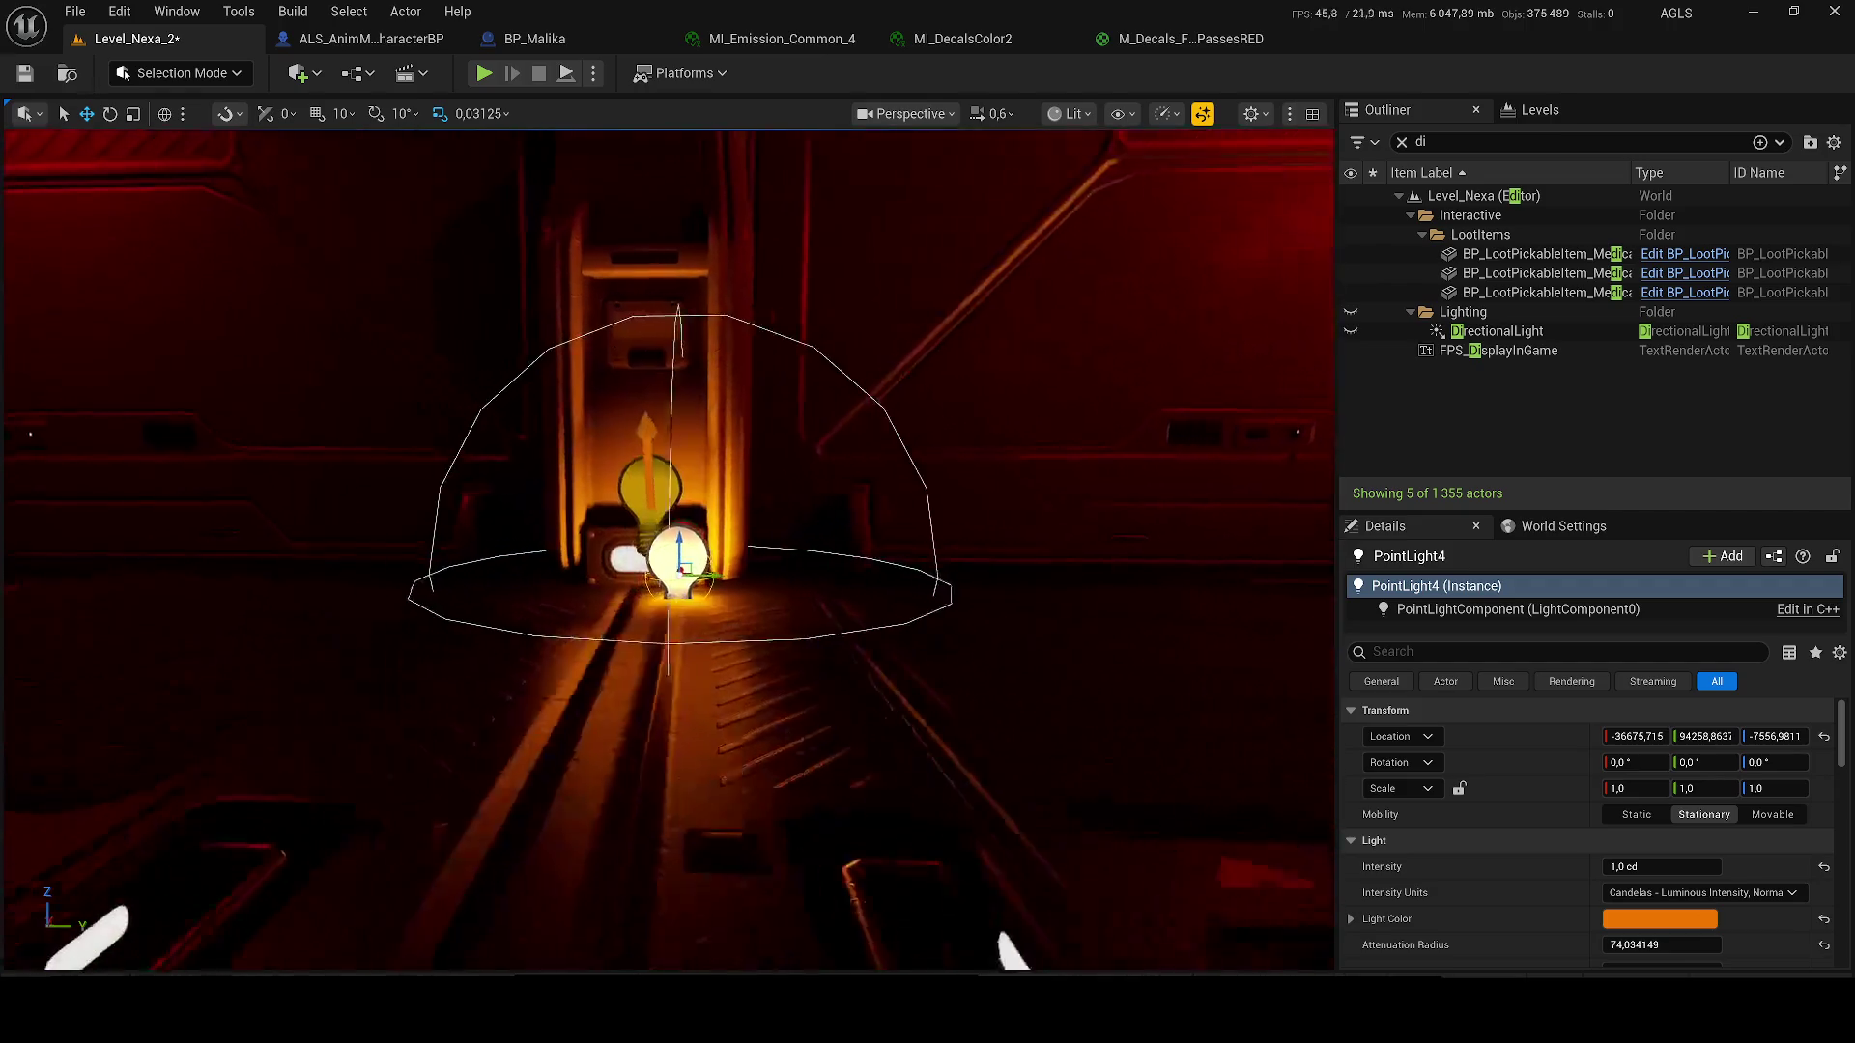
pyautogui.moveTo(848, 544)
pyautogui.mouseDown()
pyautogui.moveTo(739, 527)
pyautogui.moveTo(755, 531)
pyautogui.mouseUp()
pyautogui.press('f')
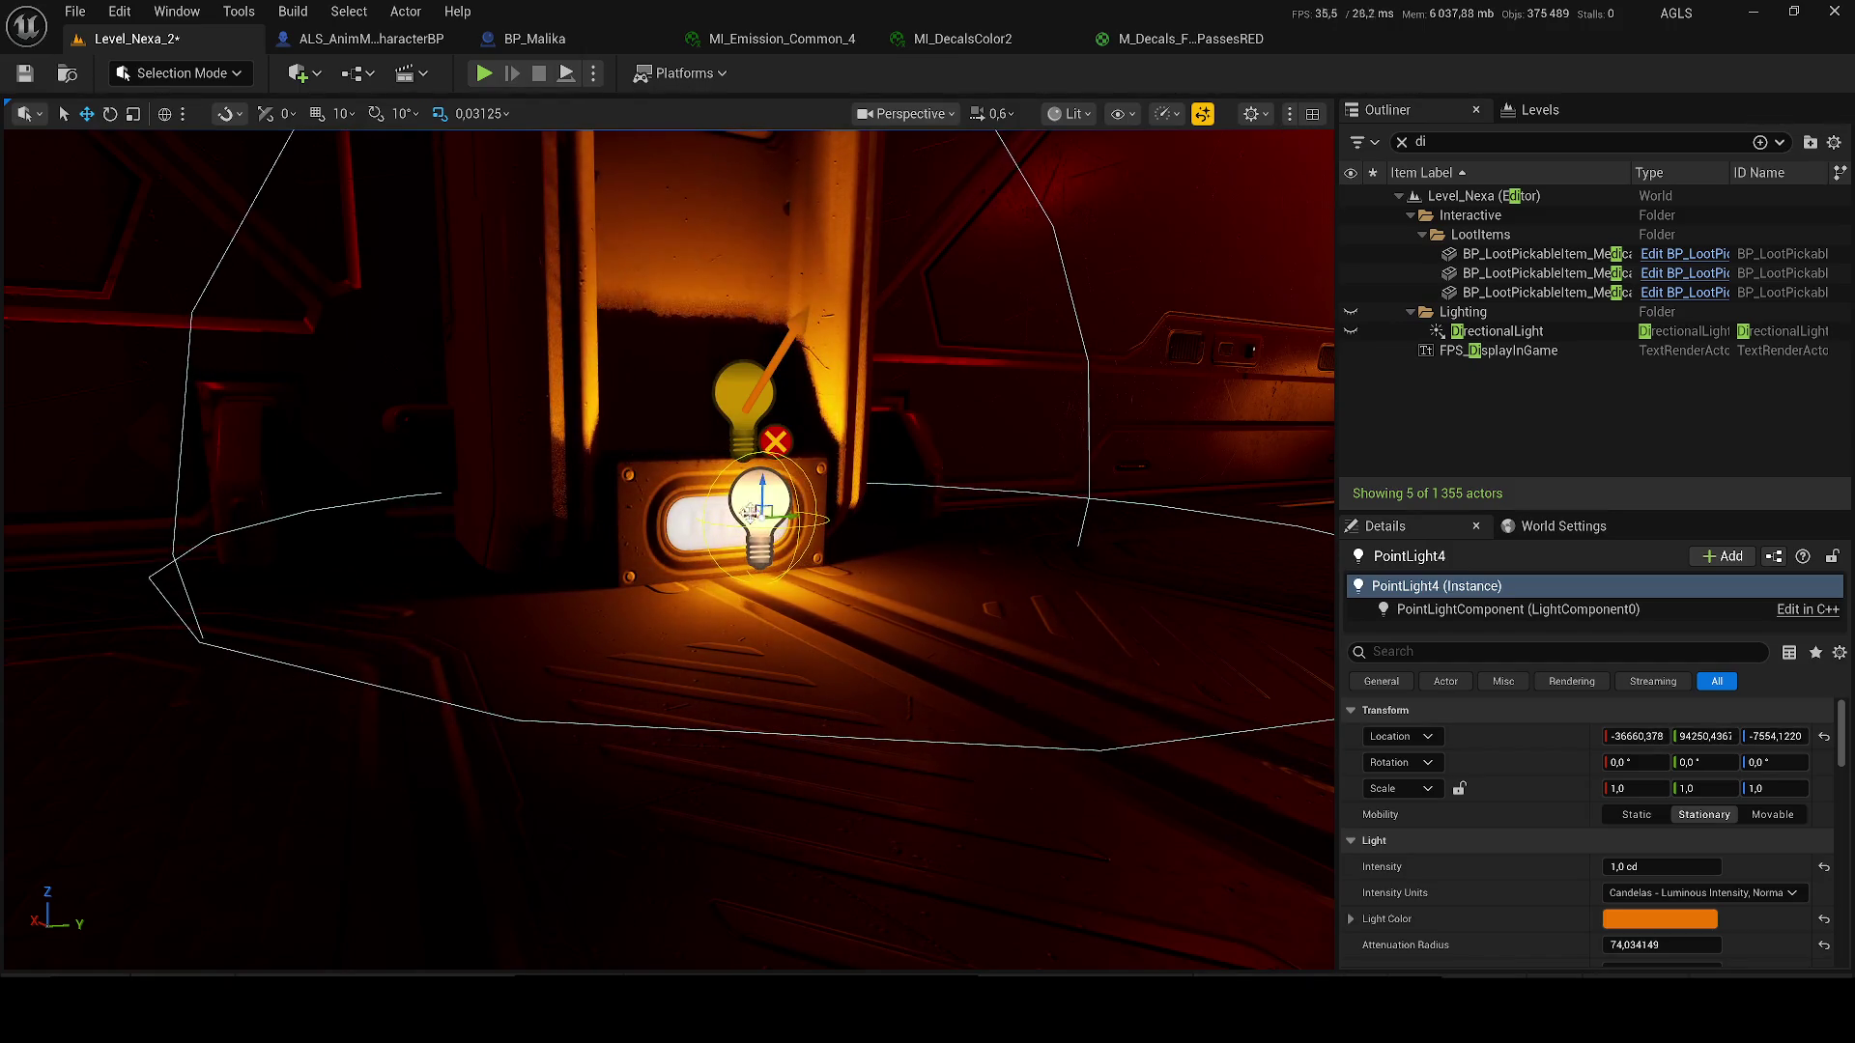
pyautogui.hotkey('ctrl', 's')
pyautogui.moveTo(683, 506)
pyautogui.mouseDown()
pyautogui.moveTo(656, 608)
pyautogui.moveTo(633, 619)
pyautogui.moveTo(743, 618)
pyautogui.moveTo(591, 417)
pyautogui.mouseUp()
pyautogui.scroll(-2, 715, 618)
pyautogui.scroll(2, 667, 522)
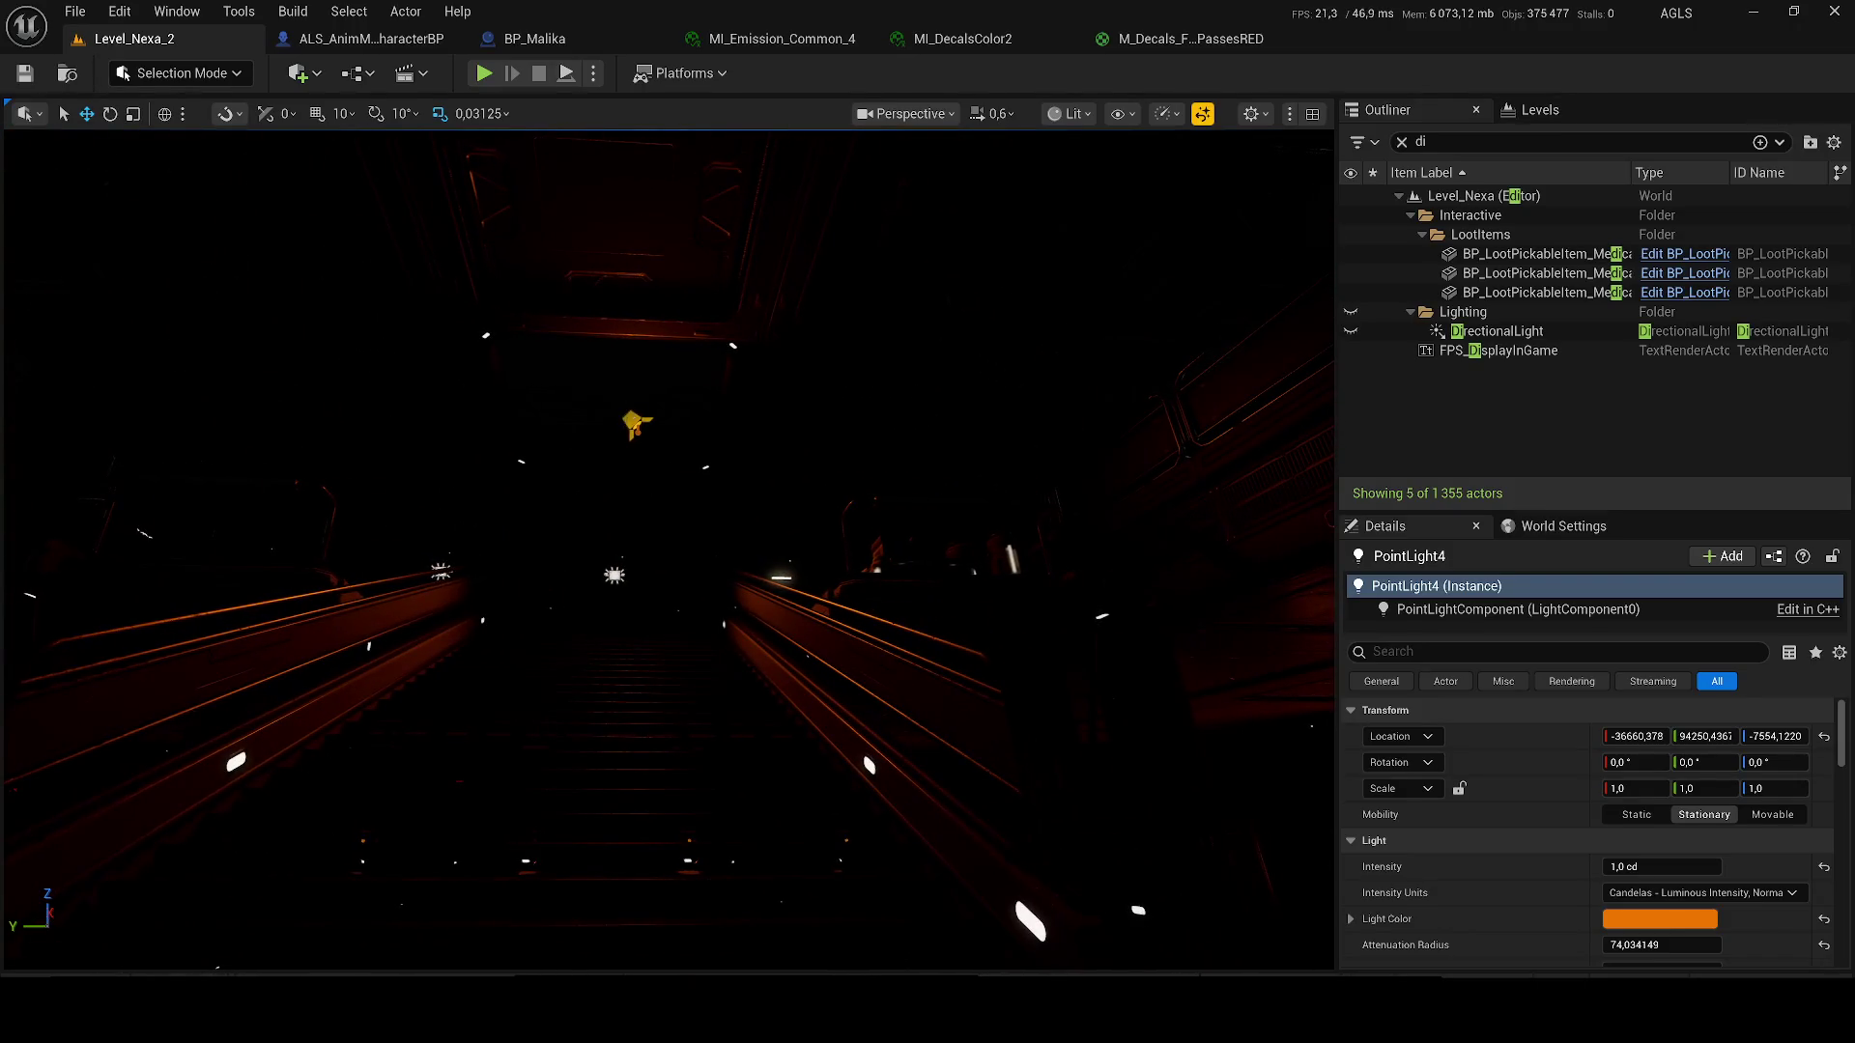
pyautogui.click(635, 423)
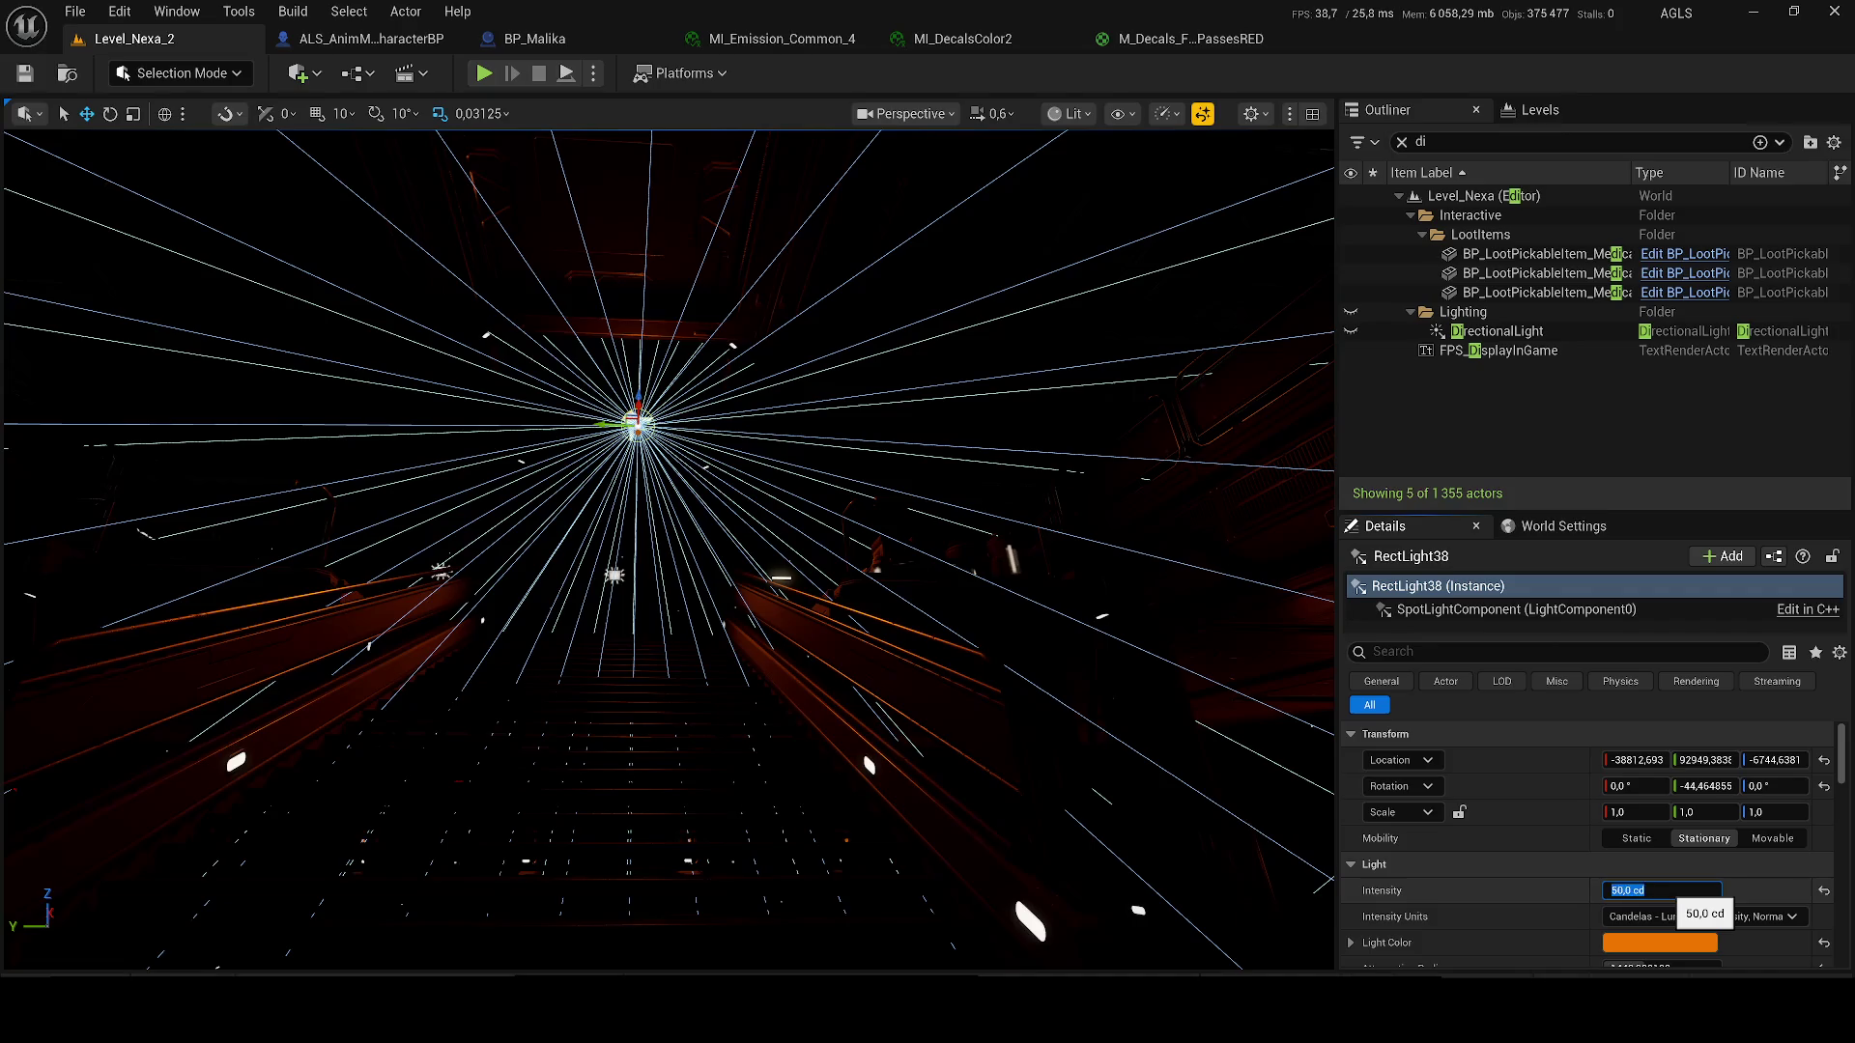
pyautogui.doubleClick(1537, 273)
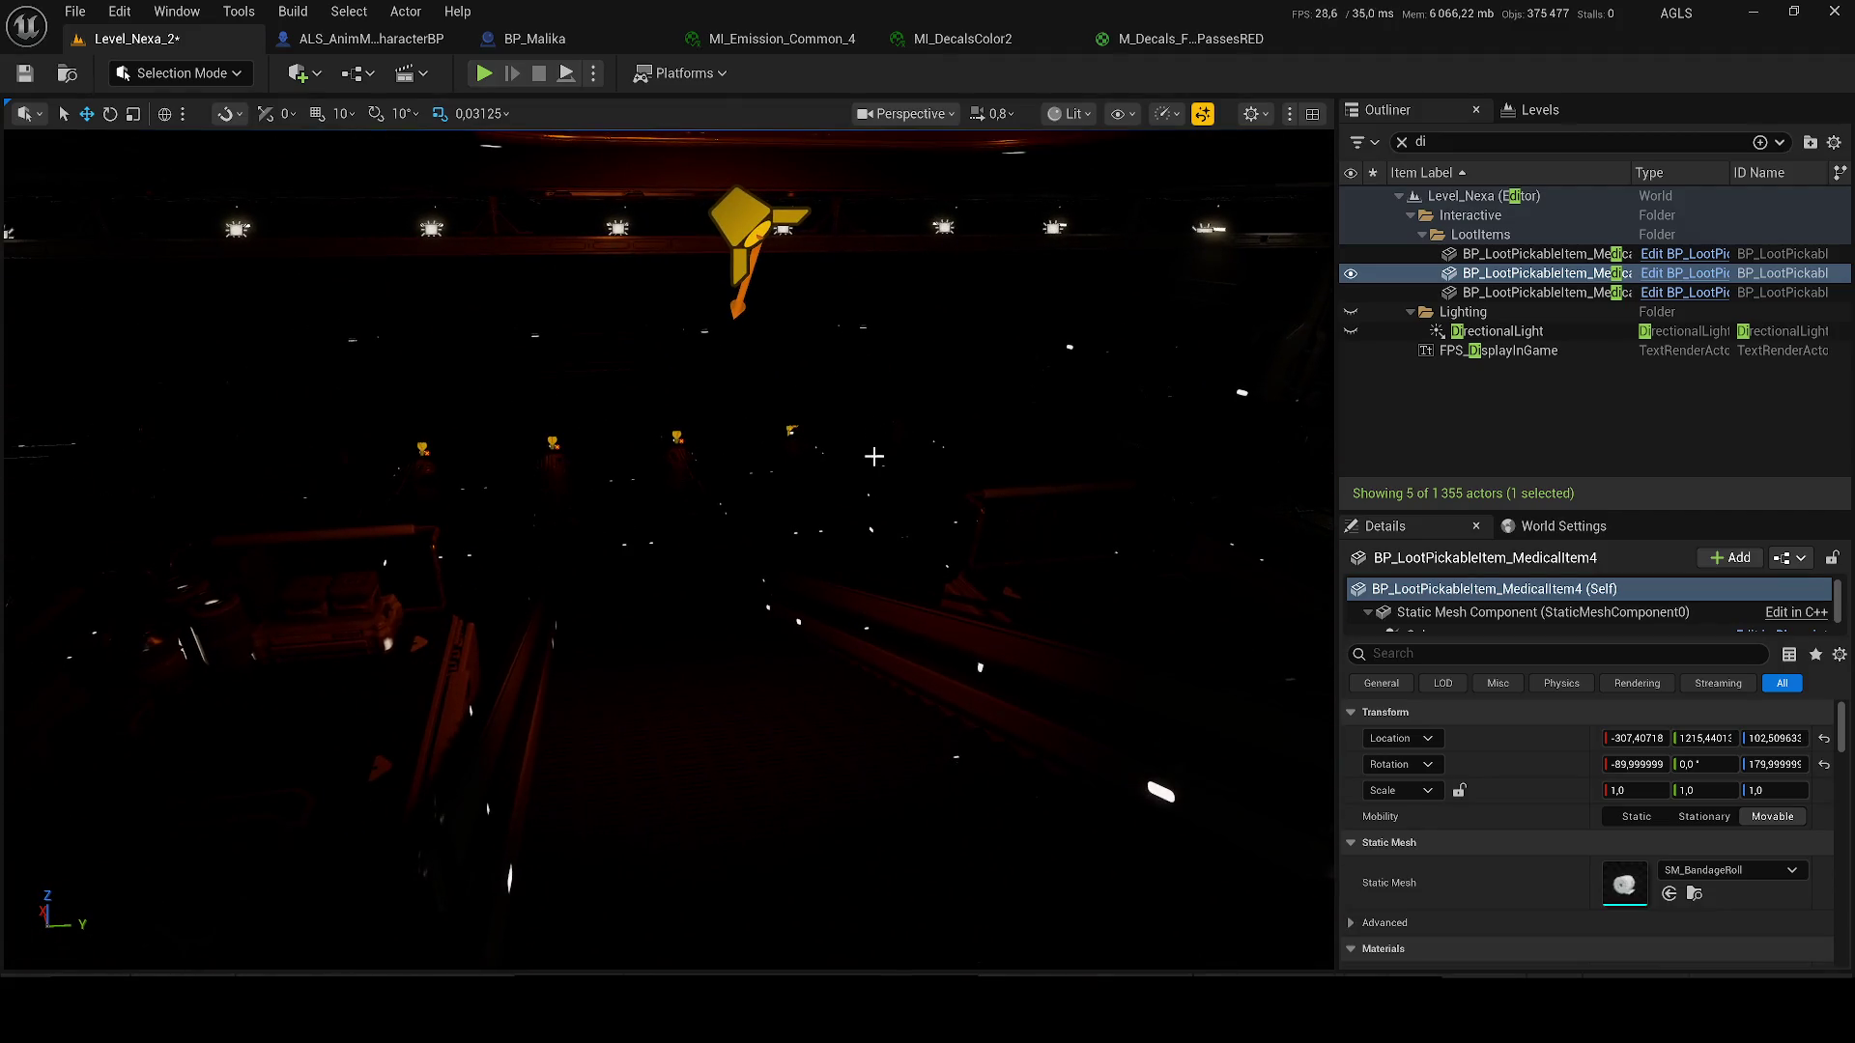
pyautogui.hotkey('ctrl', 's')
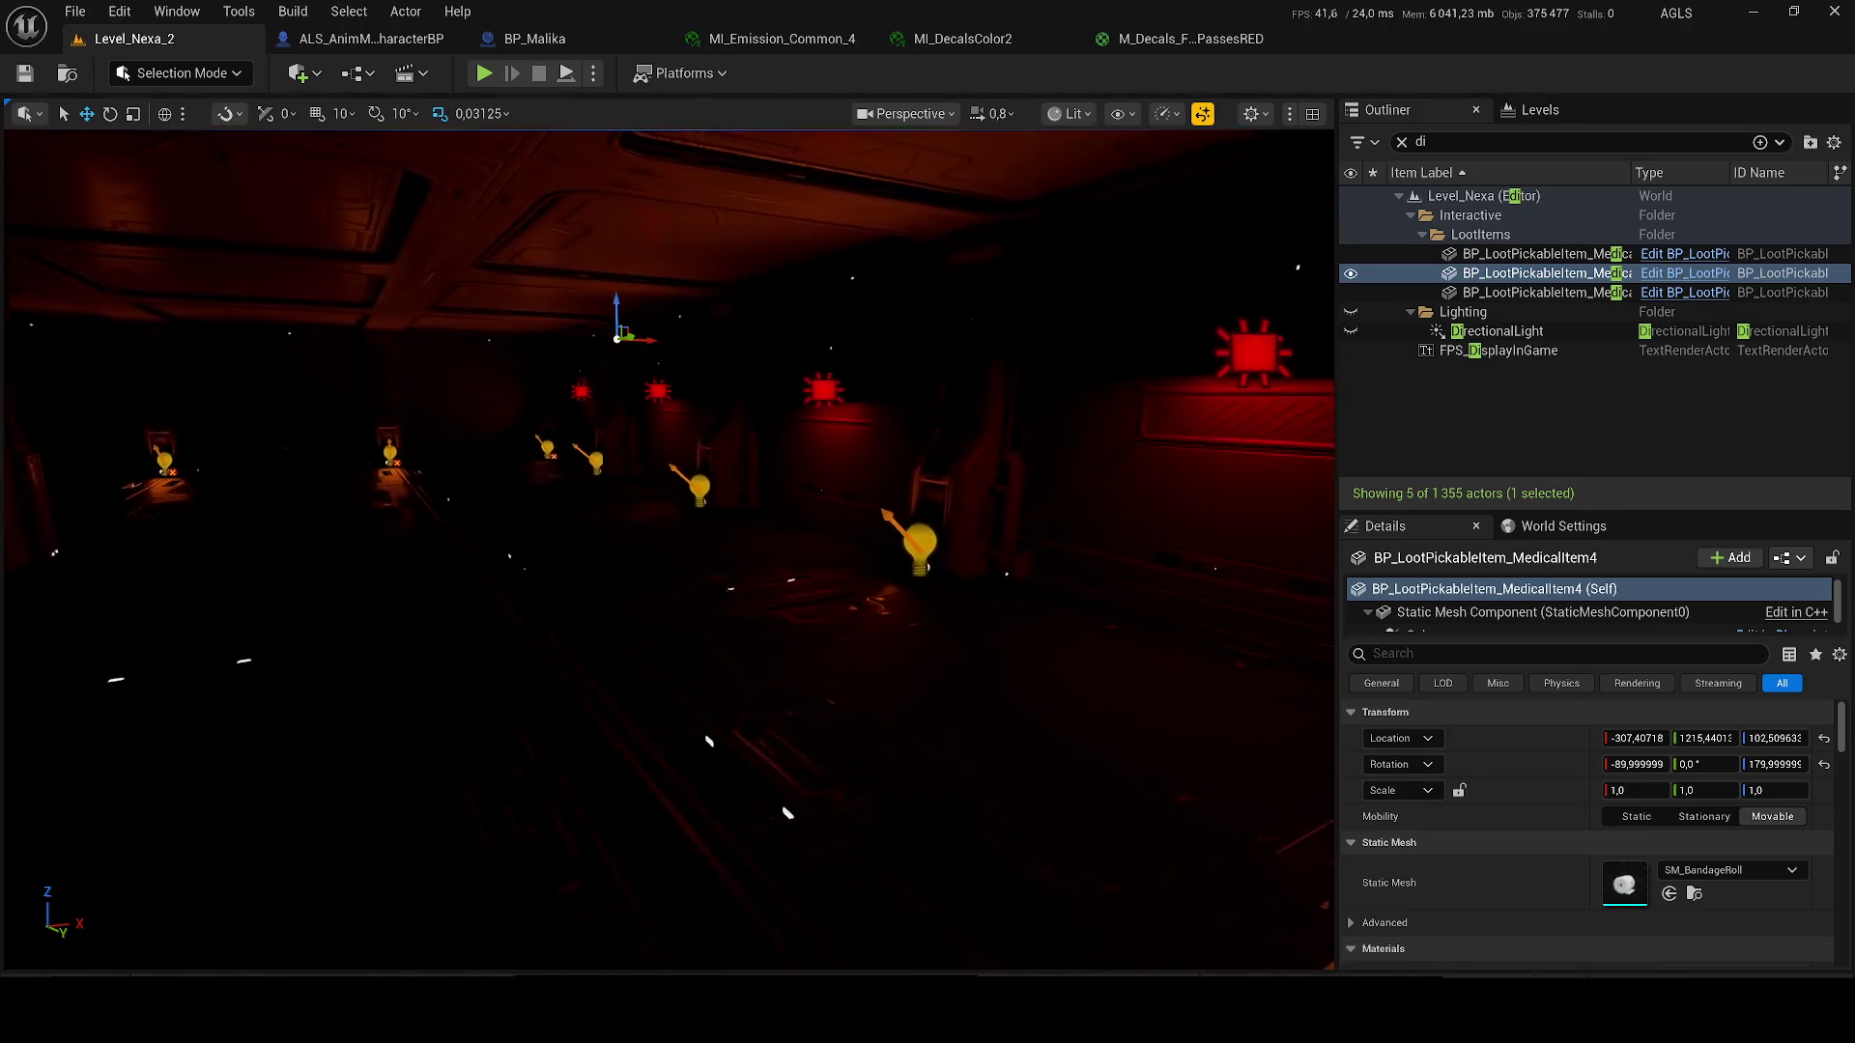
pyautogui.click(1544, 365)
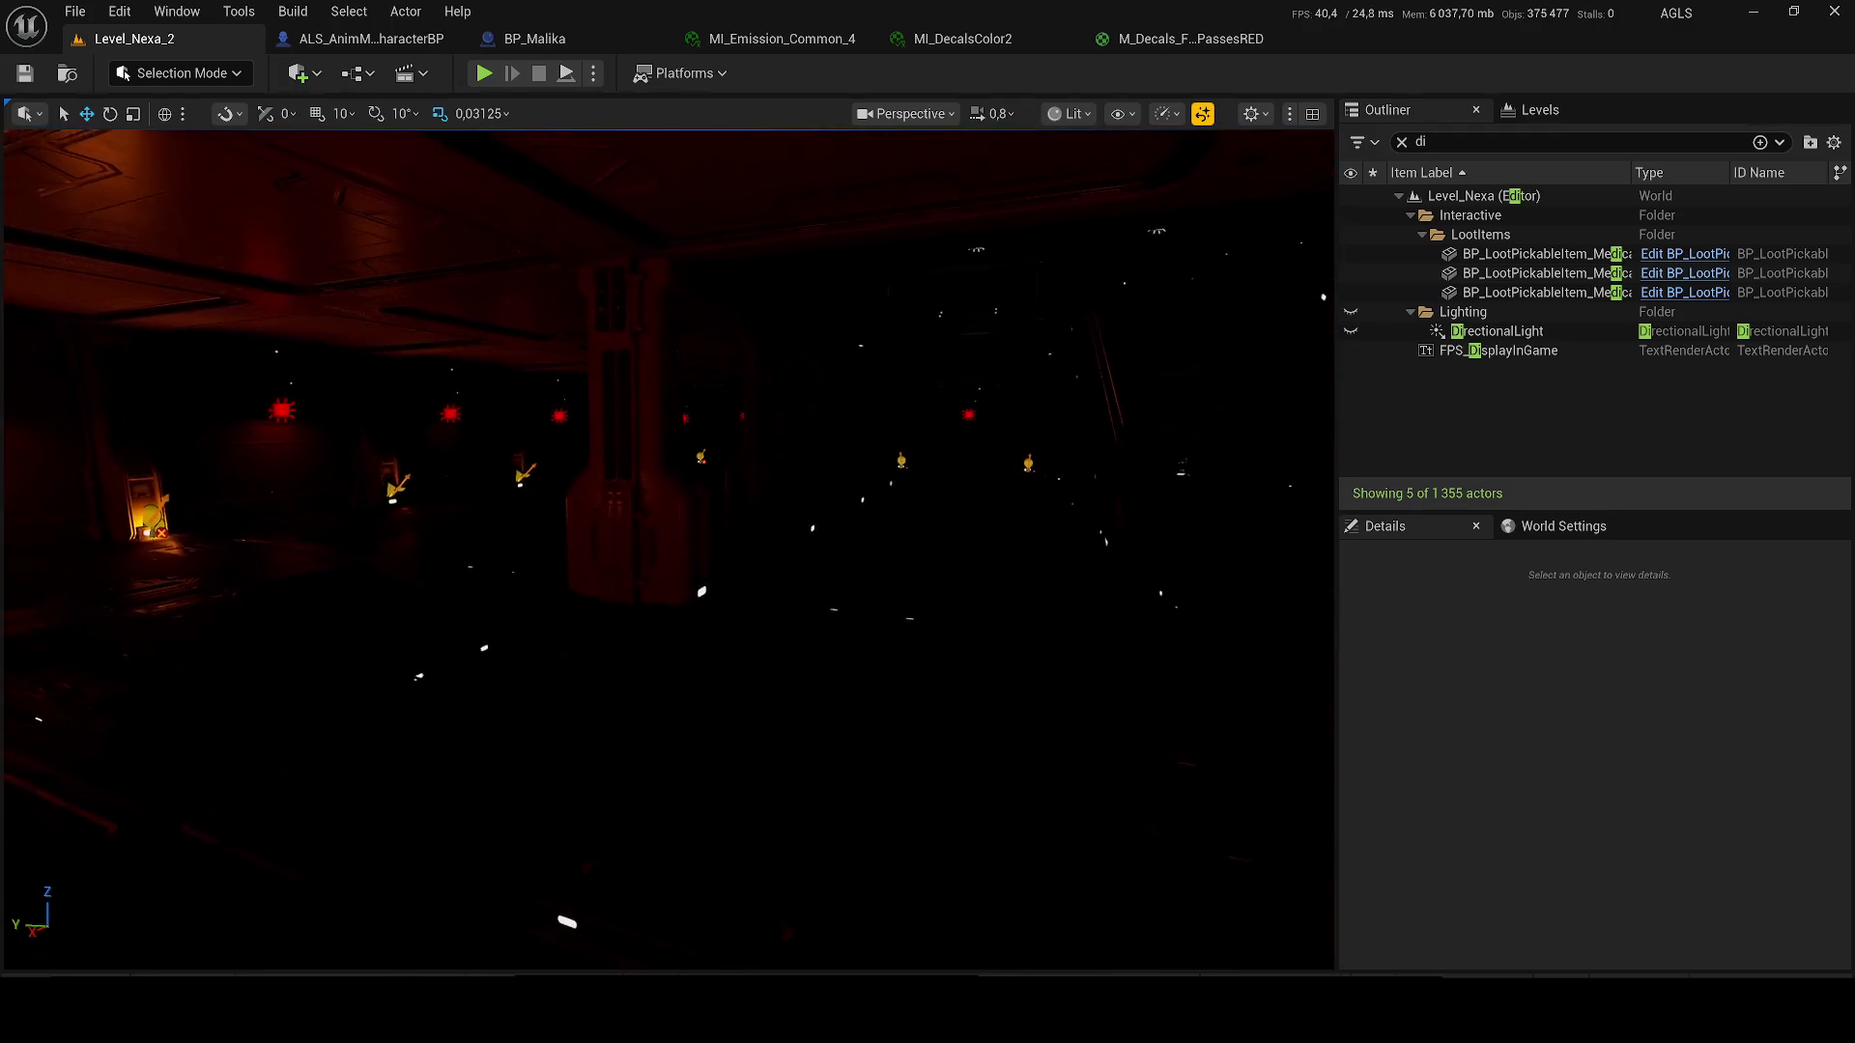
pyautogui.press('d')
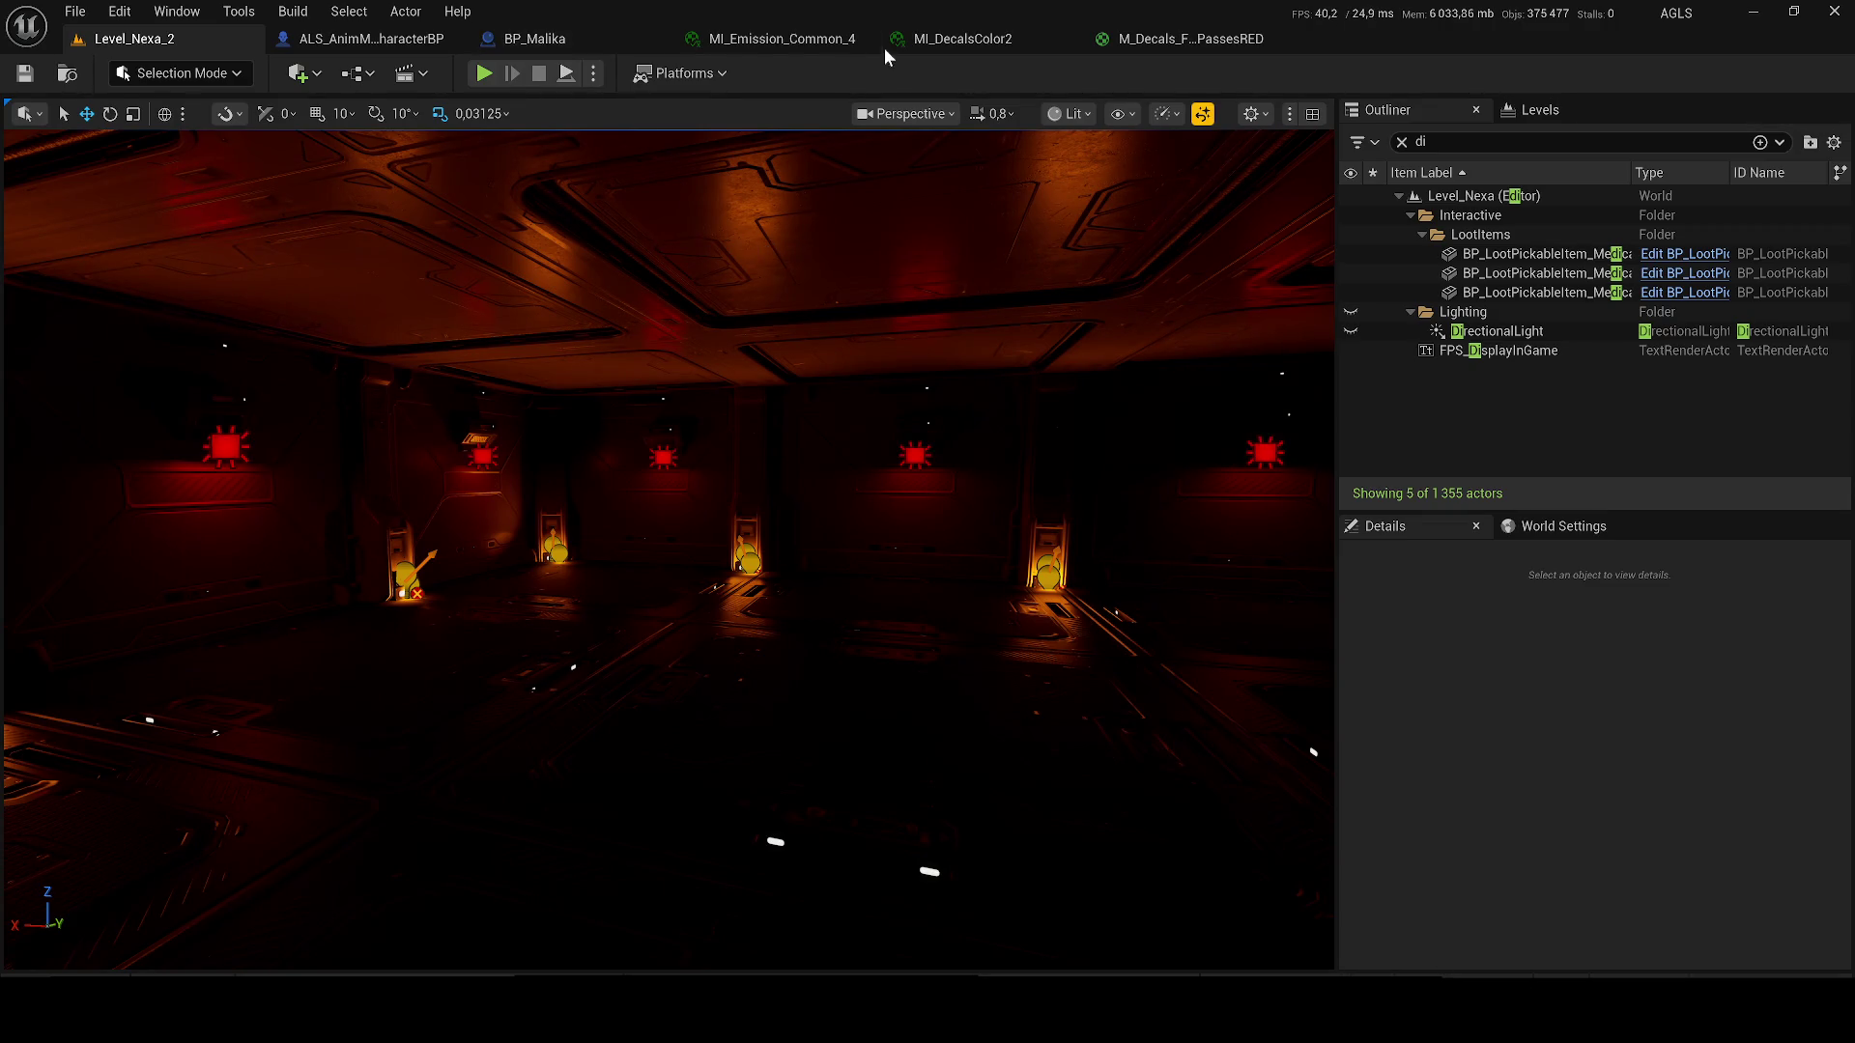
# - Close the MI_Emission_Common_4, MI_DecalsColor2 and M_Decals material tabs
pyautogui.click(861, 37)
pyautogui.click(862, 37)
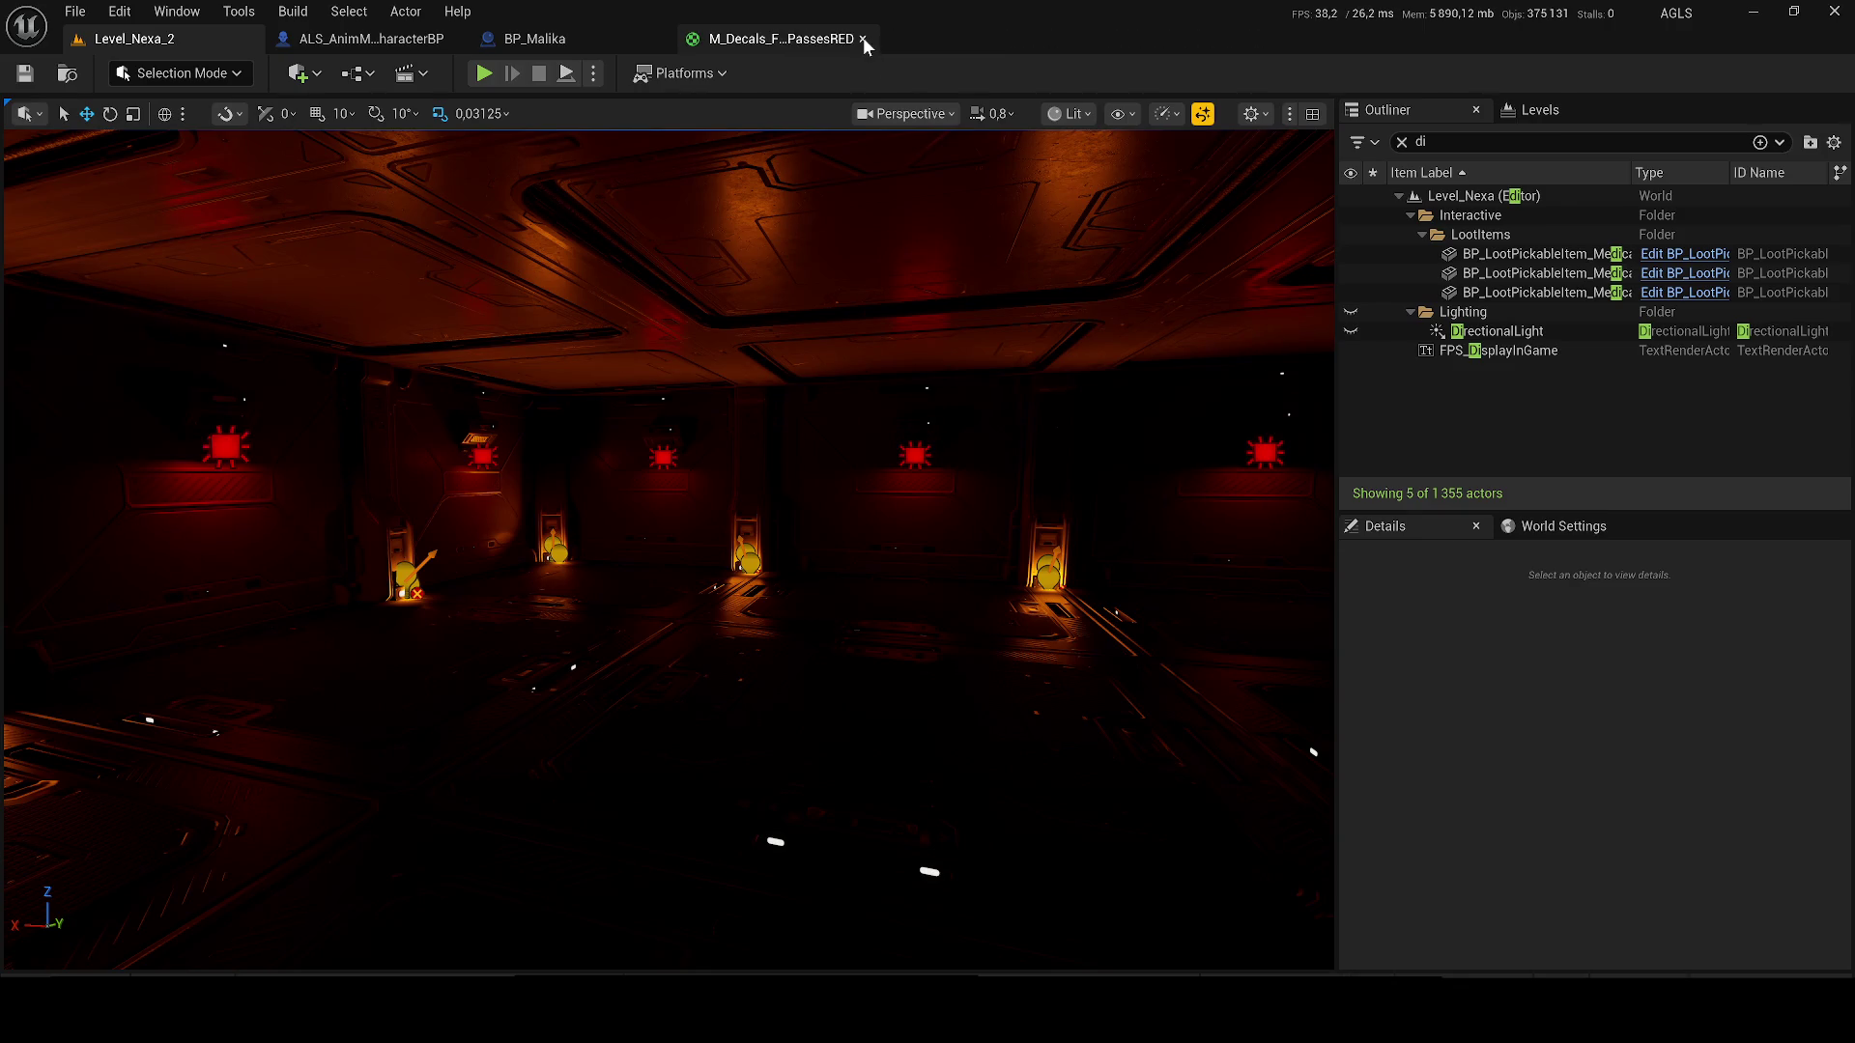
pyautogui.click(862, 37)
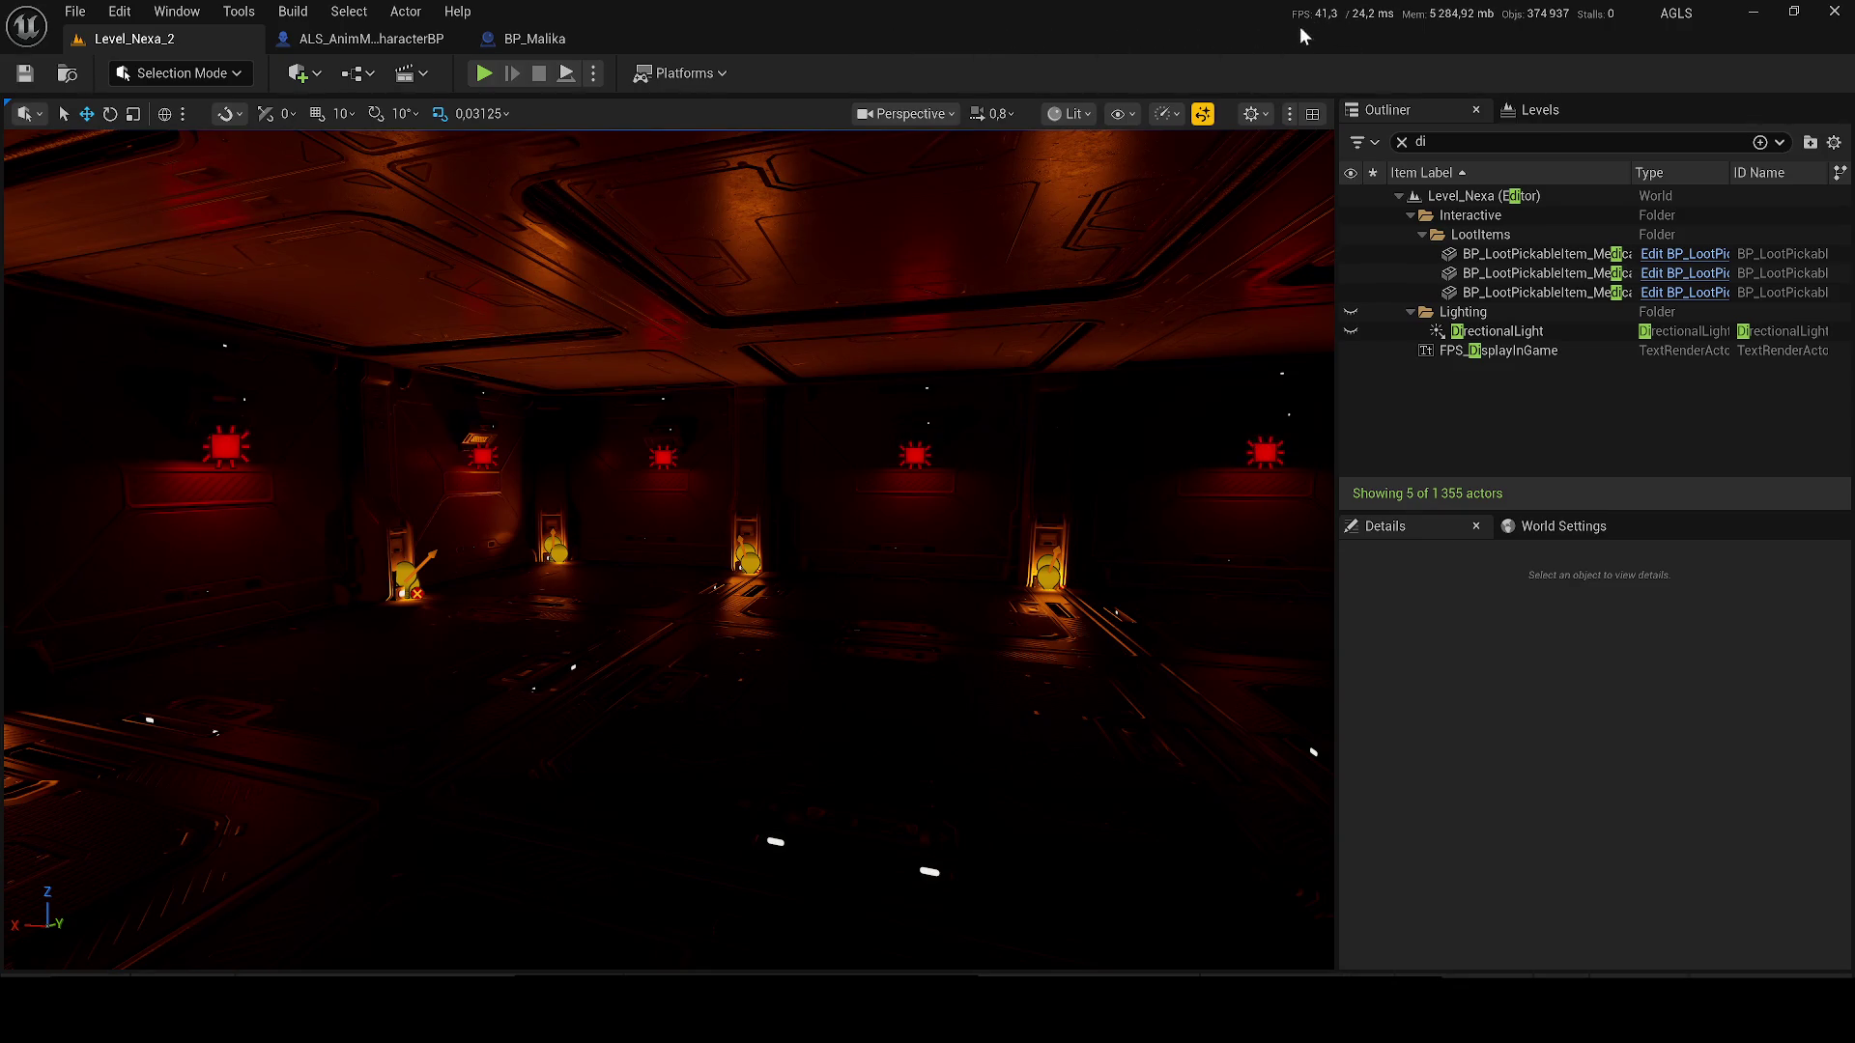
# - Fly between the grey room and red-lit hall, then select and frame the ceiling spotlight
pyautogui.press('w')
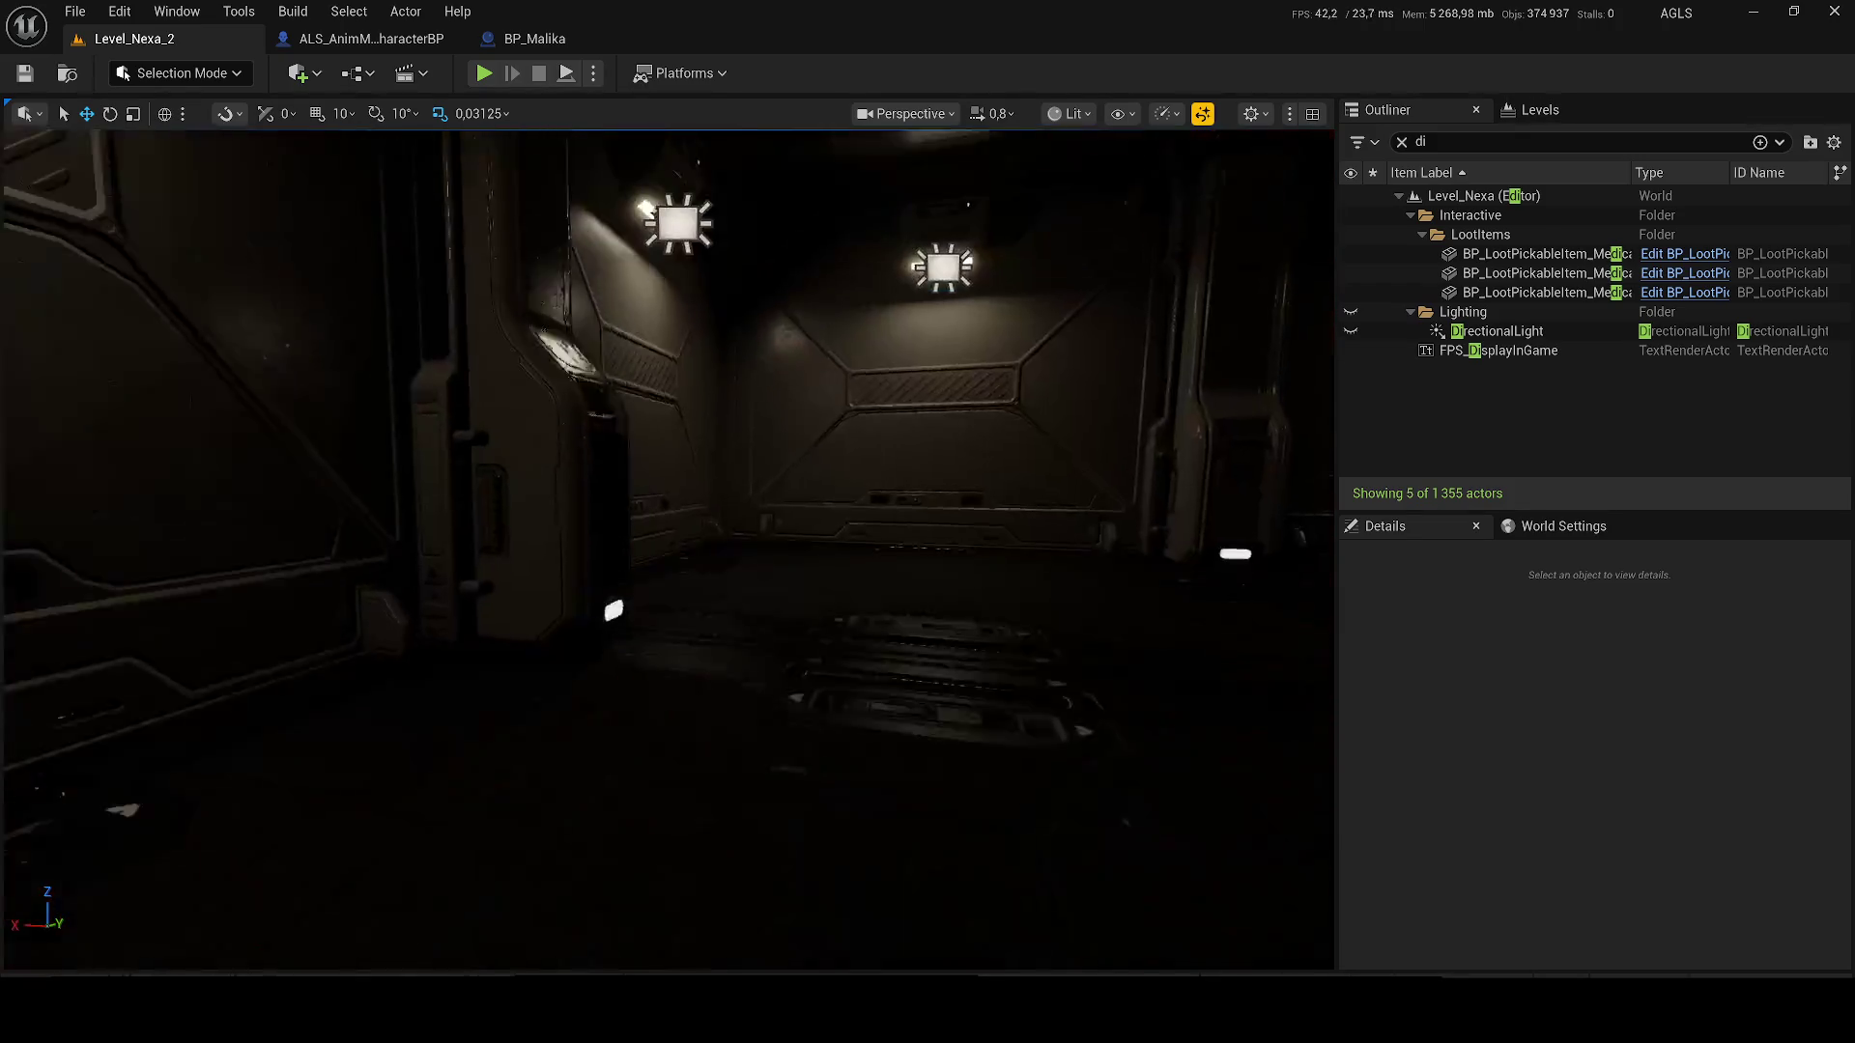
pyautogui.press('w')
pyautogui.press('s')
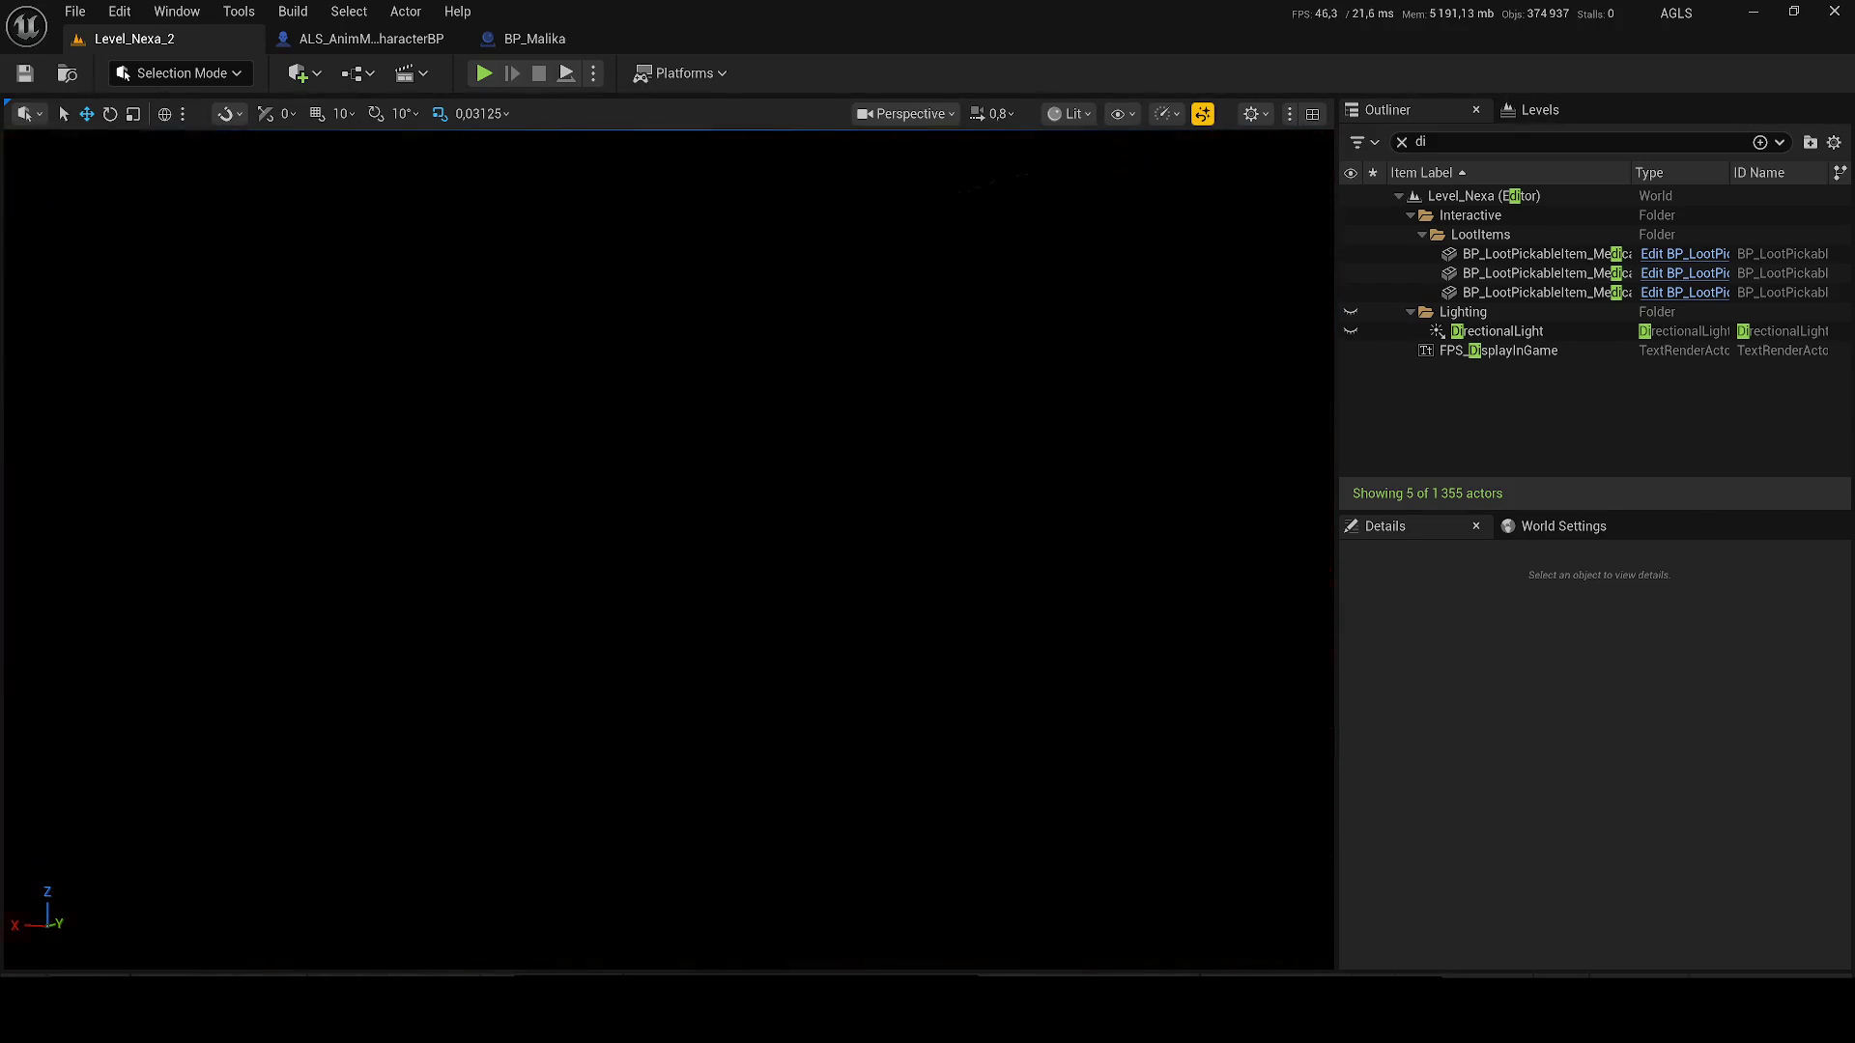
pyautogui.press('w')
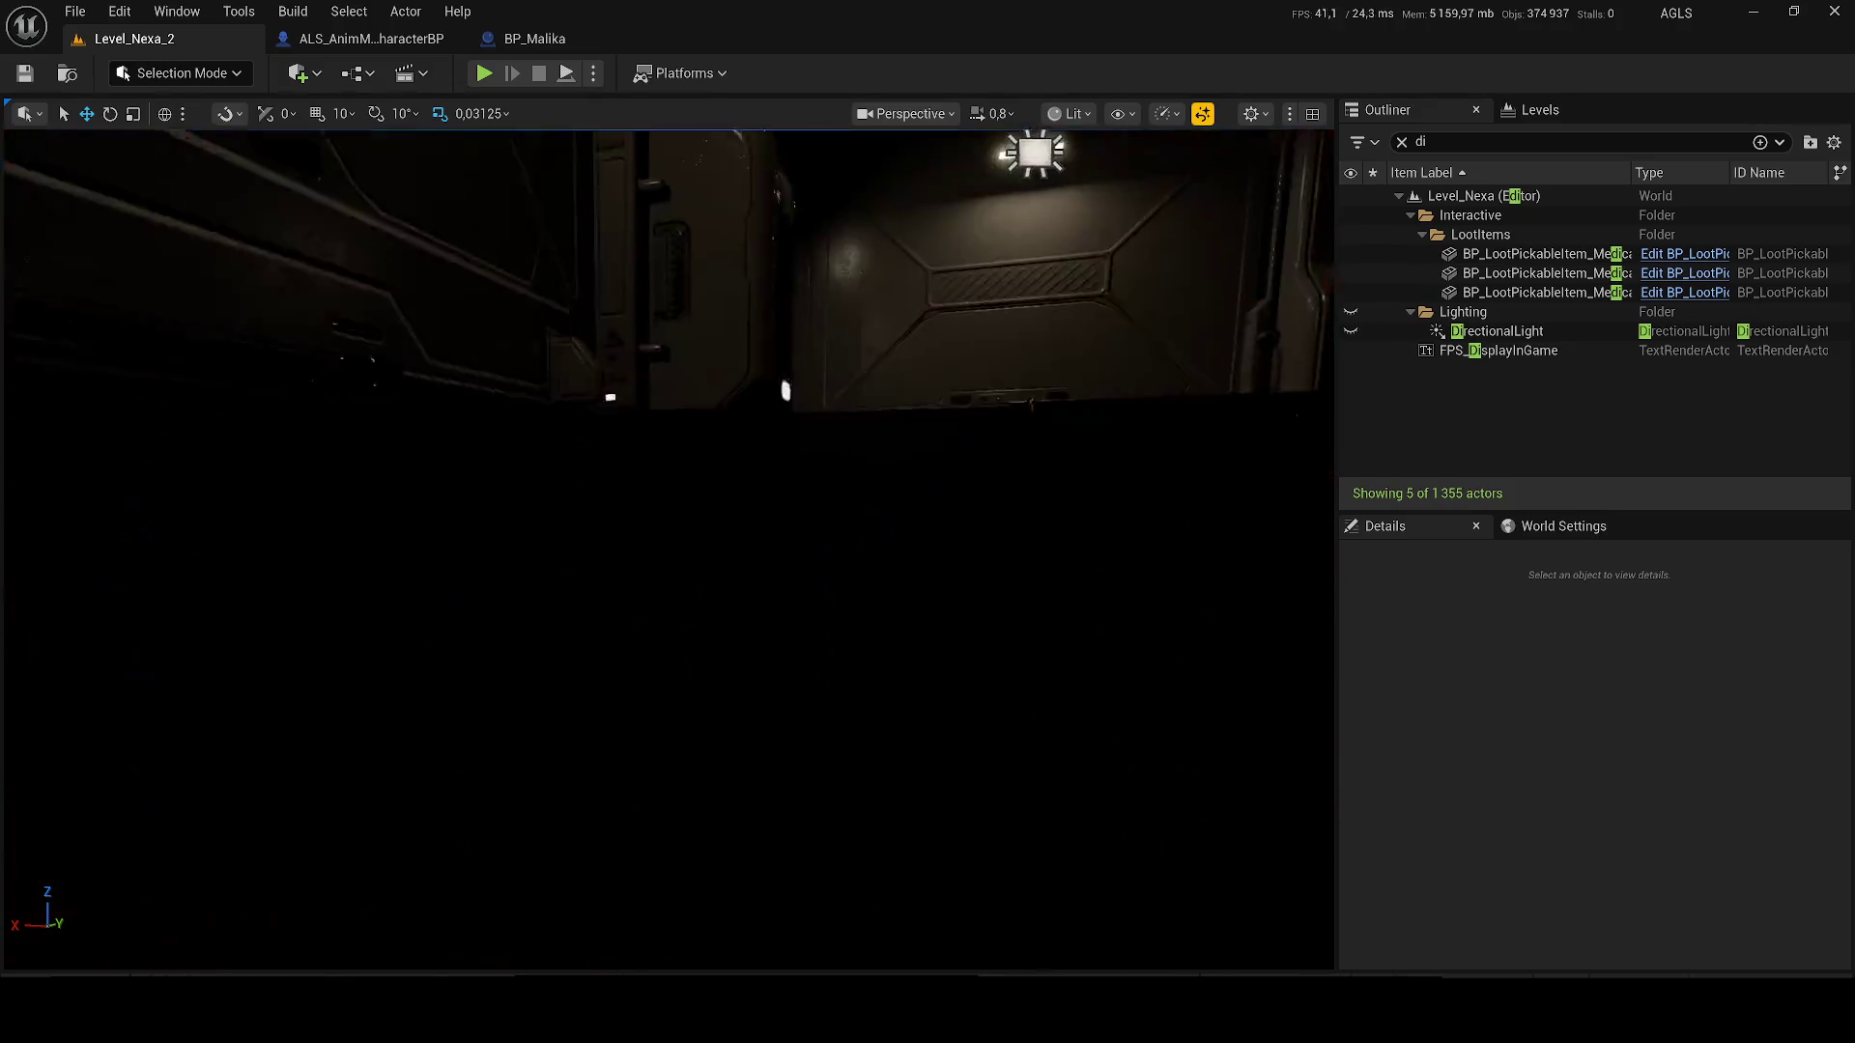
pyautogui.press('s')
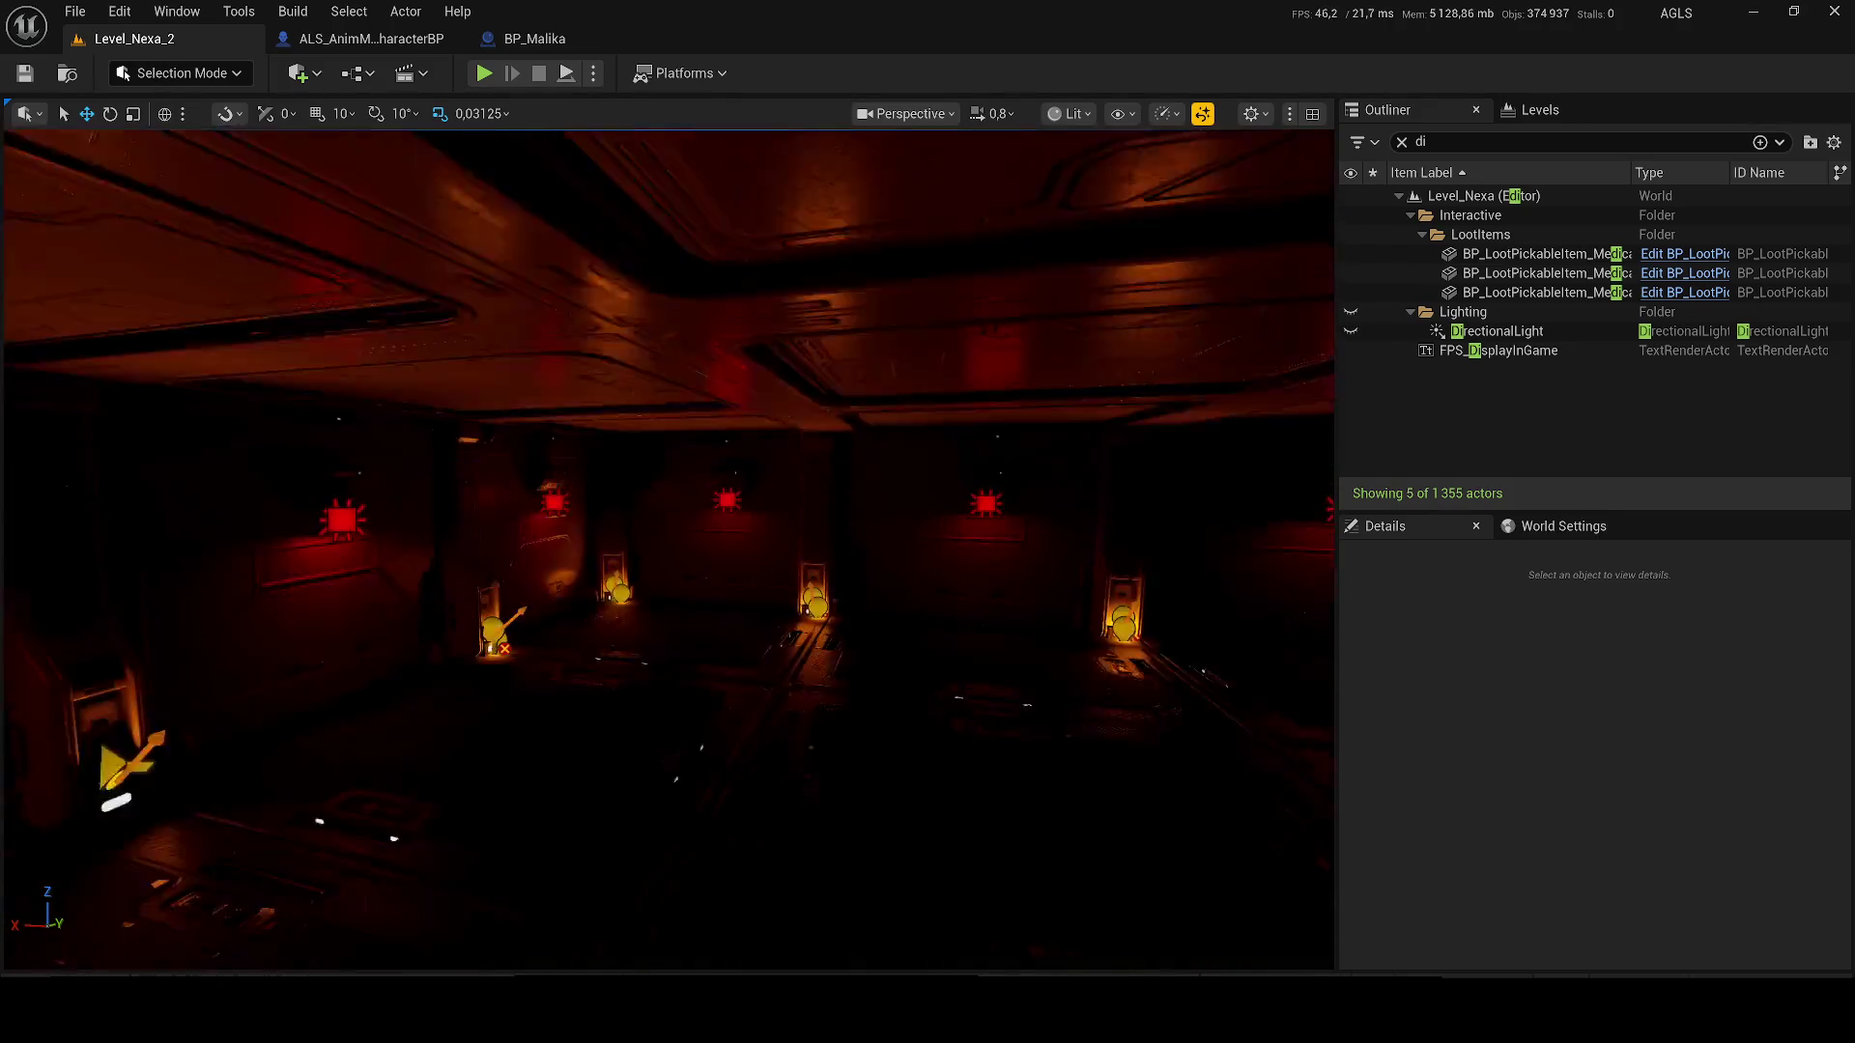
pyautogui.moveTo(966, 414)
pyautogui.mouseDown()
pyautogui.moveTo(977, 441)
pyautogui.moveTo(818, 512)
pyautogui.mouseUp()
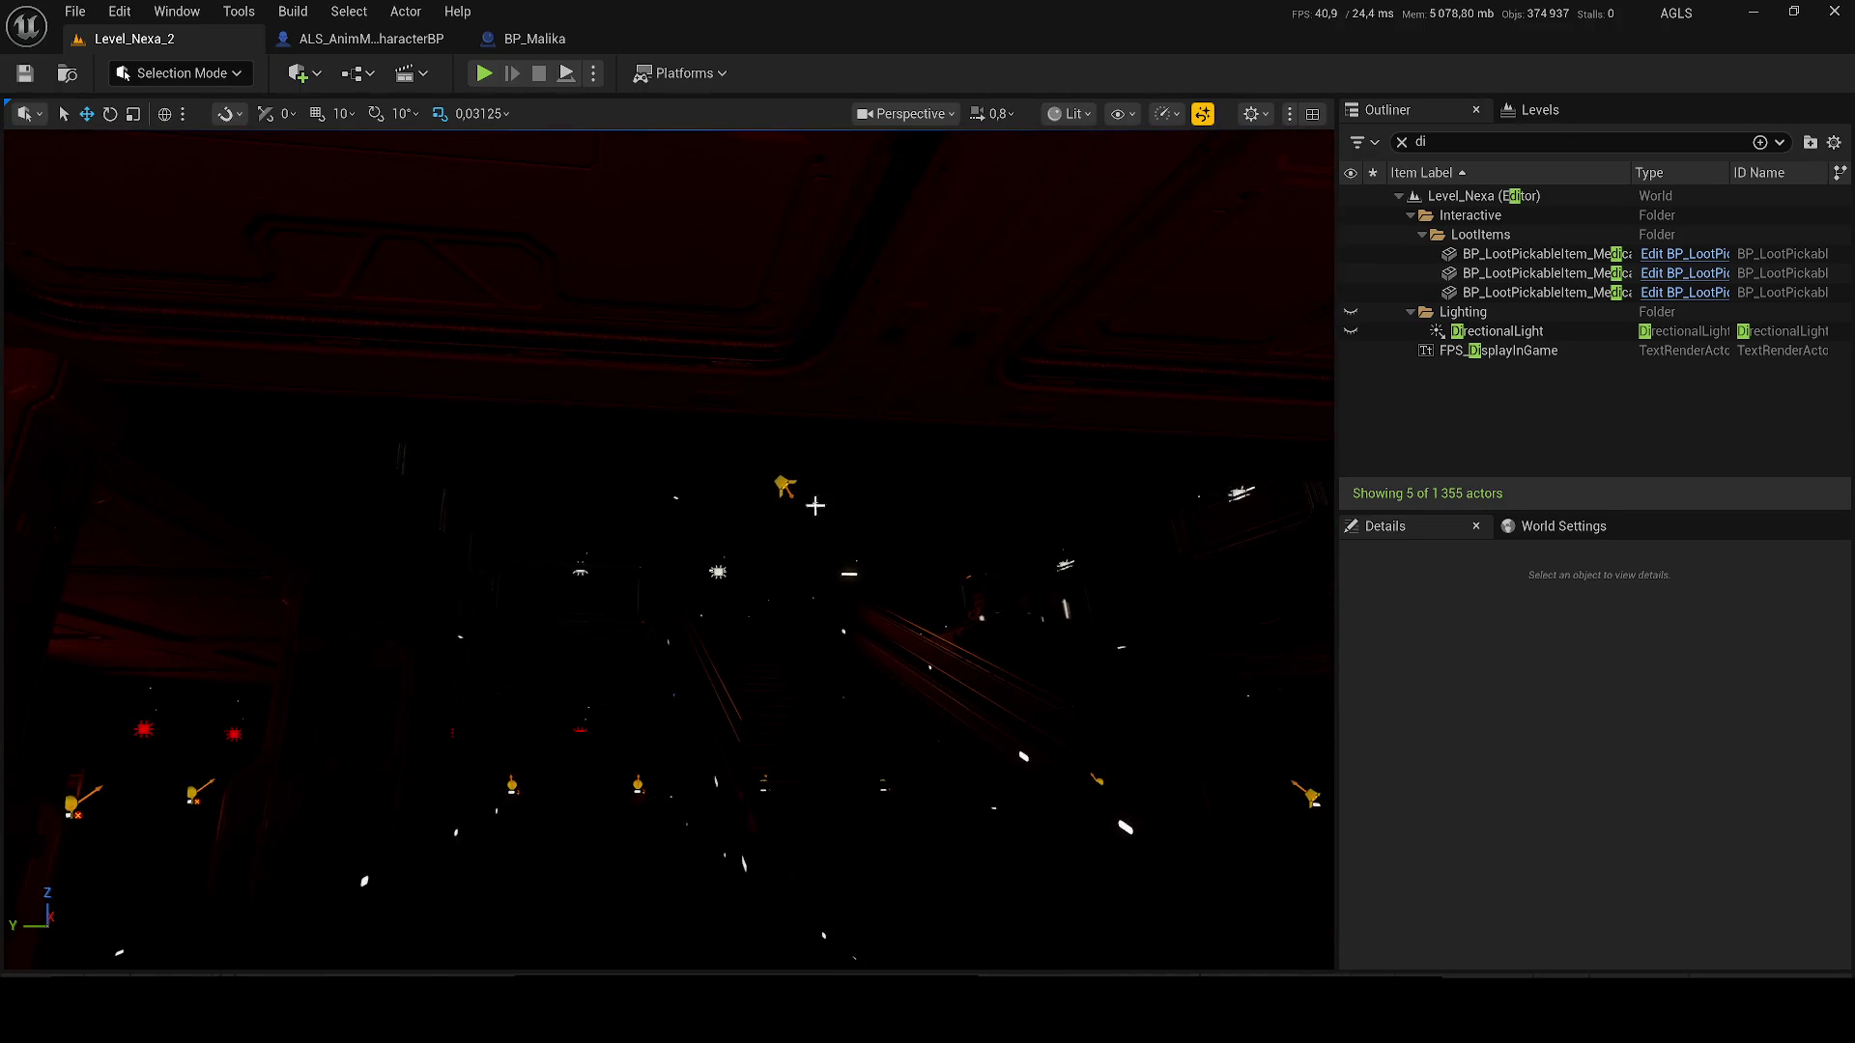
pyautogui.click(787, 485)
pyautogui.press('f')
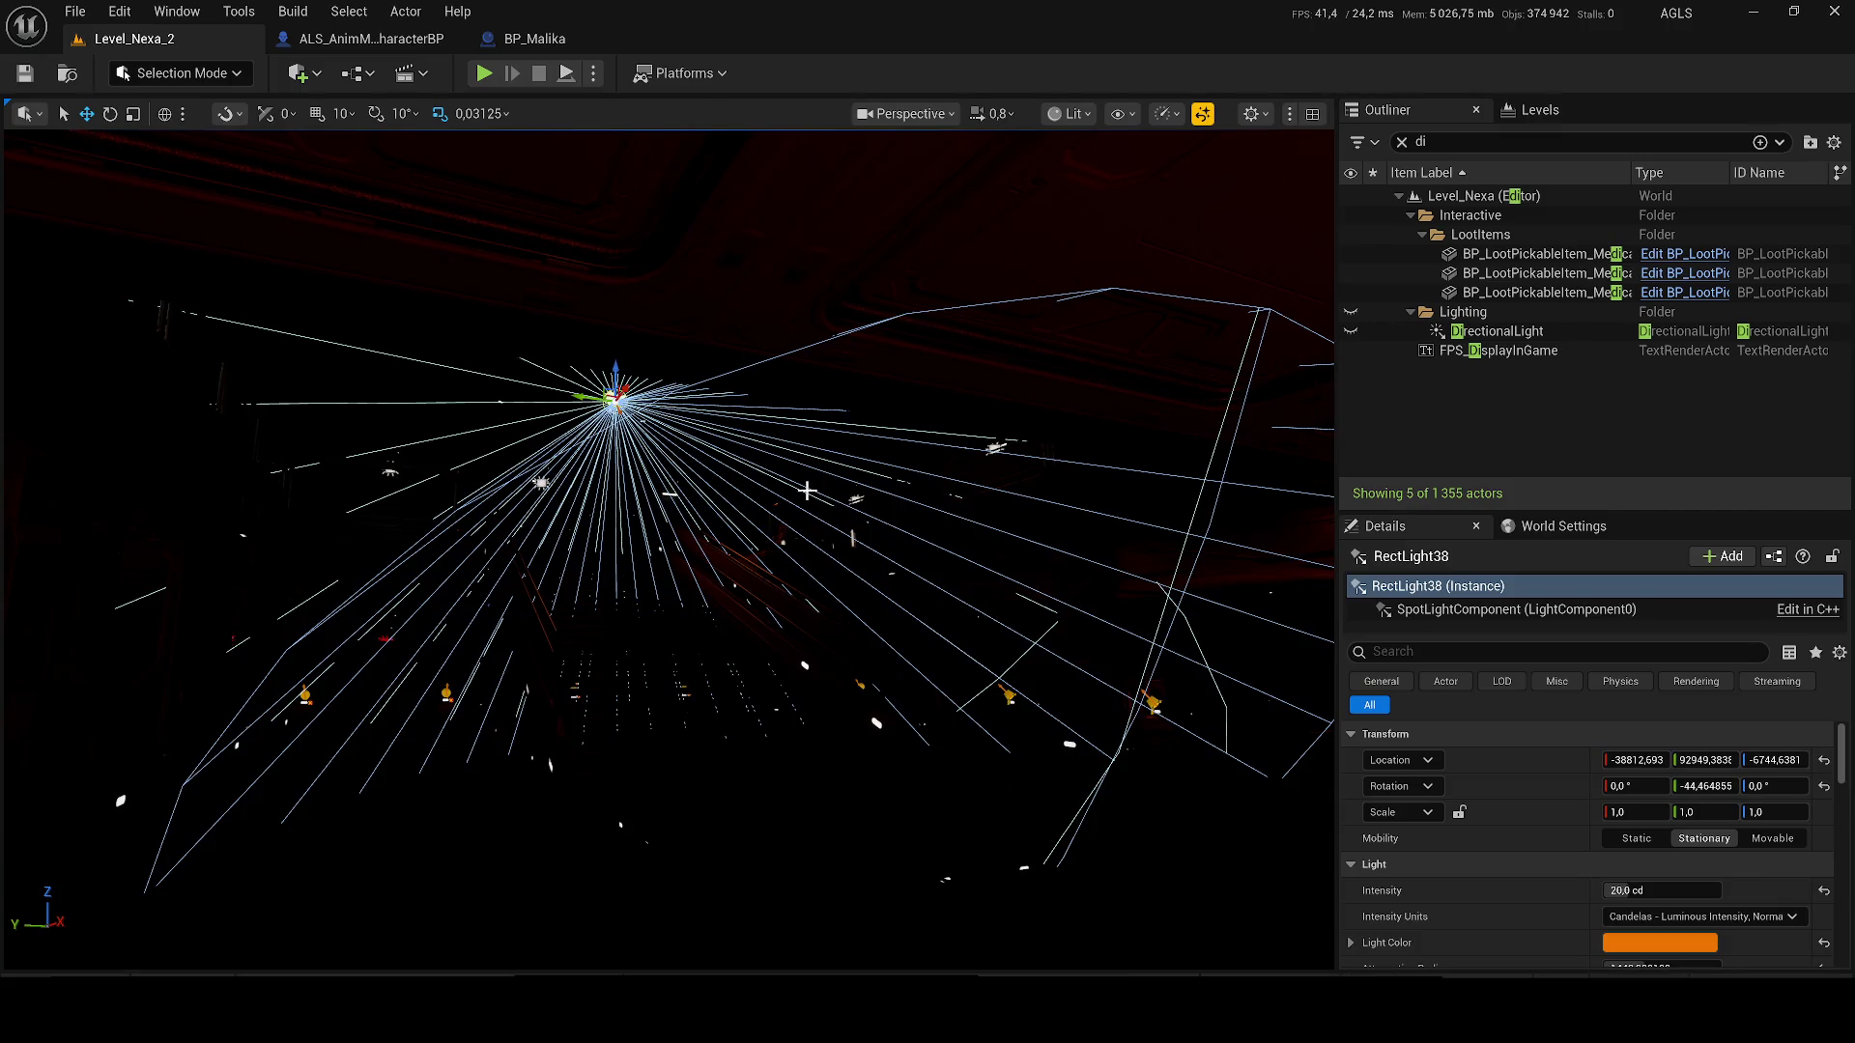
# - Duplicate the ceiling spotlight, move it along the corridor and tilt it to aim down
pyautogui.hotkey('ctrl', 'd')
pyautogui.moveTo(367, 425); pyautogui.dragTo(878, 281)
pyautogui.moveTo(1643, 889); pyautogui.dragTo(1700, 889)
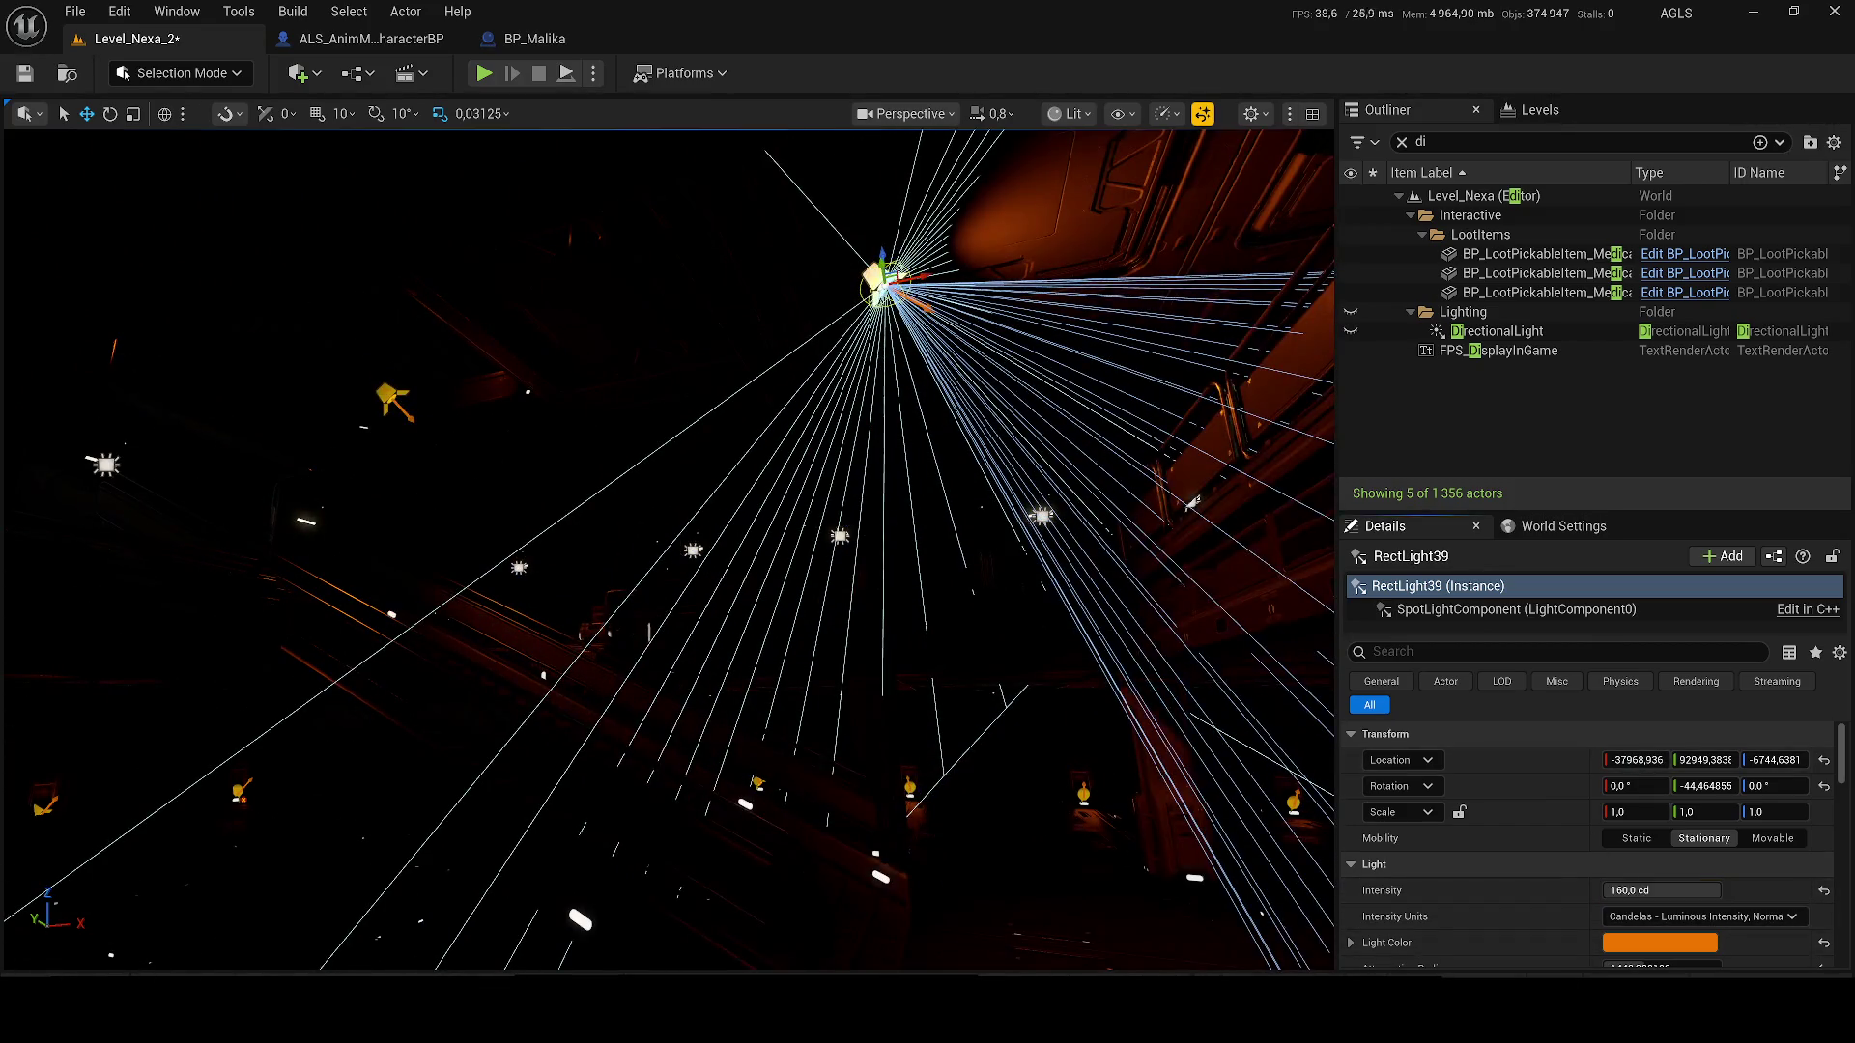
pyautogui.moveTo(878, 281); pyautogui.dragTo(927, 551)
pyautogui.press('e')
pyautogui.moveTo(583, 207); pyautogui.dragTo(586, 259)
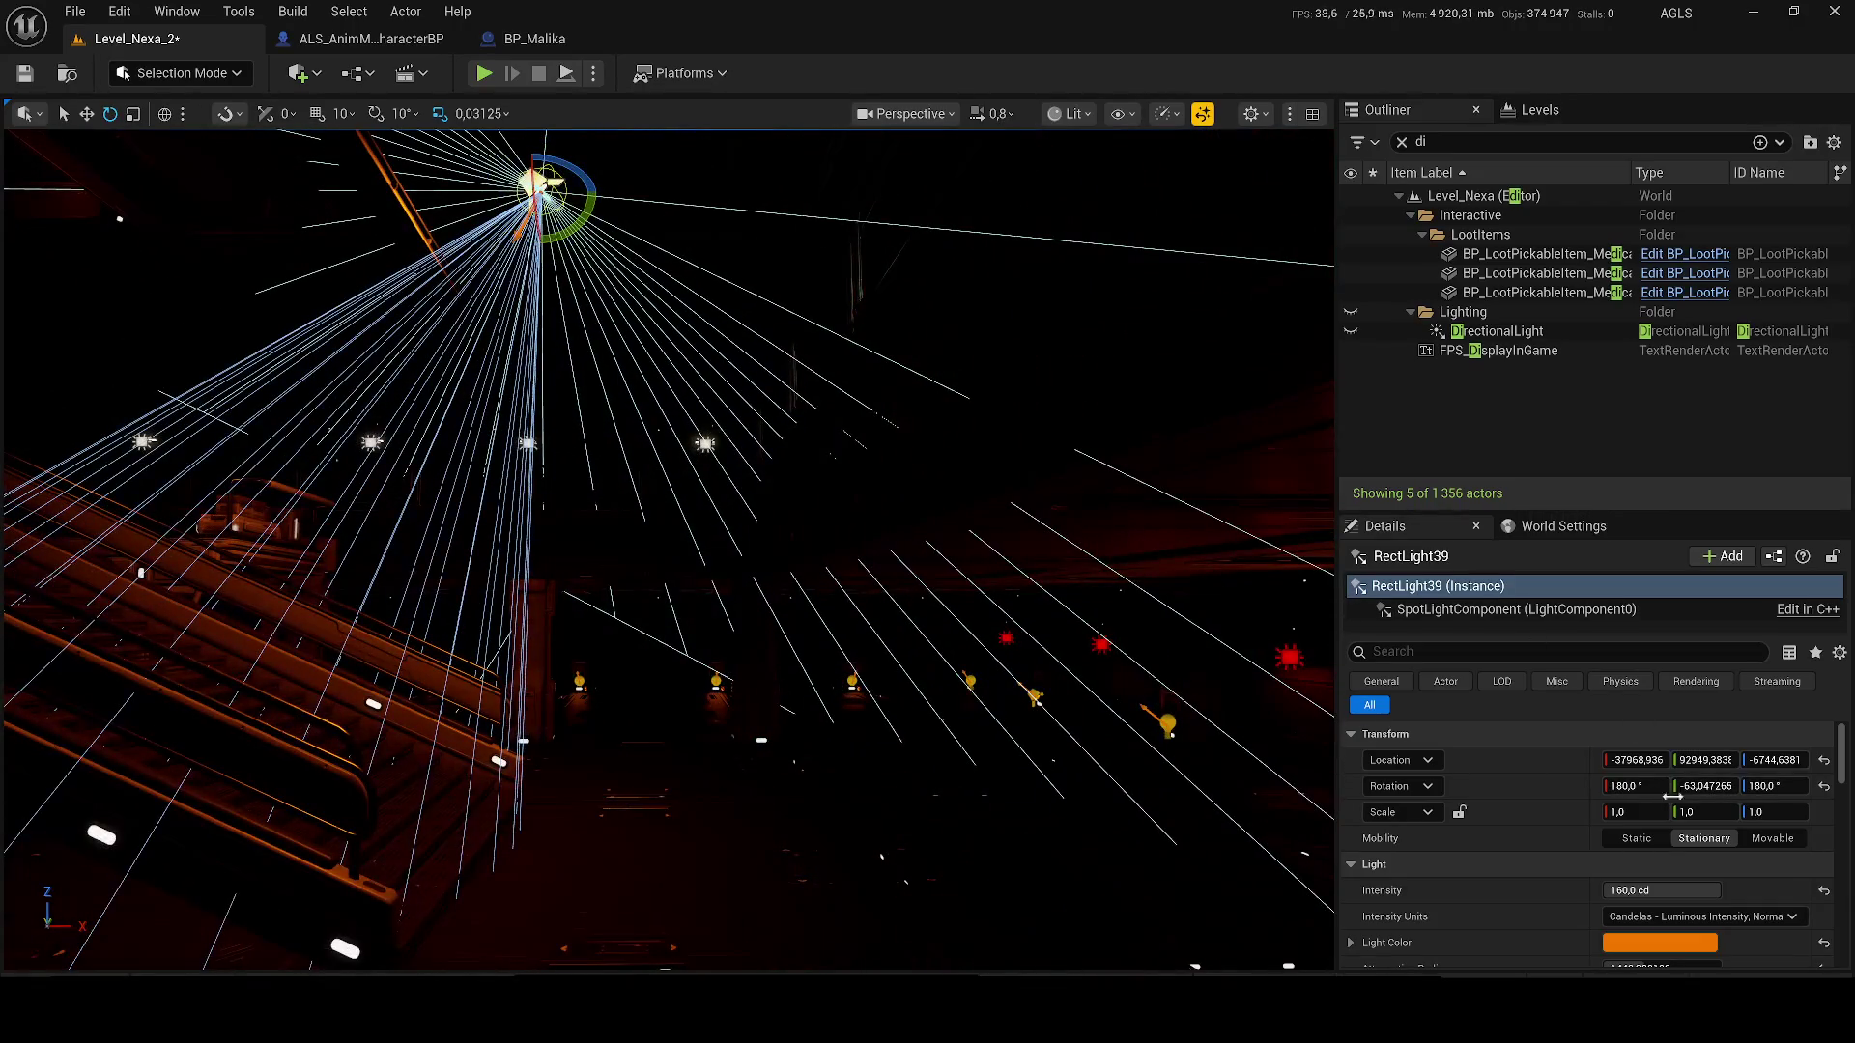
# - Give the new spotlight a trial 200 cd intensity and a 16384 attenuation radius
pyautogui.click(1654, 891)
pyautogui.write('200')
pyautogui.press('Return')
pyautogui.press('w')
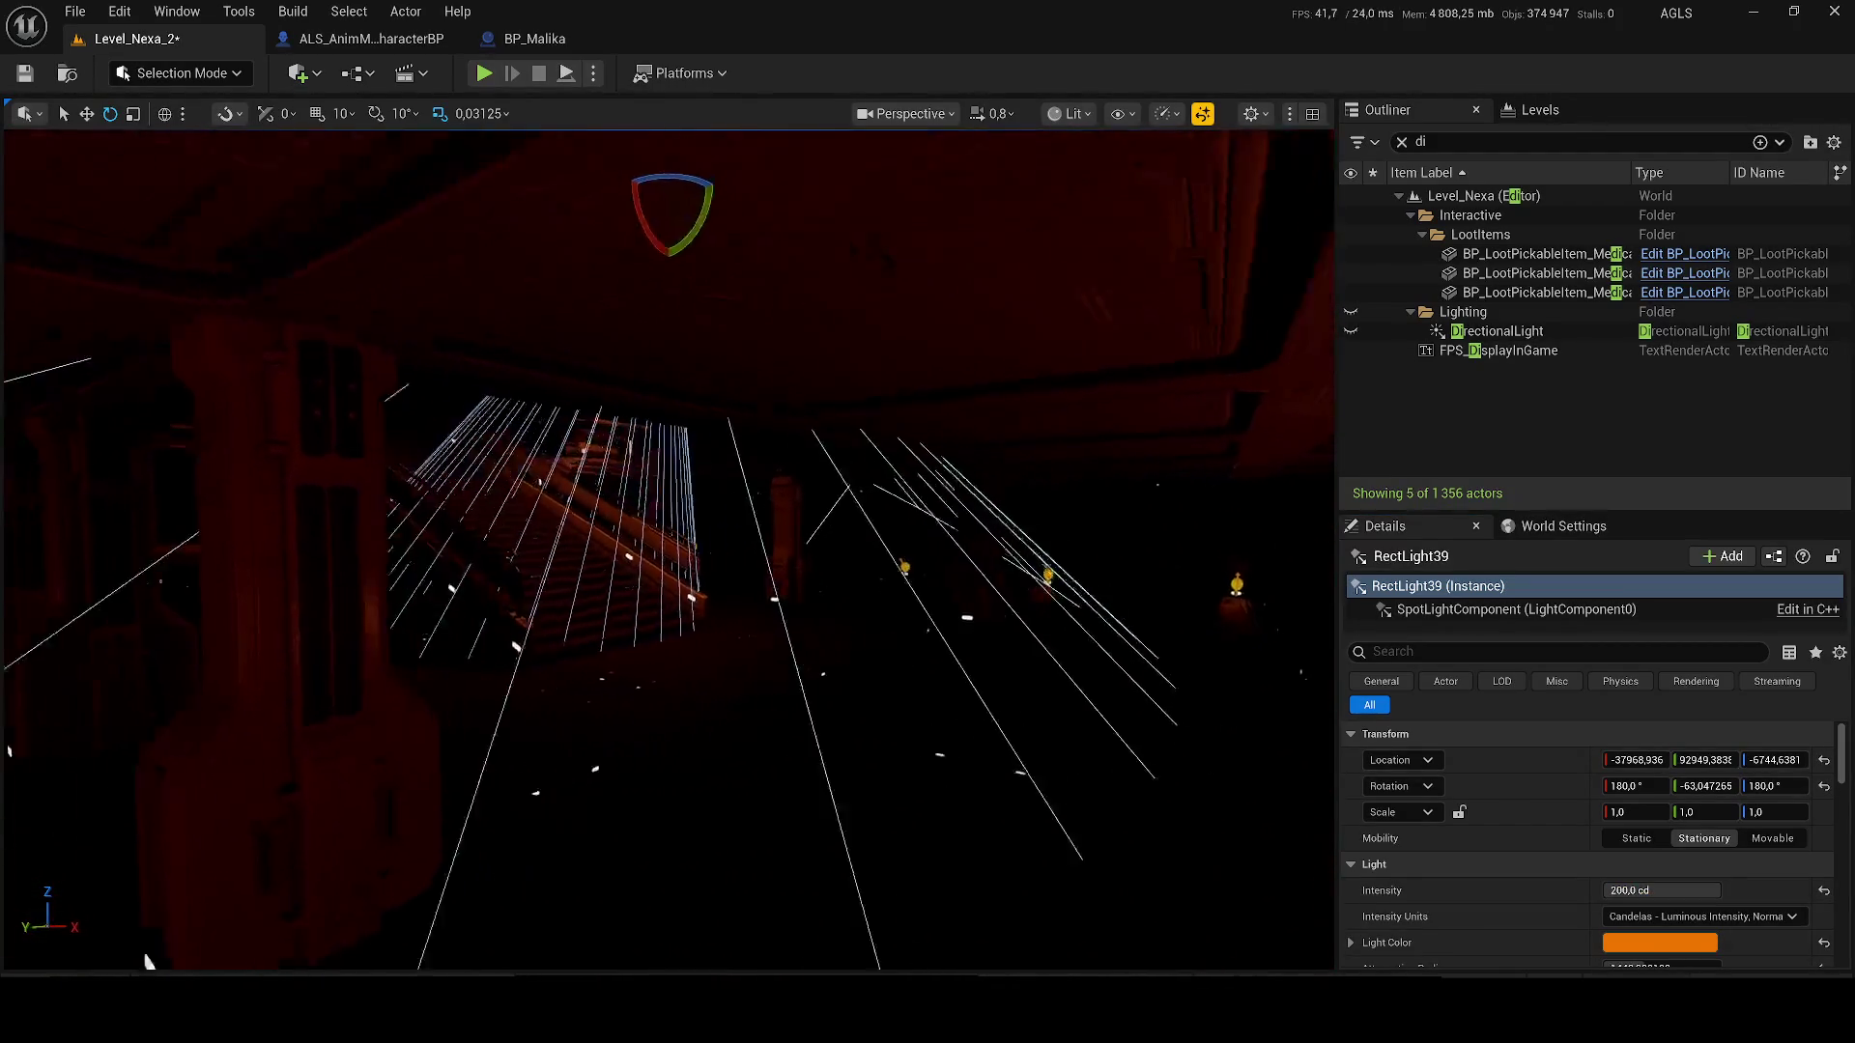
pyautogui.scroll(-2, 1652, 885)
pyautogui.scroll(-1, 1652, 885)
pyautogui.click(1652, 844)
pyautogui.write('16384')
pyautogui.press('Return')
# - Widen the cones to 44.9/80, raise source radii to 1000 and set intensity to 990 cd
pyautogui.moveTo(1642, 896)
pyautogui.mouseDown()
pyautogui.moveTo(1719, 897)
pyautogui.moveTo(1666, 870)
pyautogui.moveTo(1720, 924)
pyautogui.mouseUp()
pyautogui.moveTo(1612, 949); pyautogui.dragTo(1721, 949)
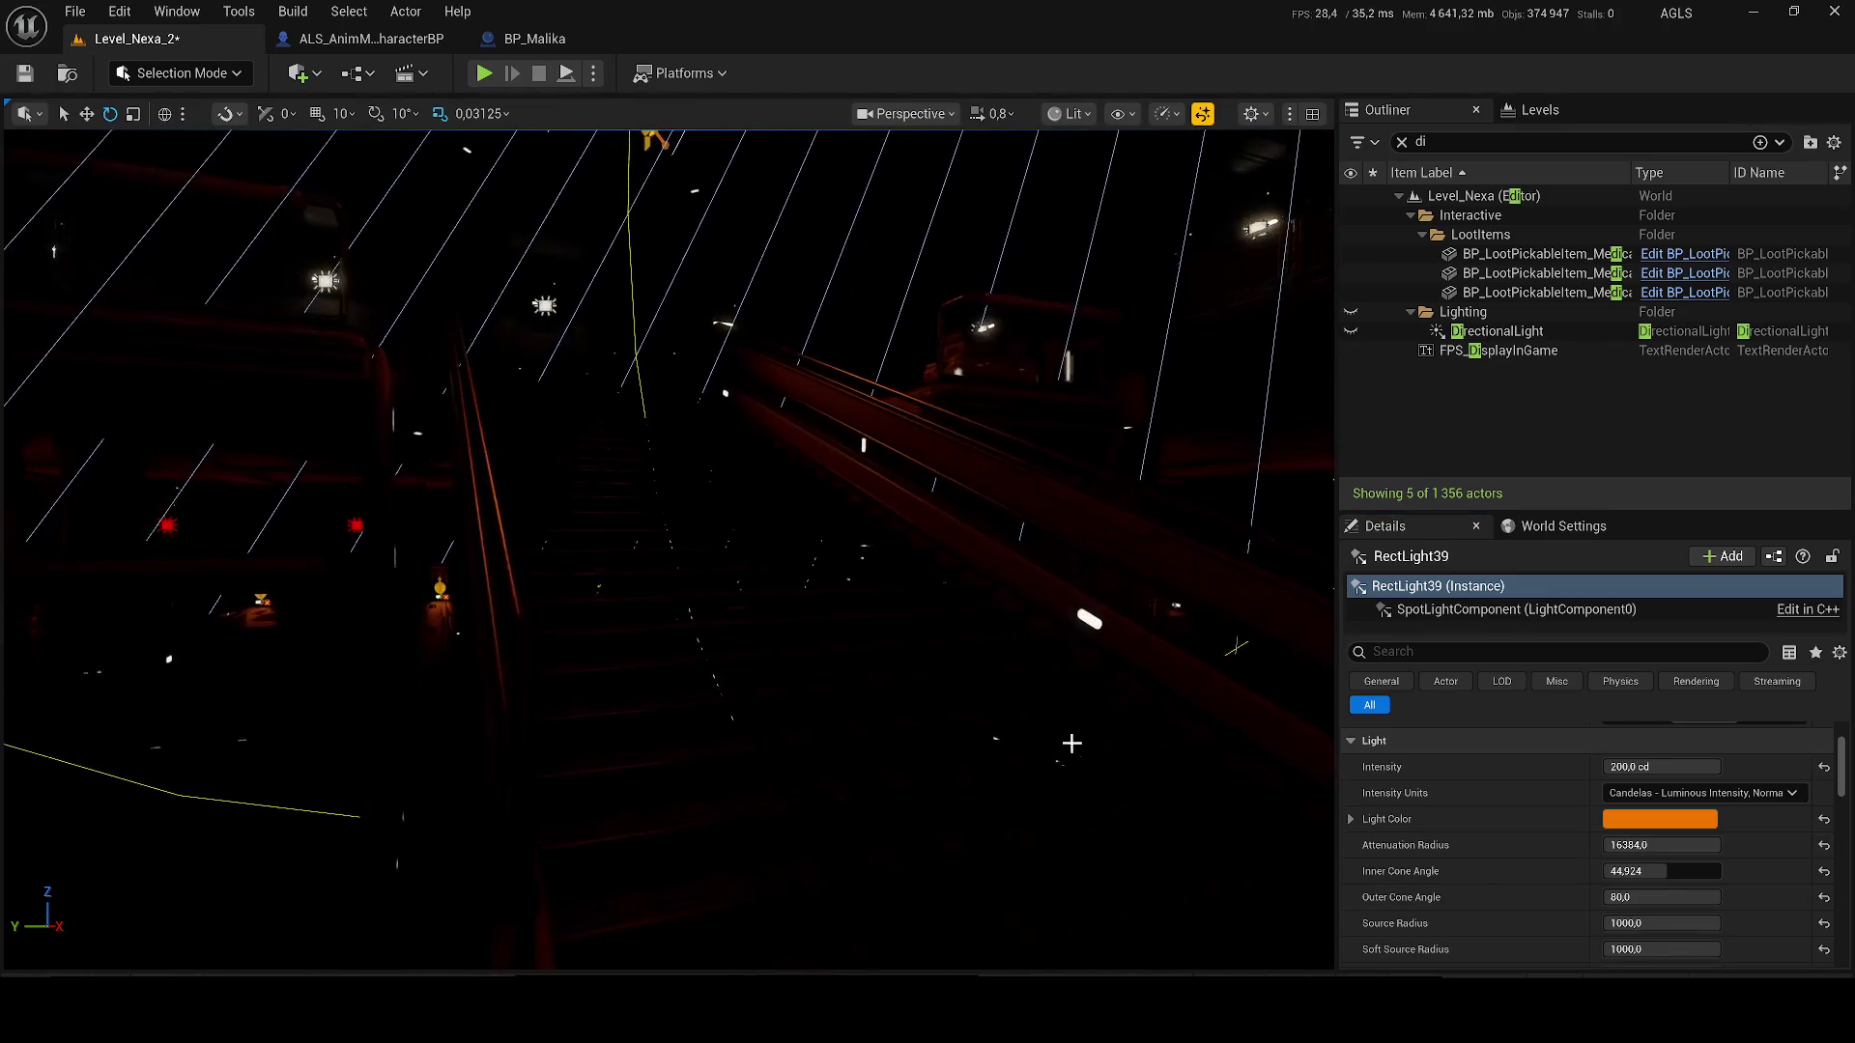
pyautogui.click(1642, 766)
pyautogui.write('990')
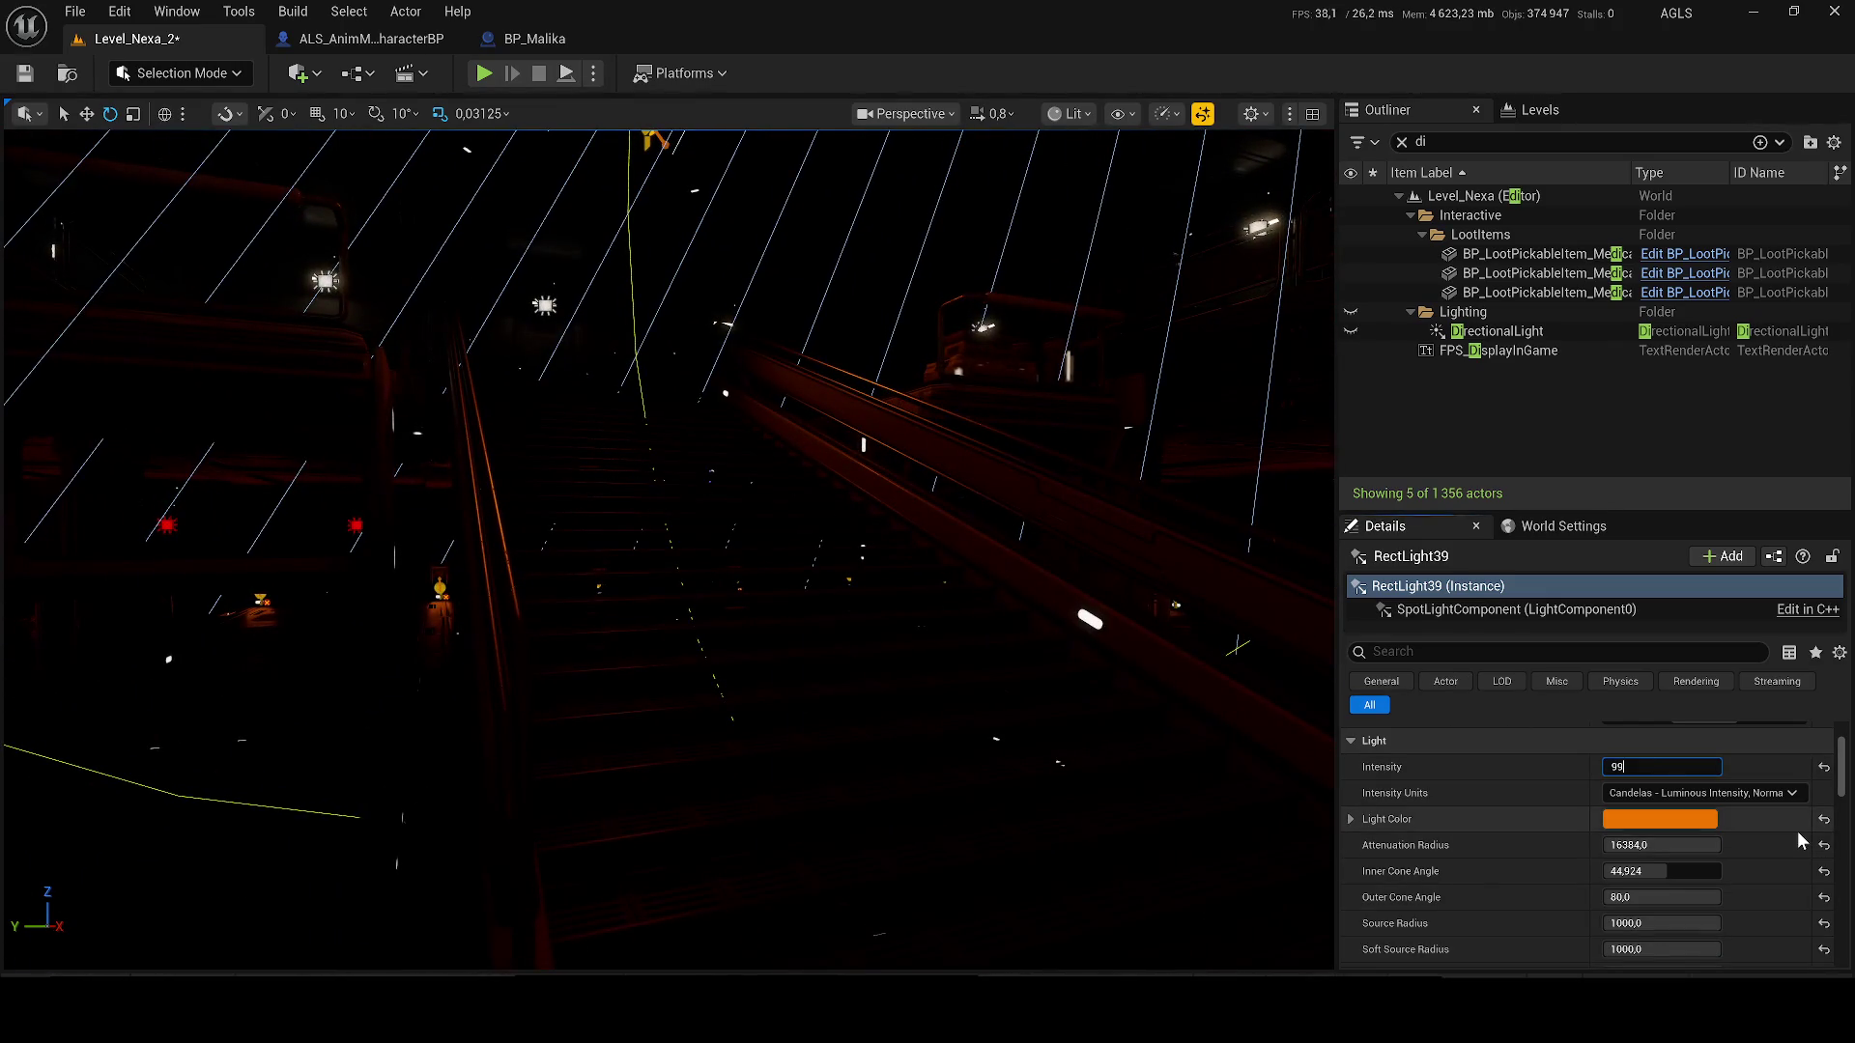
pyautogui.press('Return')
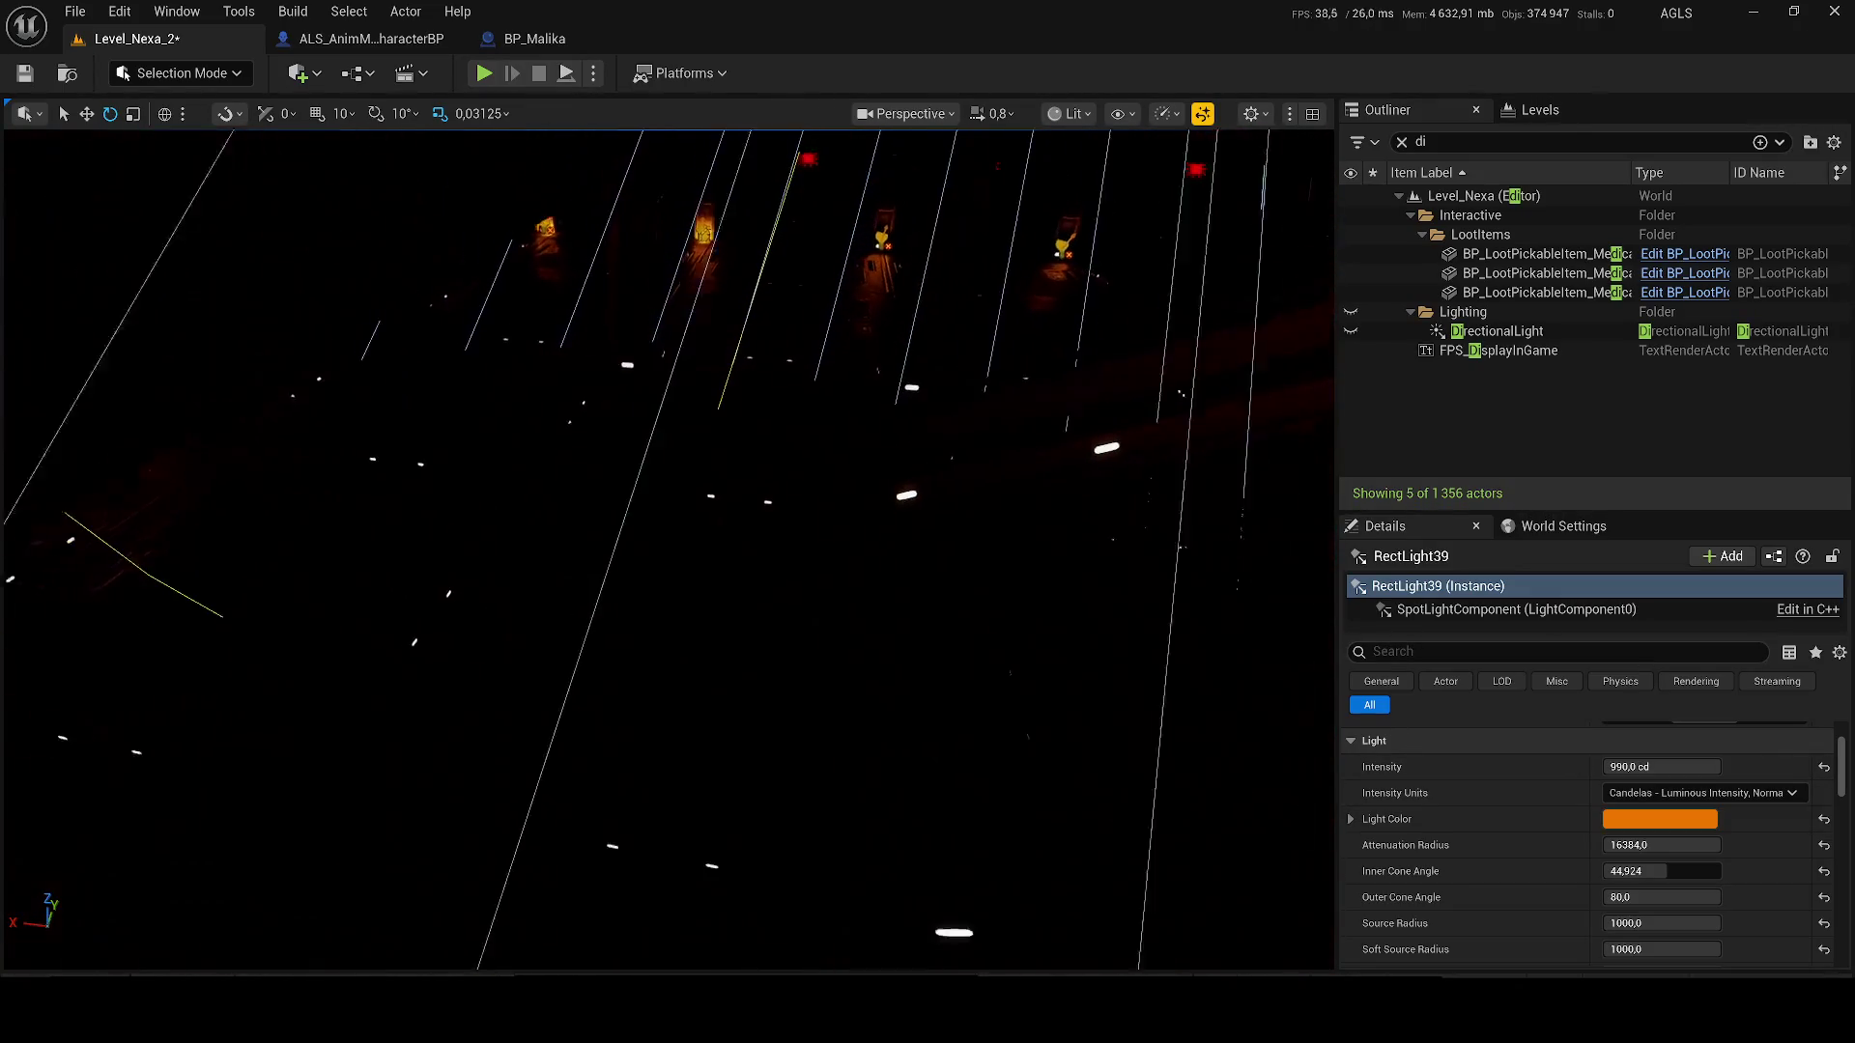
pyautogui.scroll(-3, 1585, 861)
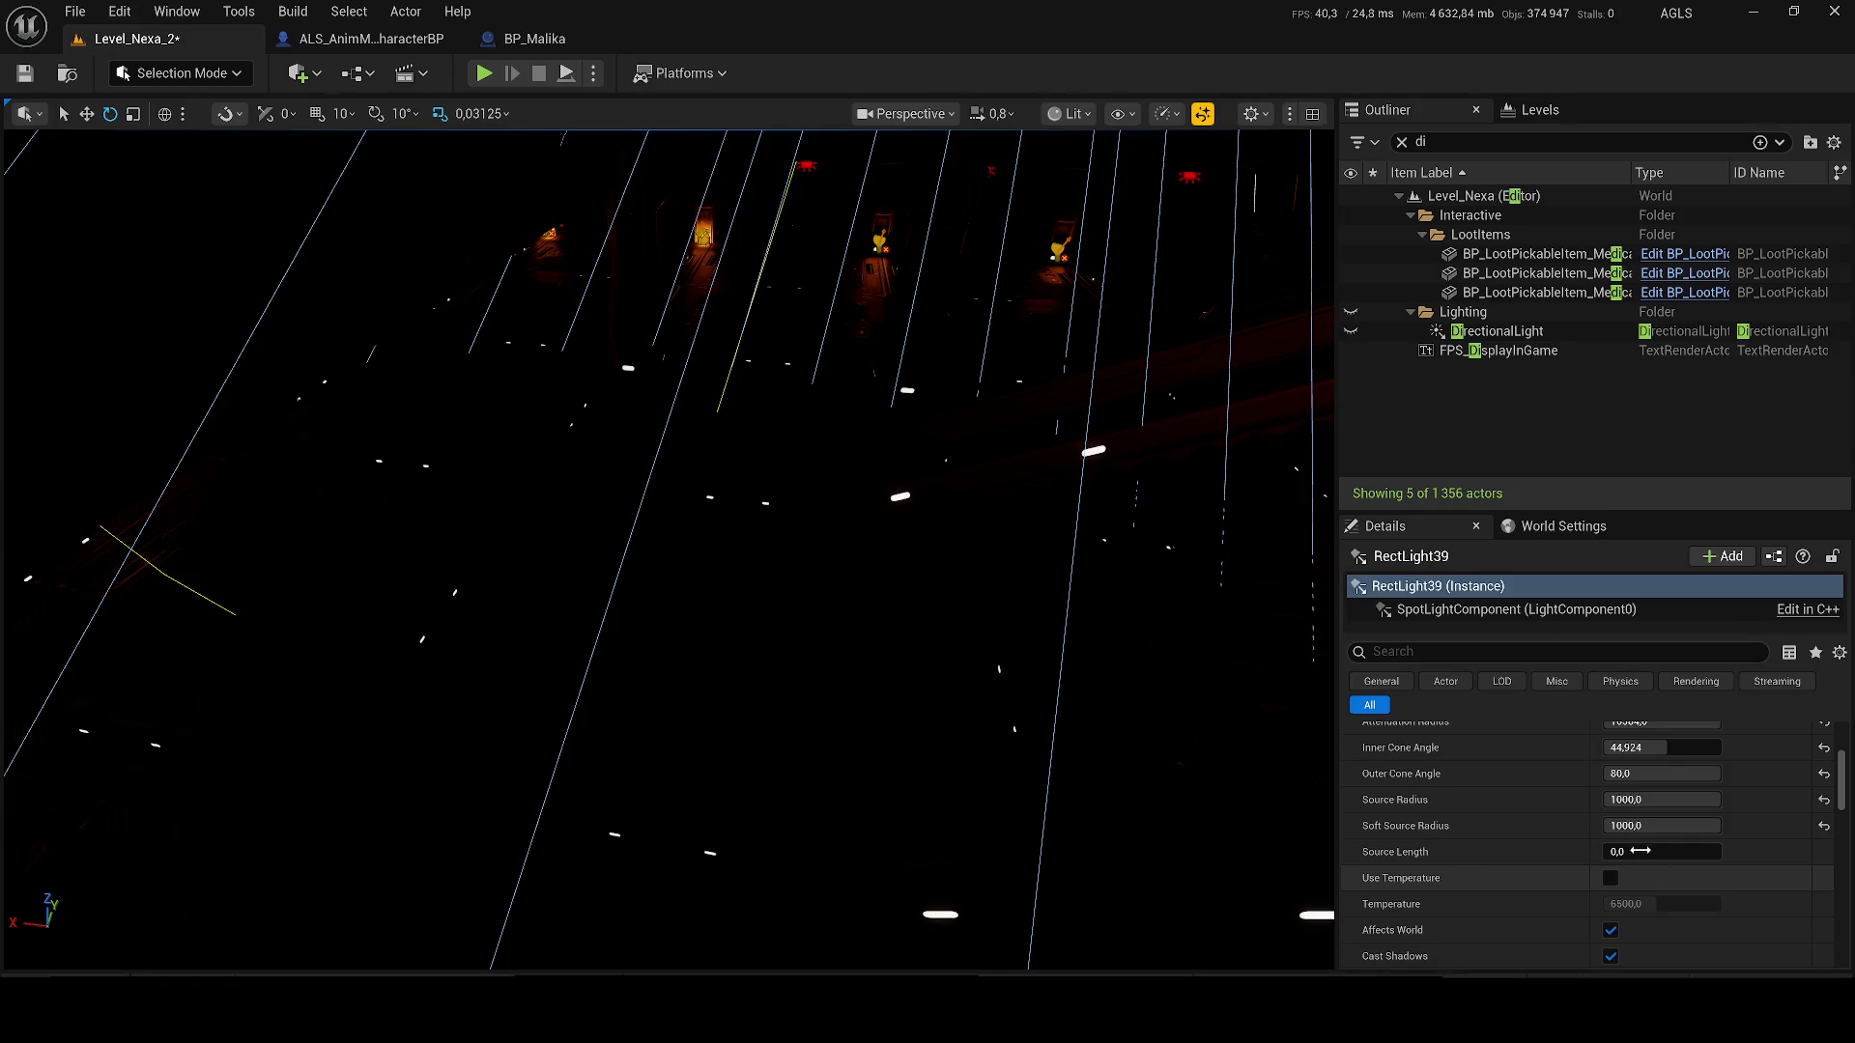
# - Review RectLight39's Details, fly down the corridor, then undo the duplicated spotlight
pyautogui.scroll(-2, 1642, 854)
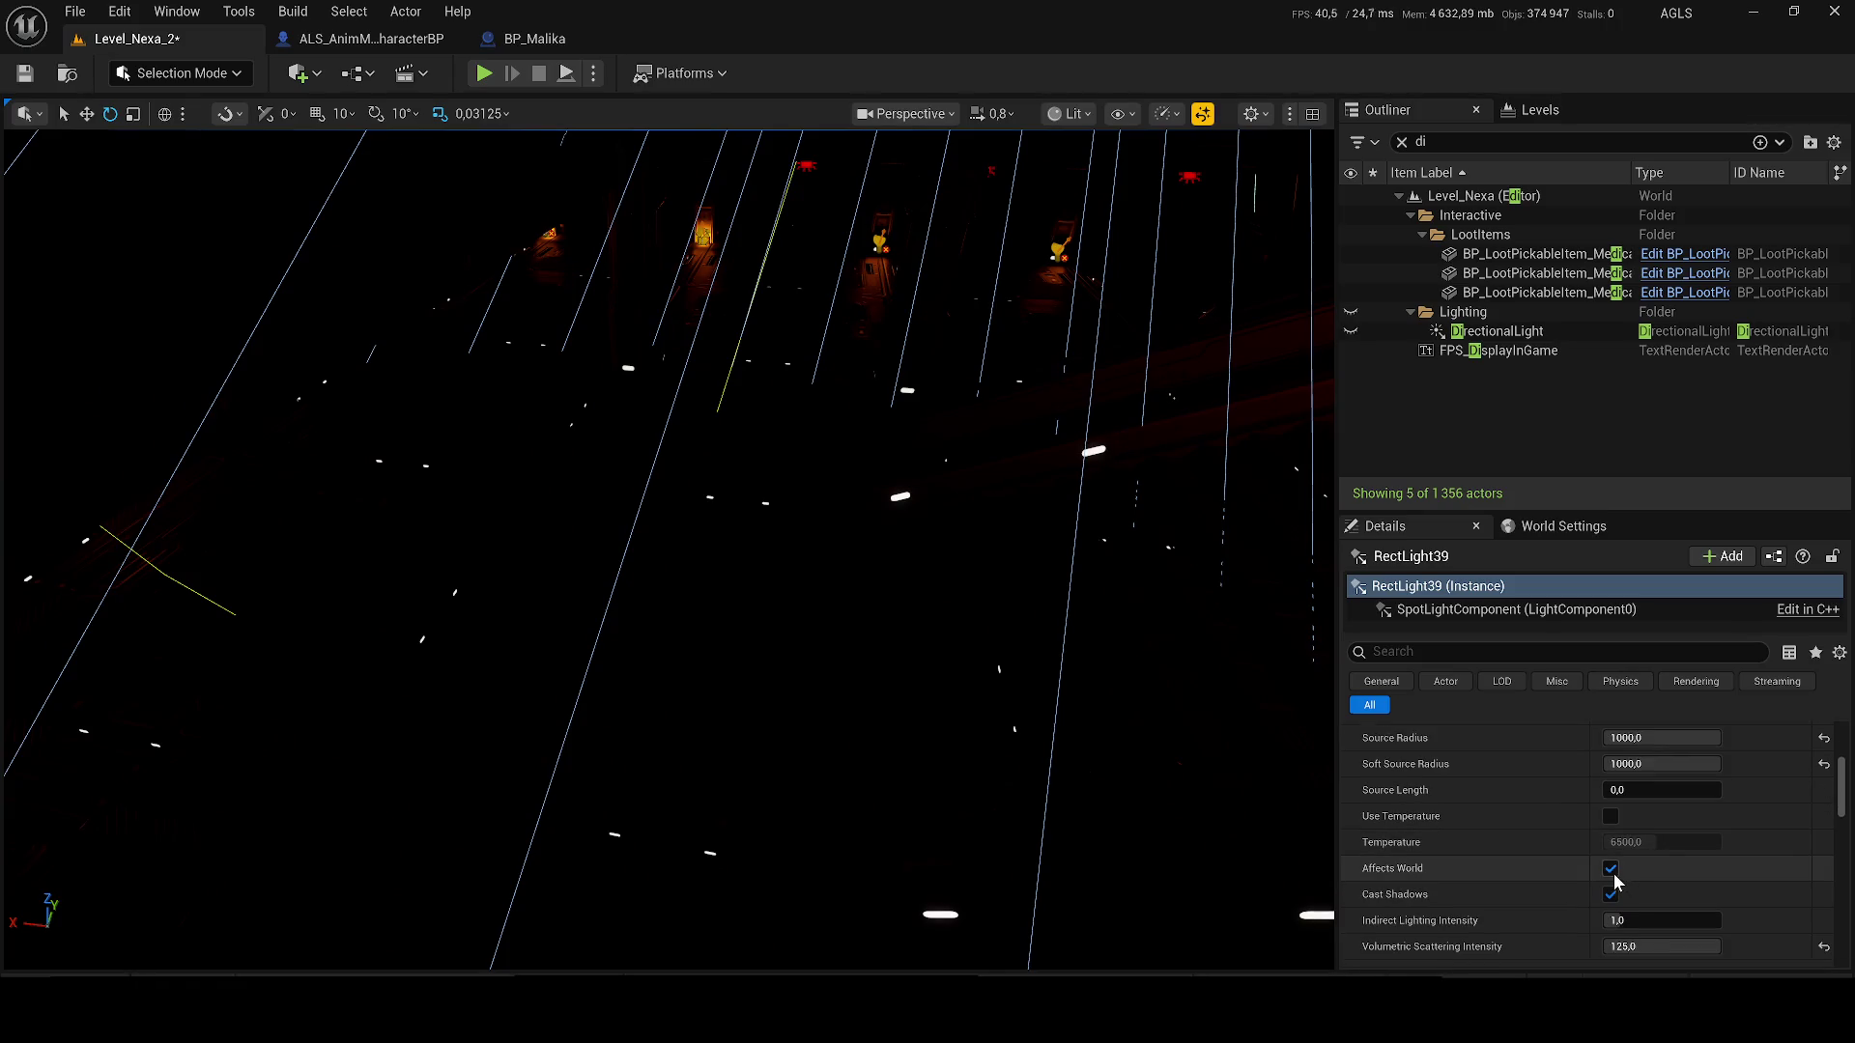
pyautogui.scroll(-8, 1695, 897)
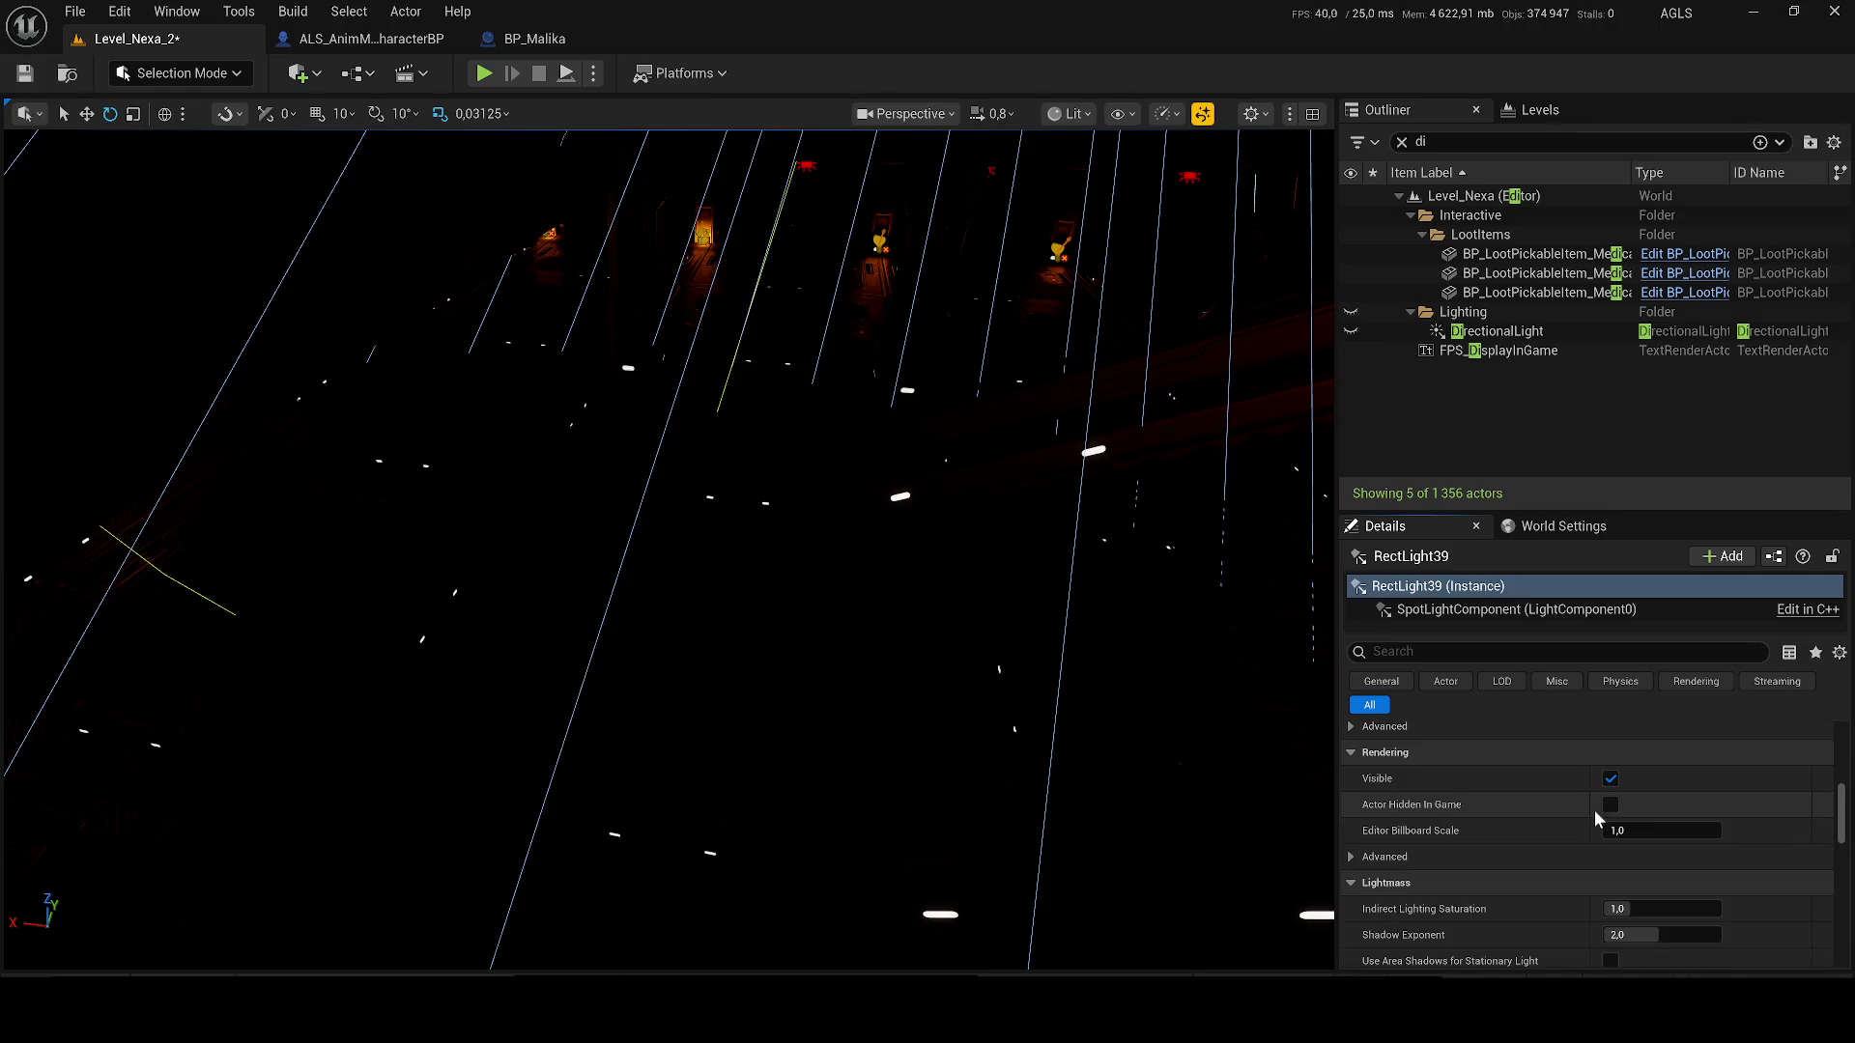
pyautogui.scroll(-1, 1710, 829)
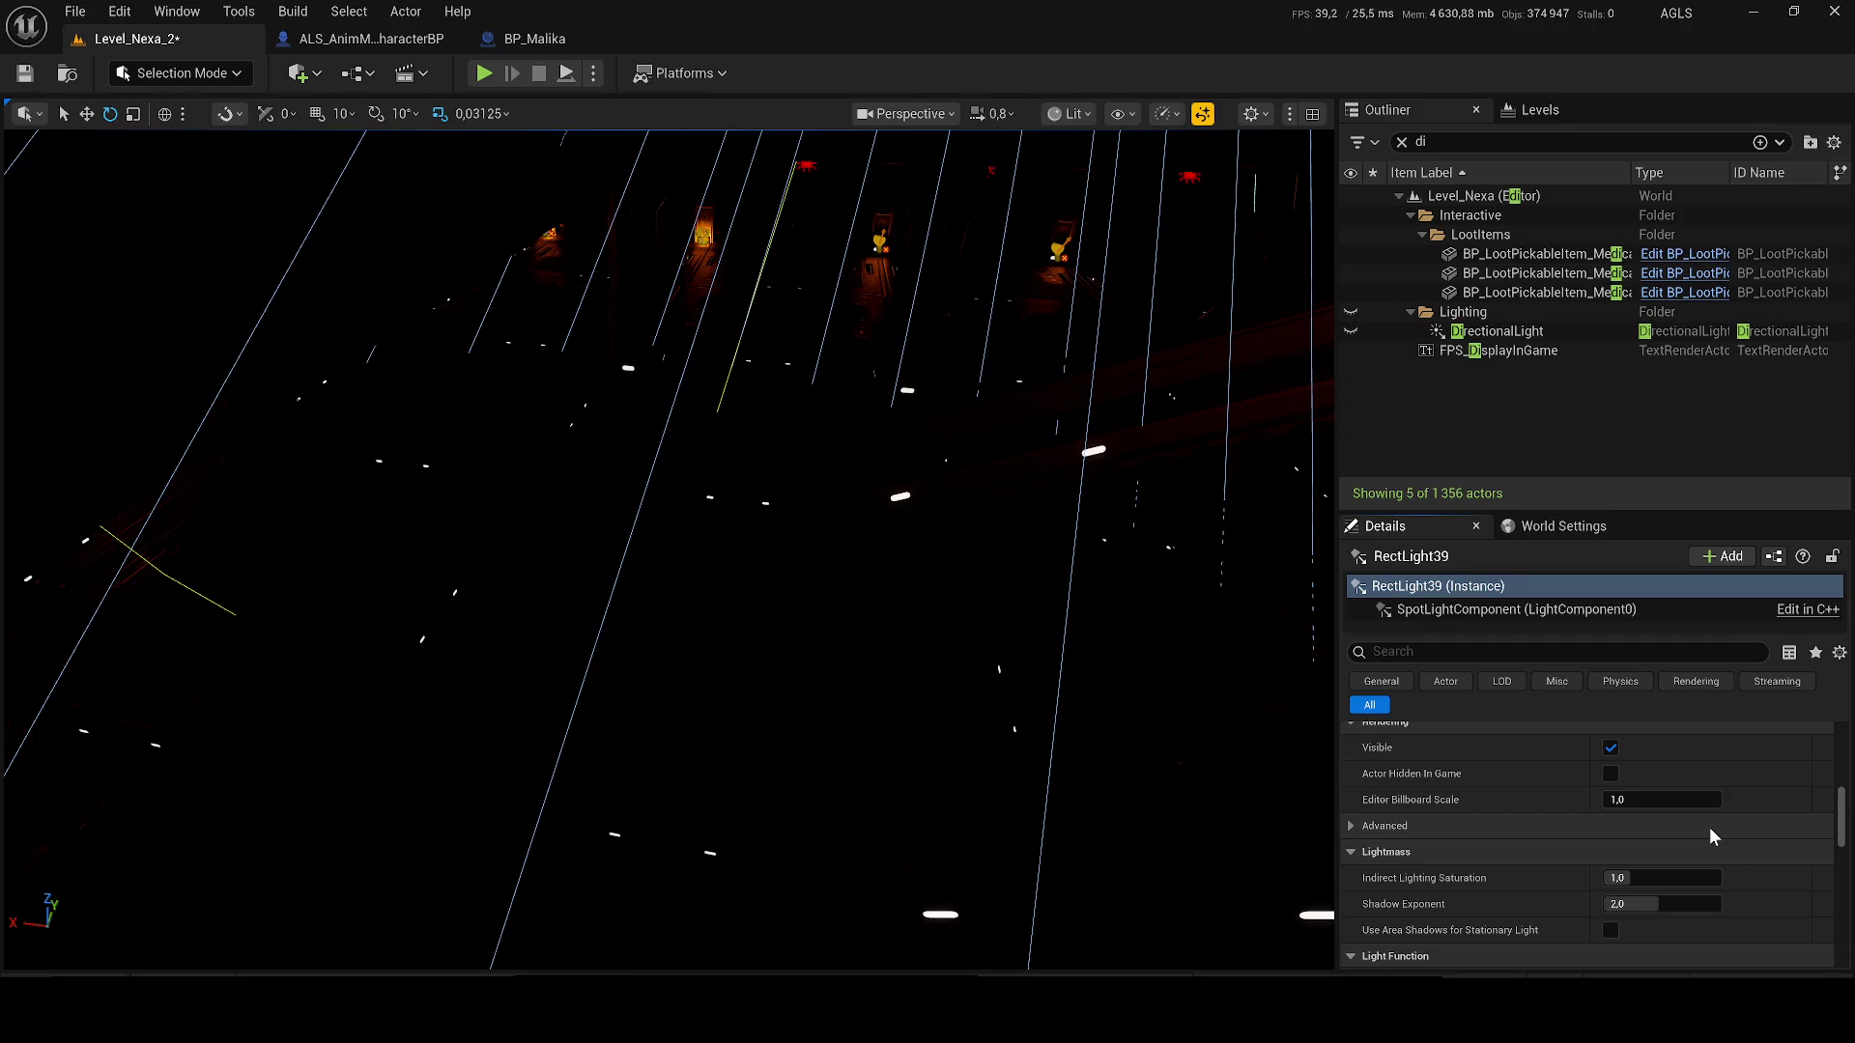
pyautogui.scroll(-4, 1712, 827)
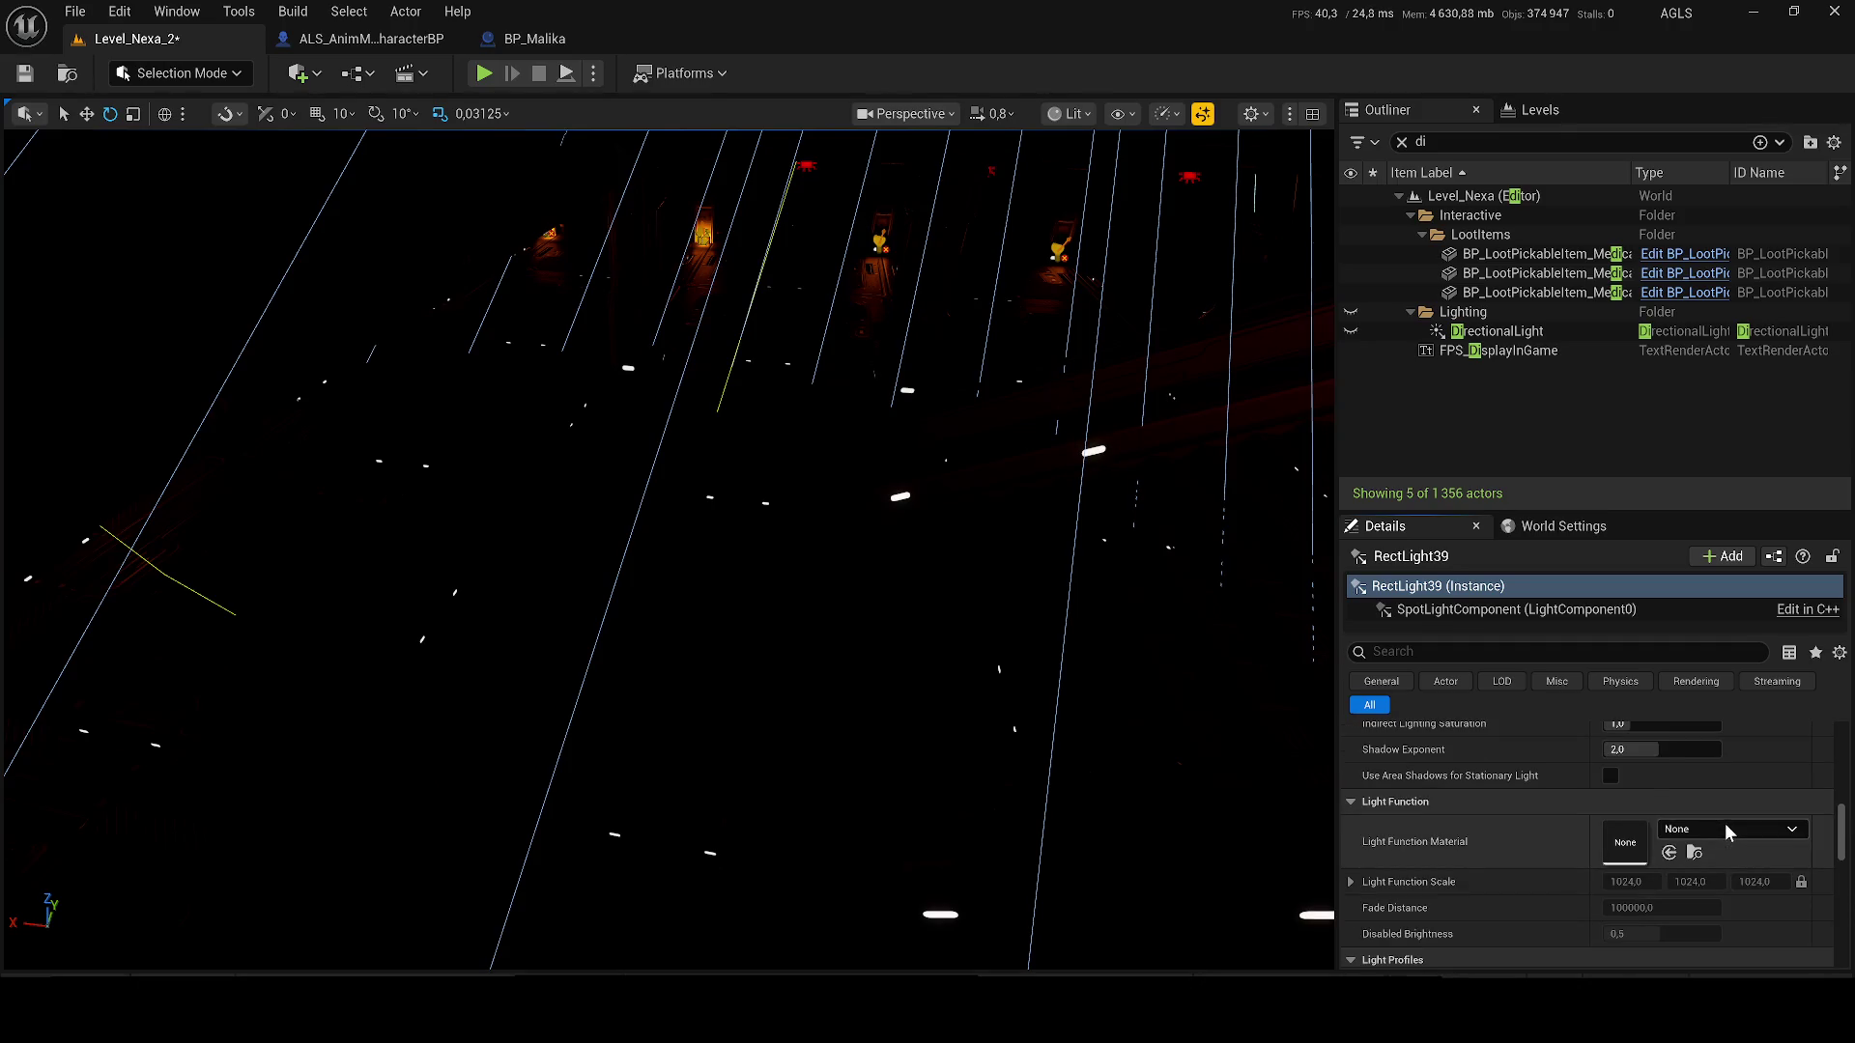
pyautogui.moveTo(1101, 625)
pyautogui.mouseDown()
pyautogui.moveTo(1082, 541)
pyautogui.moveTo(1226, 737)
pyautogui.moveTo(1166, 708)
pyautogui.mouseUp()
pyautogui.moveTo(774, 607); pyautogui.dragTo(775, 607)
pyautogui.hotkey('ctrl', 'z')
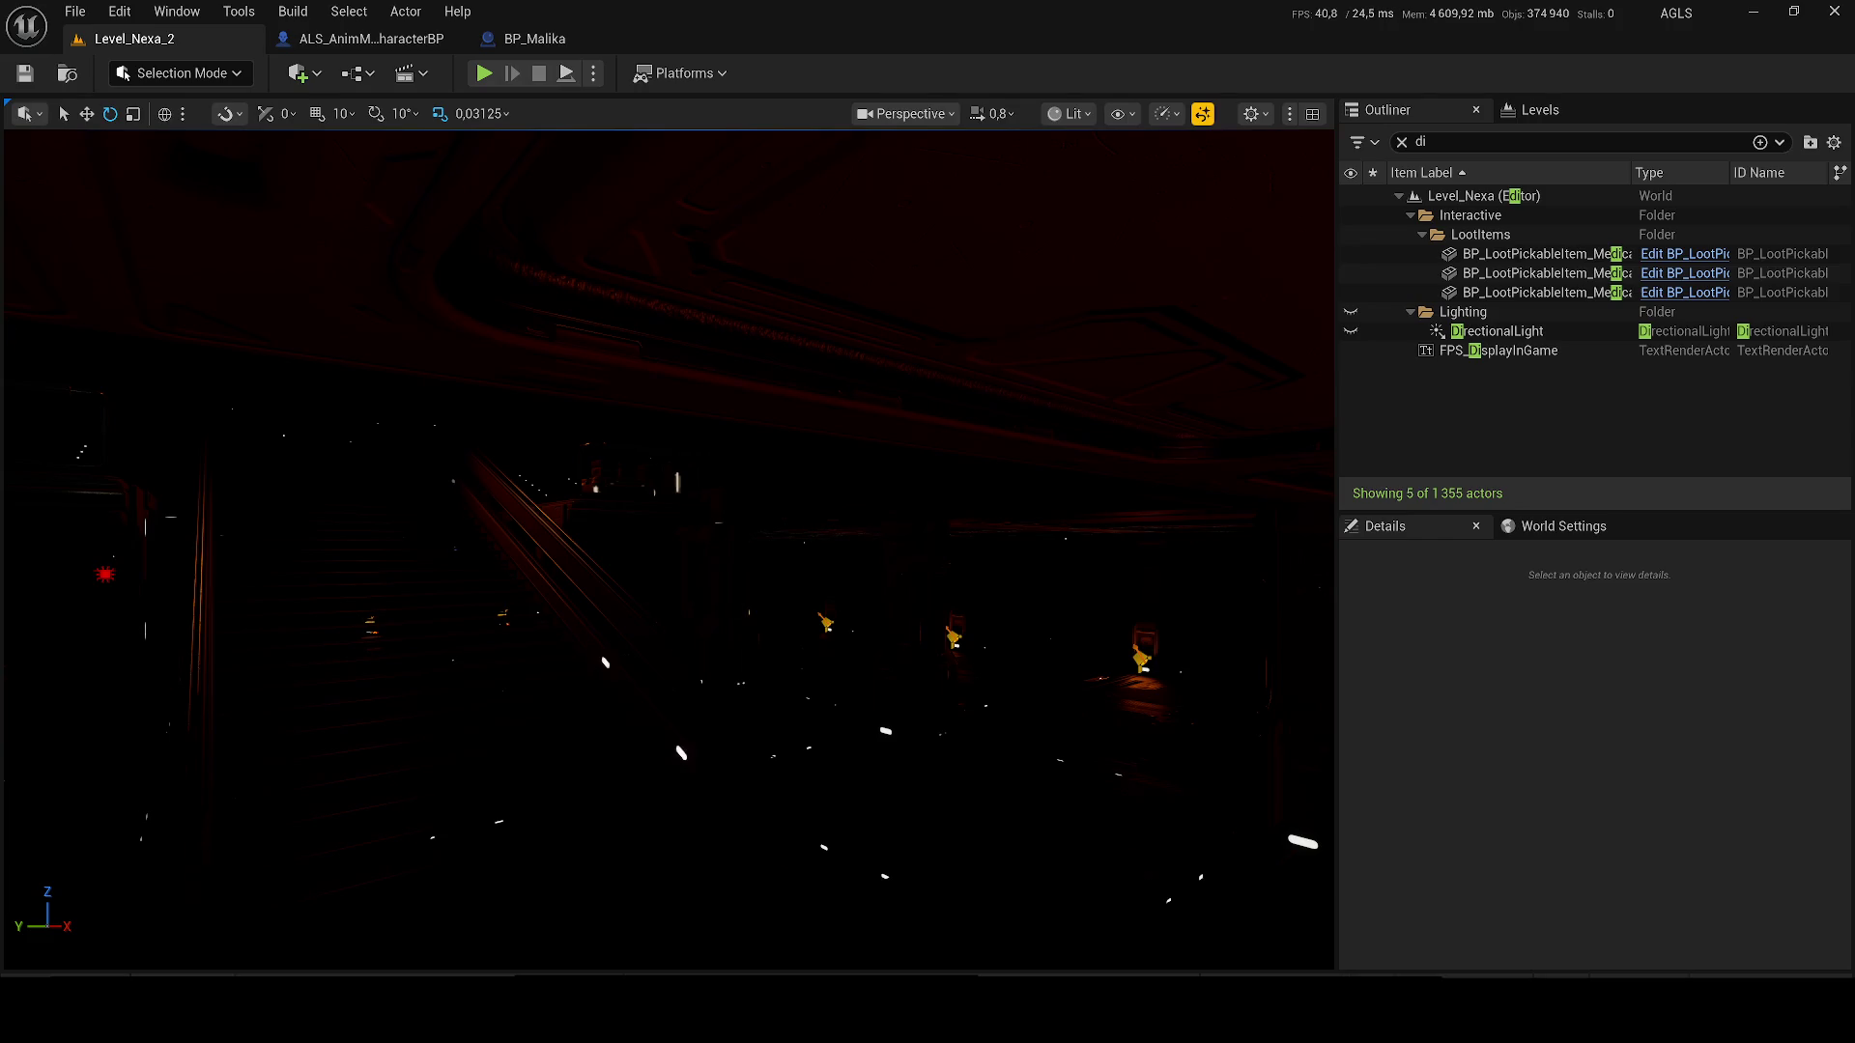
pyautogui.moveTo(928, 502)
pyautogui.mouseDown()
pyautogui.moveTo(795, 480)
pyautogui.moveTo(627, 166)
pyautogui.mouseUp()
# - Start a new level sequence and browse its save location to Content/Cinematics/Level_Nexa
pyautogui.click(594, 74)
pyautogui.click(410, 73)
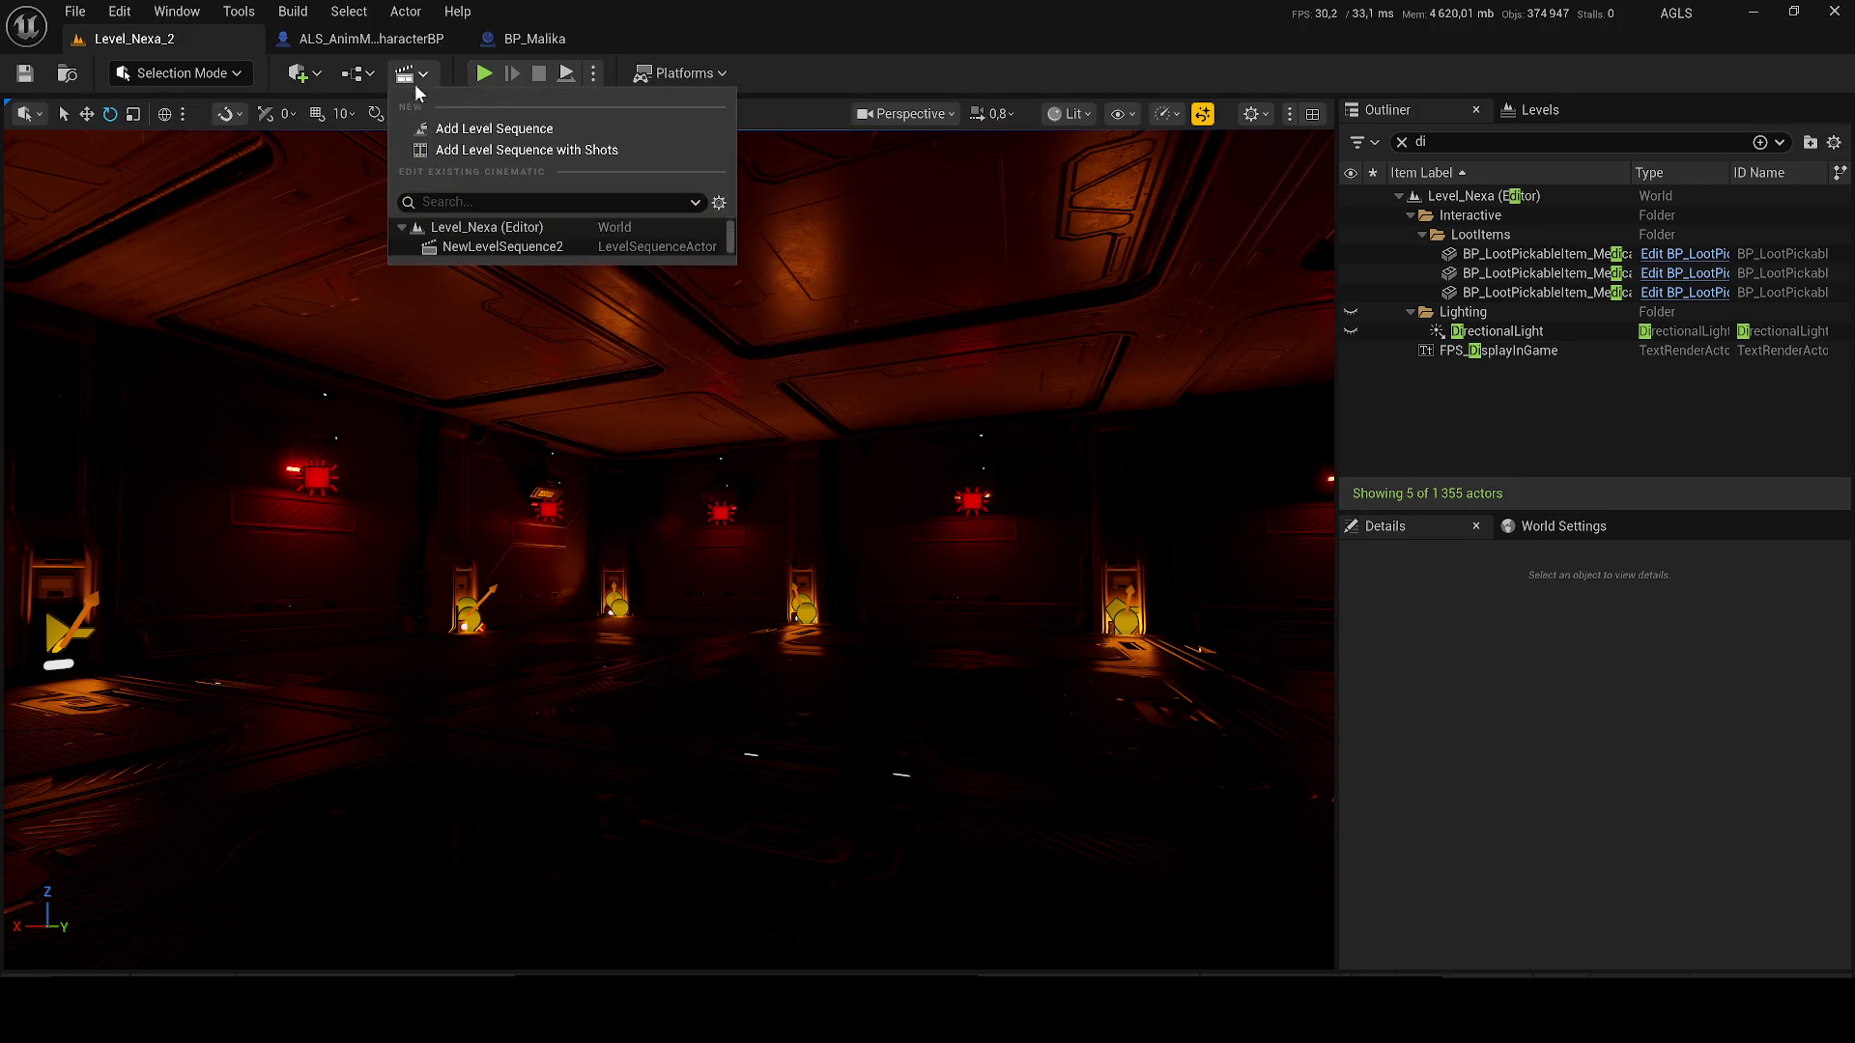
pyautogui.click(477, 129)
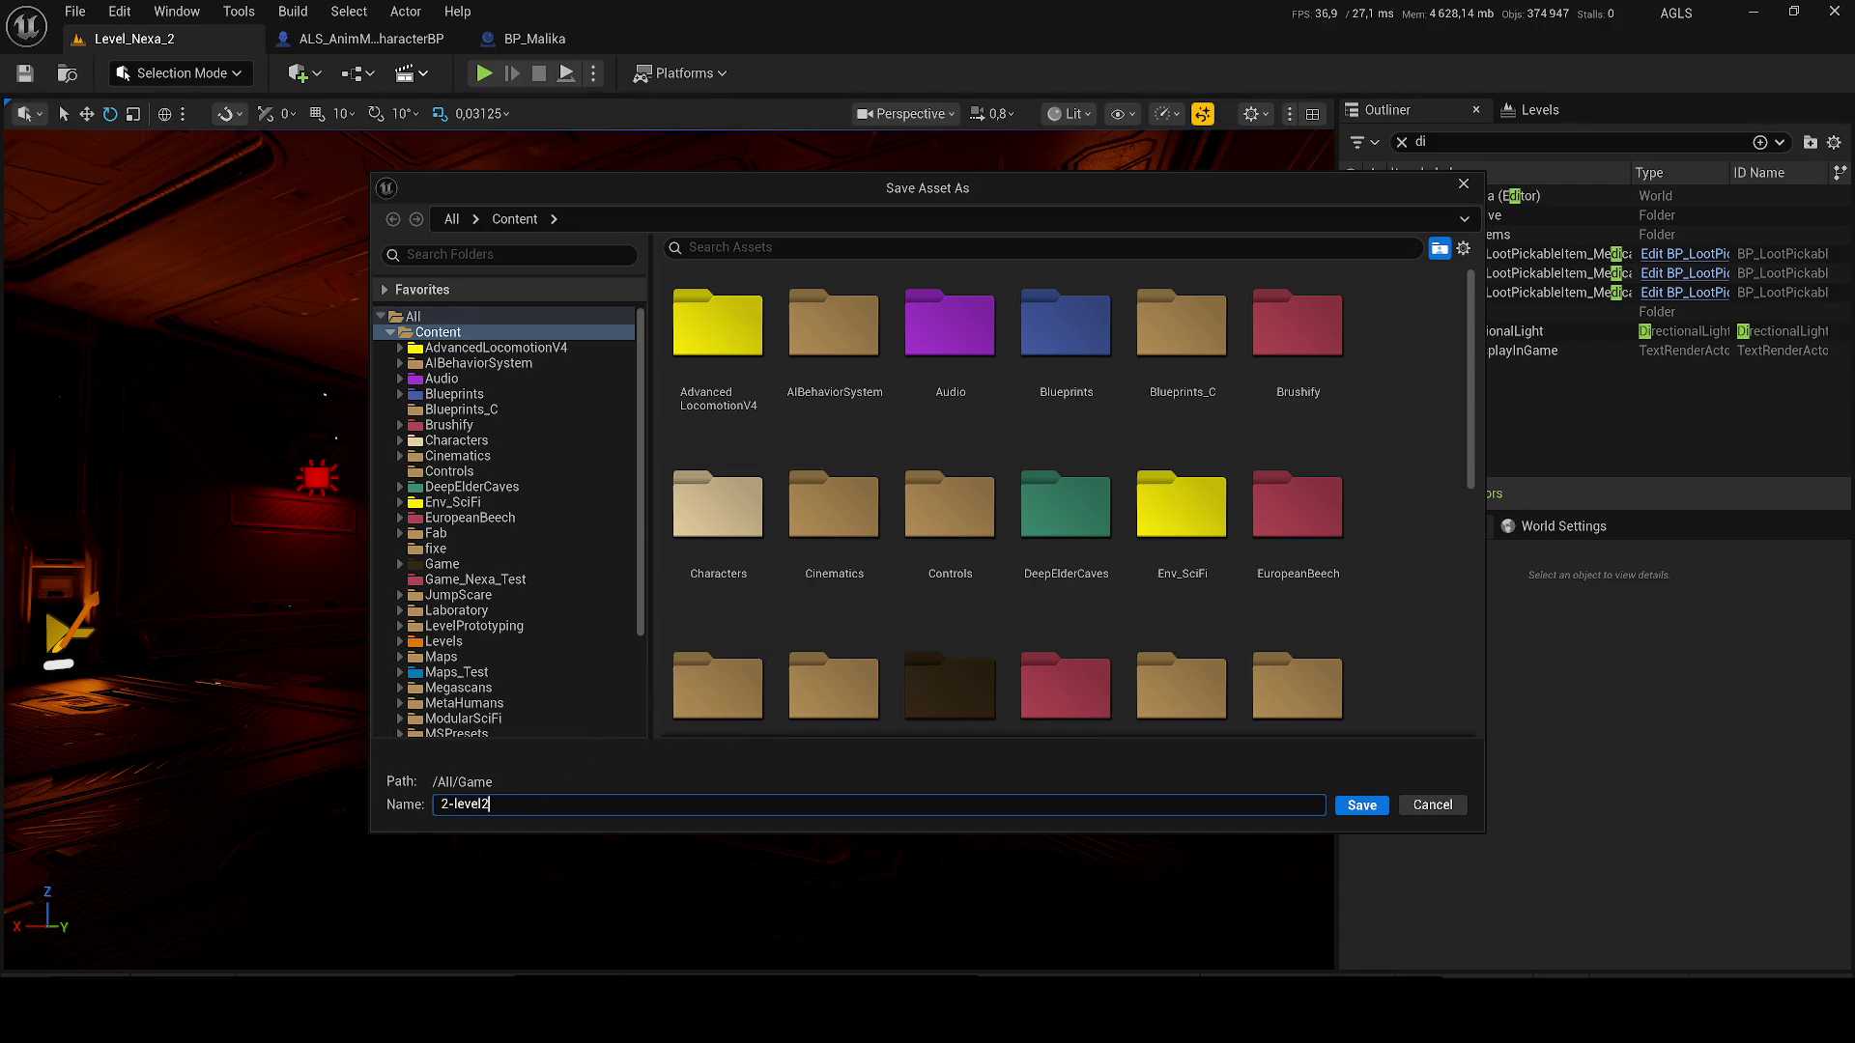
pyautogui.write('1')
pyautogui.click(477, 565)
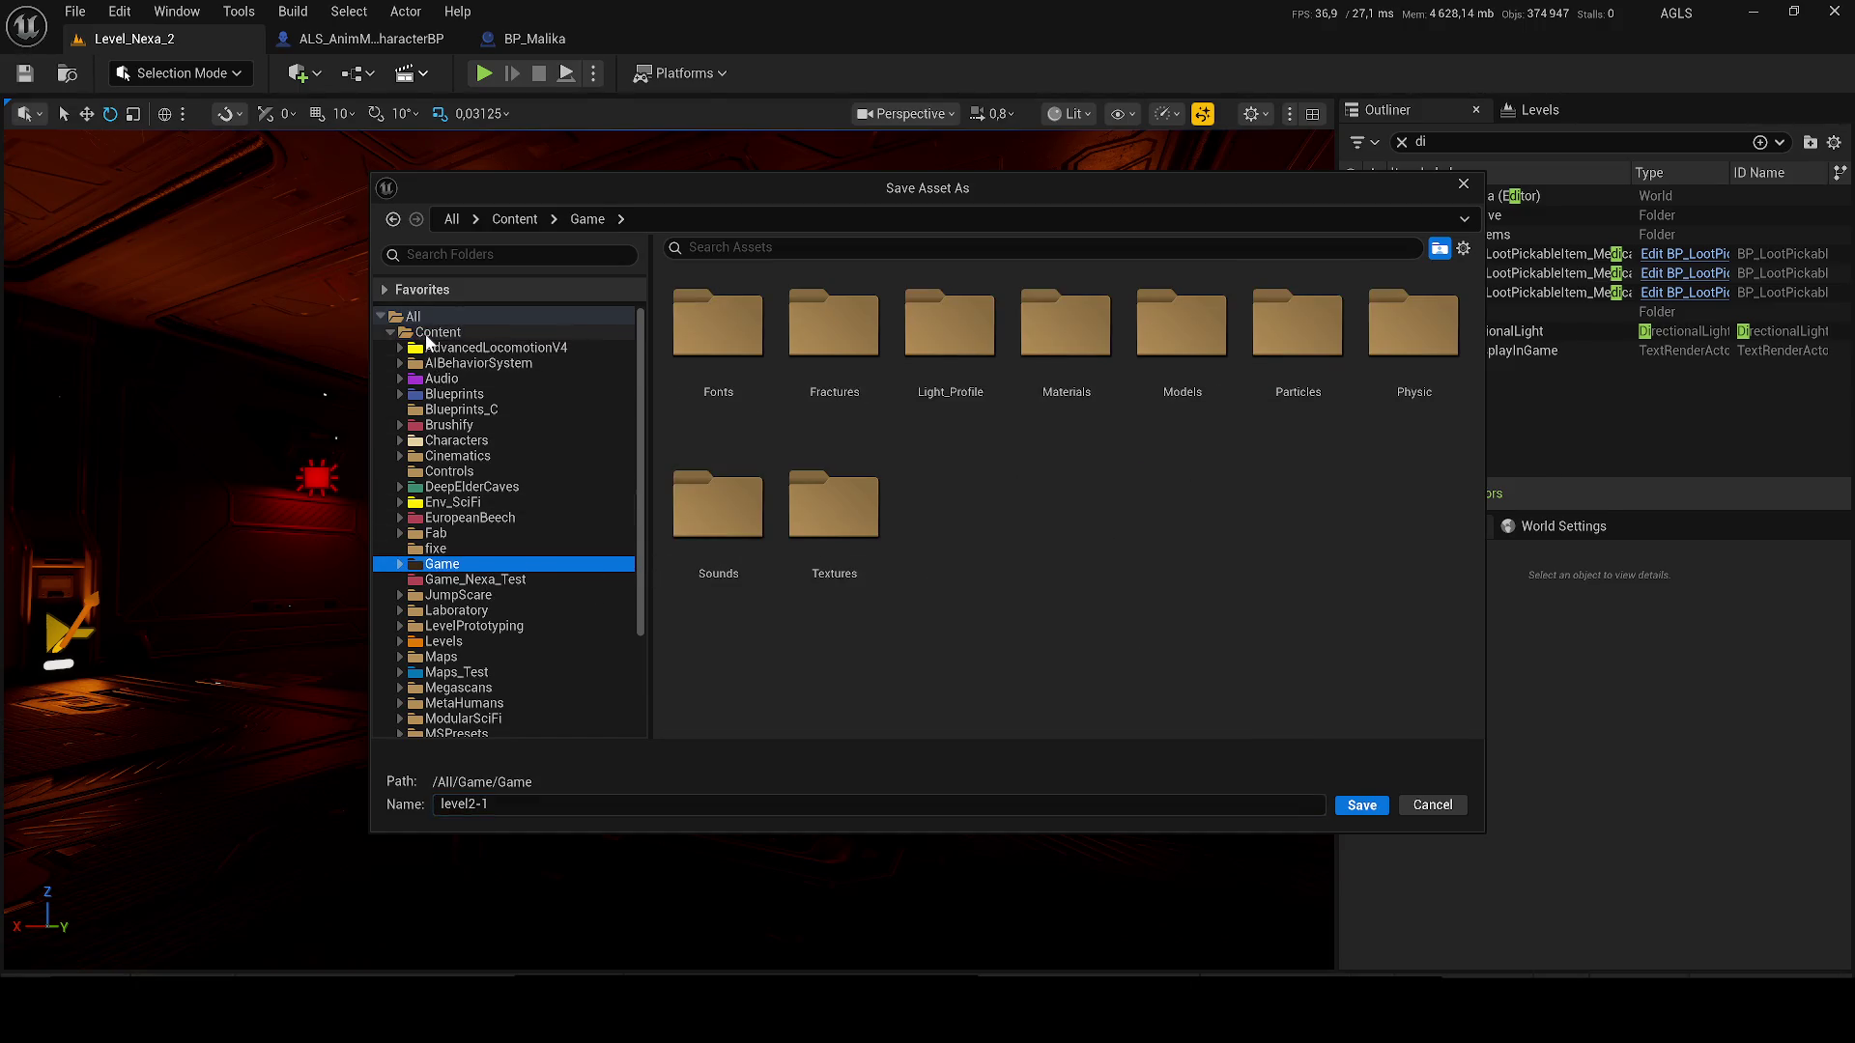
pyautogui.click(428, 334)
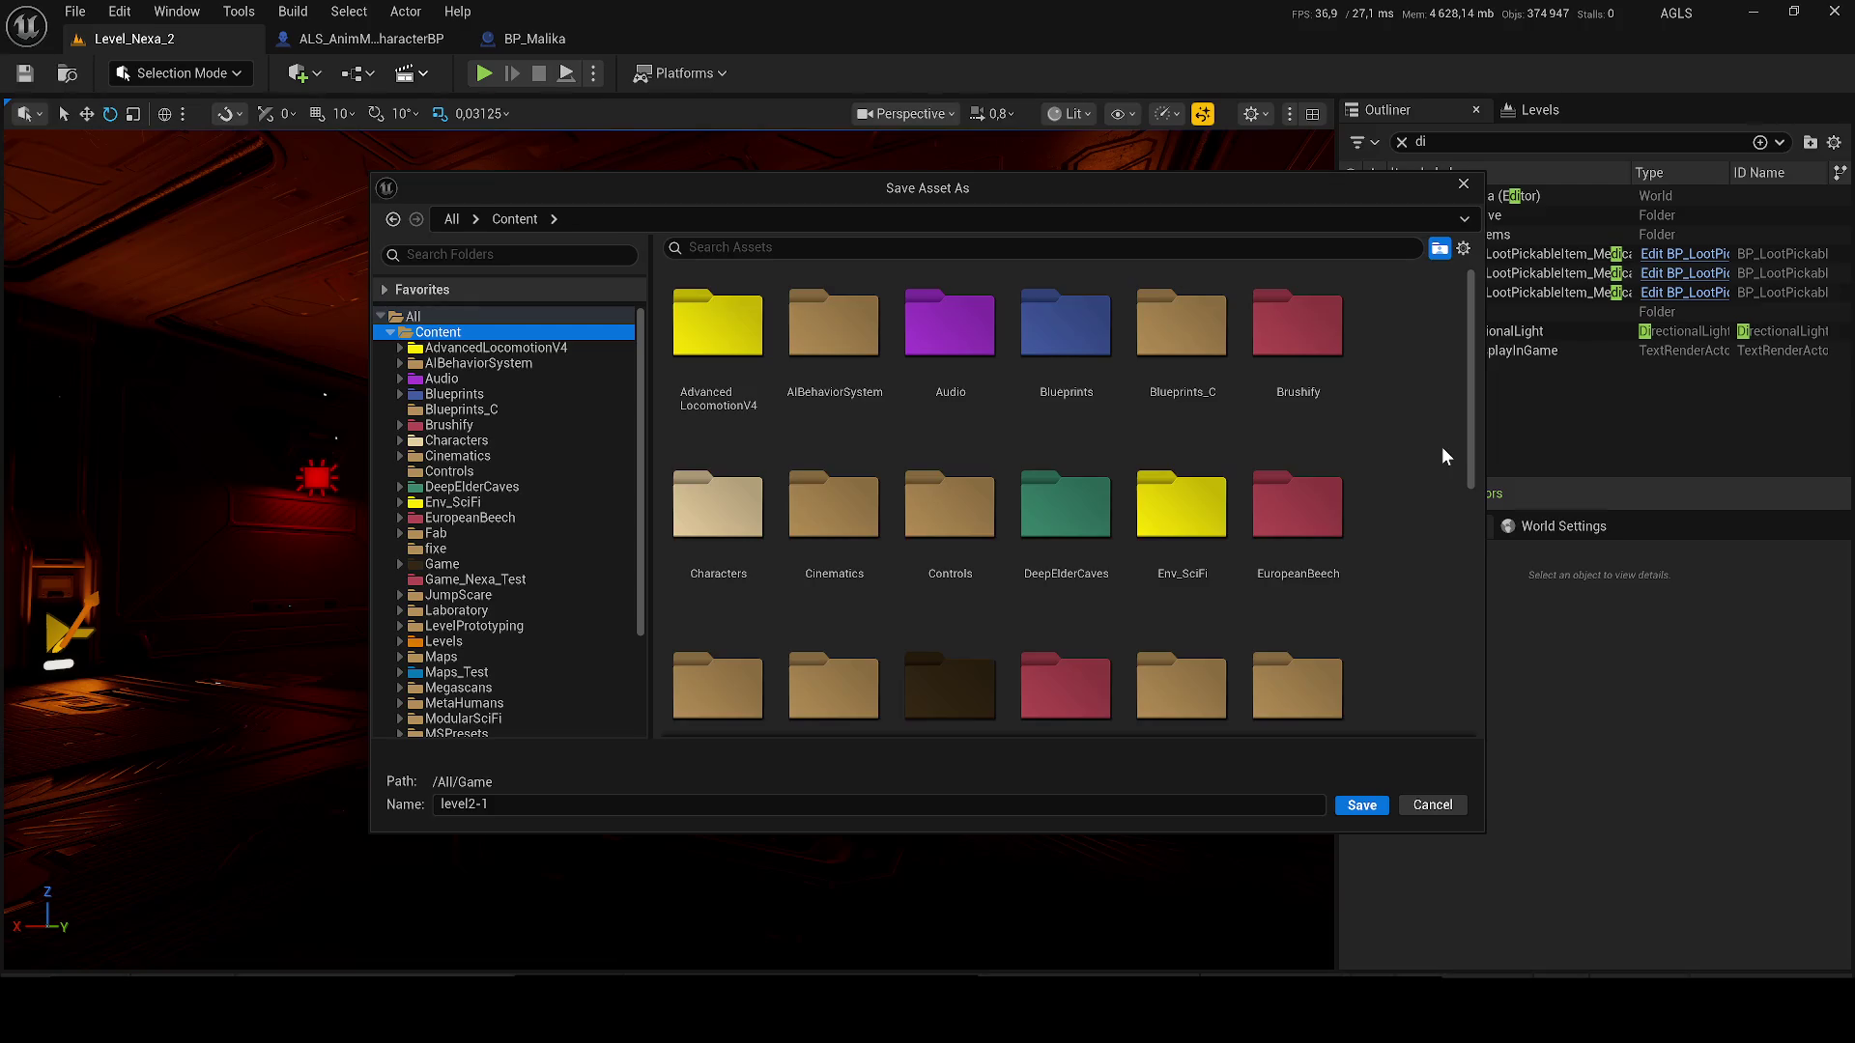
pyautogui.scroll(-1, 1442, 449)
pyautogui.doubleClick(834, 447)
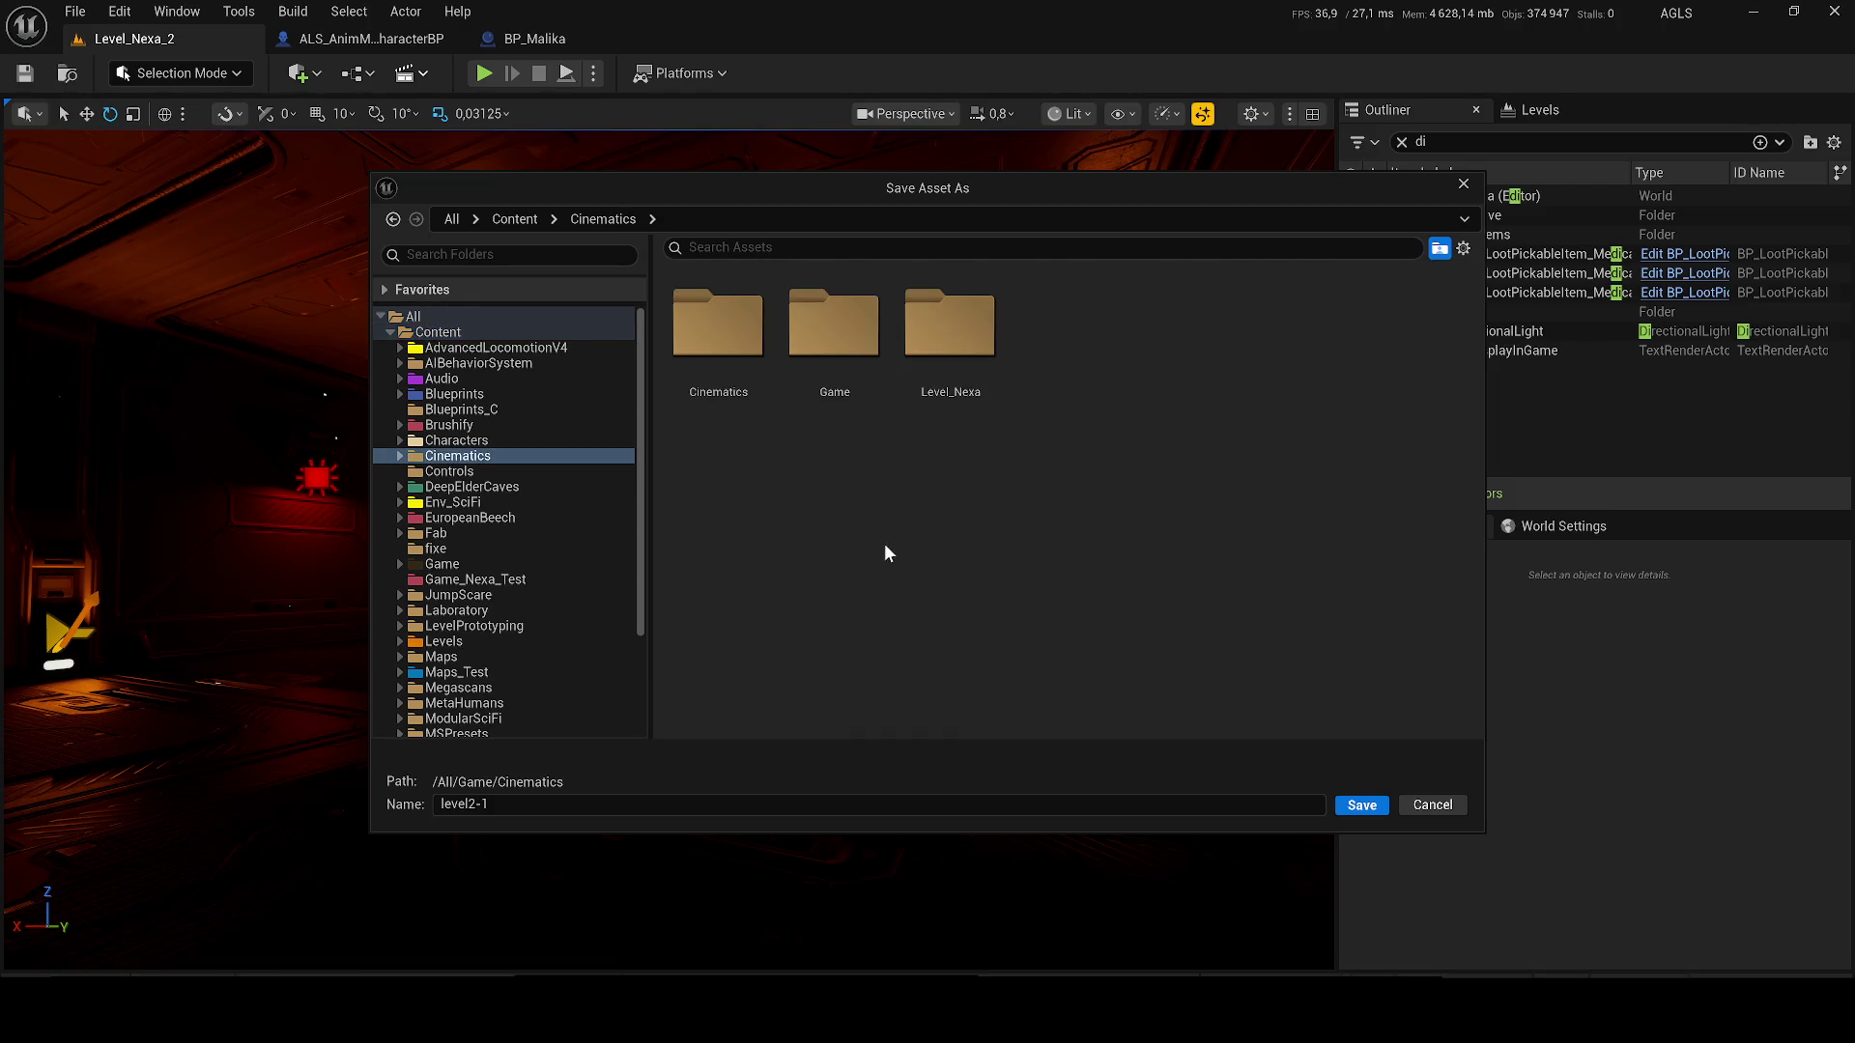
pyautogui.click(833, 397)
pyautogui.doubleClick(948, 391)
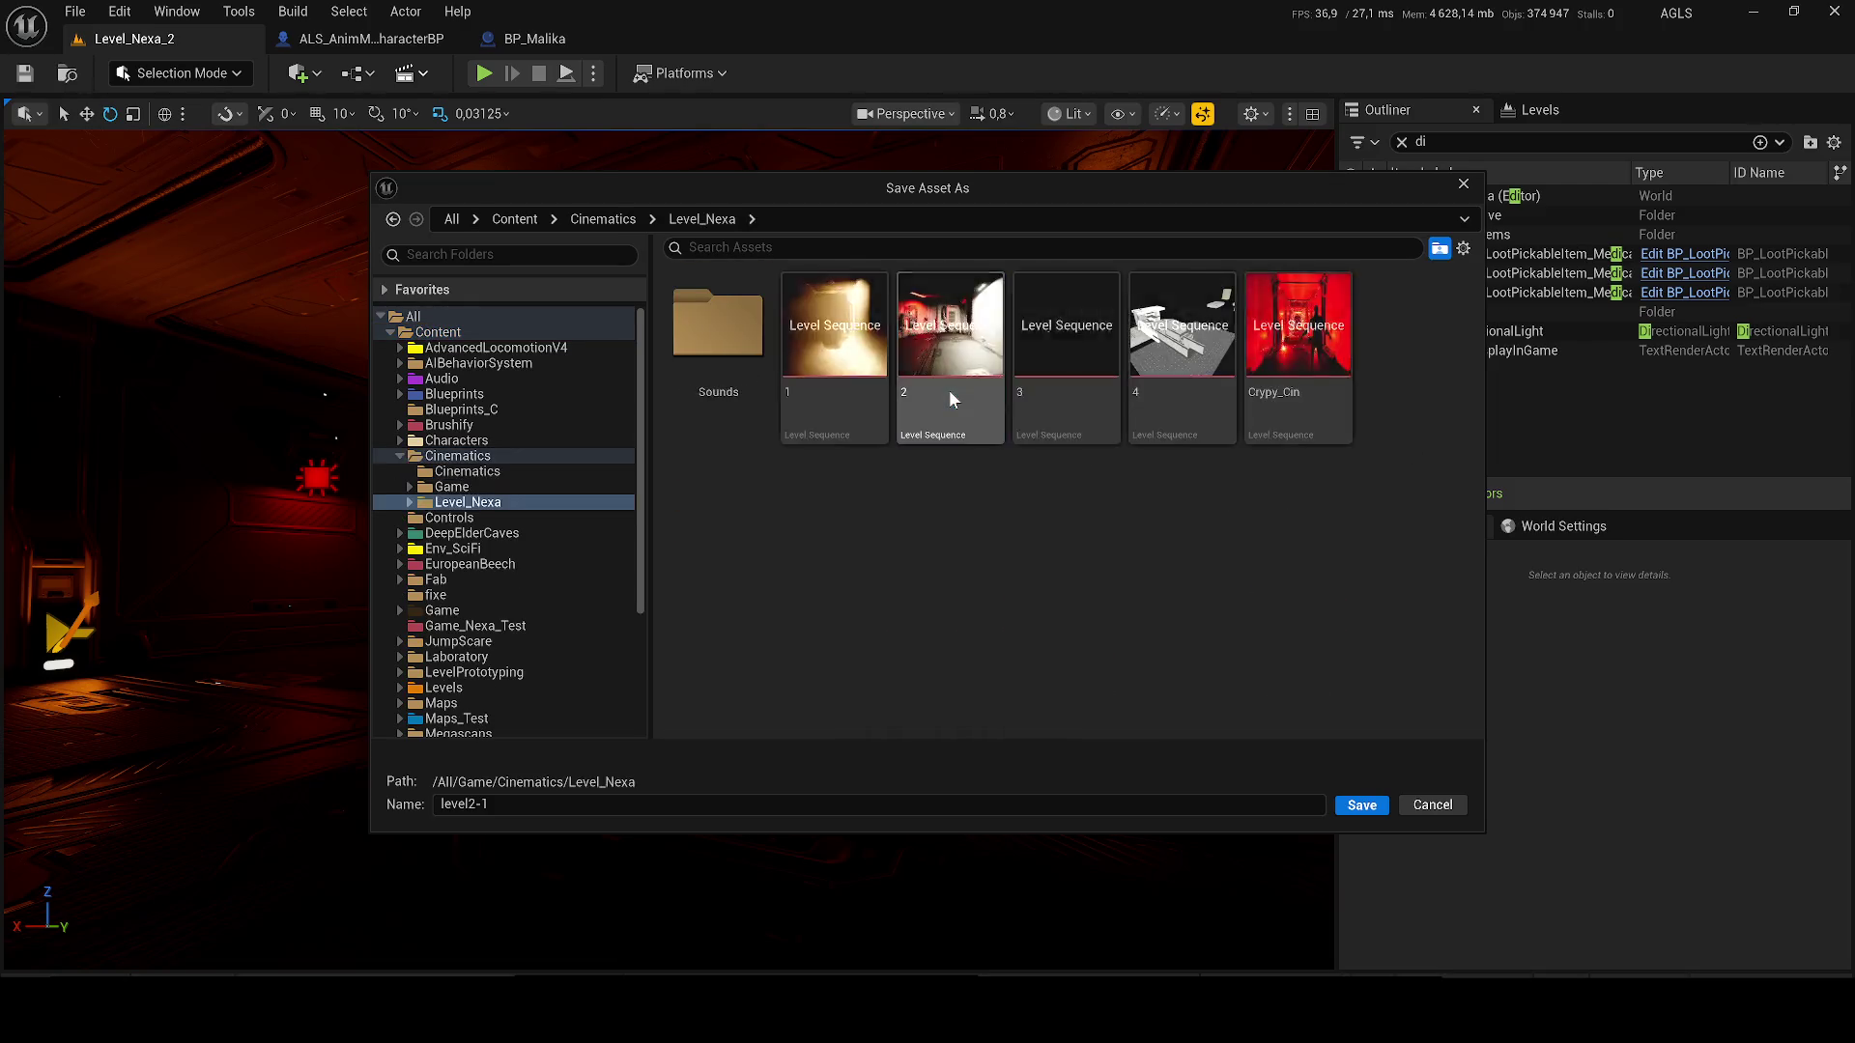
# - Create a Level-2 folder there and save the sequence inside it as level2-1
pyautogui.rightClick(784, 499)
pyautogui.click(854, 537)
pyautogui.write('Level-2')
pyautogui.press('Return')
pyautogui.doubleClick(720, 338)
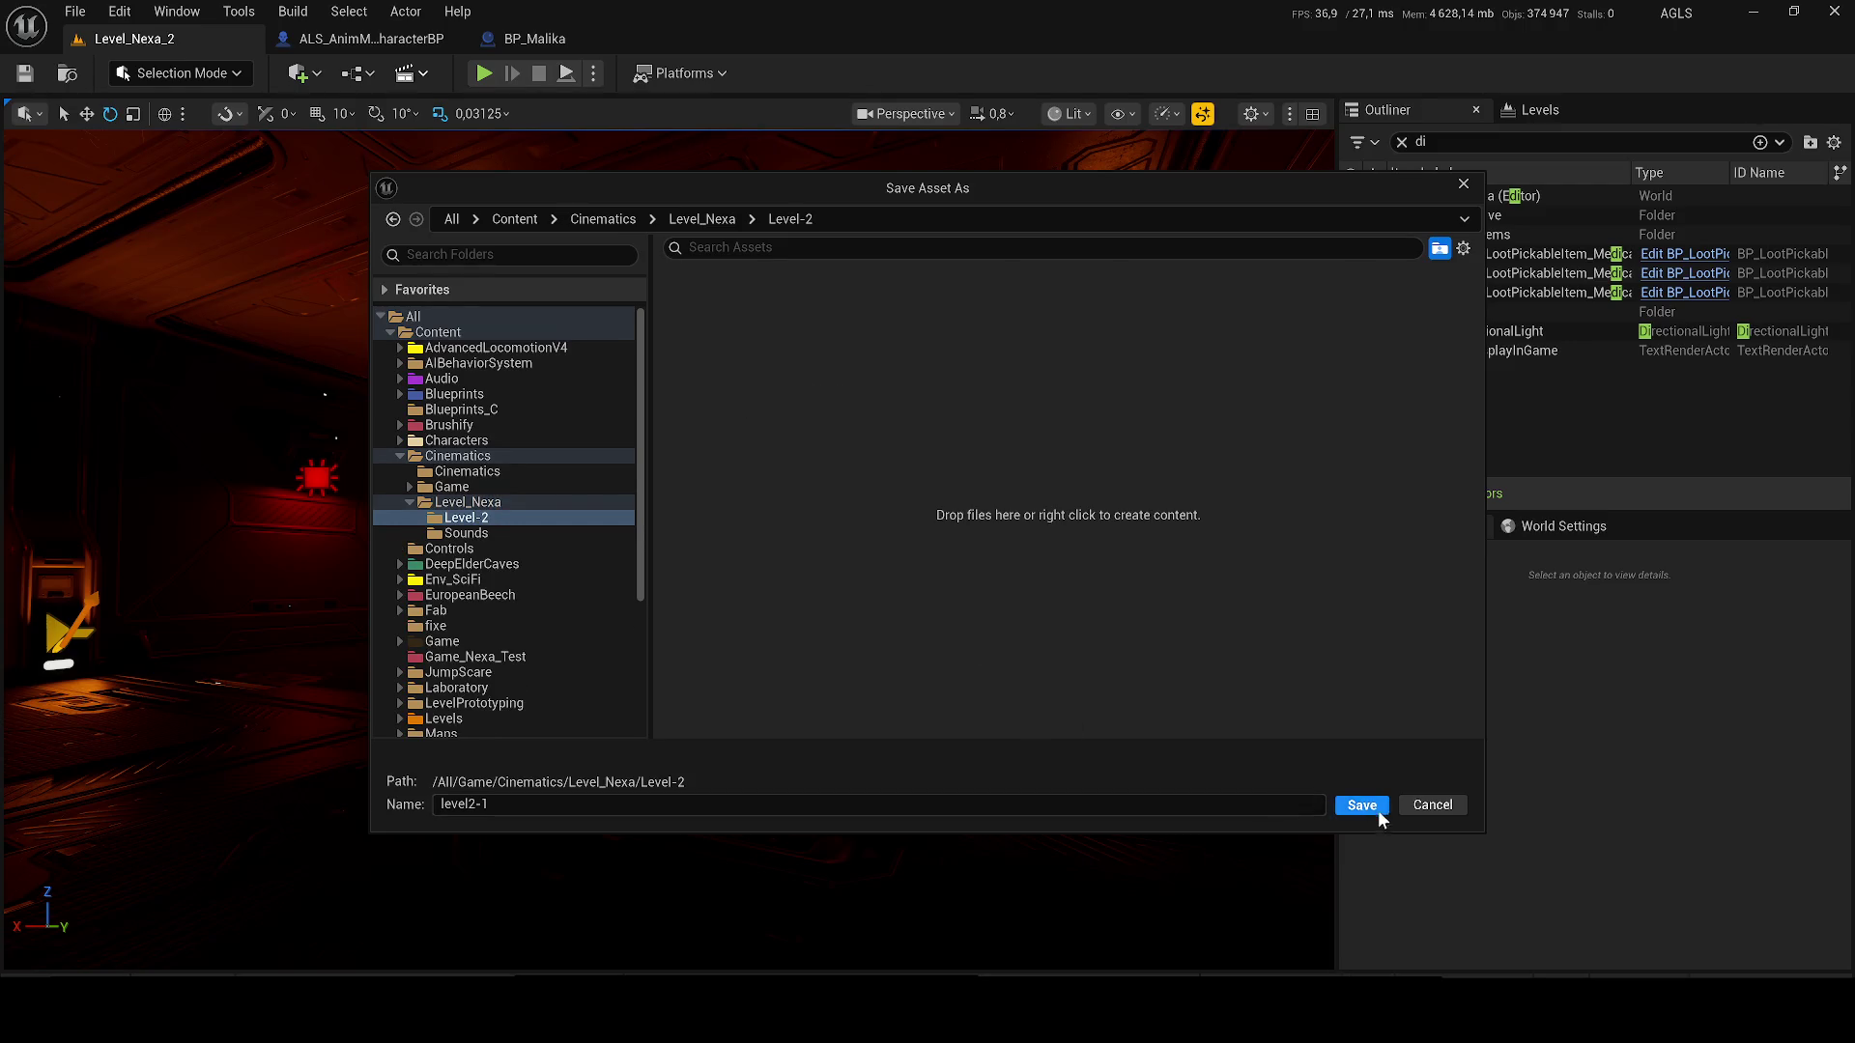
pyautogui.click(1378, 809)
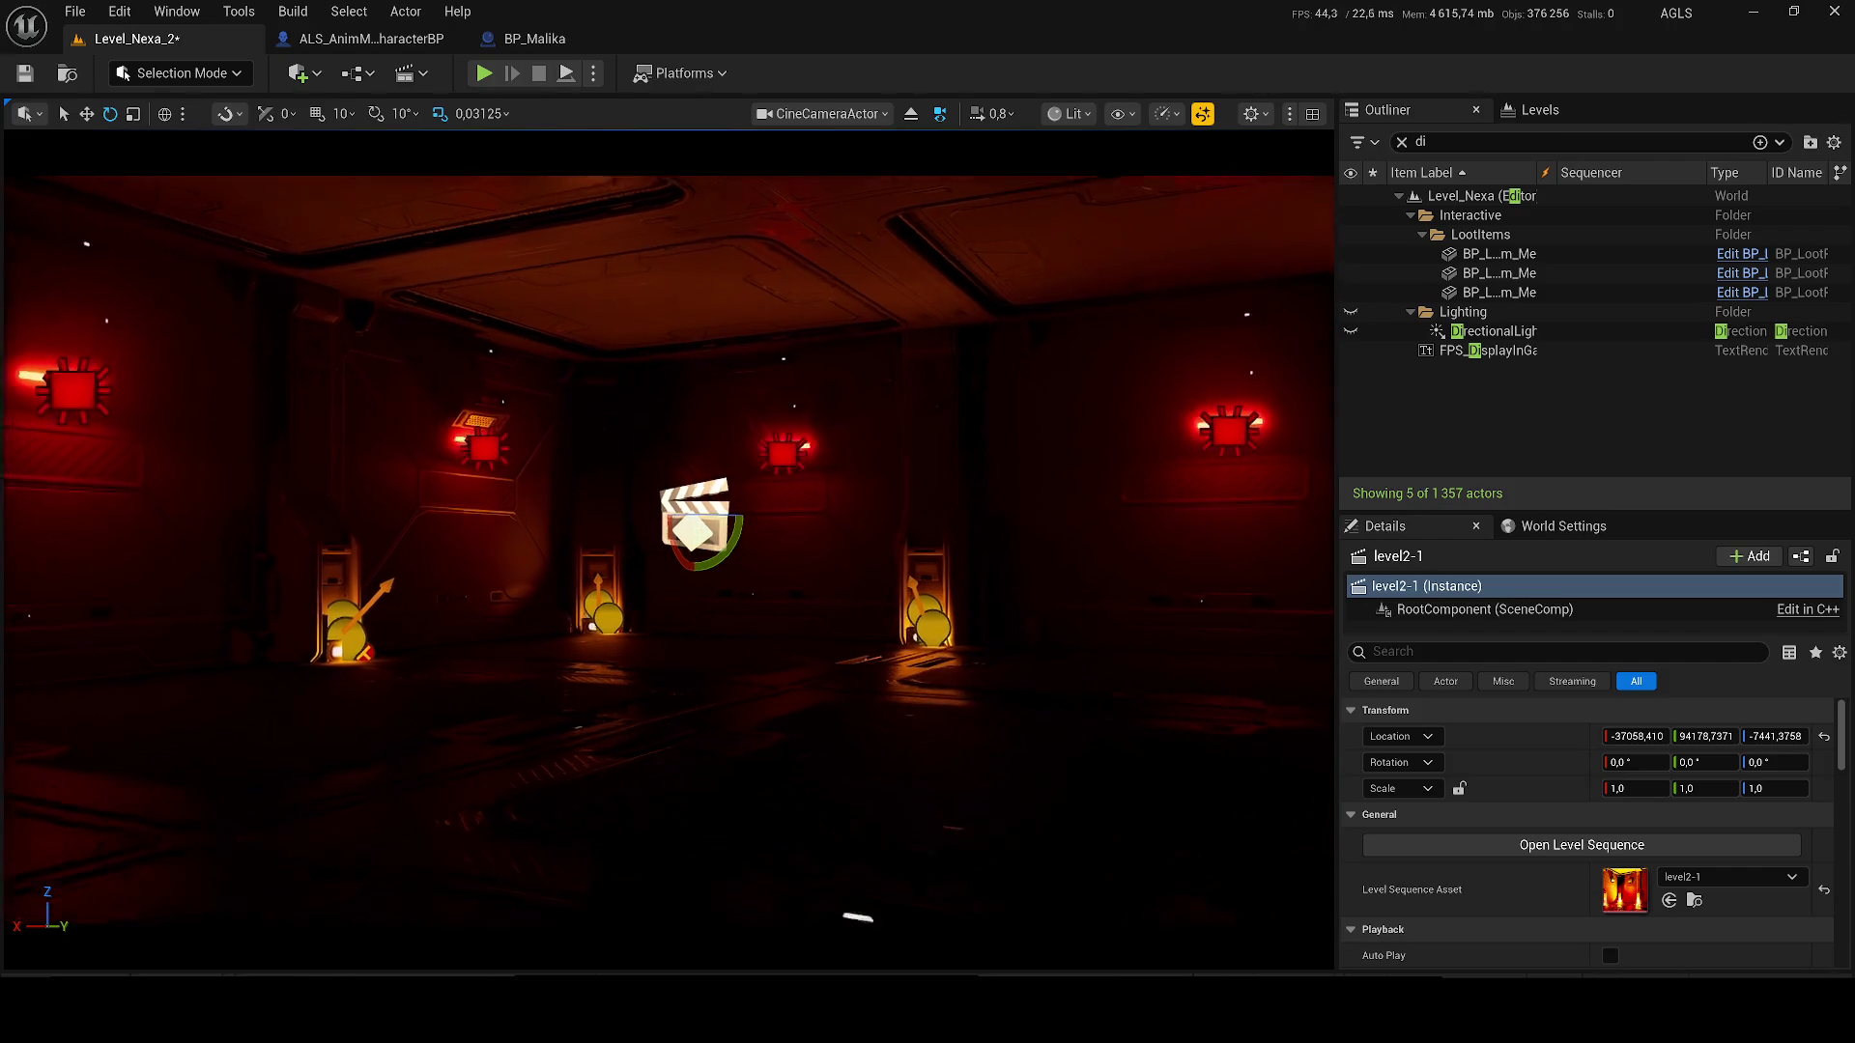
# - Toggle Game View with G and deselect the level sequence actor to preview the camera shot
pyautogui.scroll(-1, 668, 551)
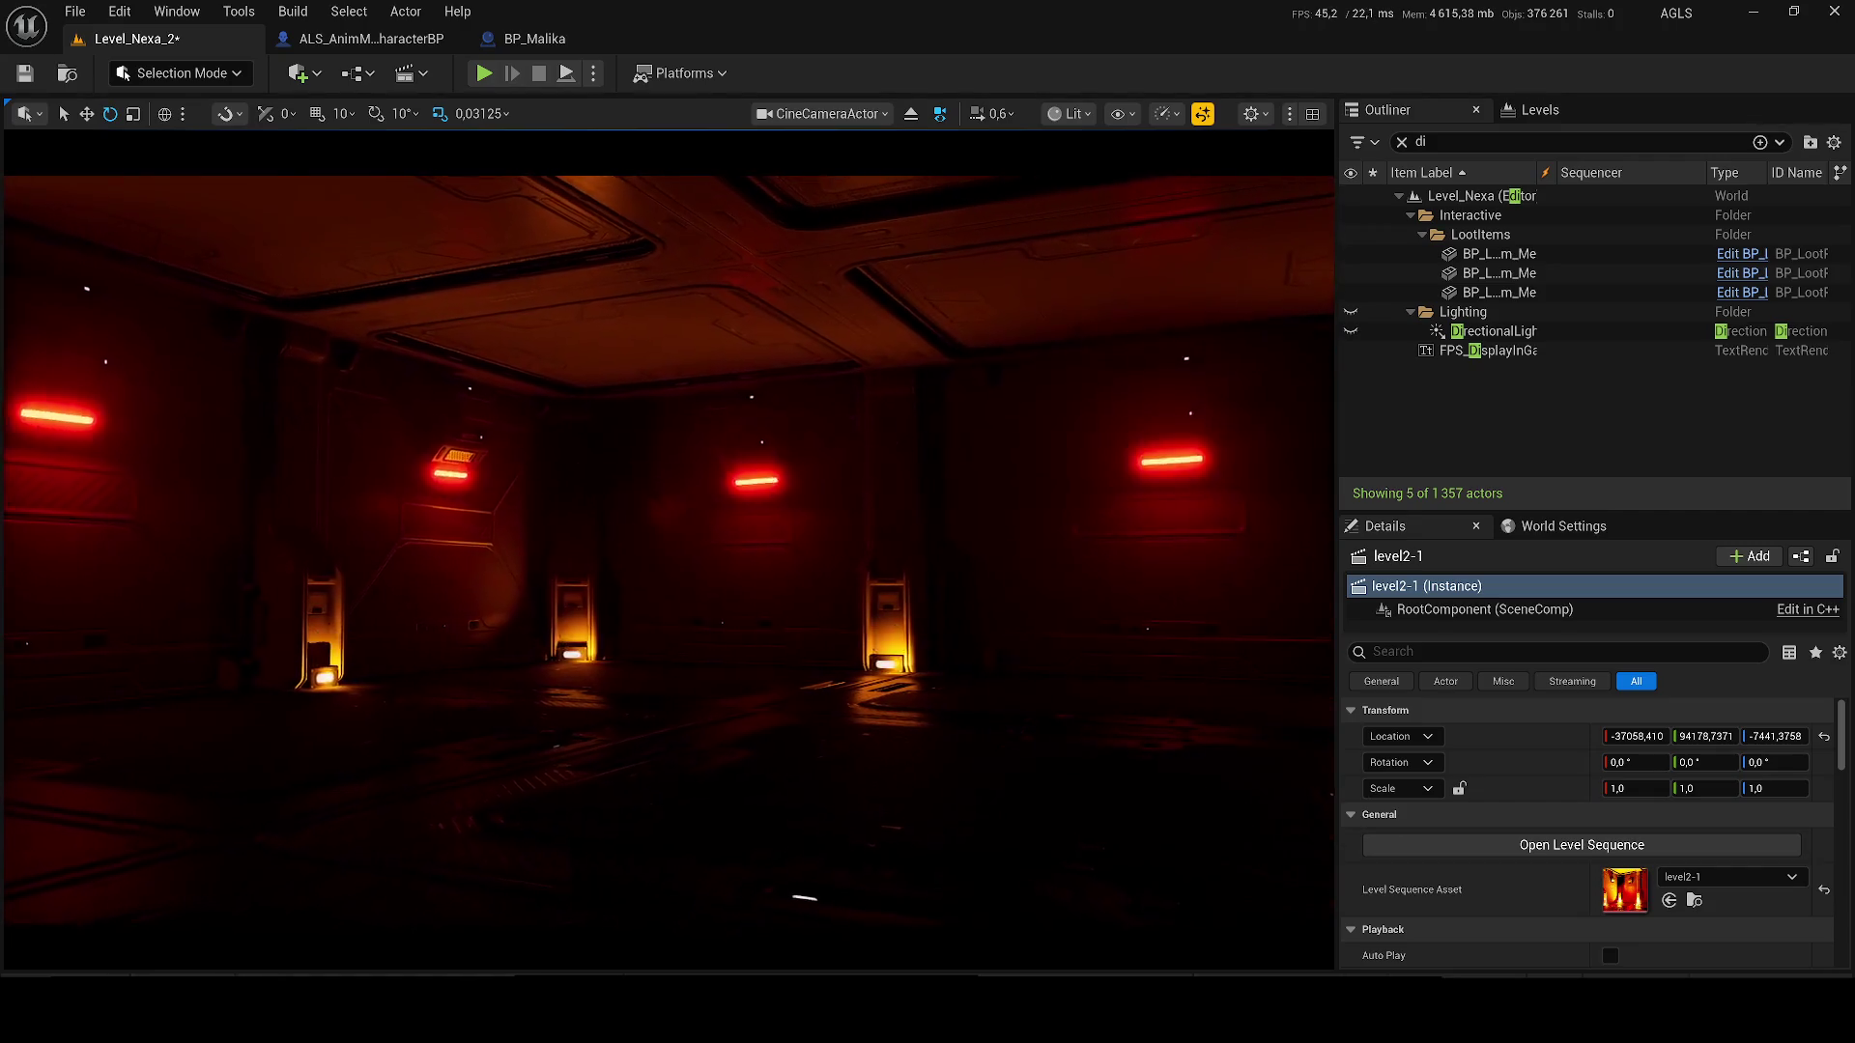
pyautogui.press('g')
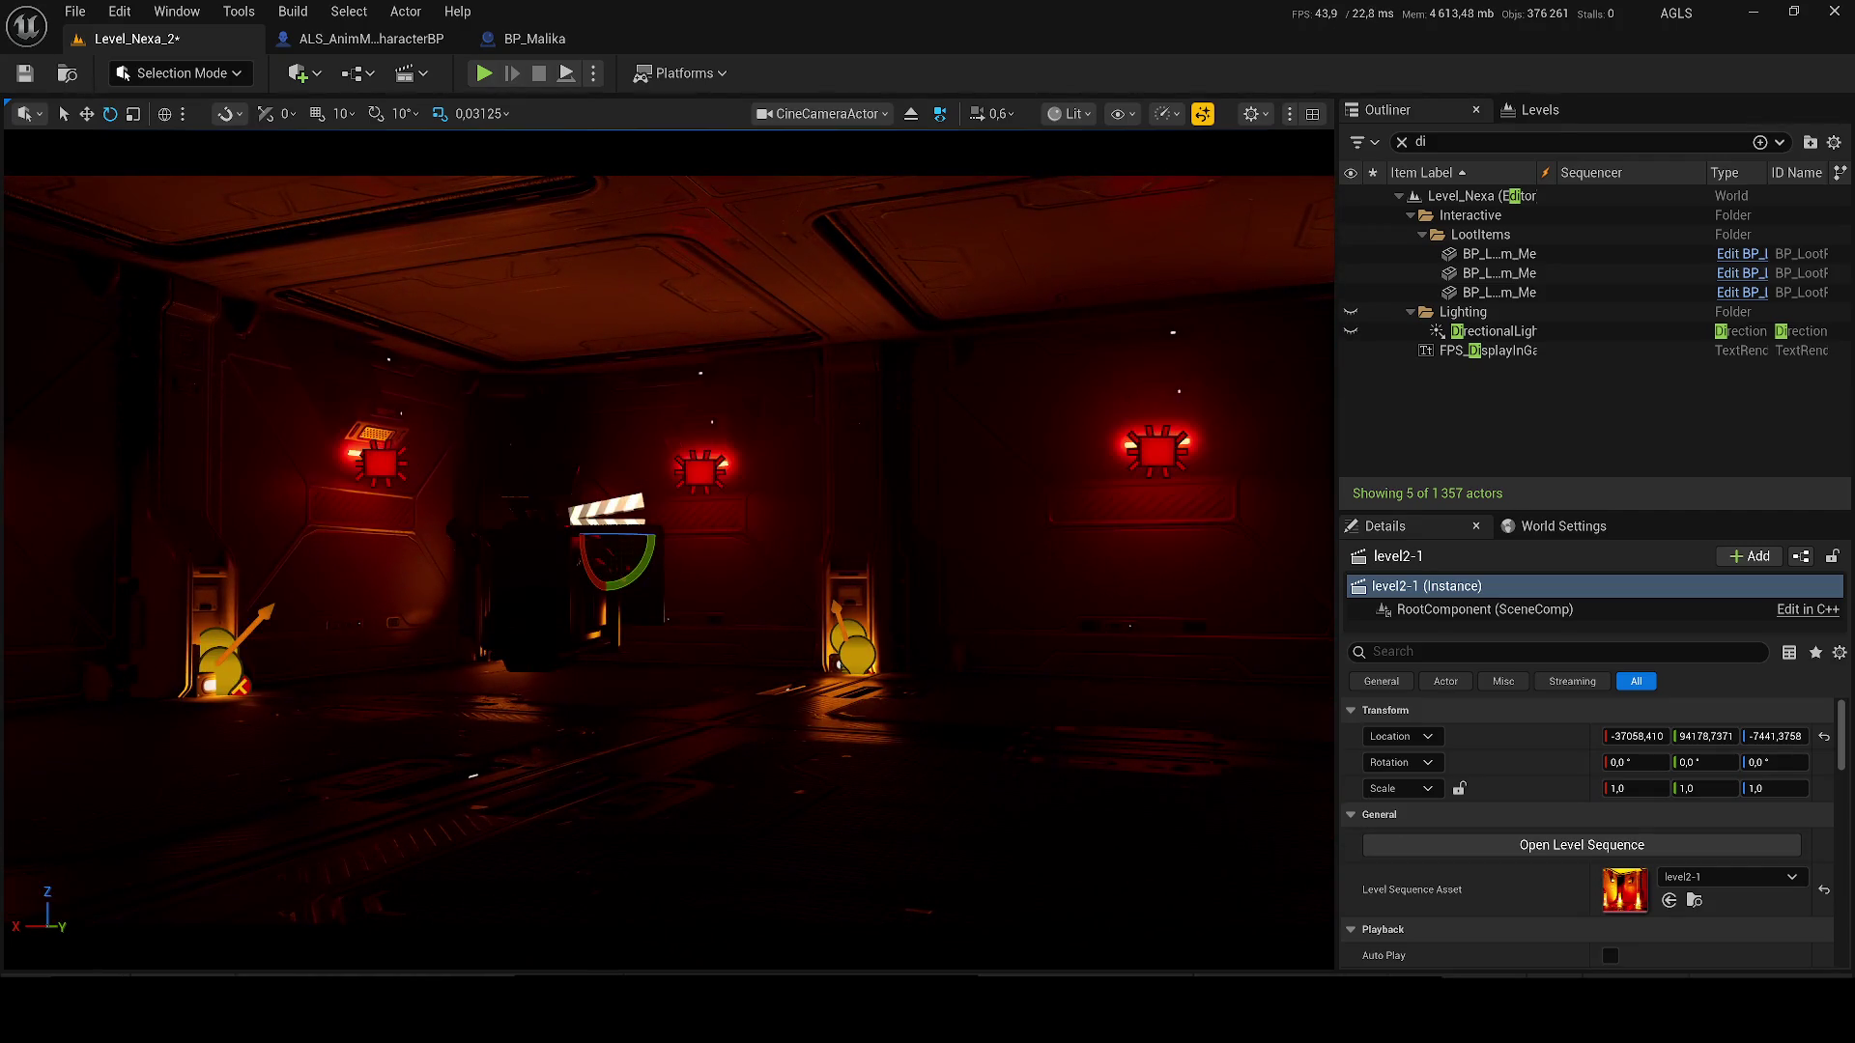
pyautogui.press('Escape')
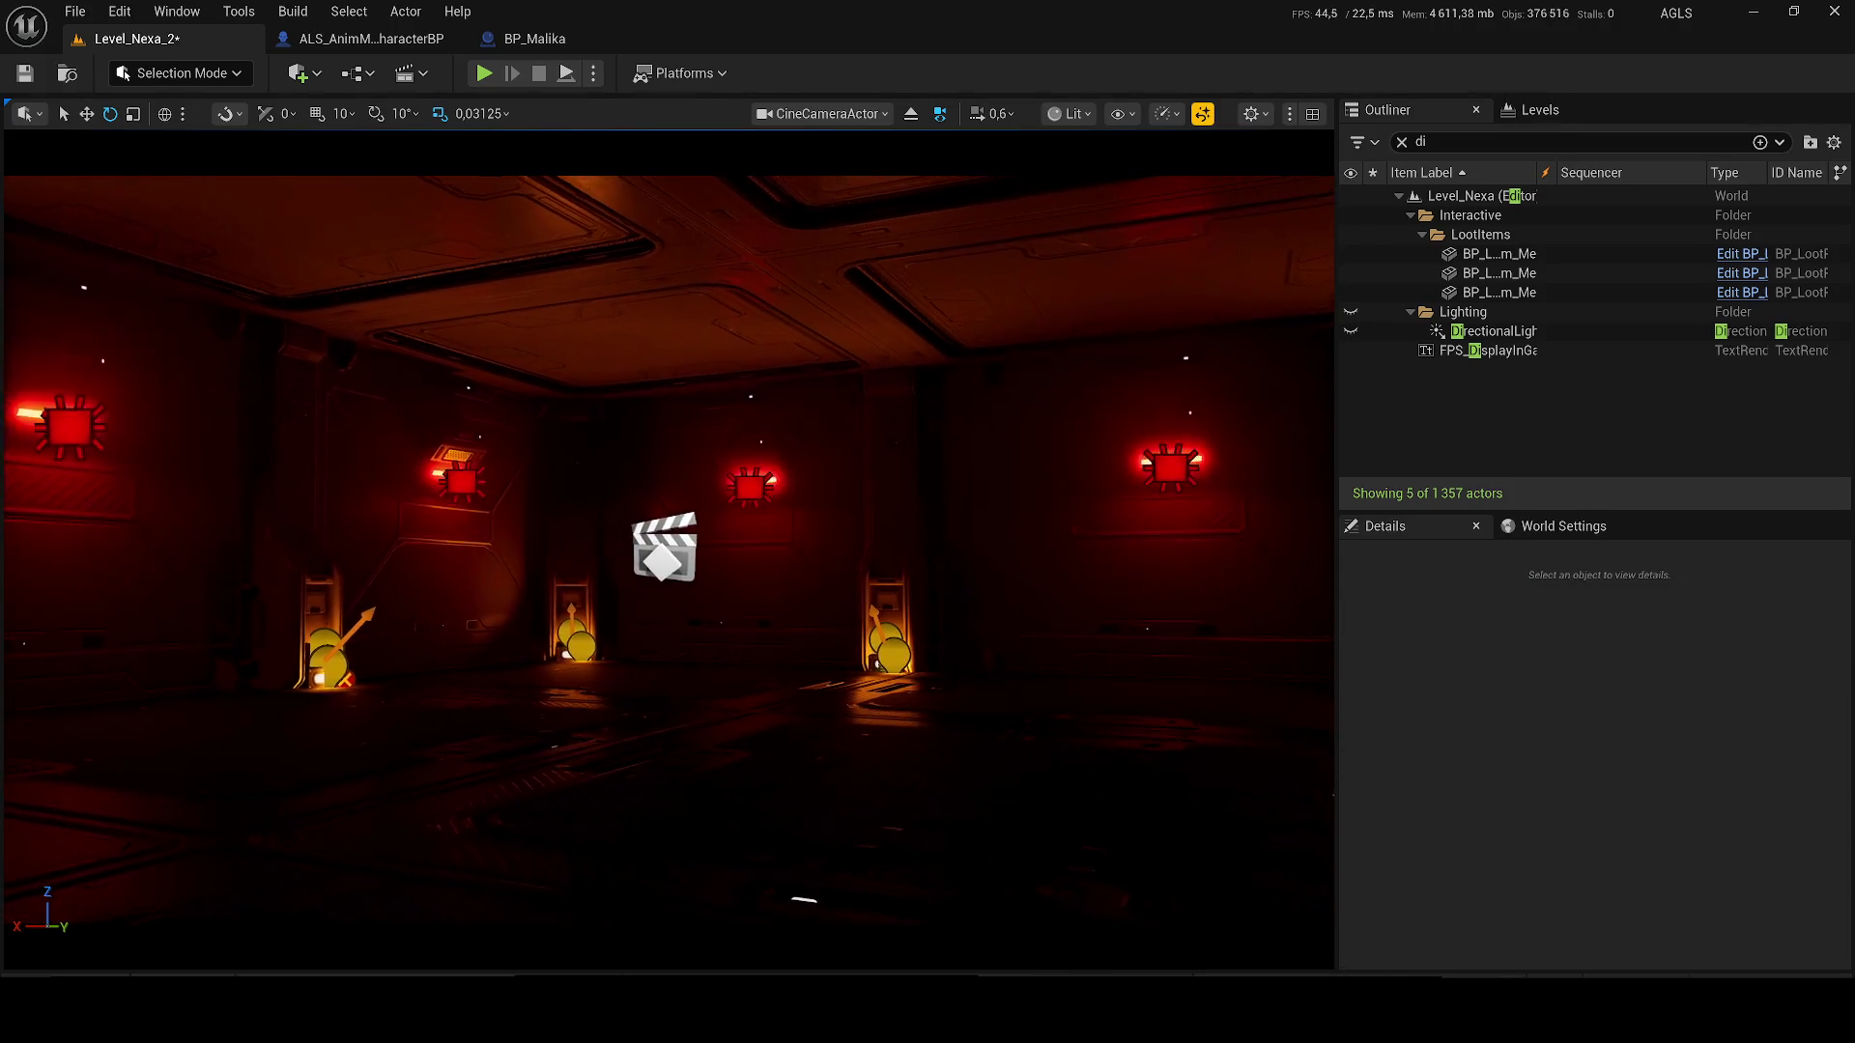
pyautogui.press('g')
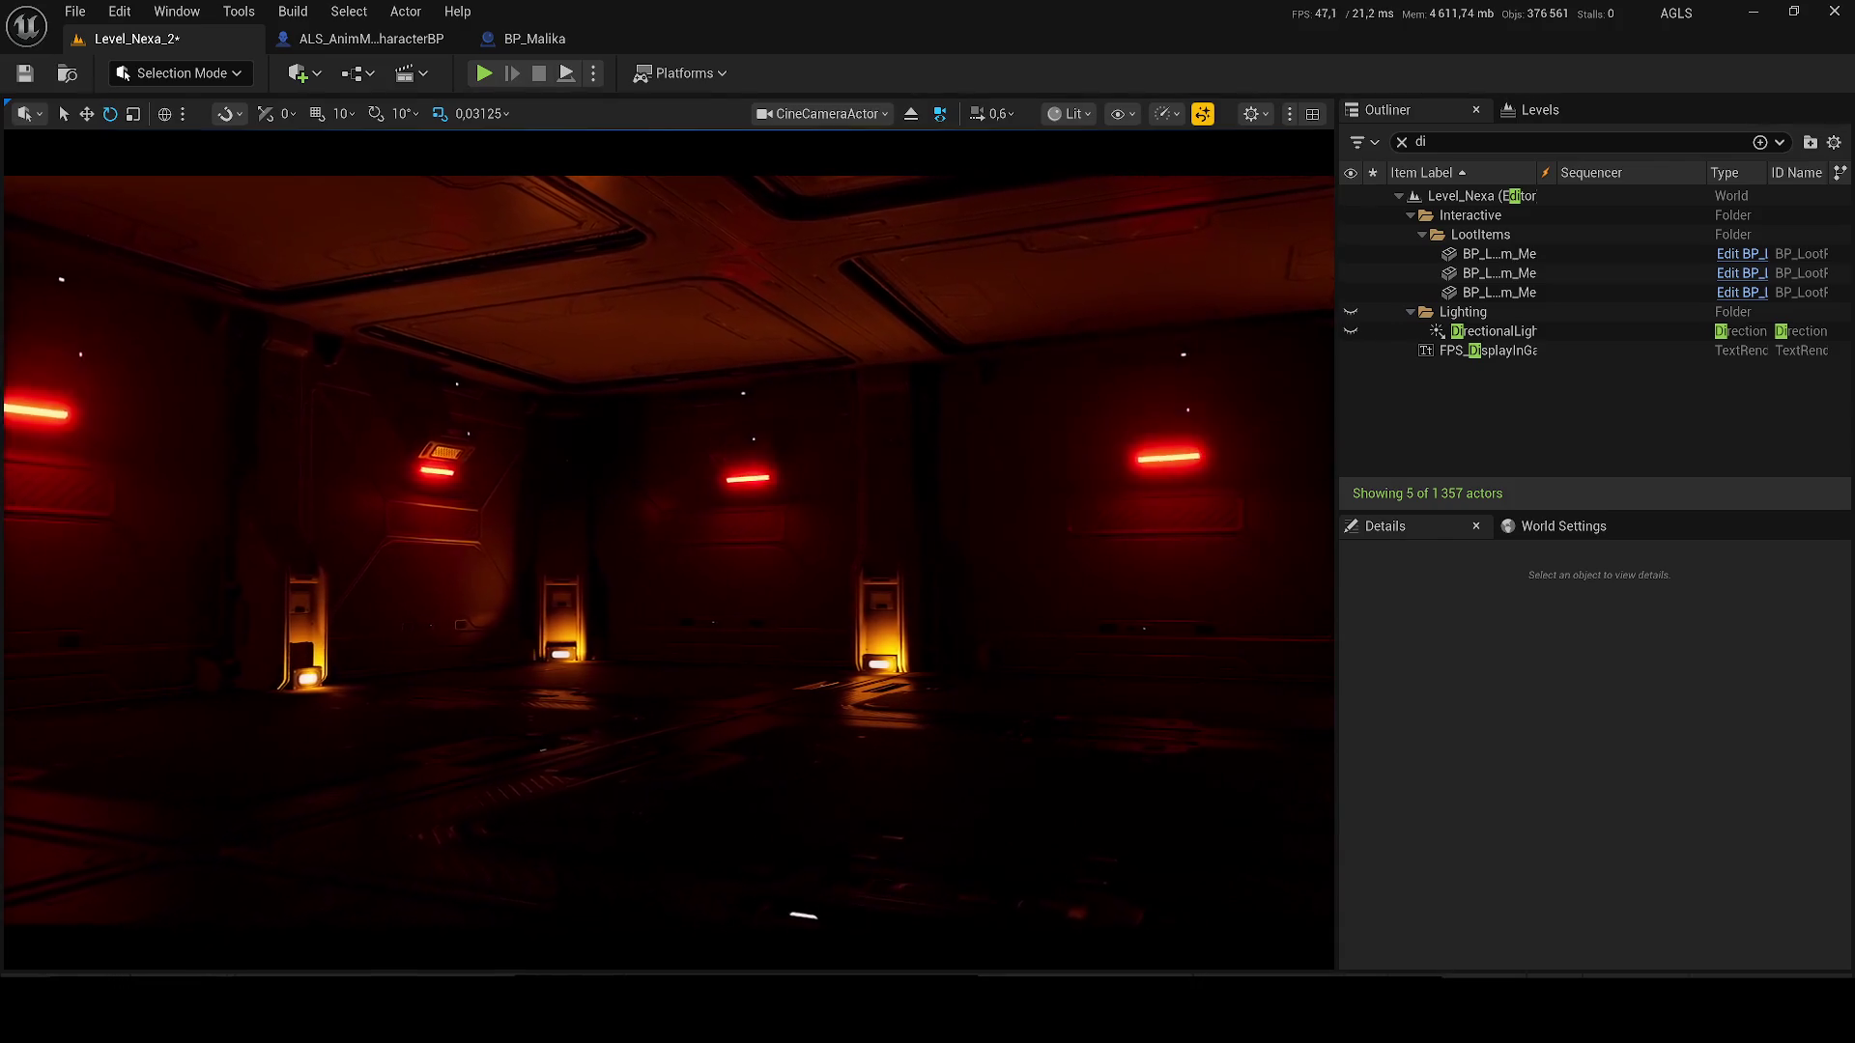
pyautogui.press('g')
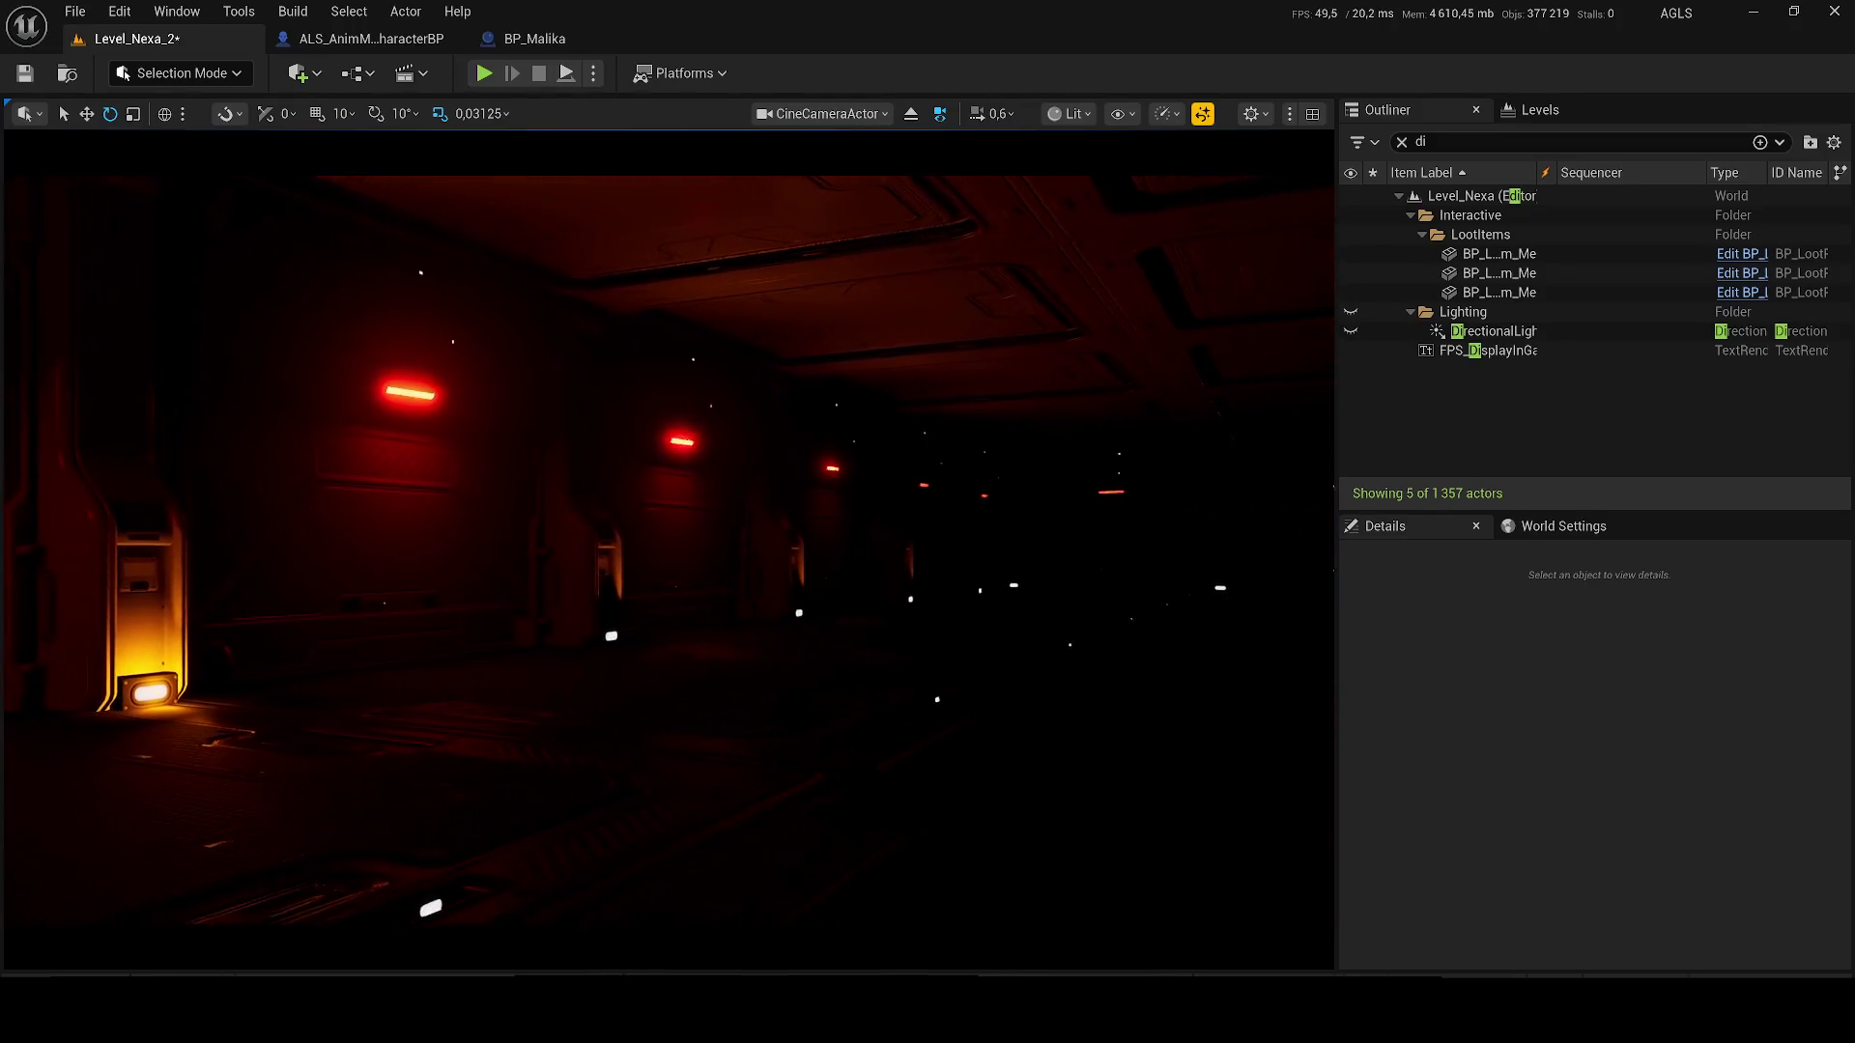
# - Tilt and fly the cine camera up toward the ceiling to frame the orange column lamps
pyautogui.press('g')
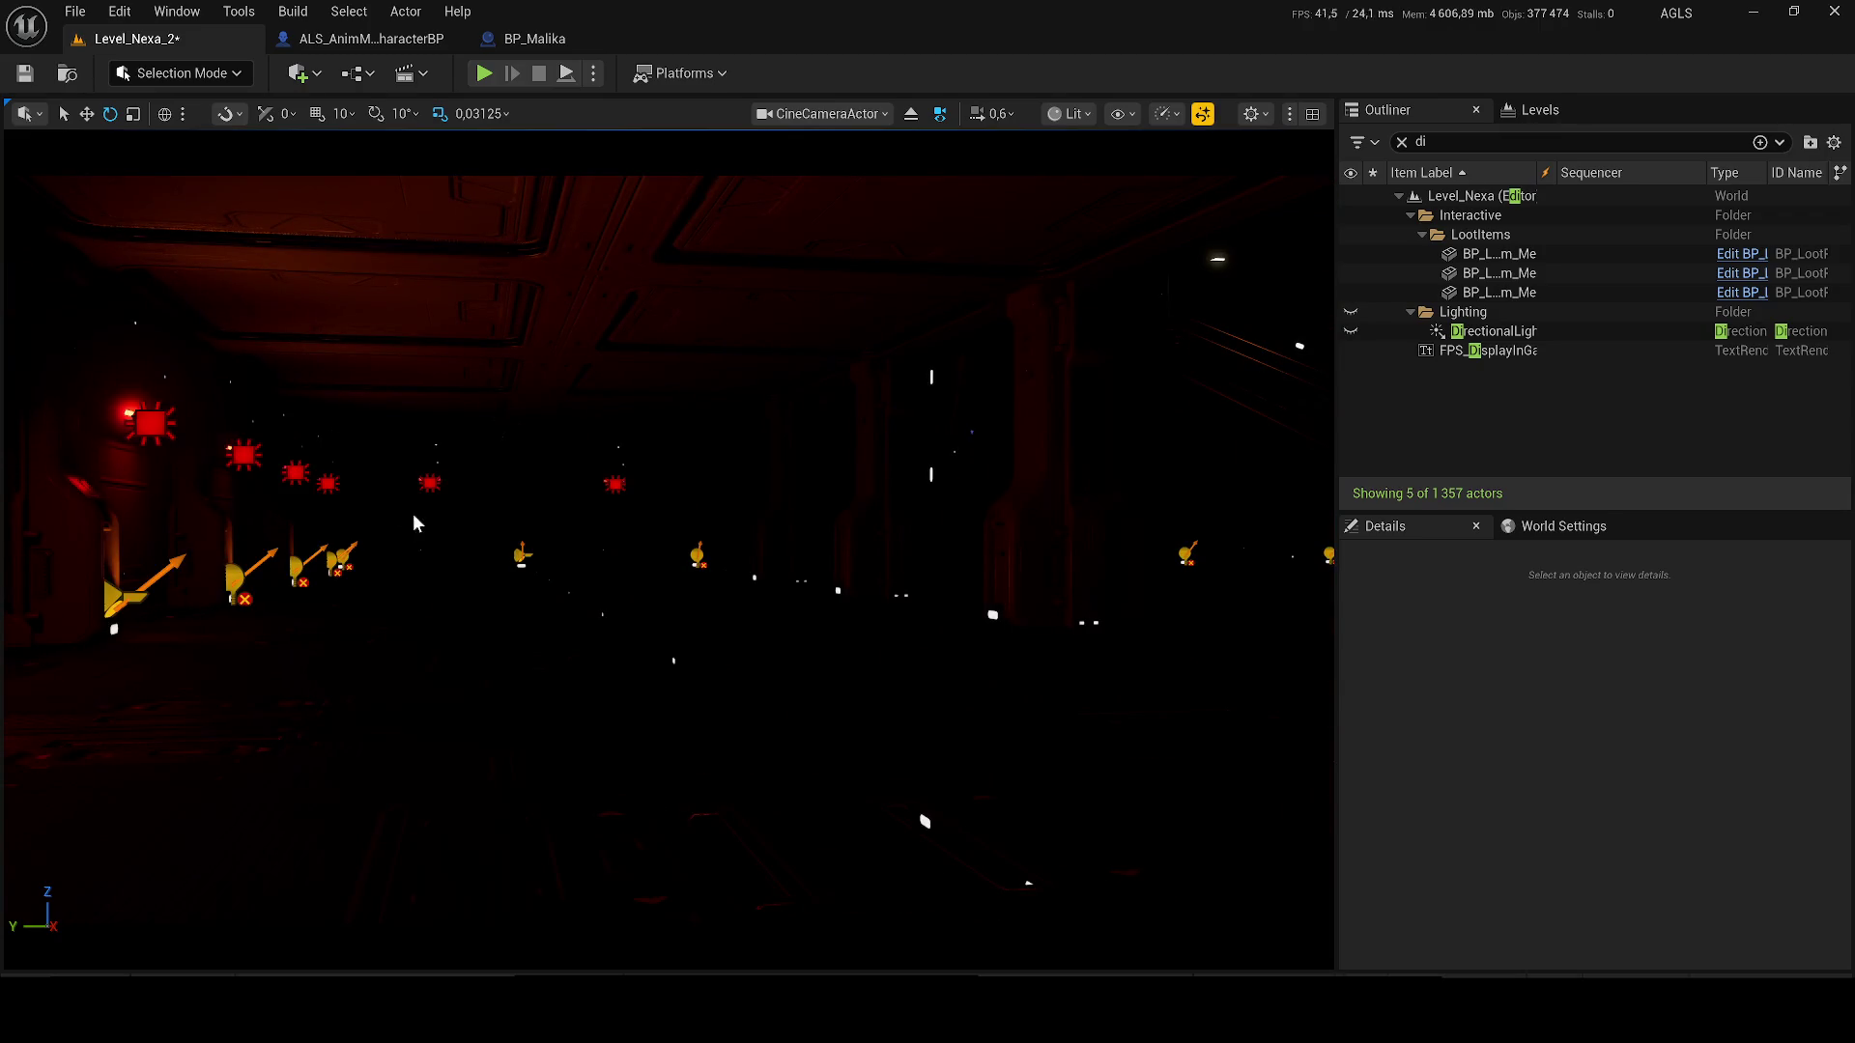
pyautogui.scroll(-2, 413, 523)
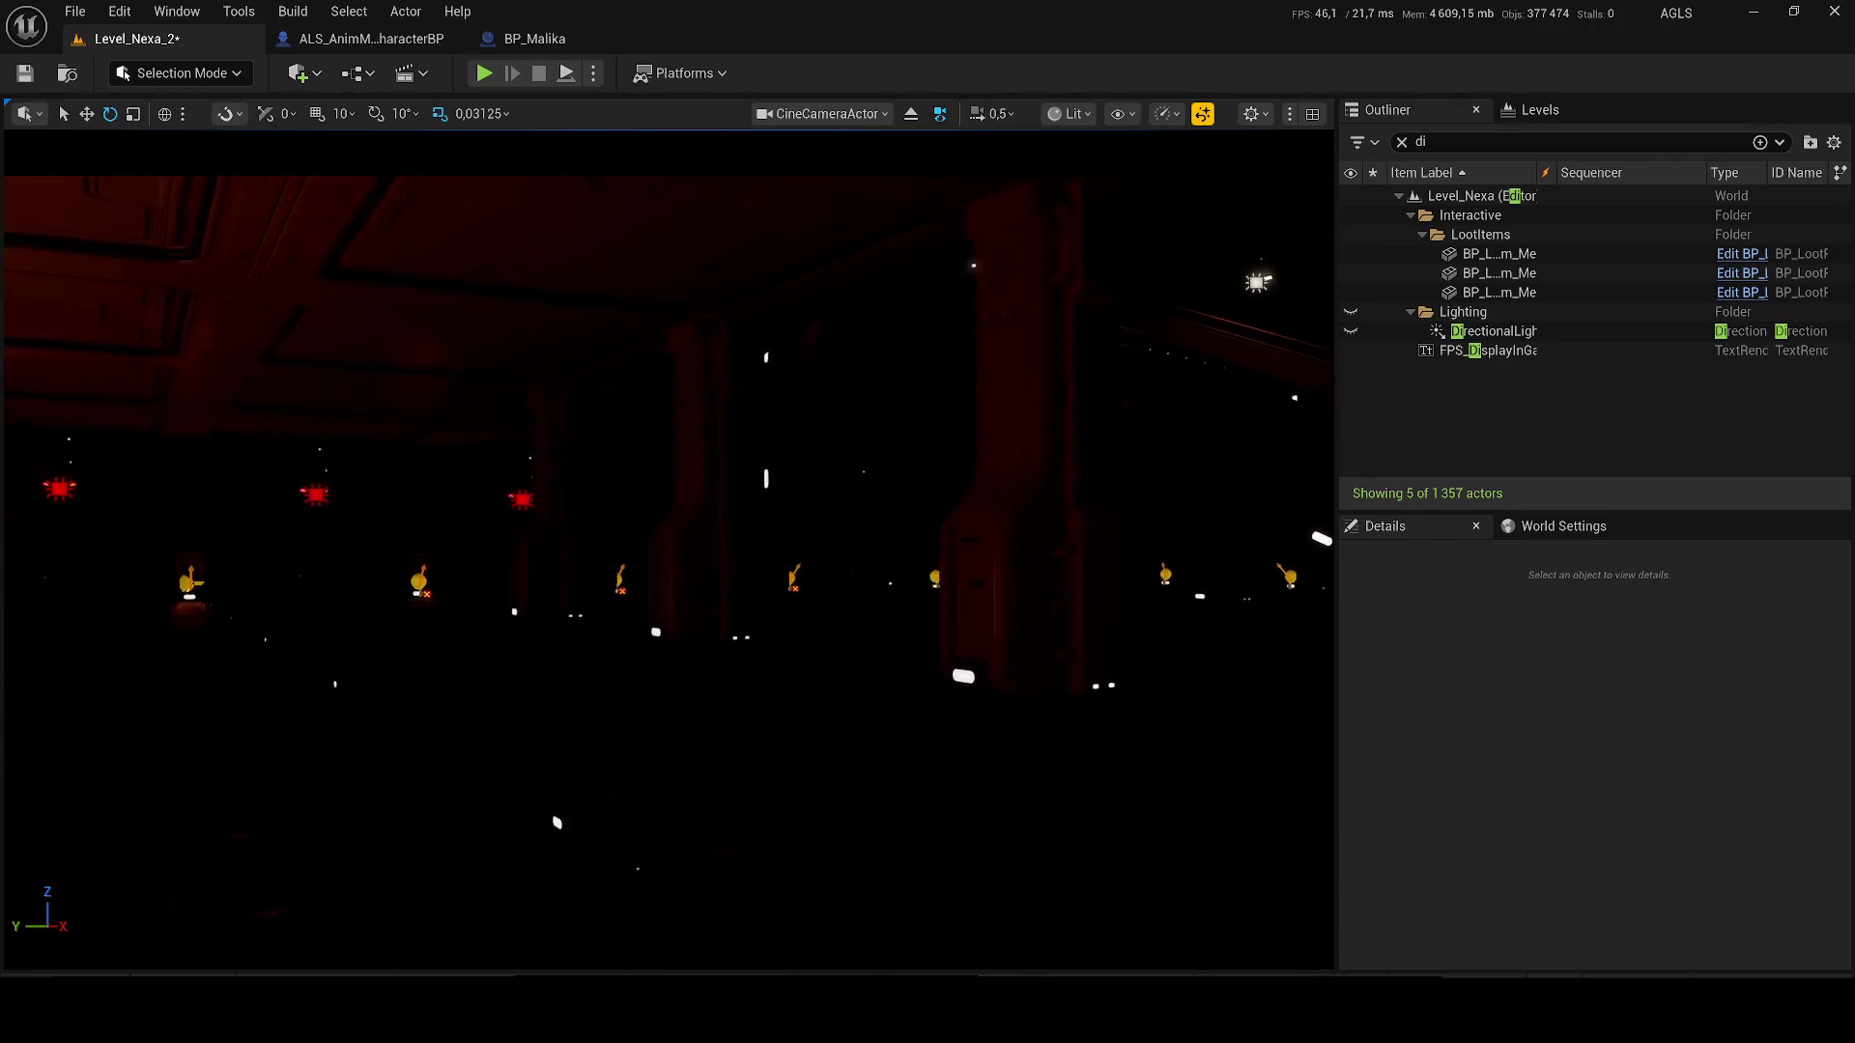
pyautogui.scroll(1, 413, 523)
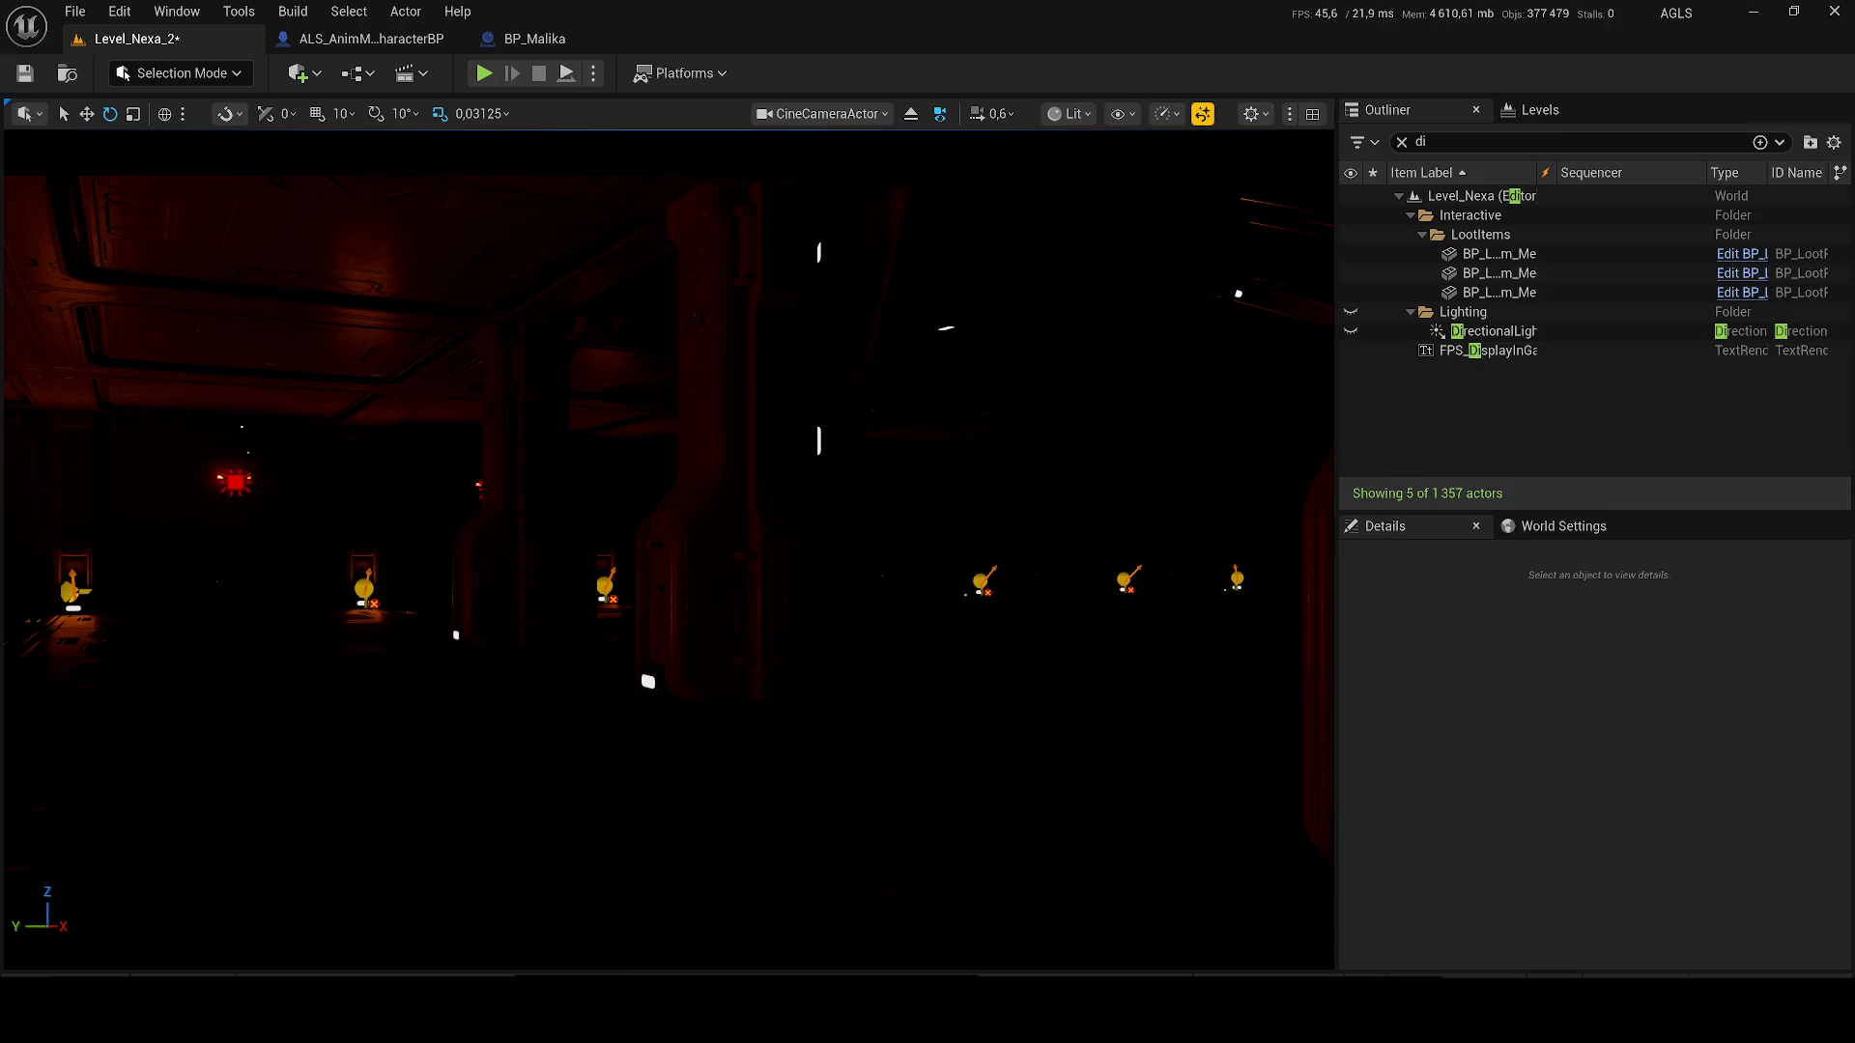
pyautogui.scroll(2, 414, 522)
pyautogui.scroll(-2, 414, 523)
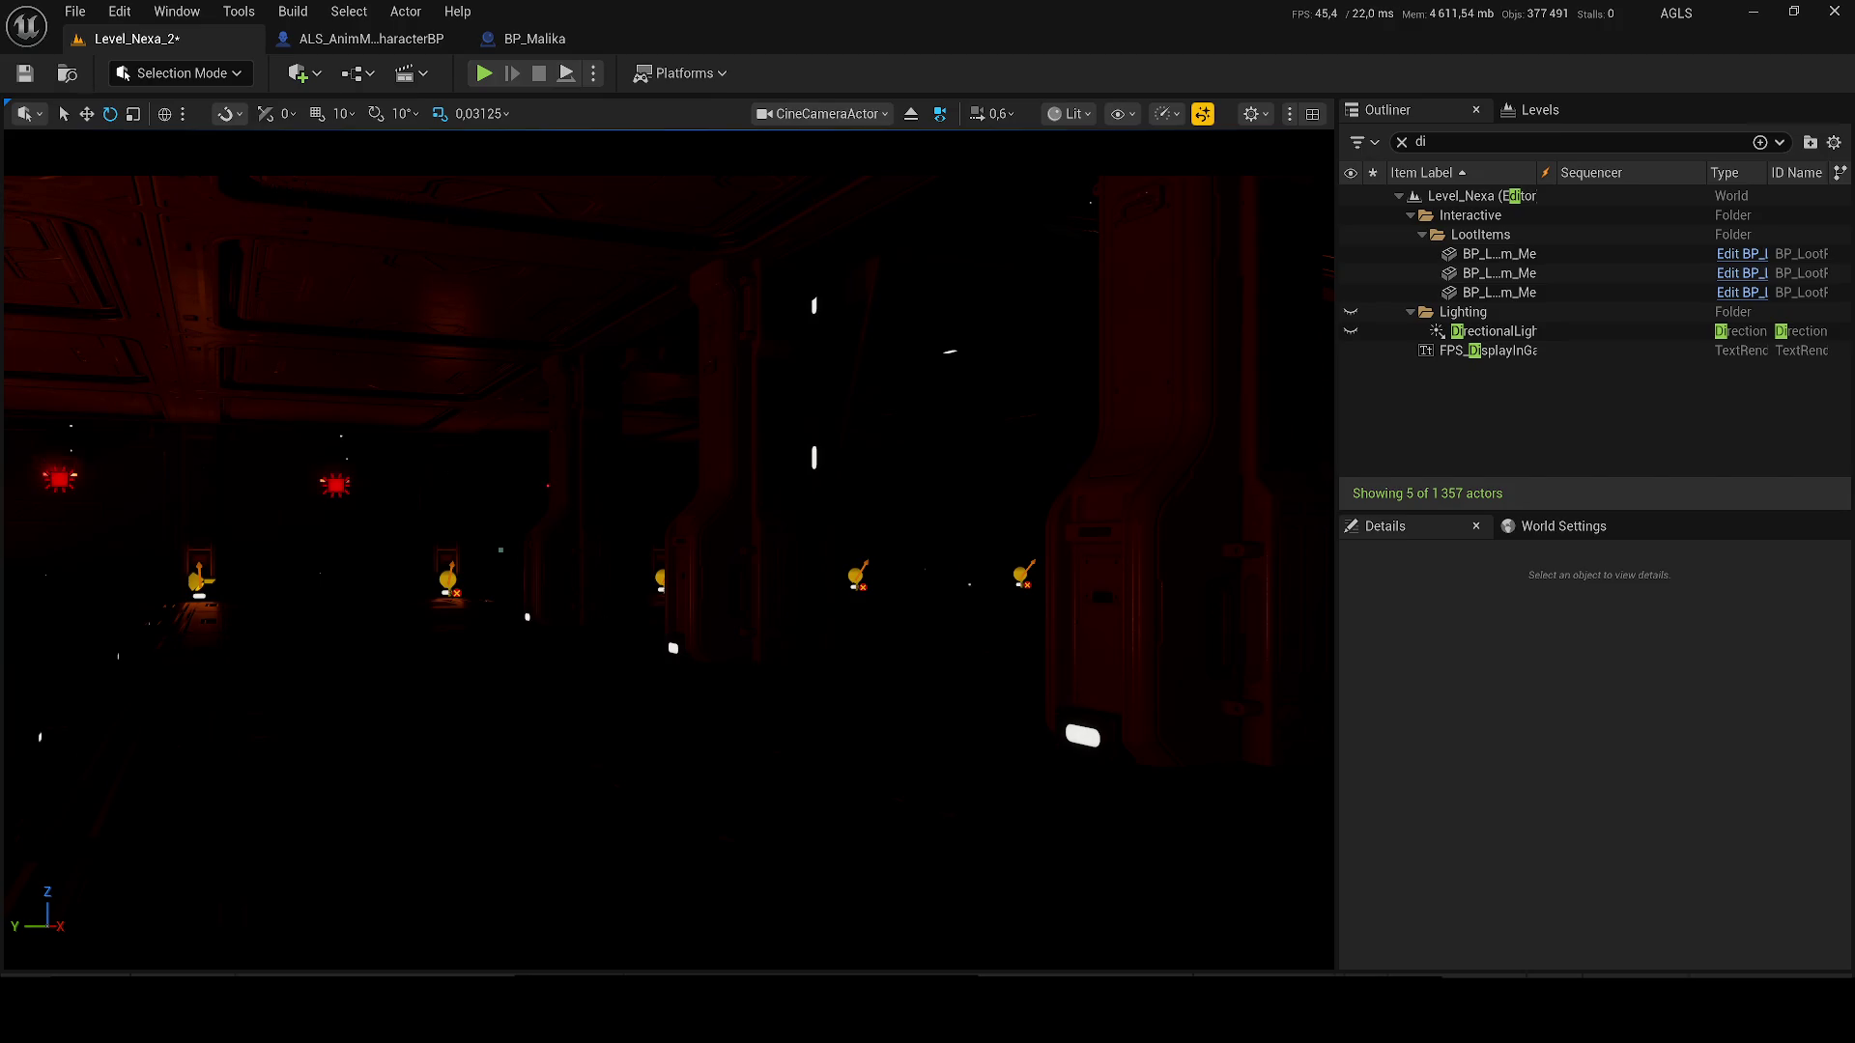
pyautogui.moveTo(414, 522)
pyautogui.mouseDown()
pyautogui.moveTo(413, 435)
pyautogui.moveTo(414, 541)
pyautogui.moveTo(413, 348)
pyautogui.moveTo(414, 464)
pyautogui.mouseUp()
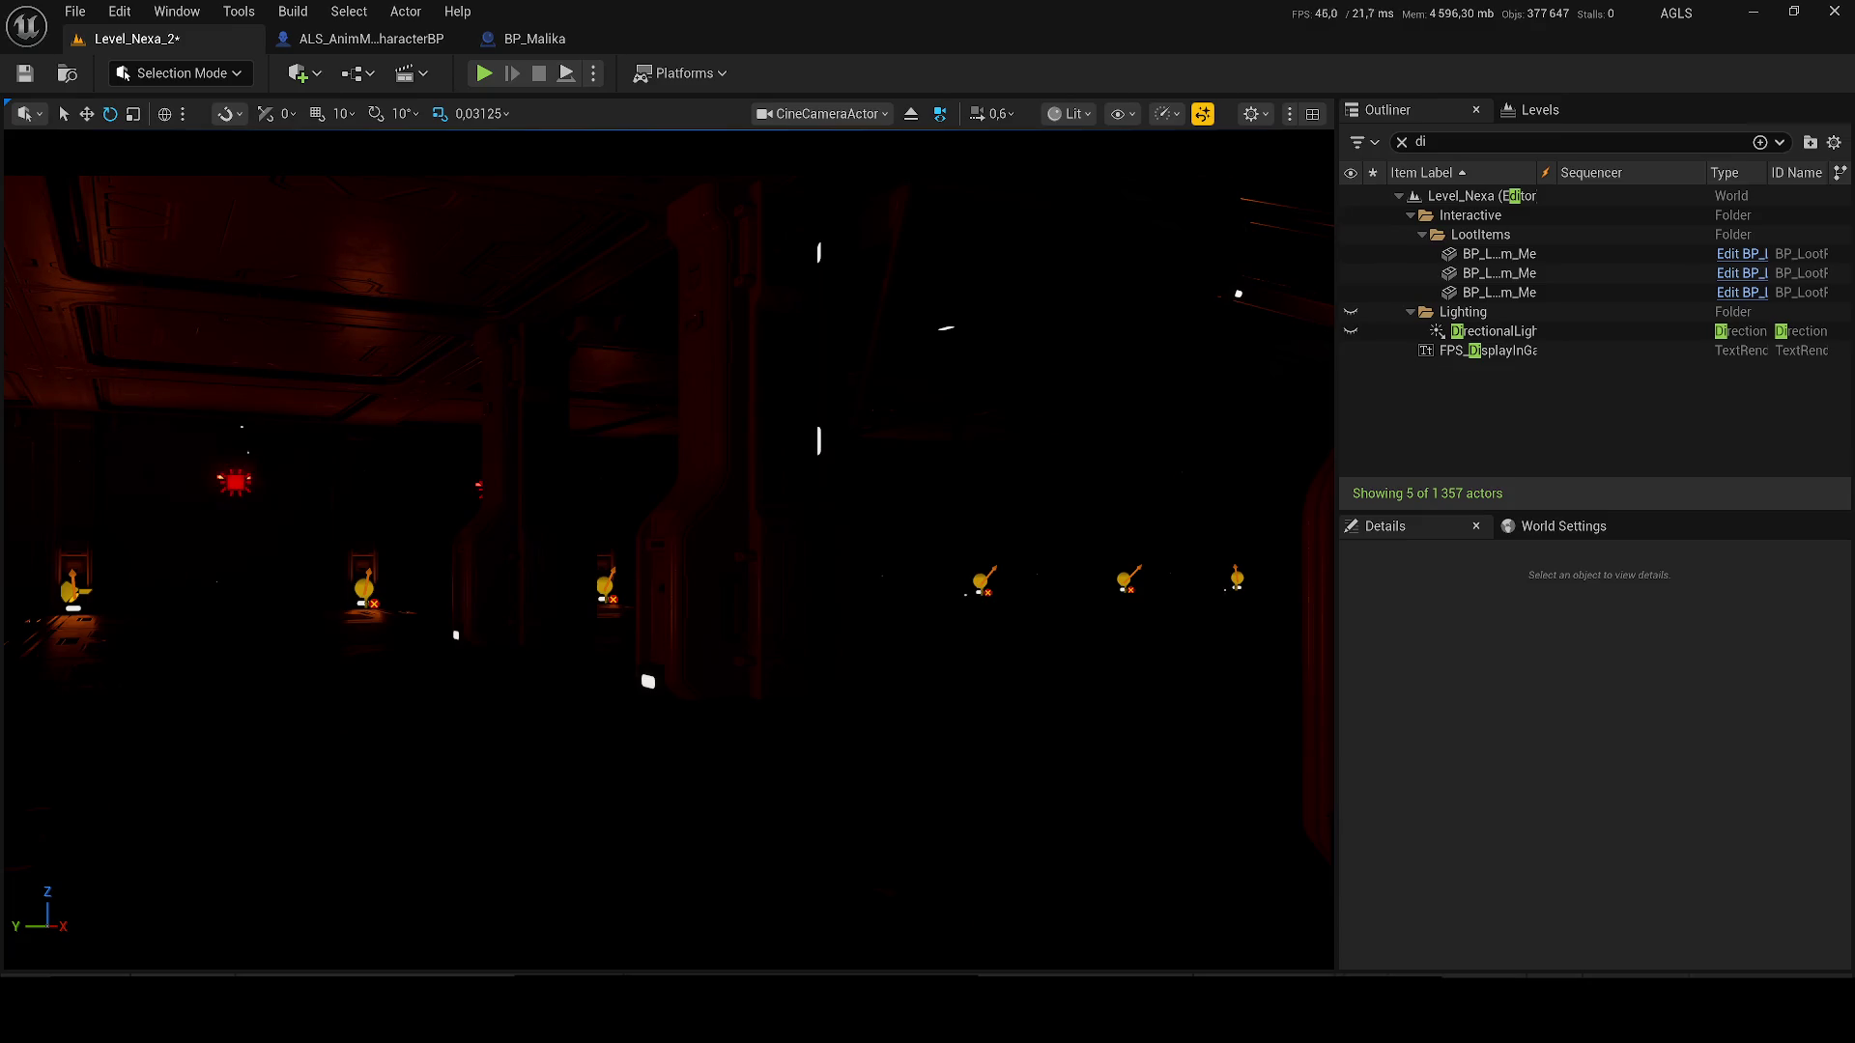
pyautogui.moveTo(414, 463)
pyautogui.mouseDown()
pyautogui.moveTo(375, 464)
pyautogui.moveTo(363, 271)
pyautogui.mouseUp()
pyautogui.moveTo(448, 523); pyautogui.dragTo(448, 476)
pyautogui.scroll(1, 448, 511)
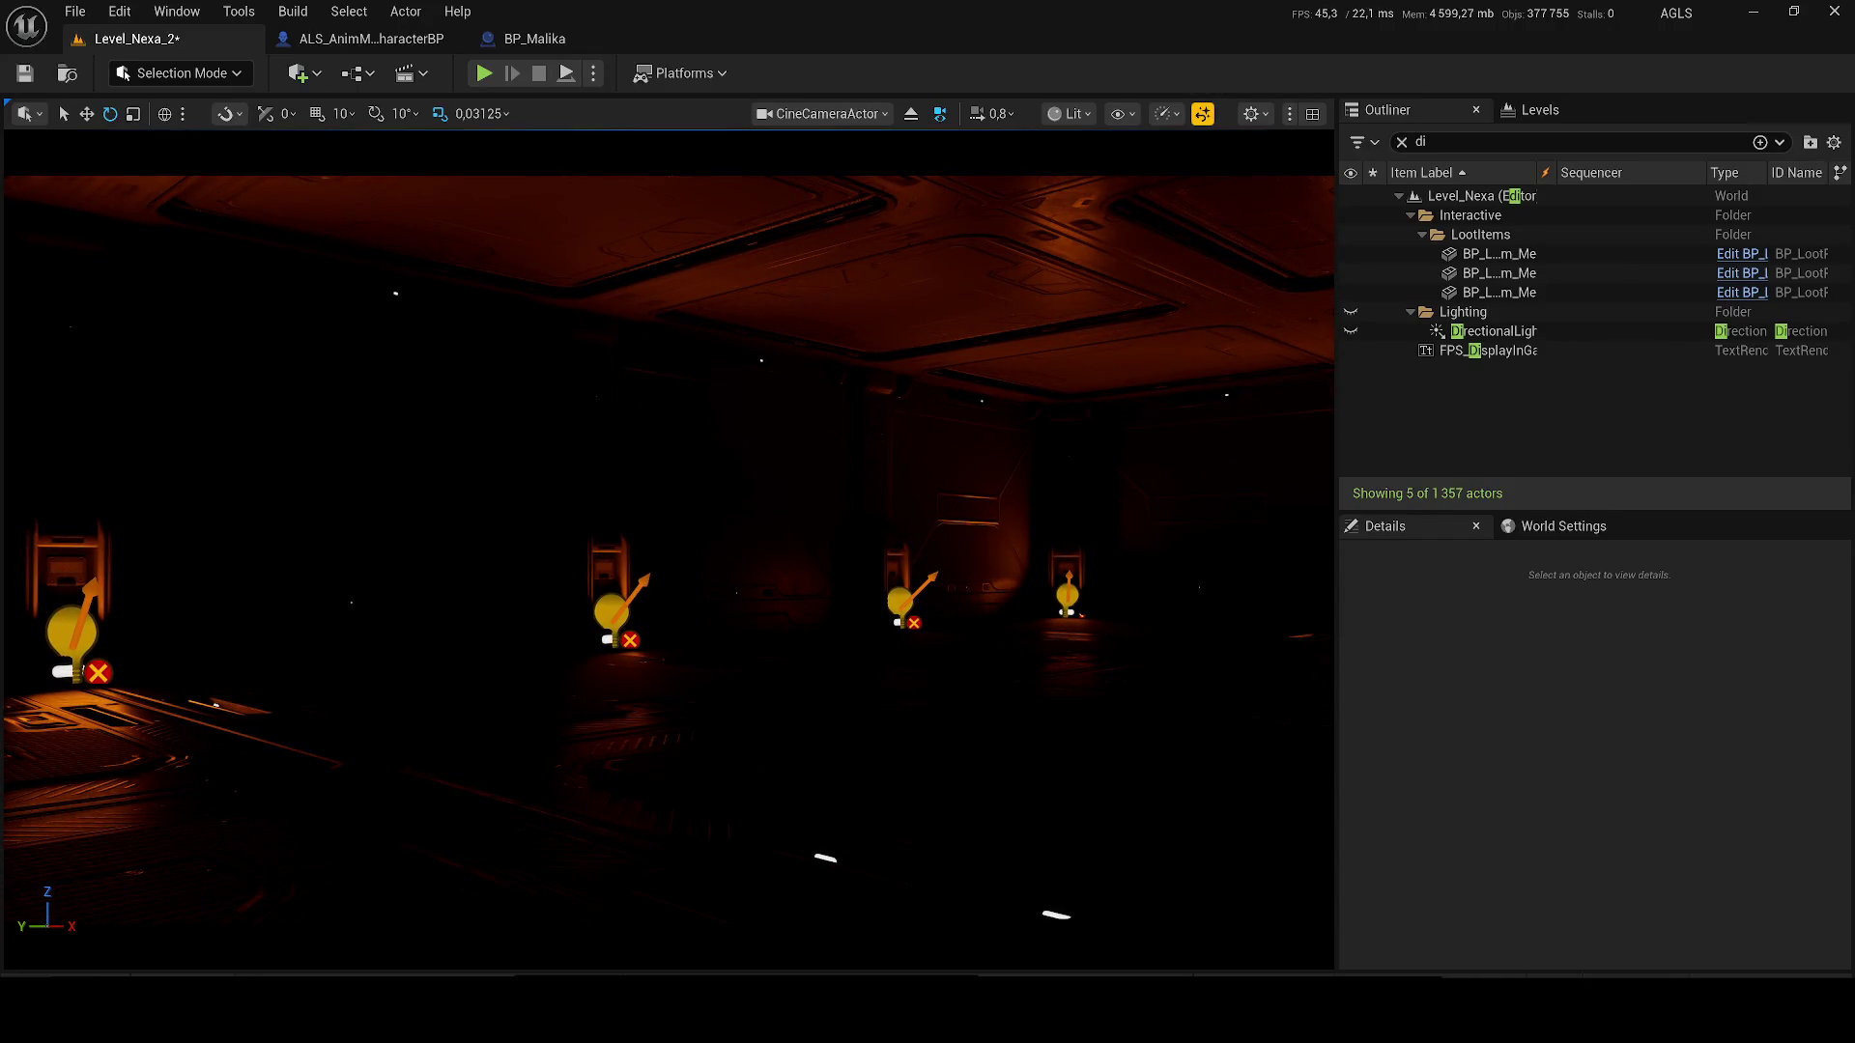
# - Move the cine camera down the corridor, toggling Game View to check the wider lamp-lined shot
pyautogui.moveTo(448, 477); pyautogui.dragTo(449, 355)
pyautogui.press('g')
pyautogui.scroll(-2, 449, 372)
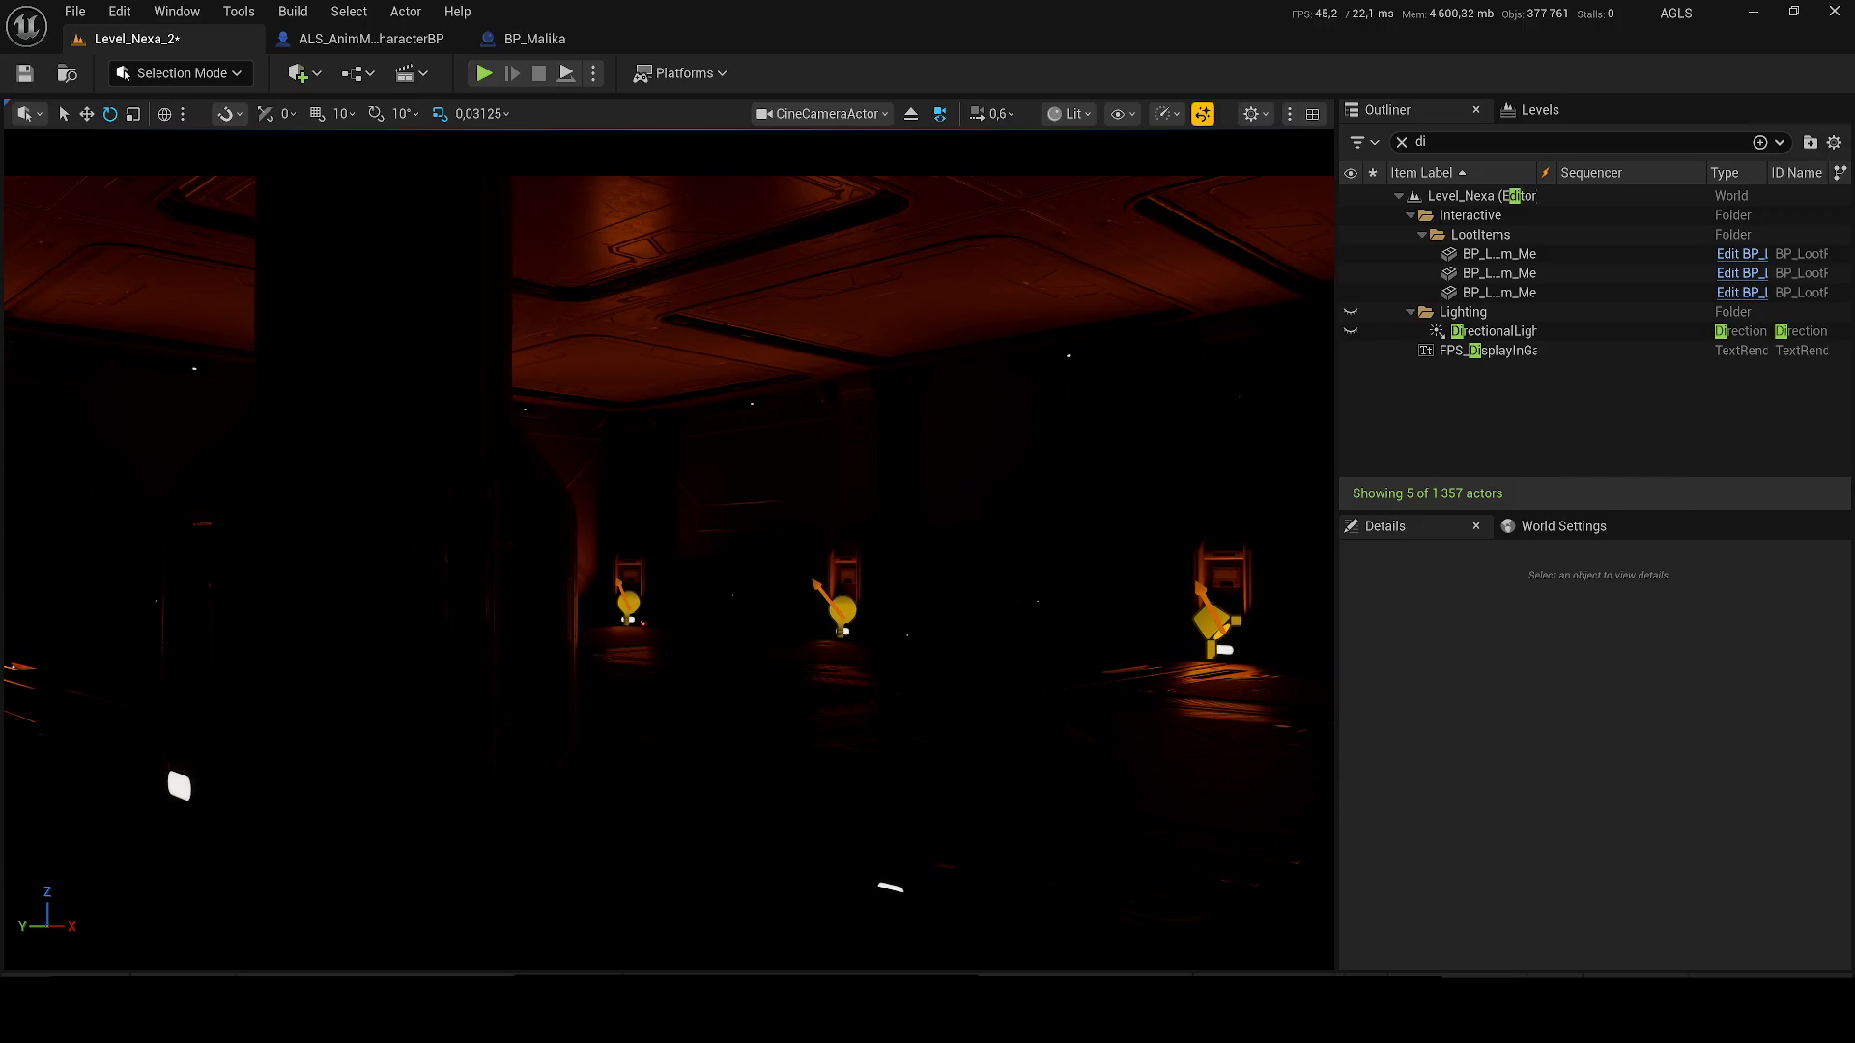
pyautogui.moveTo(449, 355); pyautogui.dragTo(448, 232)
pyautogui.press('g')
pyautogui.scroll(-2, 448, 271)
pyautogui.press('g')
pyautogui.press('g')
pyautogui.scroll(-1, 449, 237)
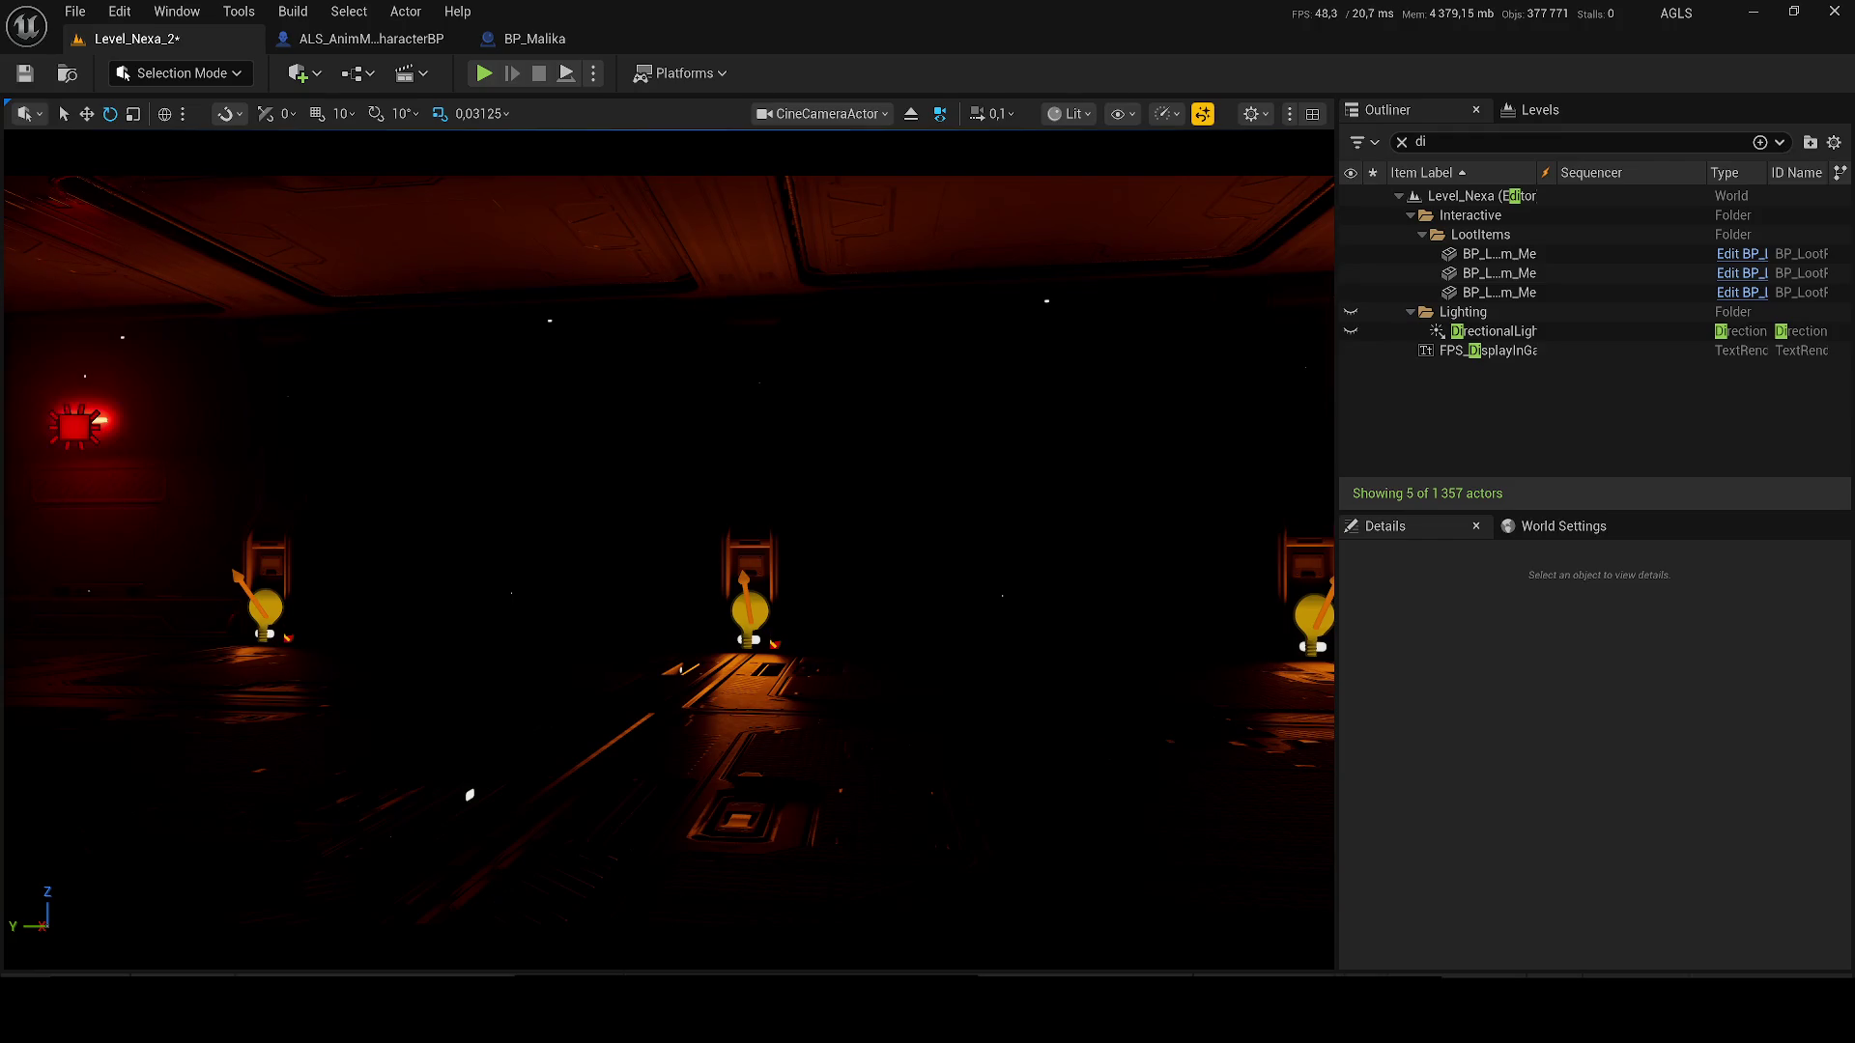
pyautogui.press('g')
pyautogui.moveTo(469, 795); pyautogui.dragTo(117, 883)
pyautogui.press('g')
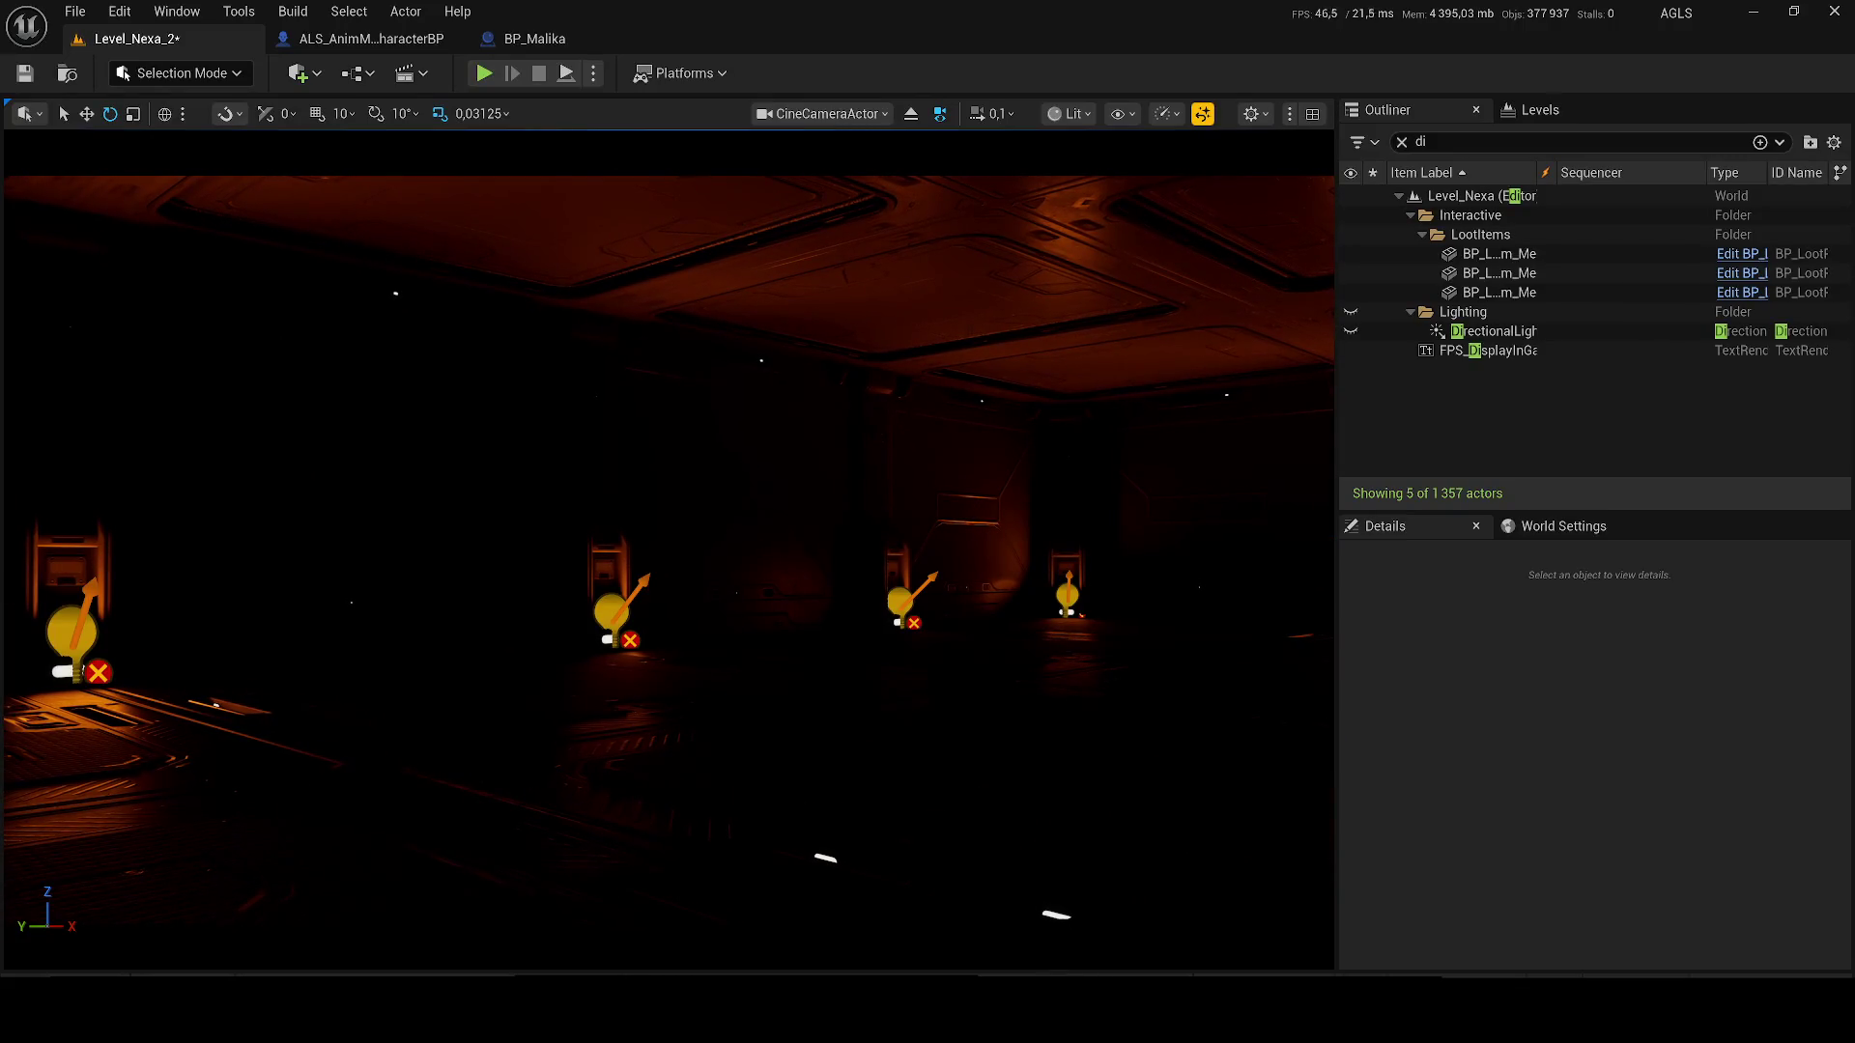
pyautogui.moveTo(677, 579)
pyautogui.mouseDown()
pyautogui.moveTo(1209, 750)
pyautogui.moveTo(1181, 748)
pyautogui.mouseUp()
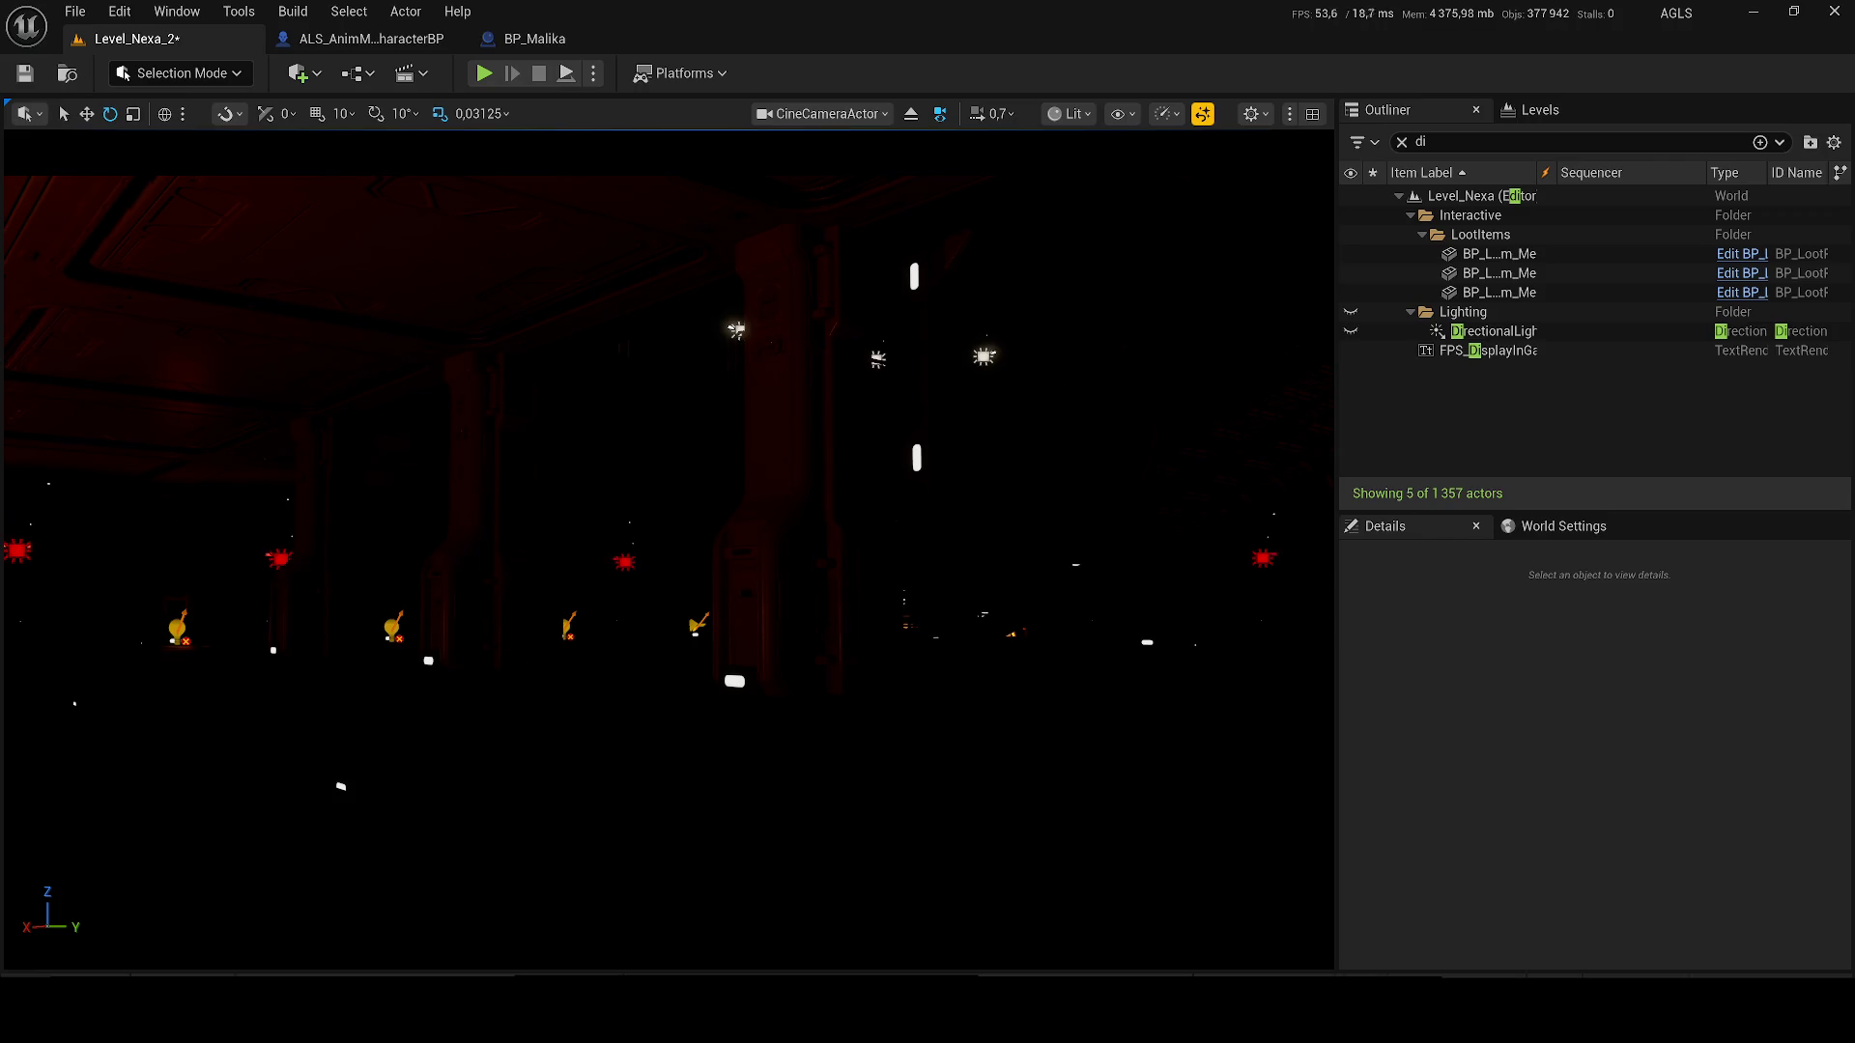
# - Reframe the cine camera along the ceiling's red lights, checking the view with Game View toggles
pyautogui.moveTo(1180, 749); pyautogui.dragTo(1181, 749)
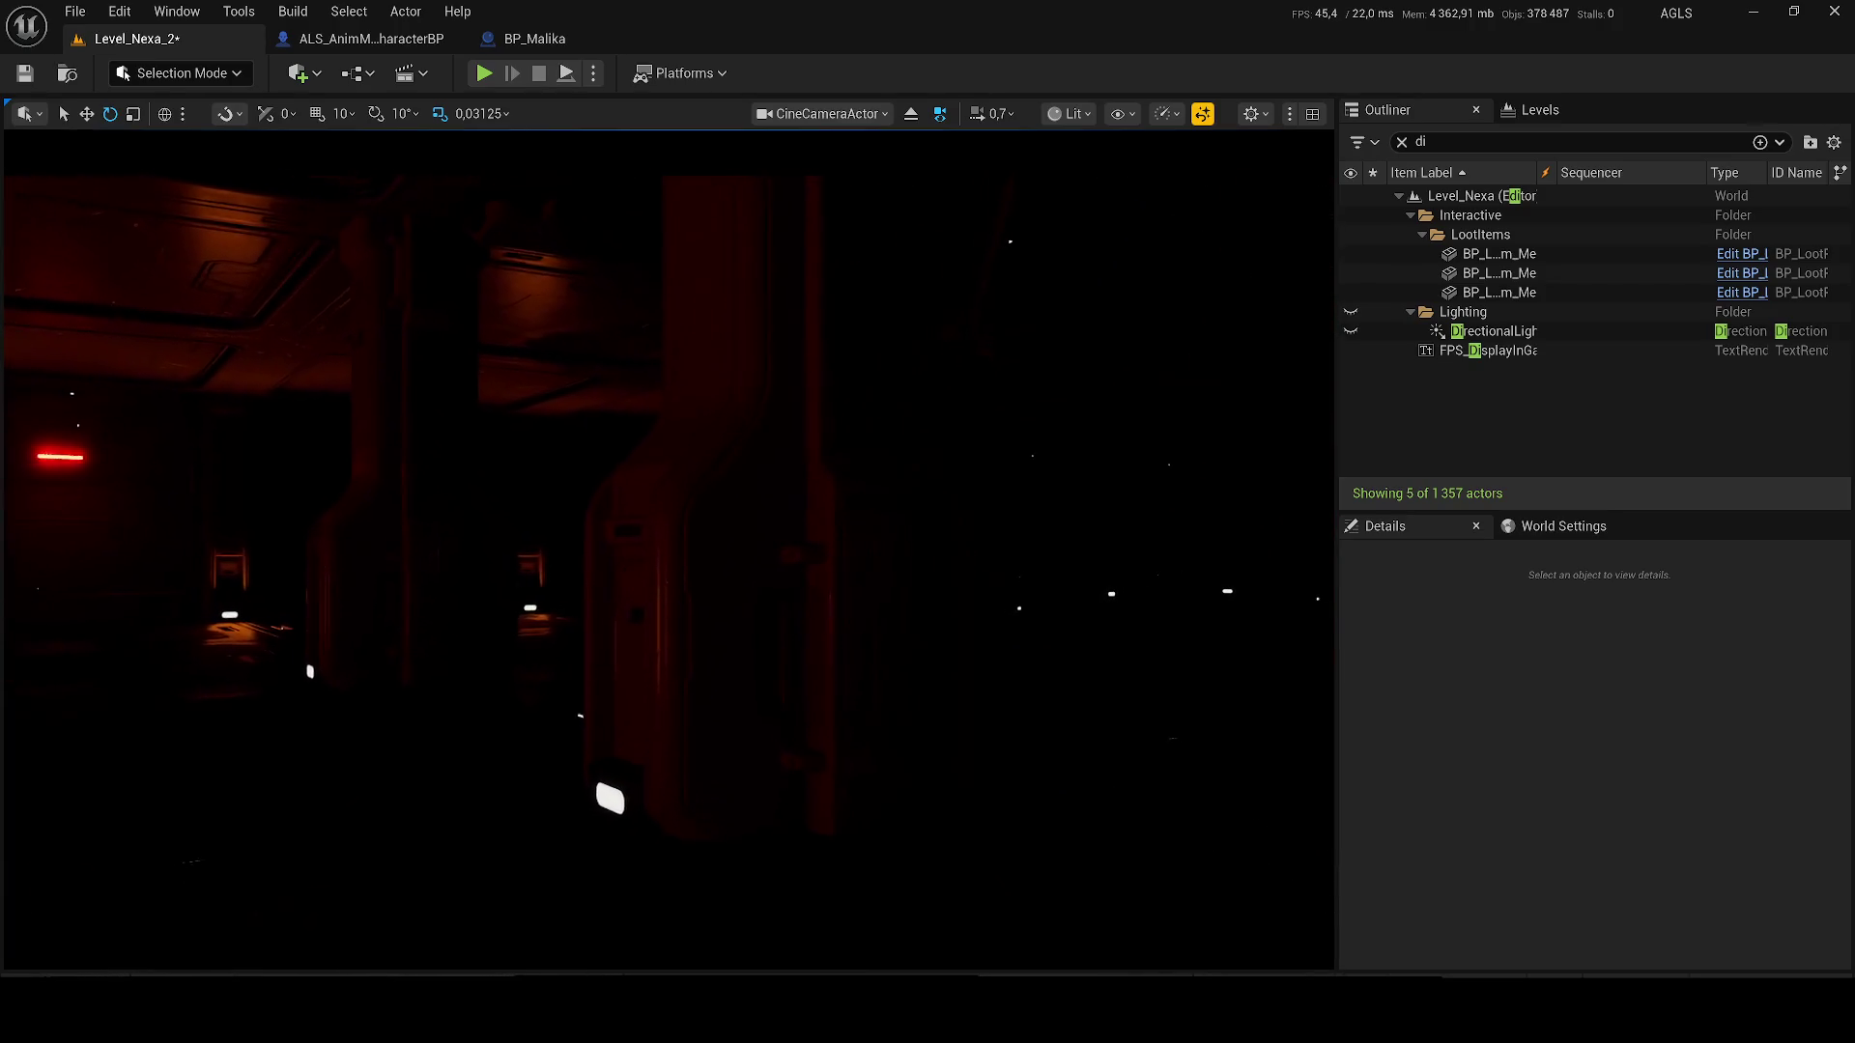
pyautogui.press('g')
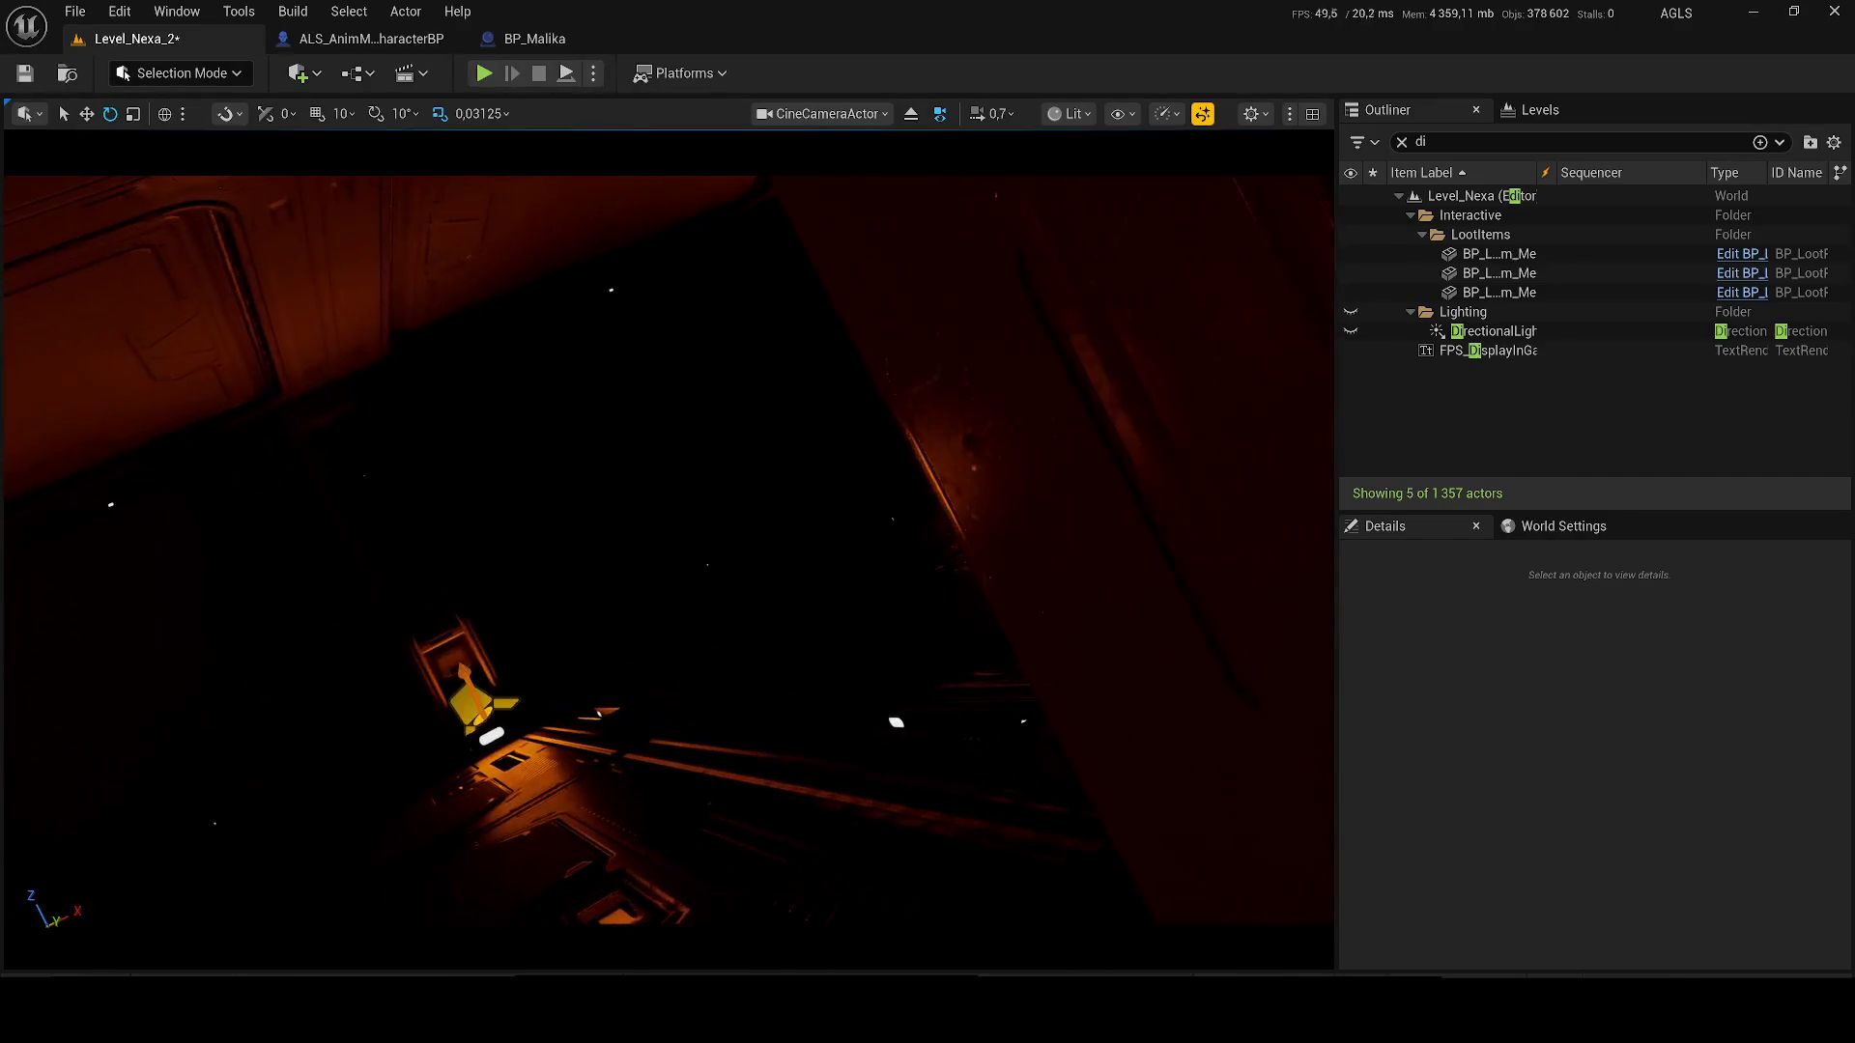
pyautogui.press('g')
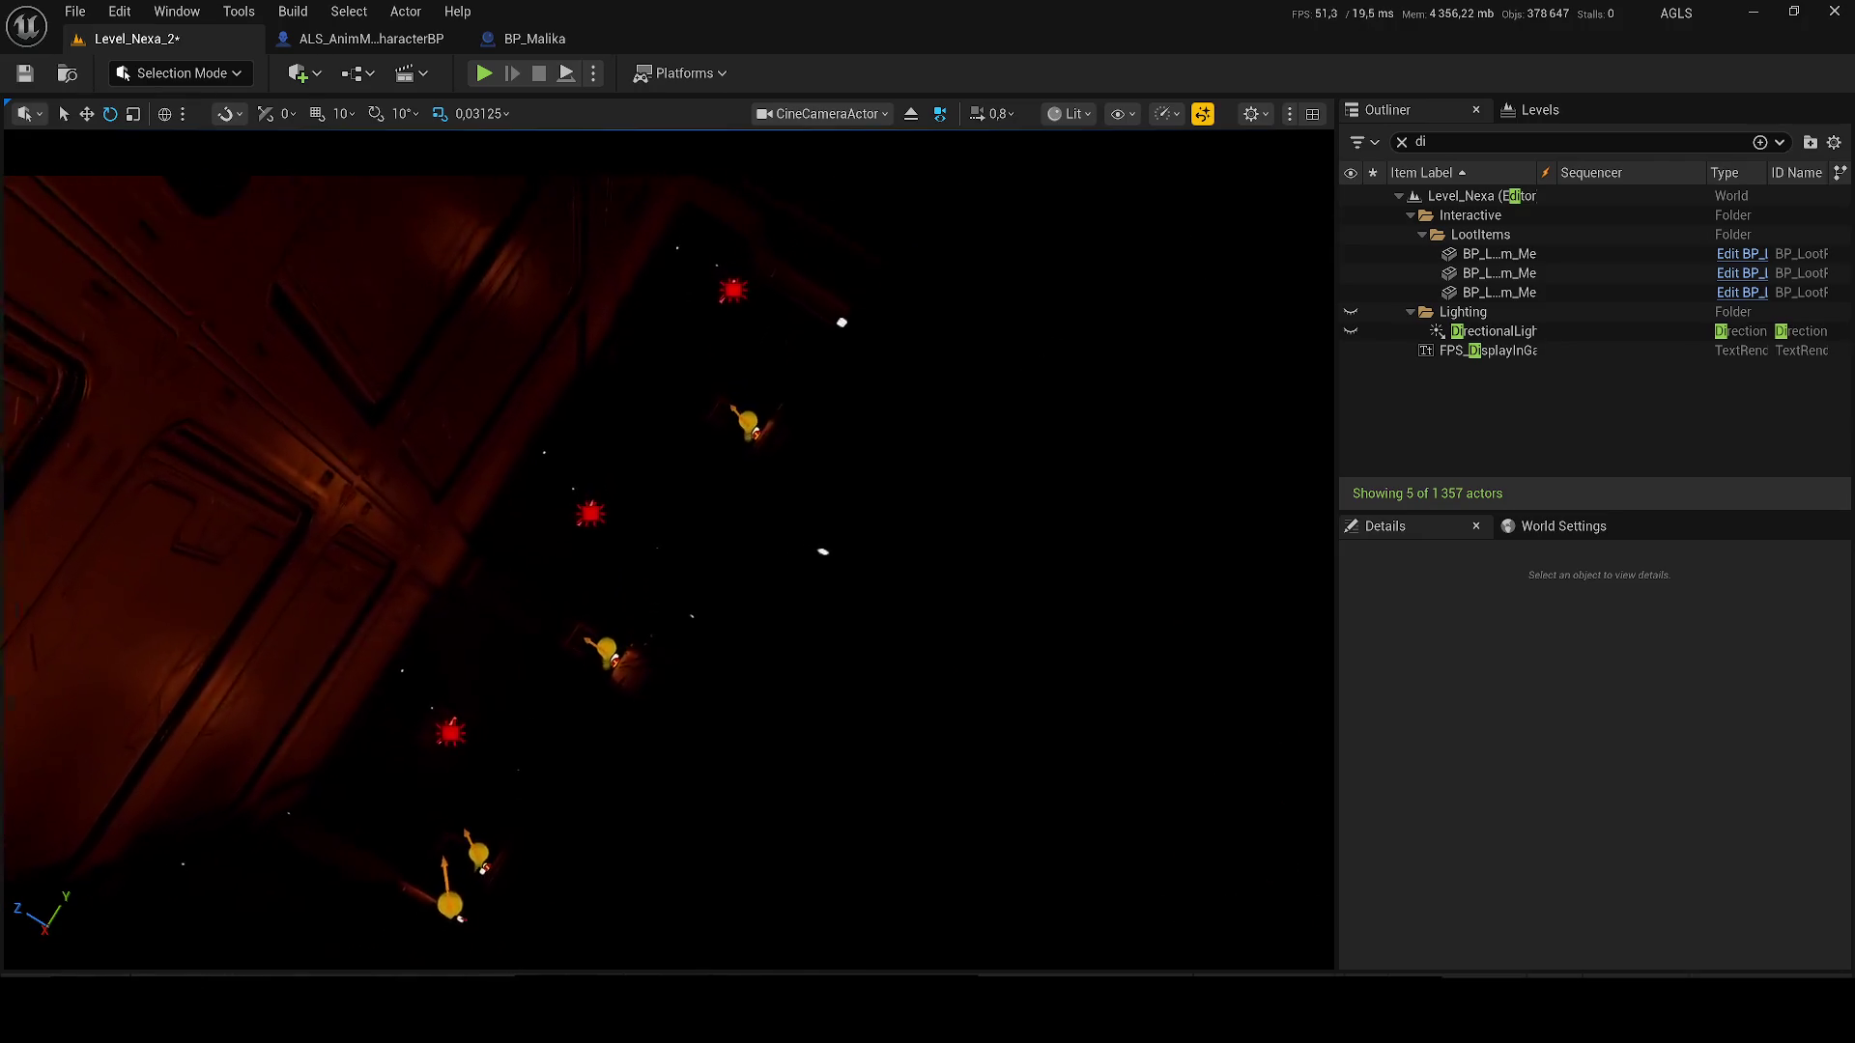
pyautogui.scroll(1, 669, 551)
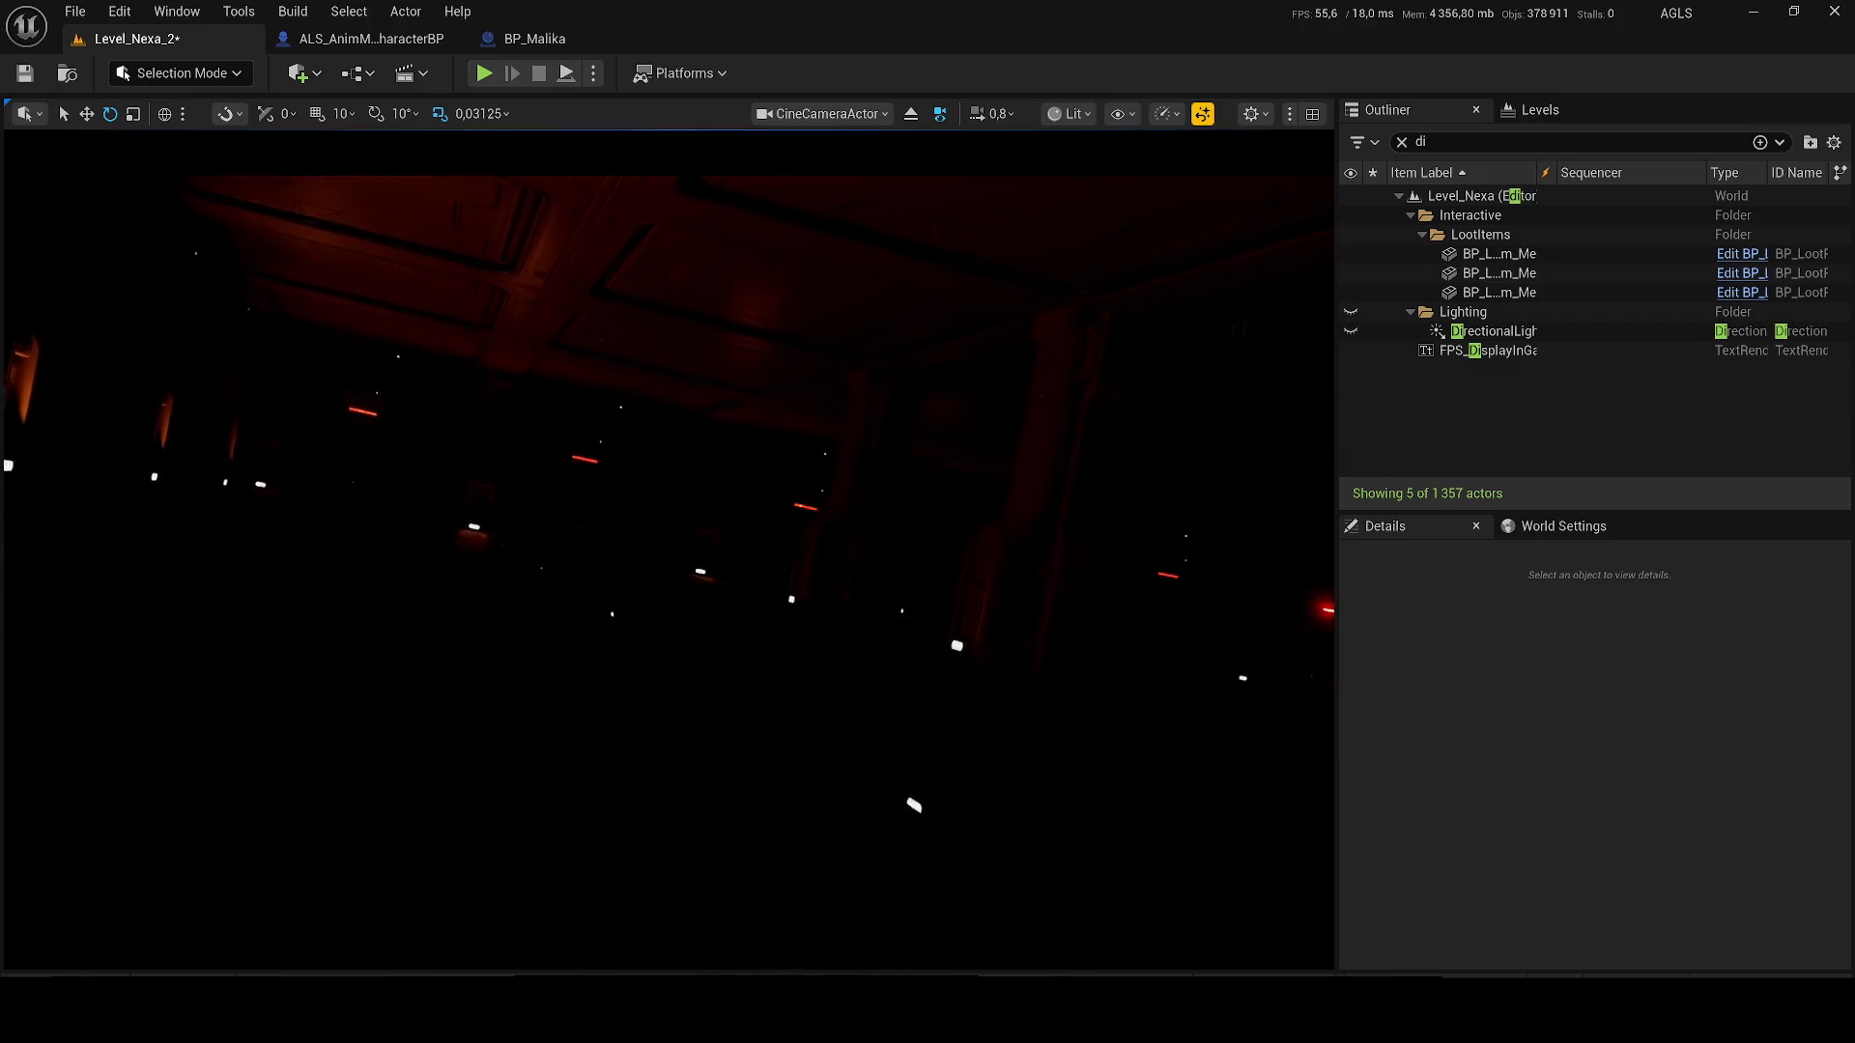
# - Stop playback, undo the deleted camera keys, and replay the camera move through the corridor
pyautogui.press('g')
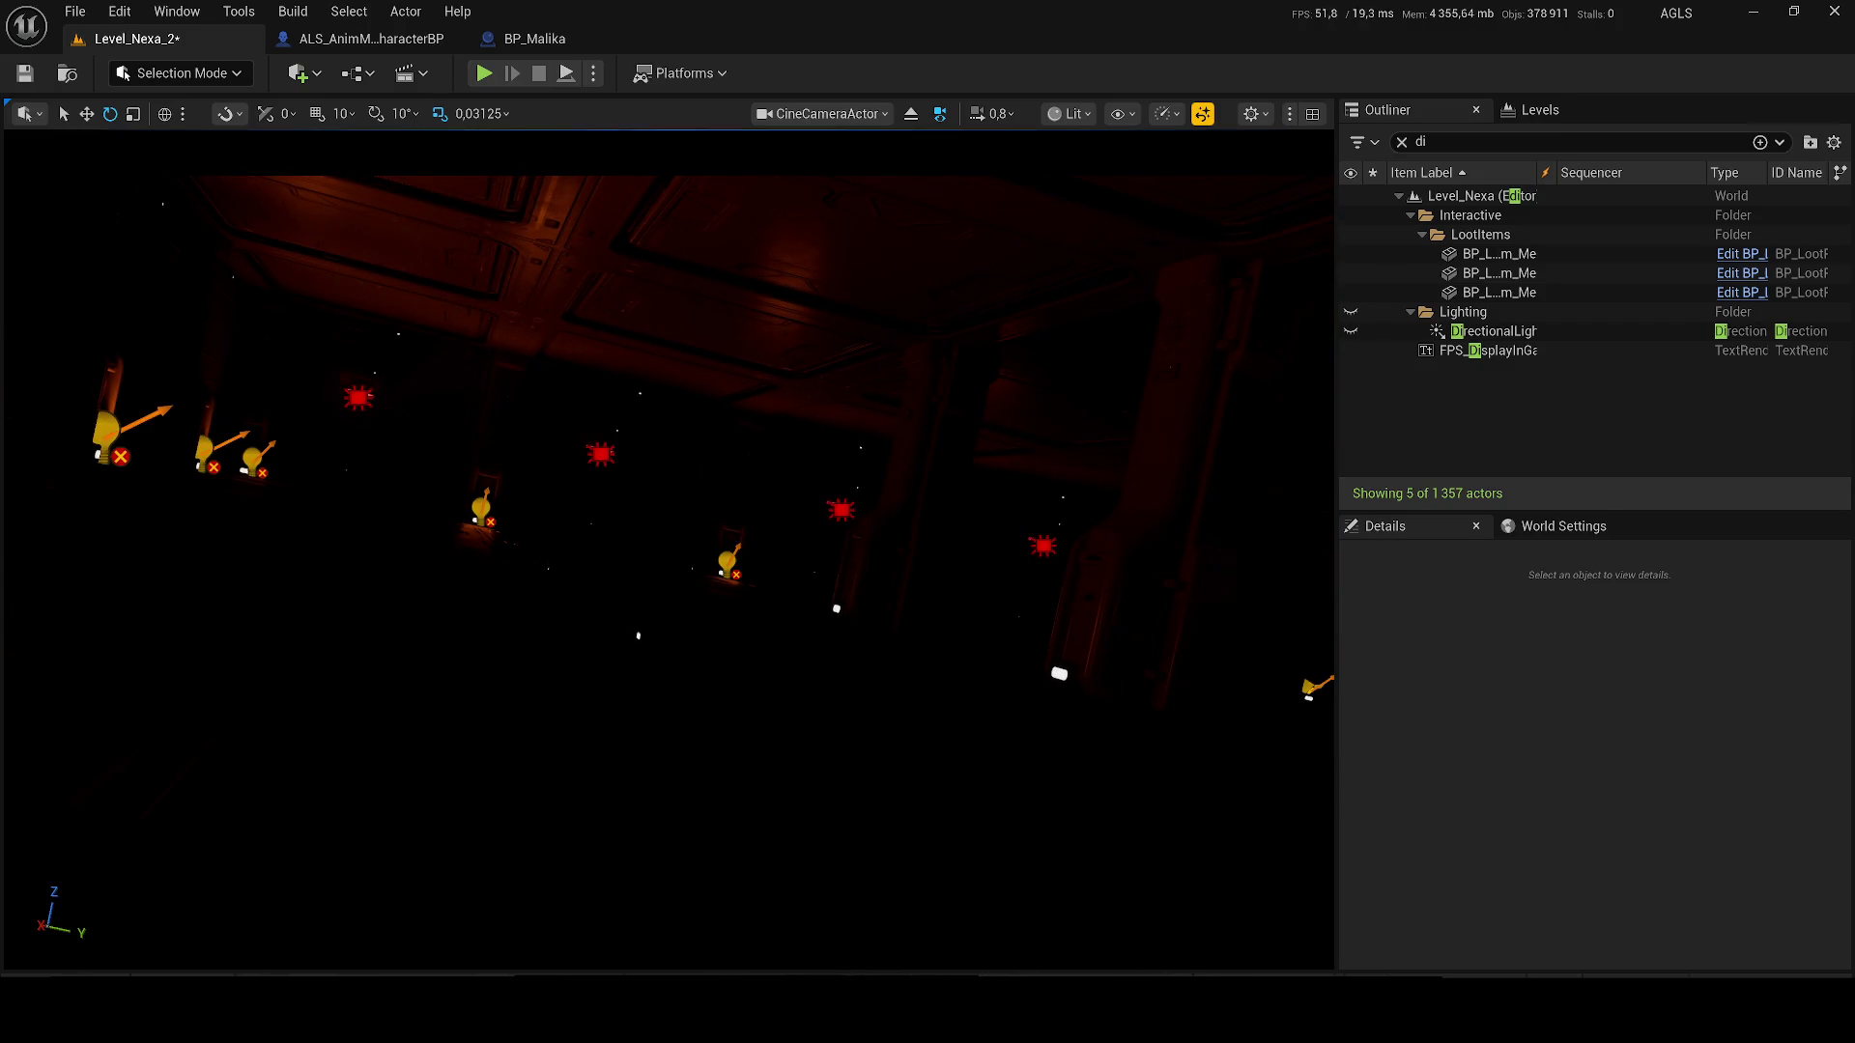
pyautogui.press('g')
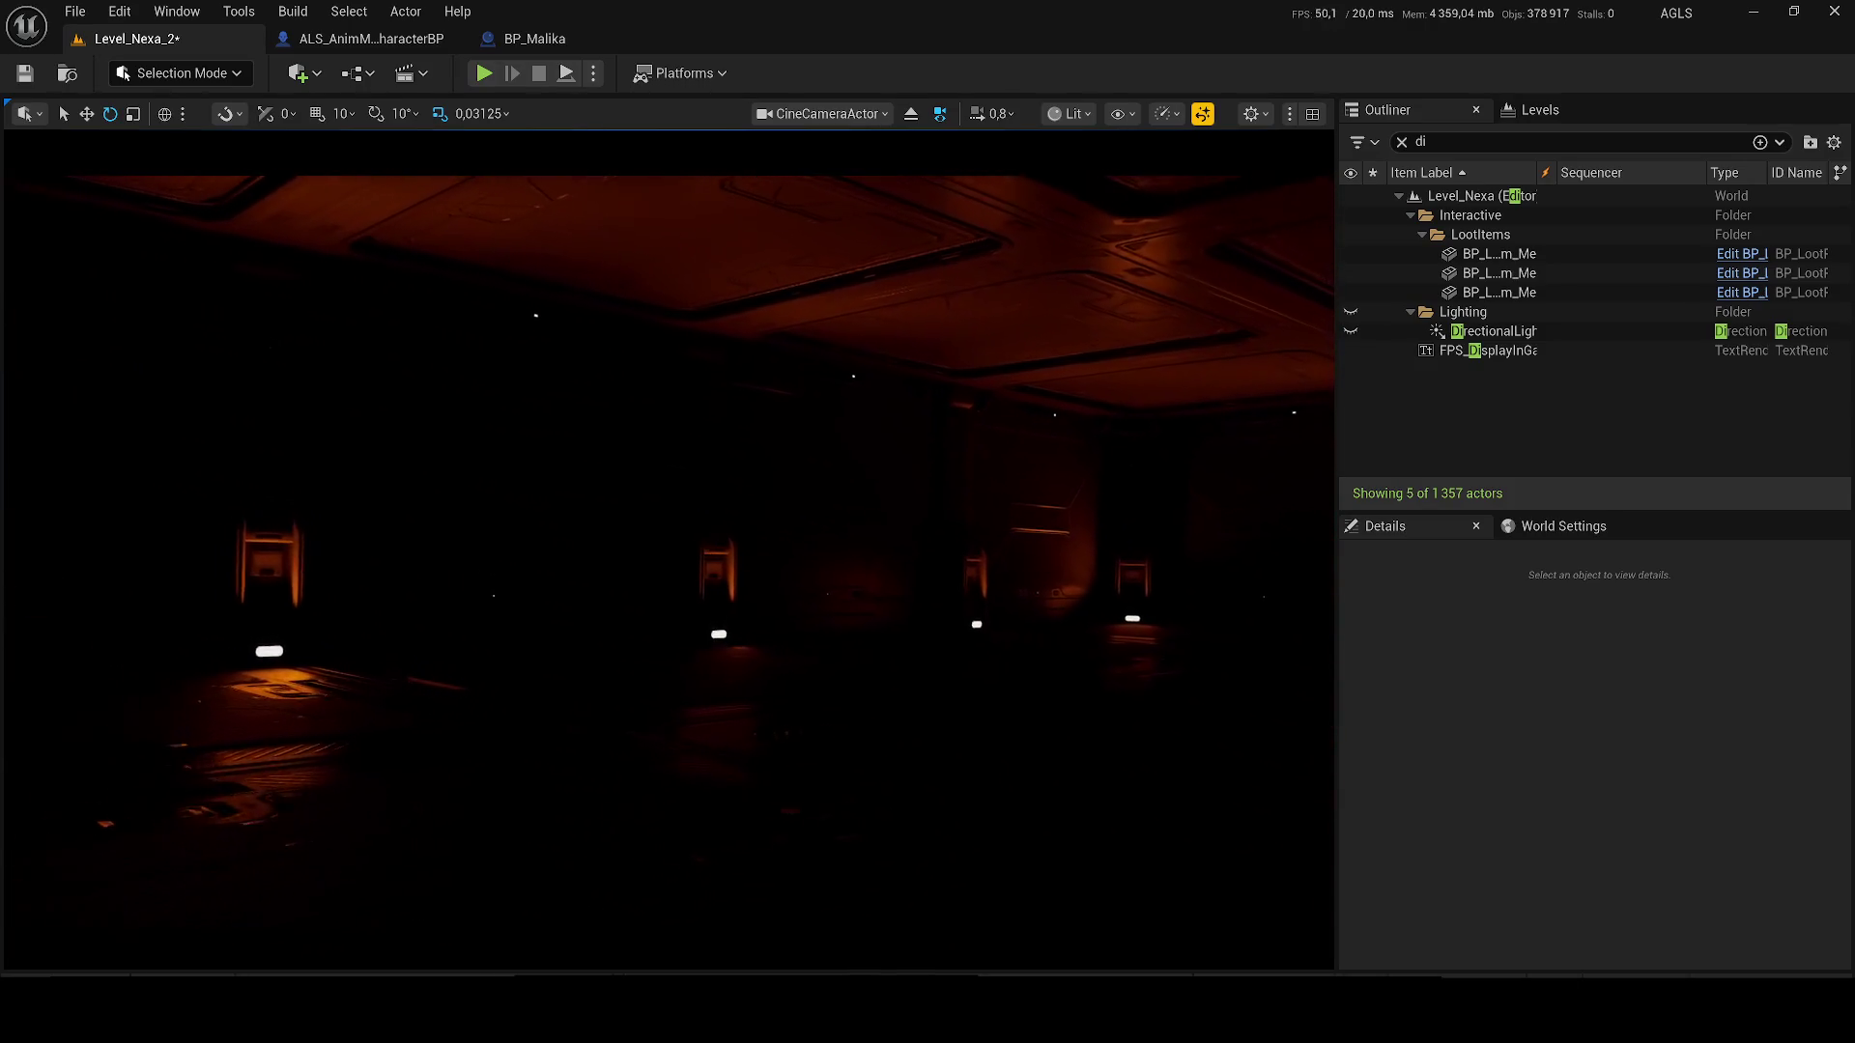
pyautogui.press('space')
pyautogui.hotkey('ctrl', 'z')
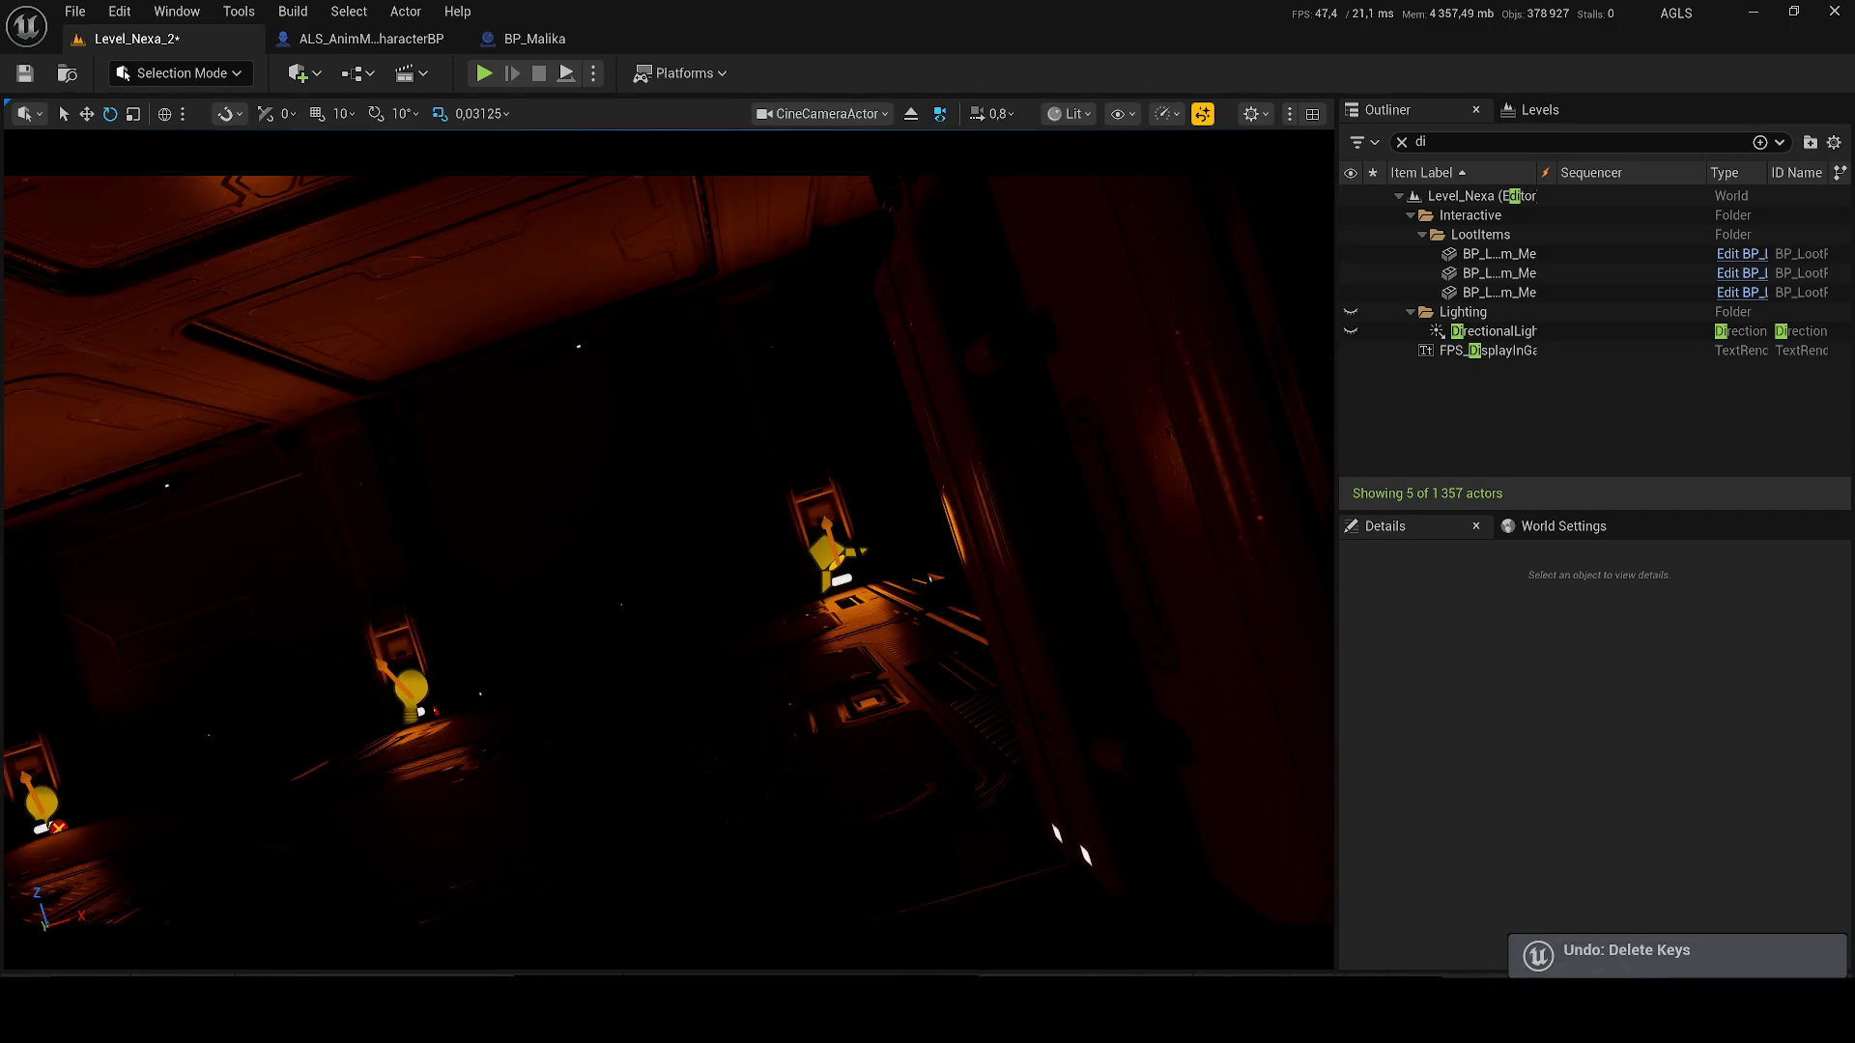
pyautogui.press('space')
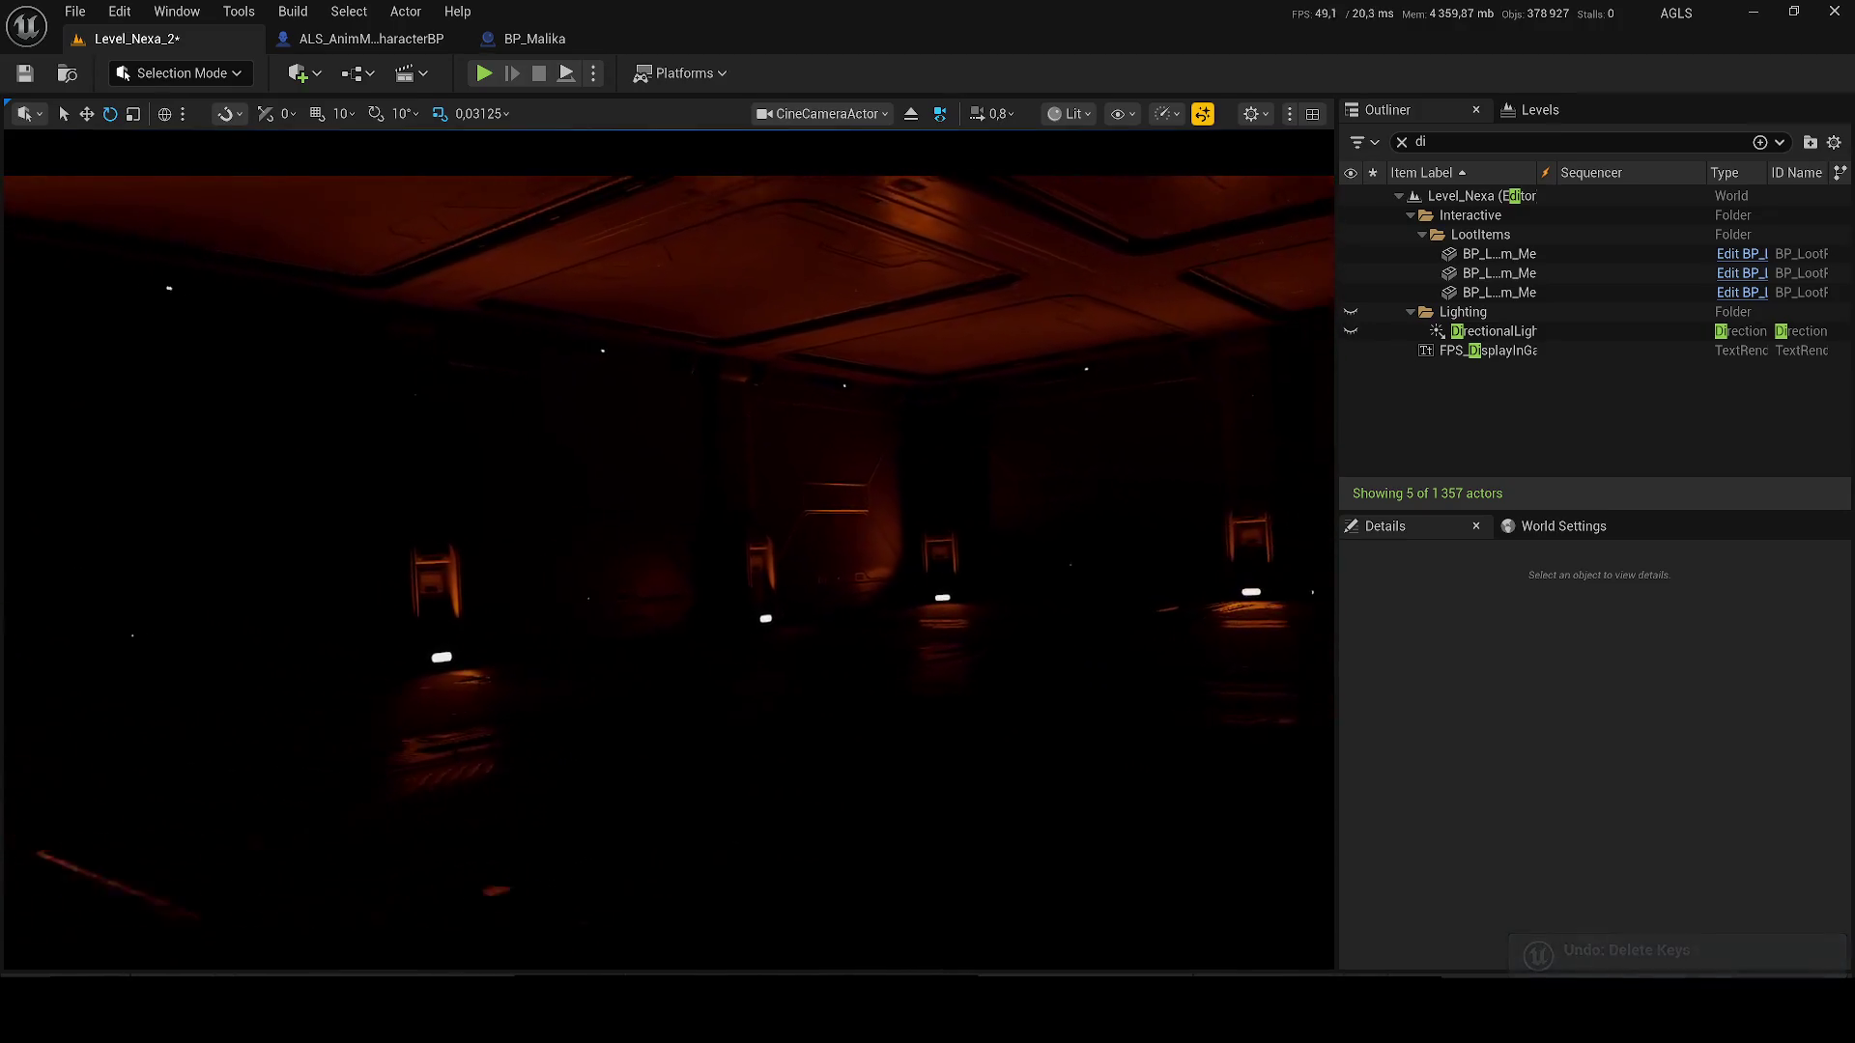
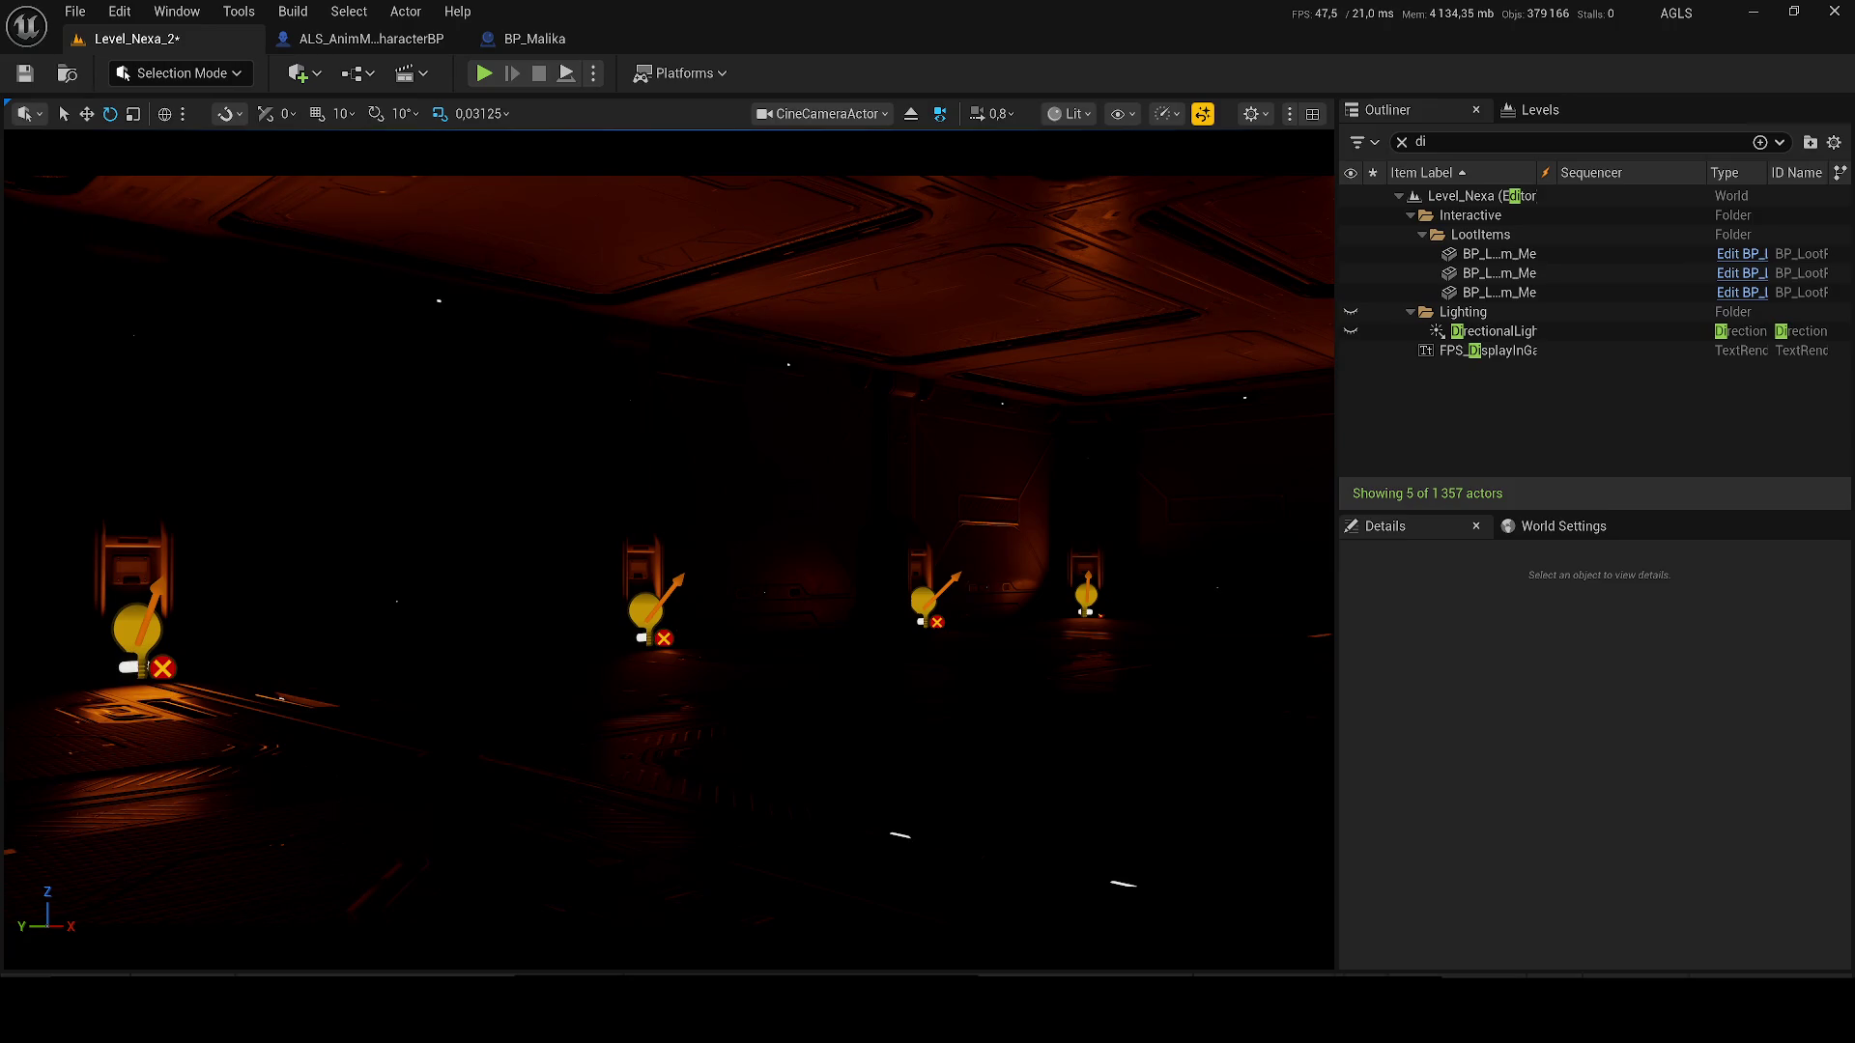
# - Undo the two cine camera keyframe changes and bring the editor light icons back into view
pyautogui.hotkey('ctrl', 'z')
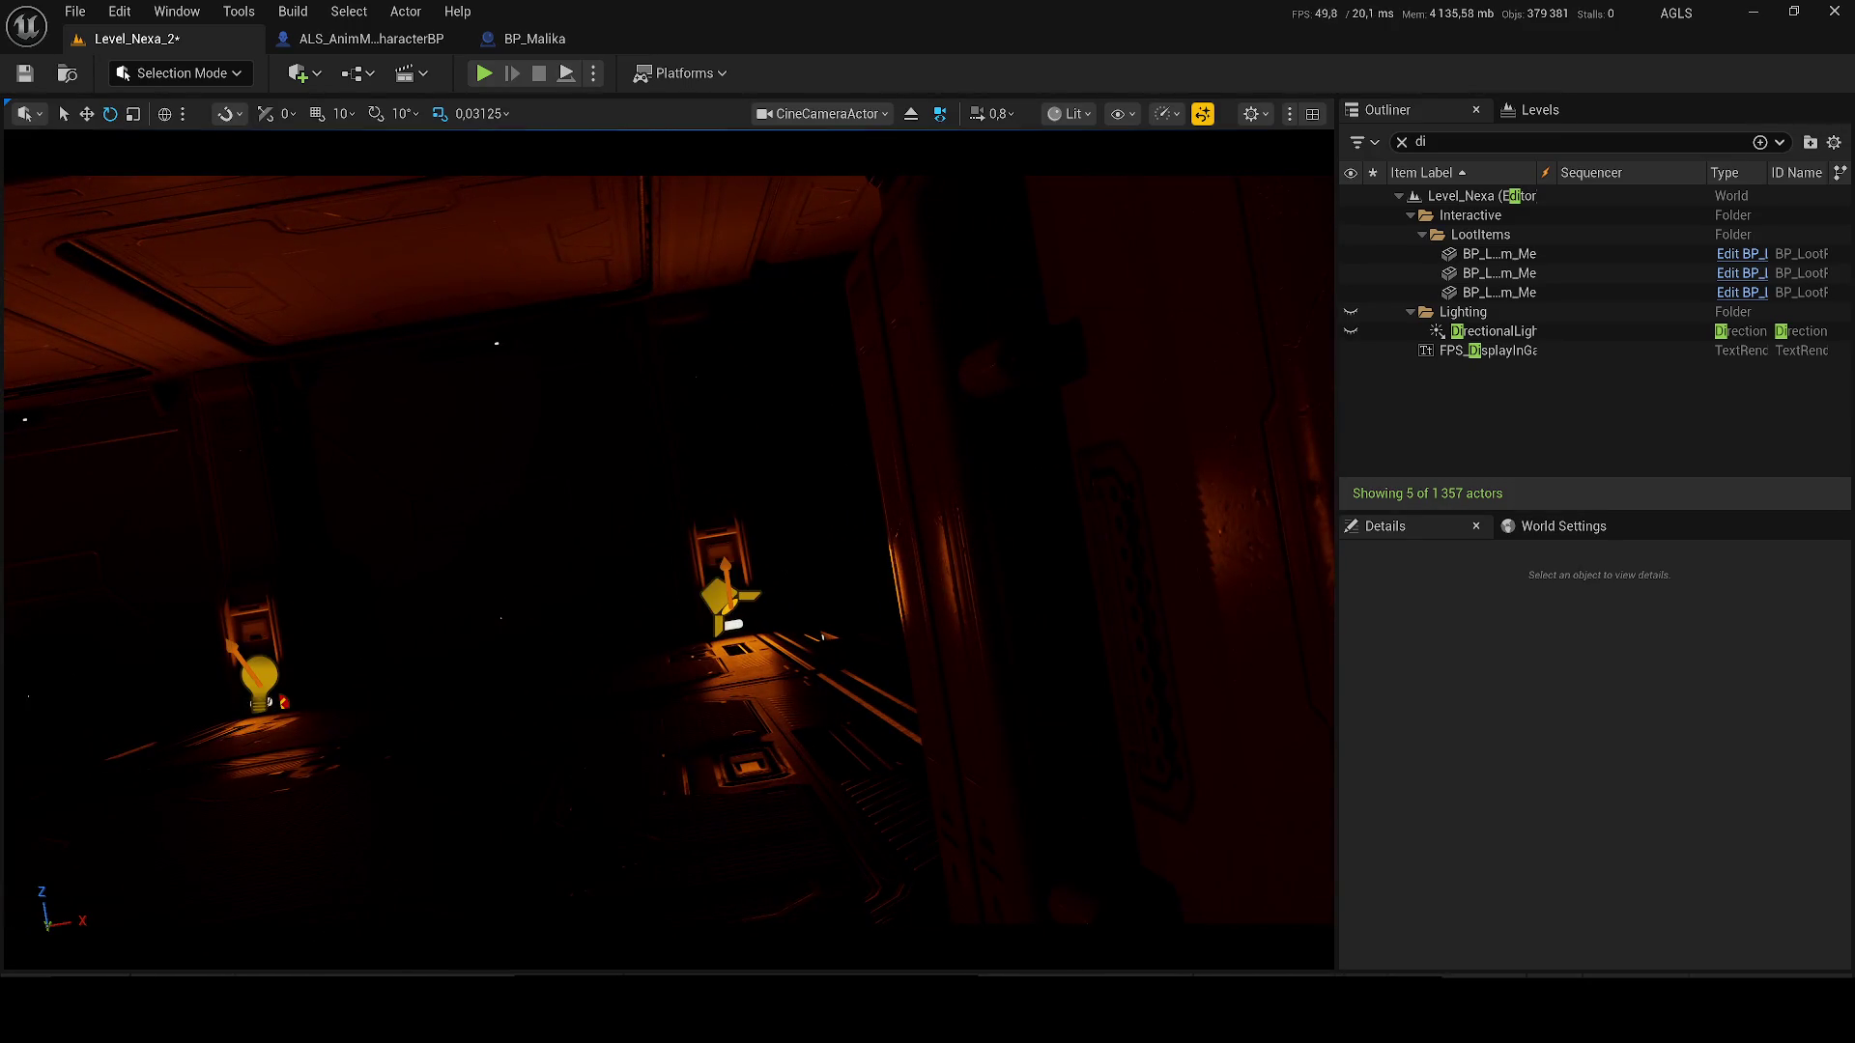
pyautogui.hotkey('ctrl', 'z')
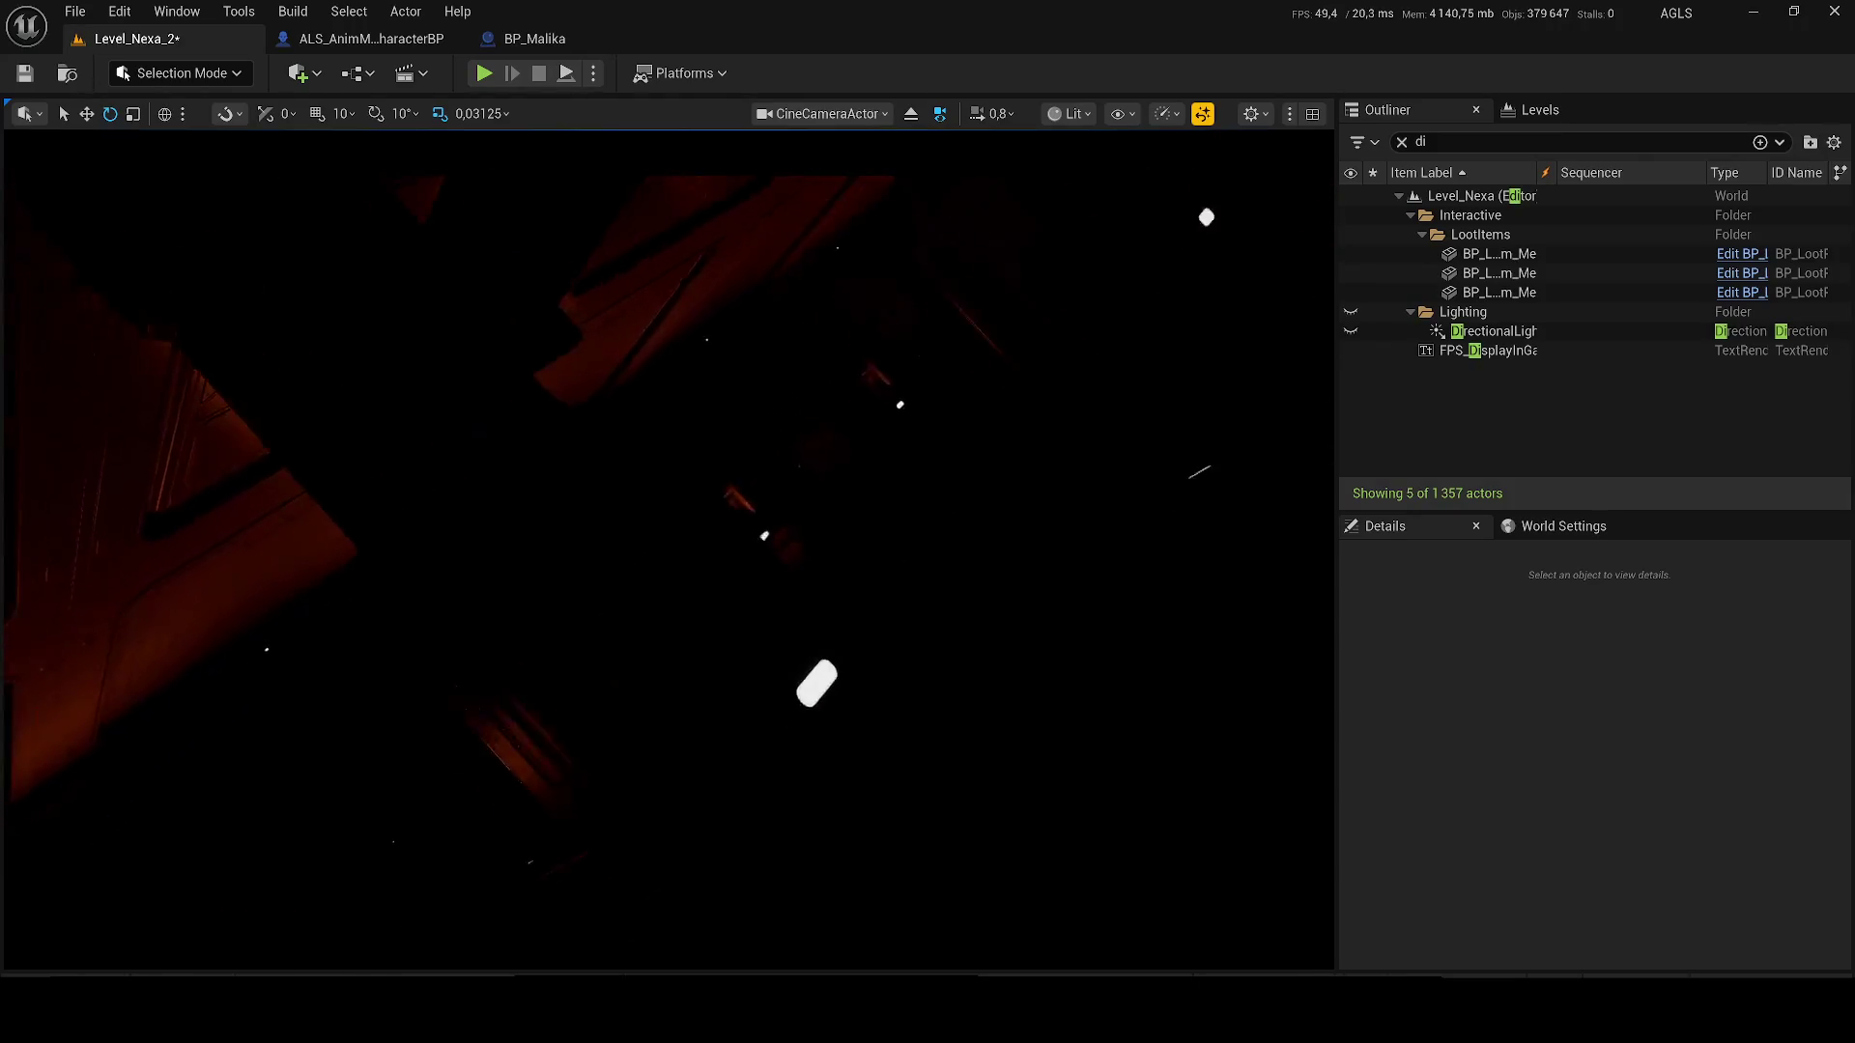
pyautogui.press('g')
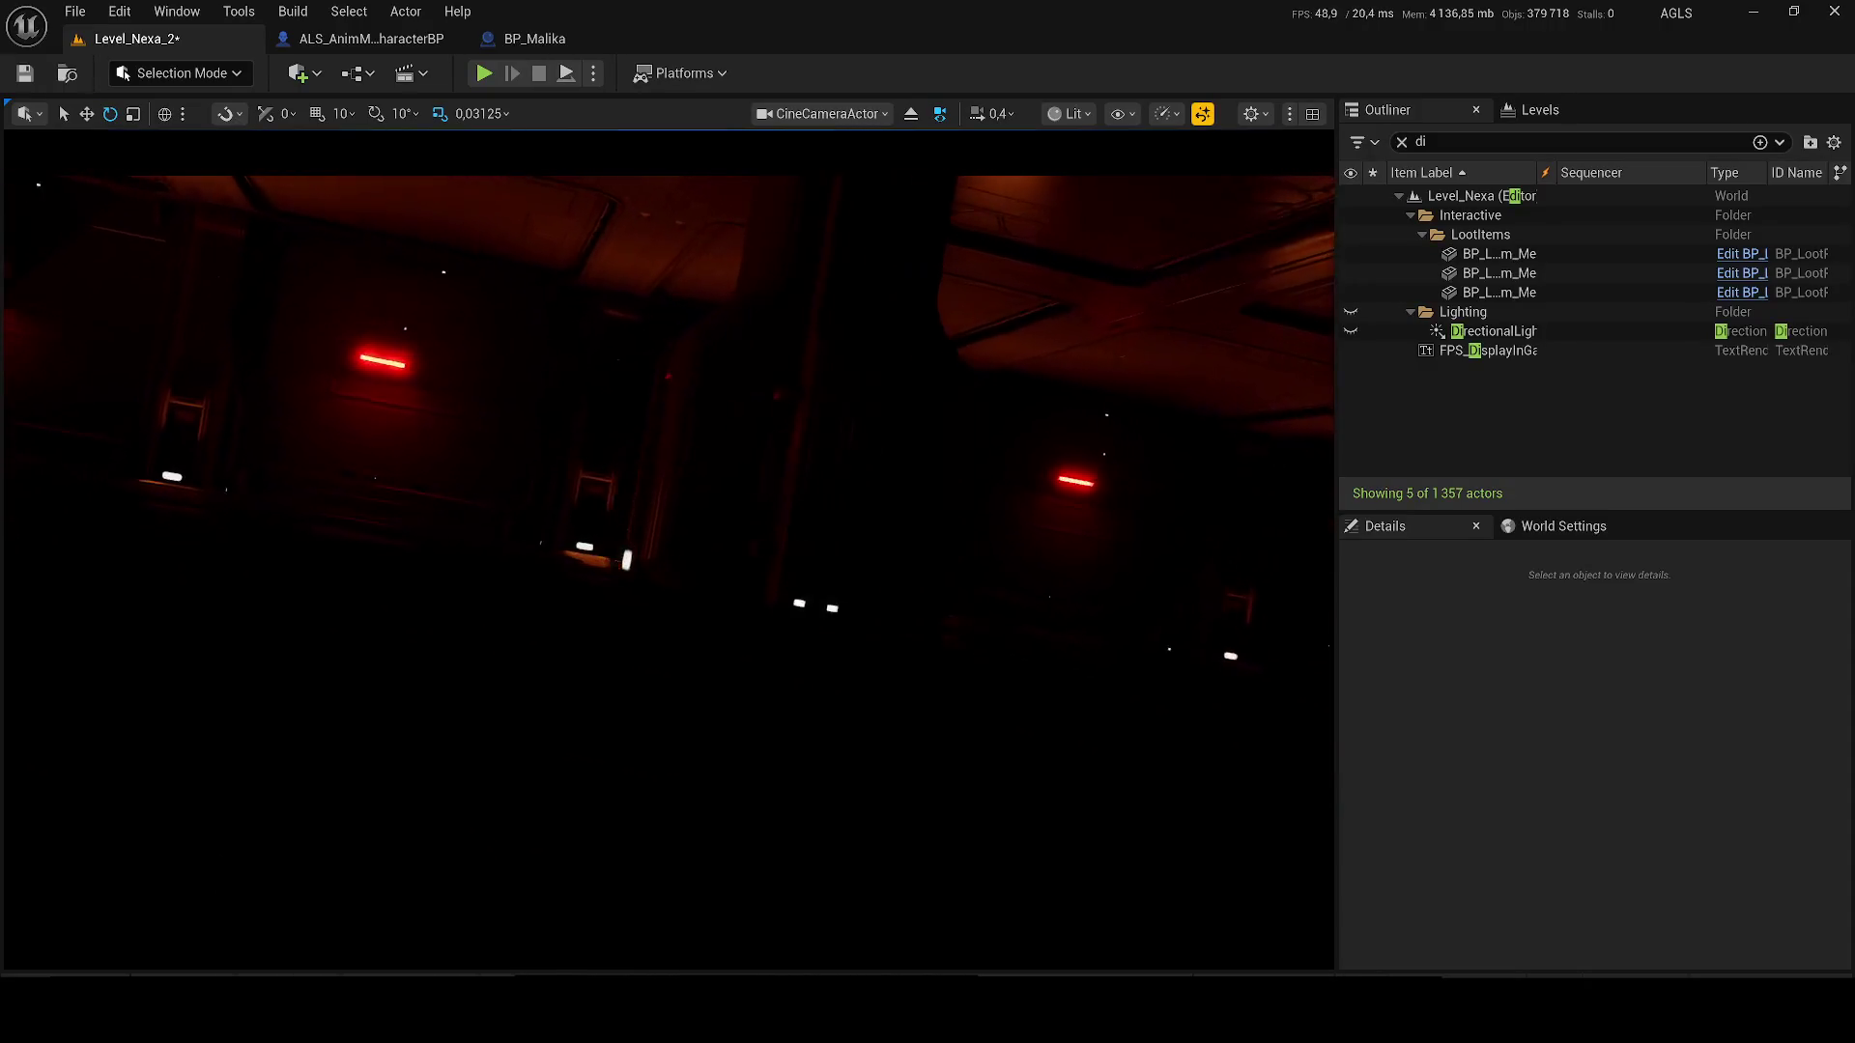
# - Flip Game View on and off over the cine camera shot, ending with light icons visible
pyautogui.press('g')
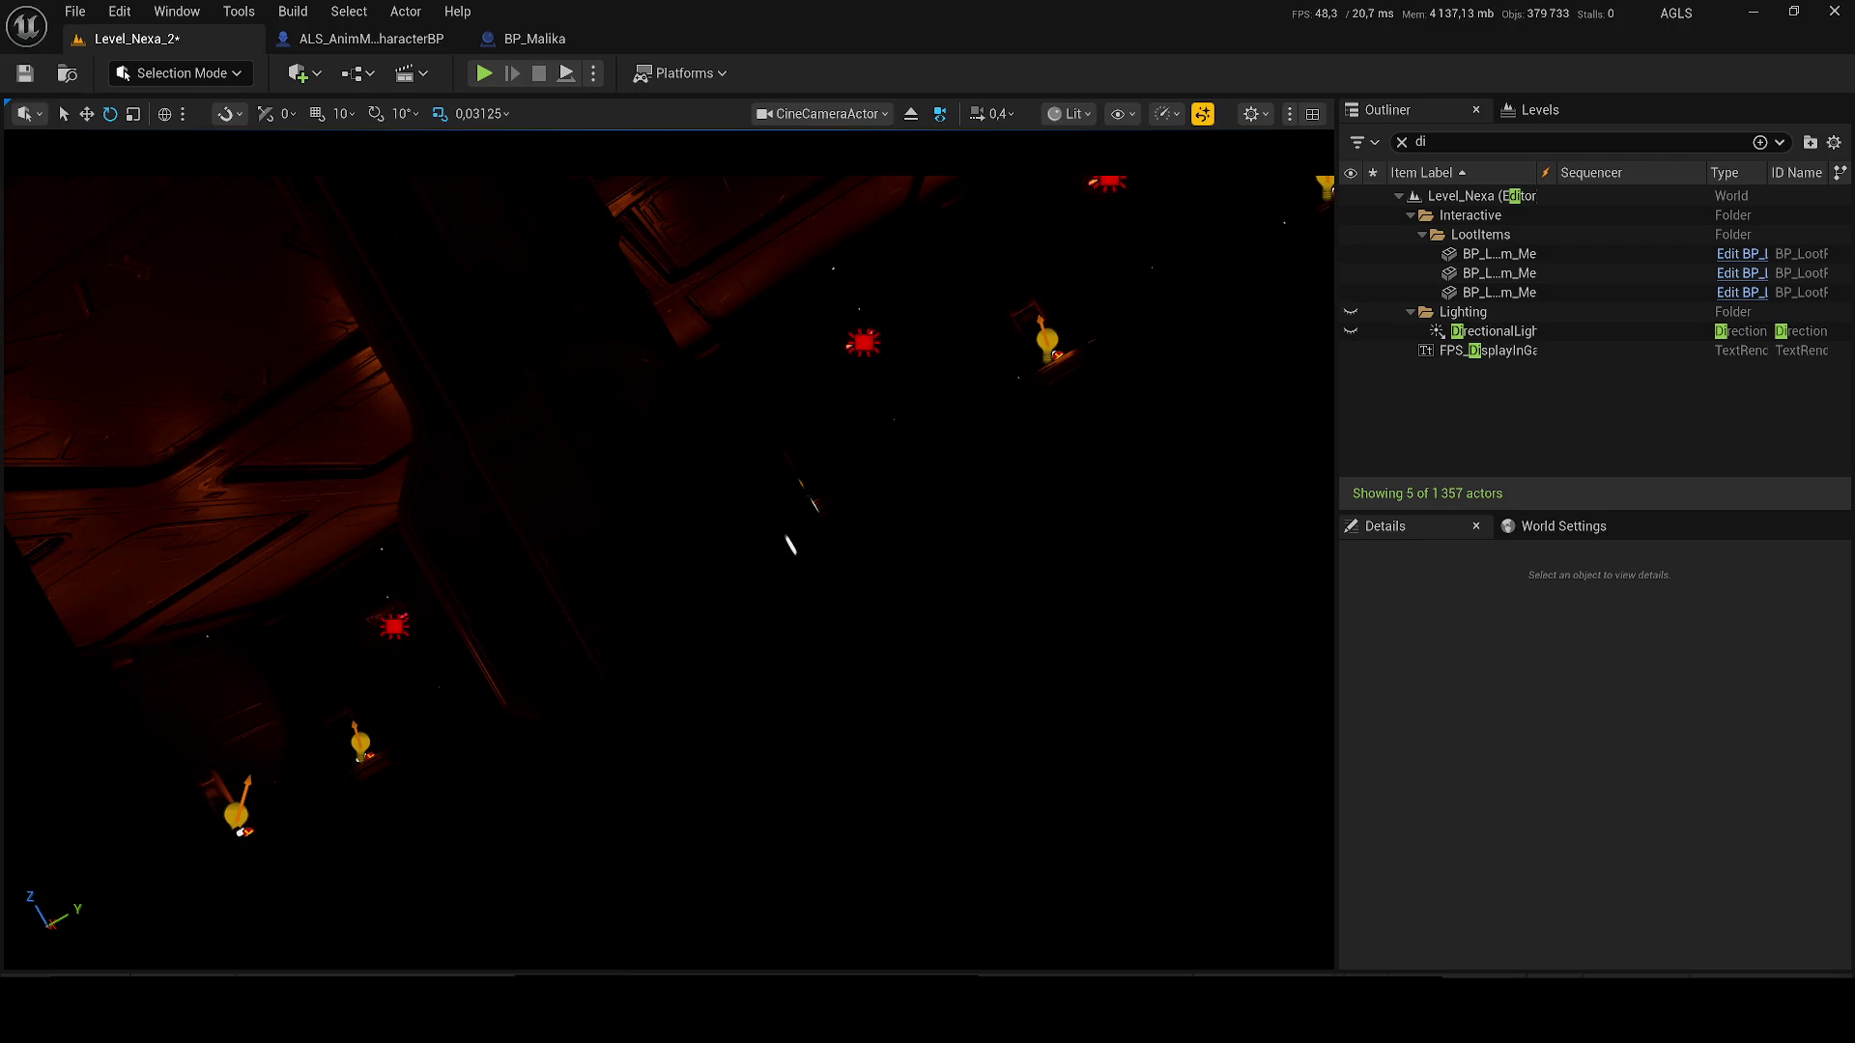
pyautogui.press('g')
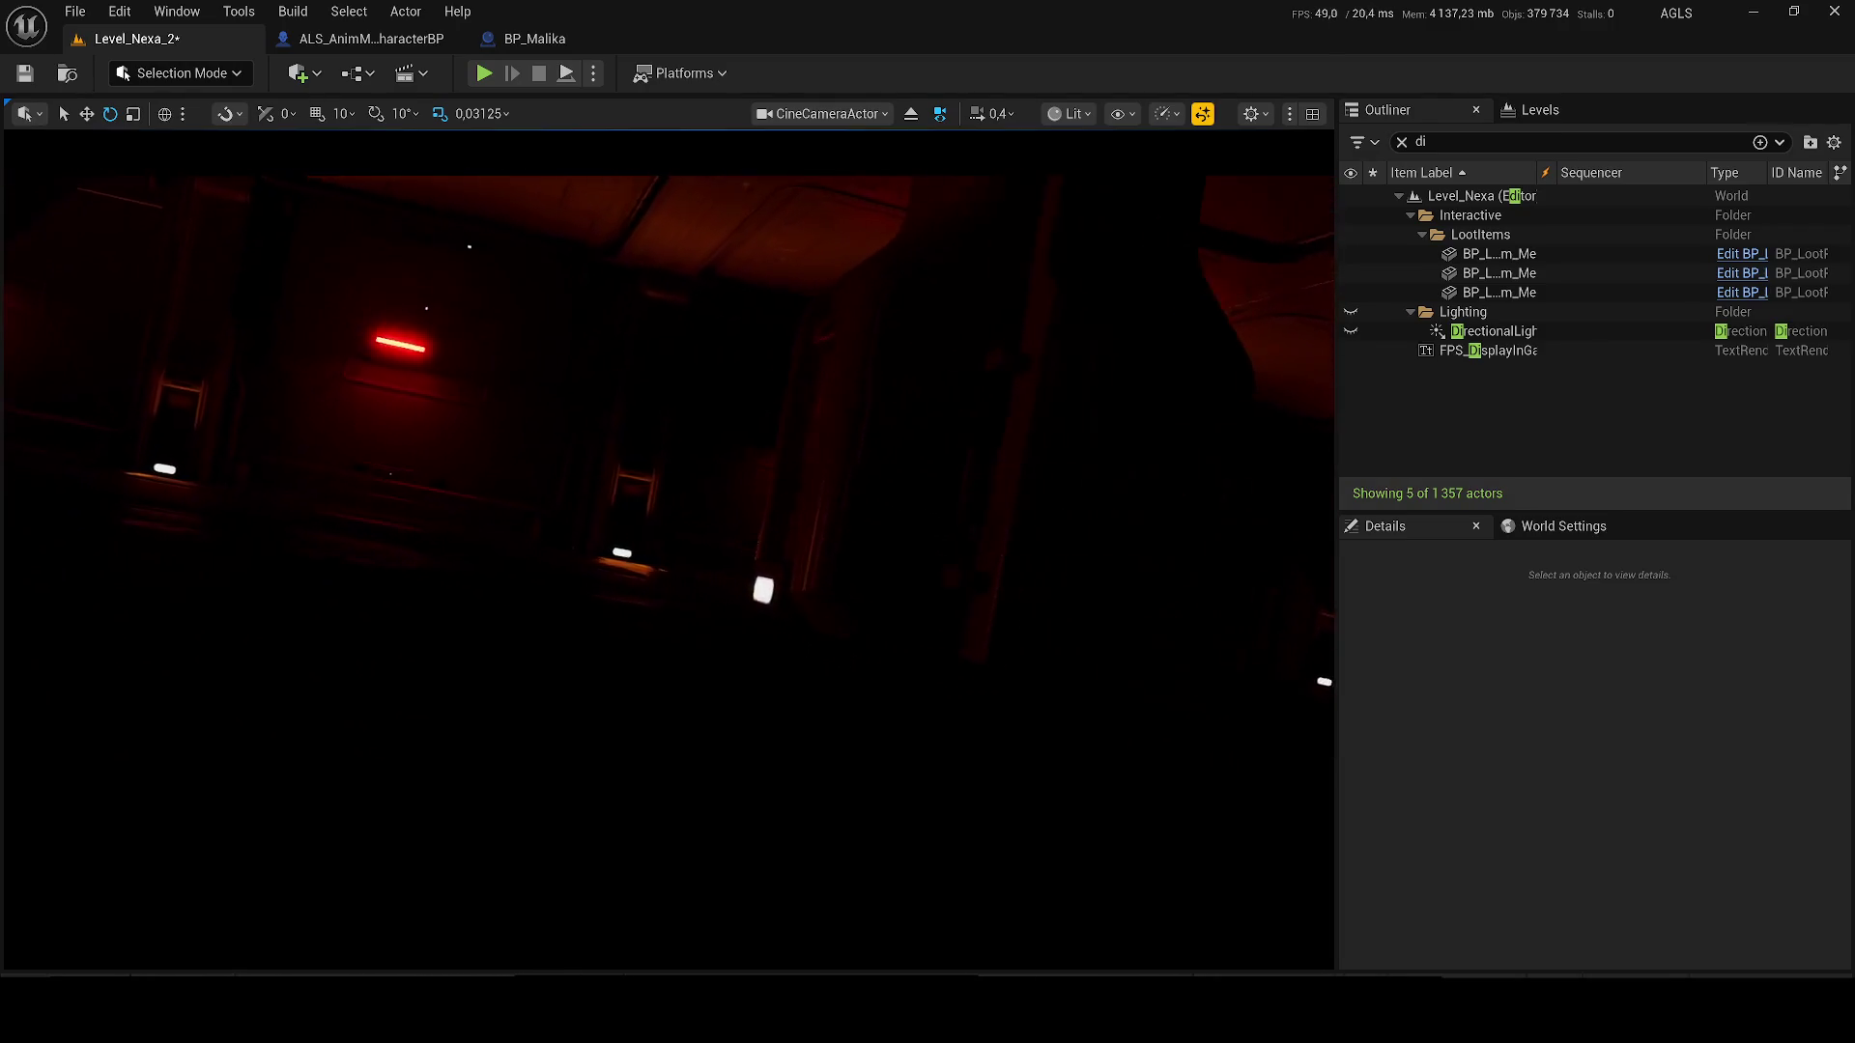
pyautogui.press('g')
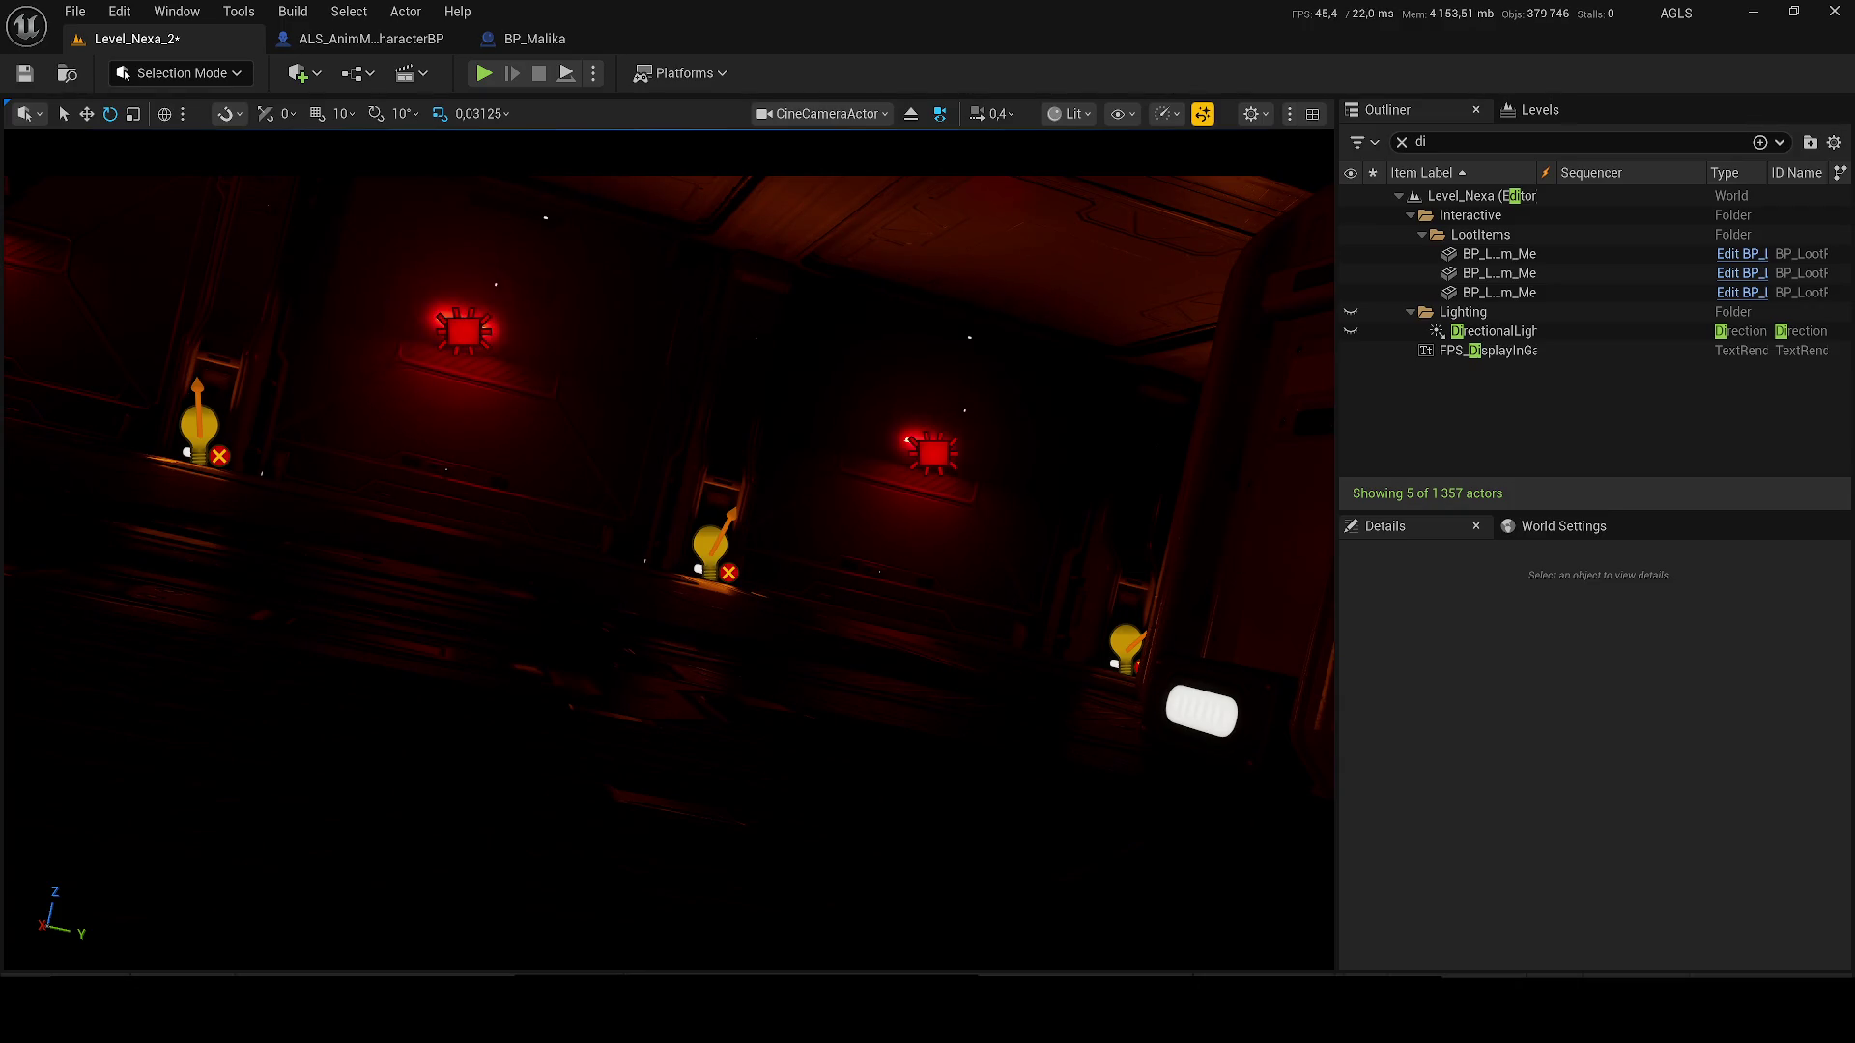
# - Toggle Game View four more times on the cine shot, ending with editor icons hidden
pyautogui.press('g')
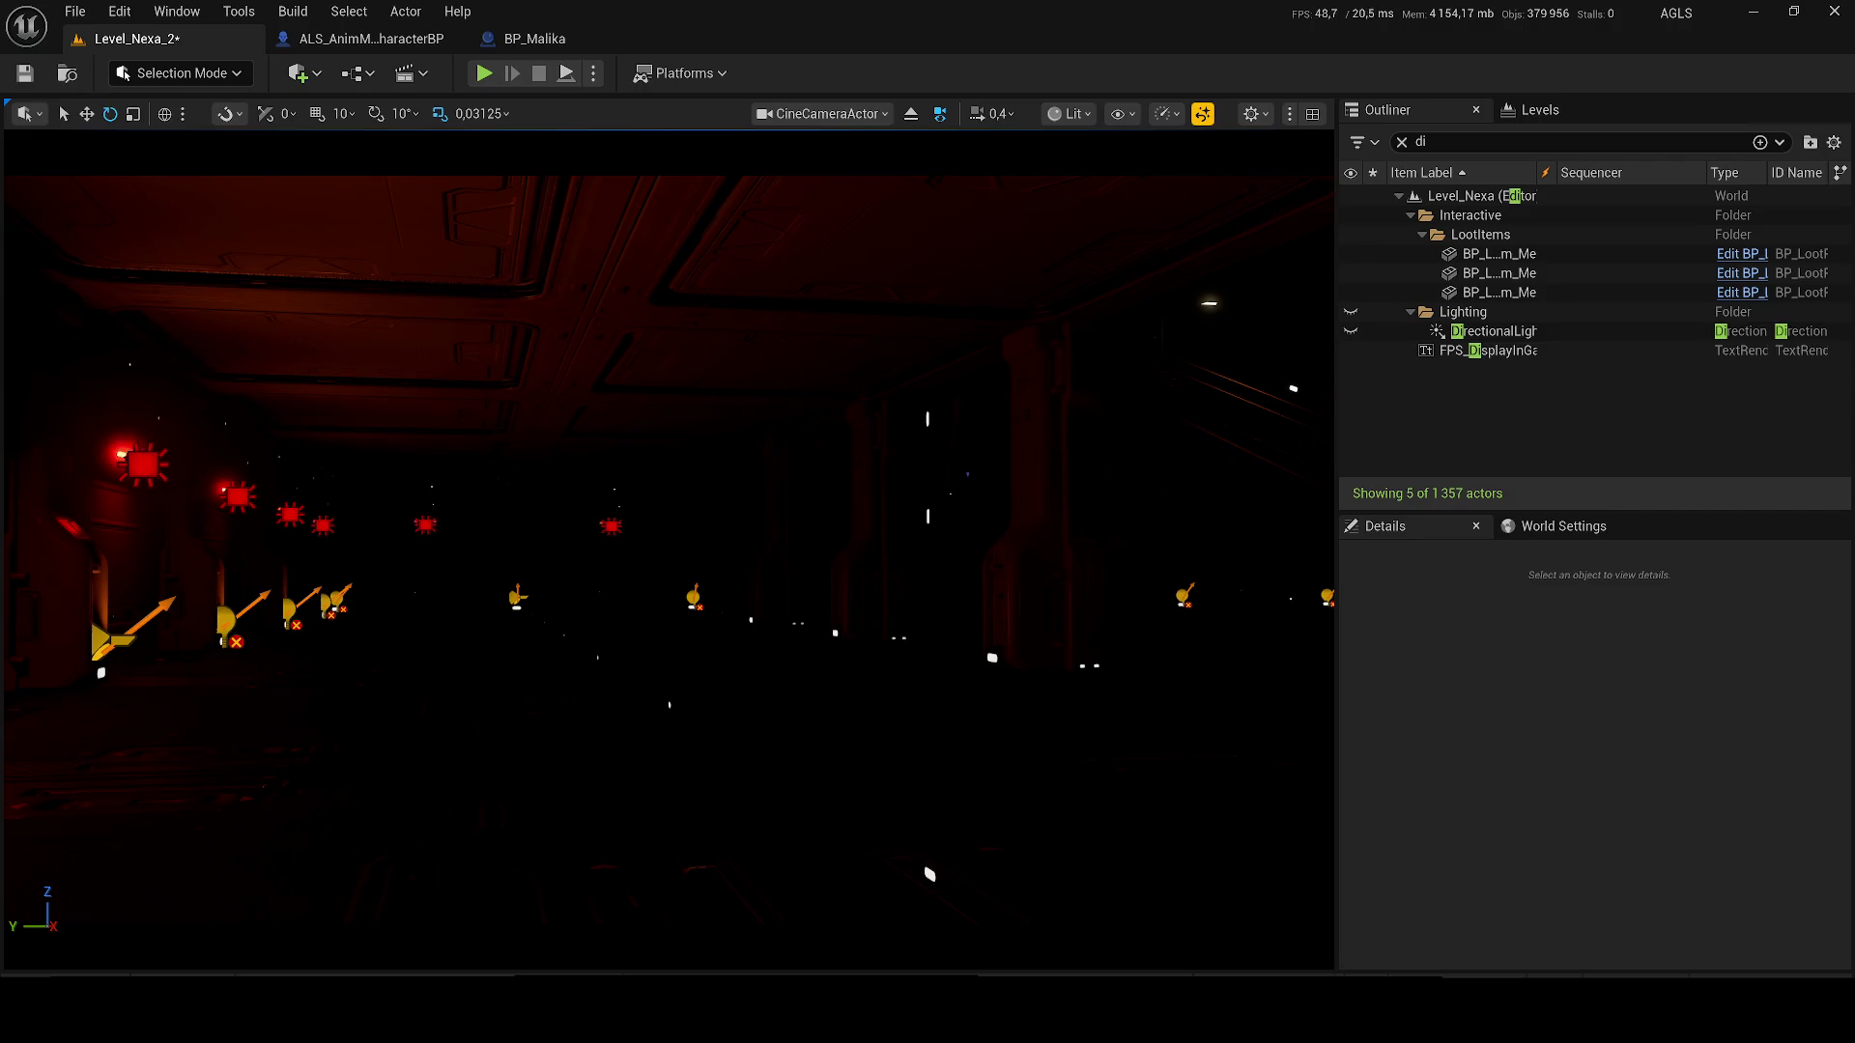
pyautogui.press('g')
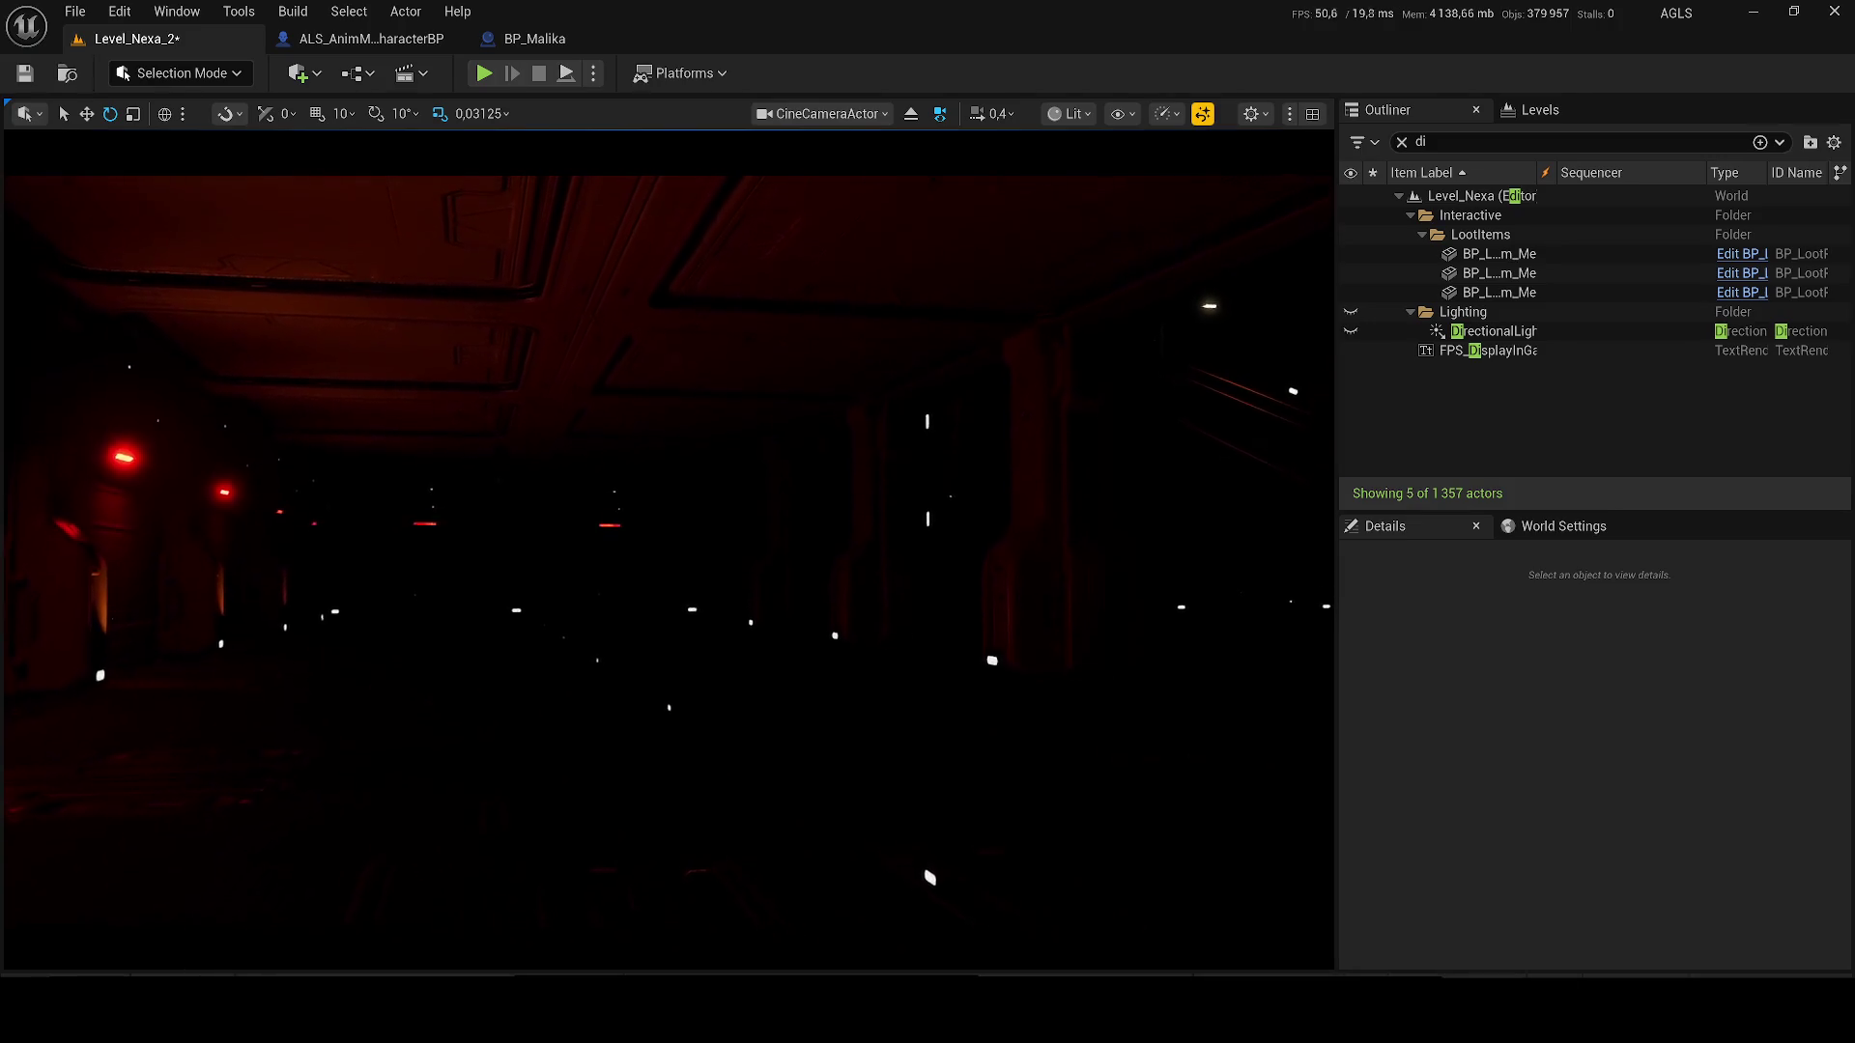
pyautogui.press('g')
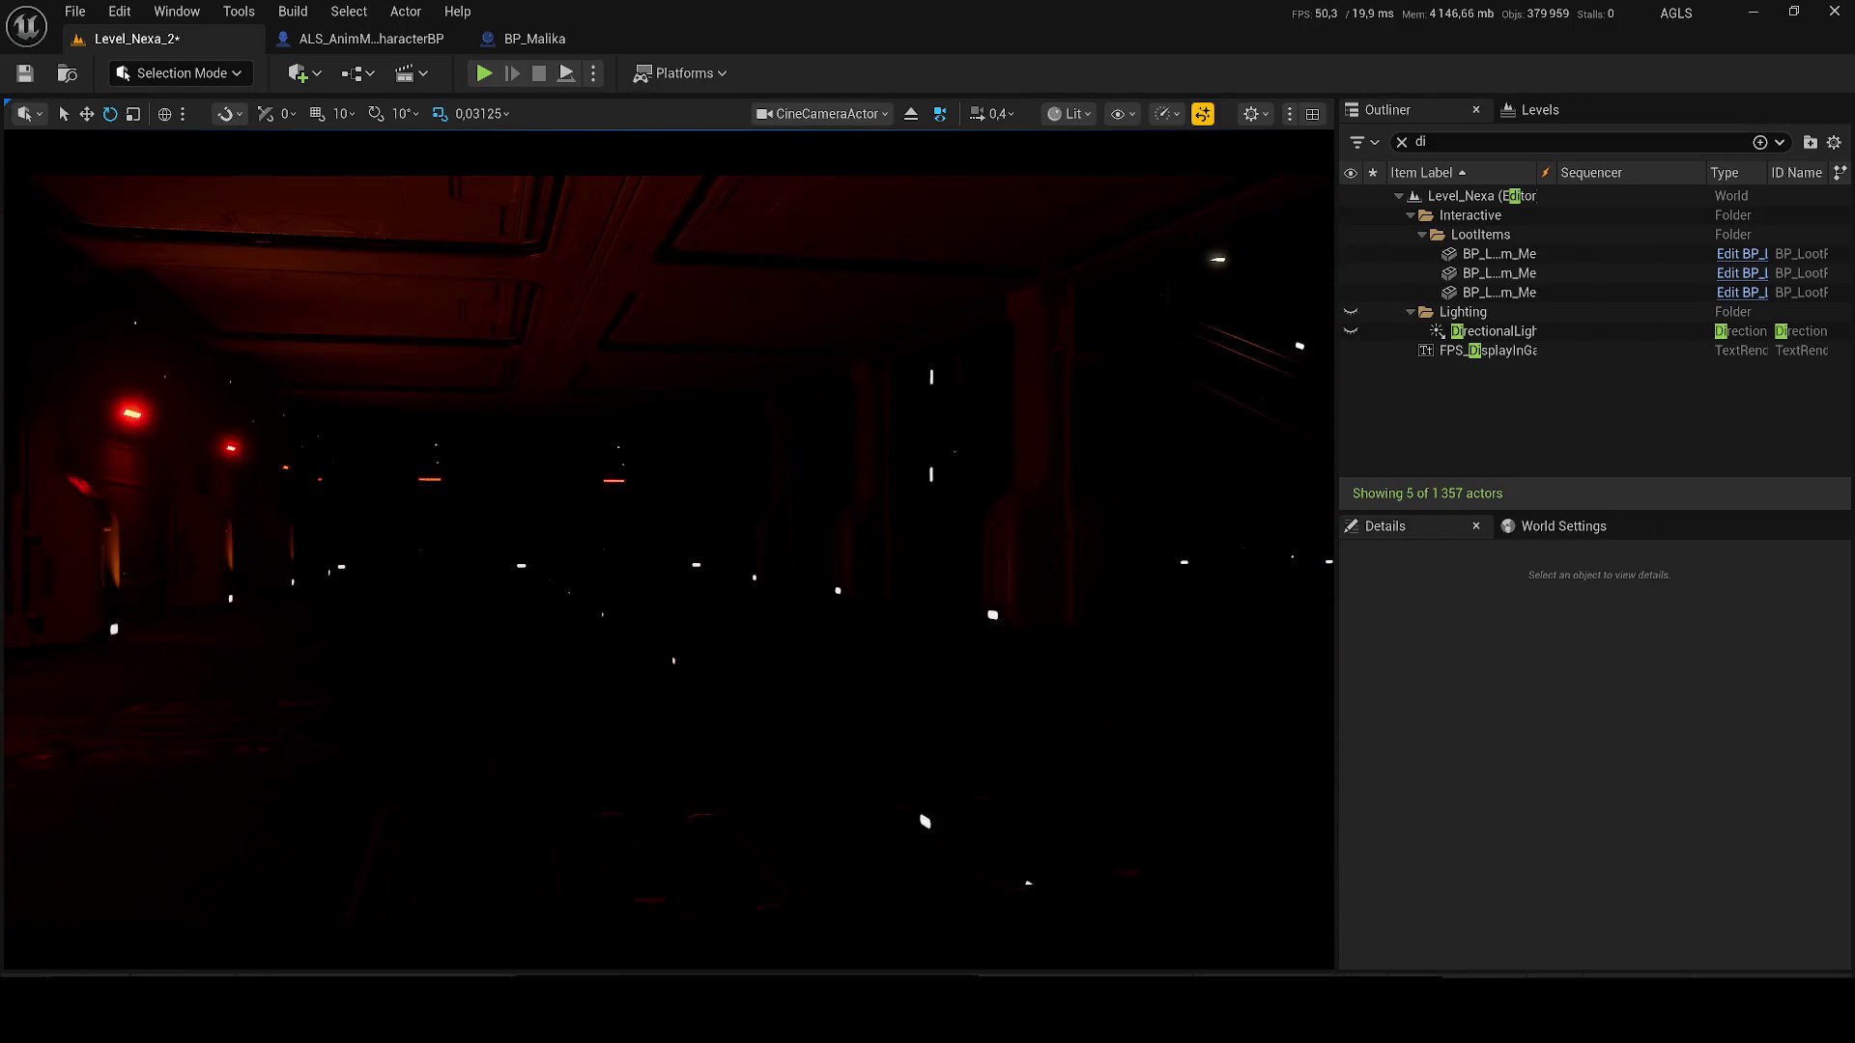
pyautogui.press('g')
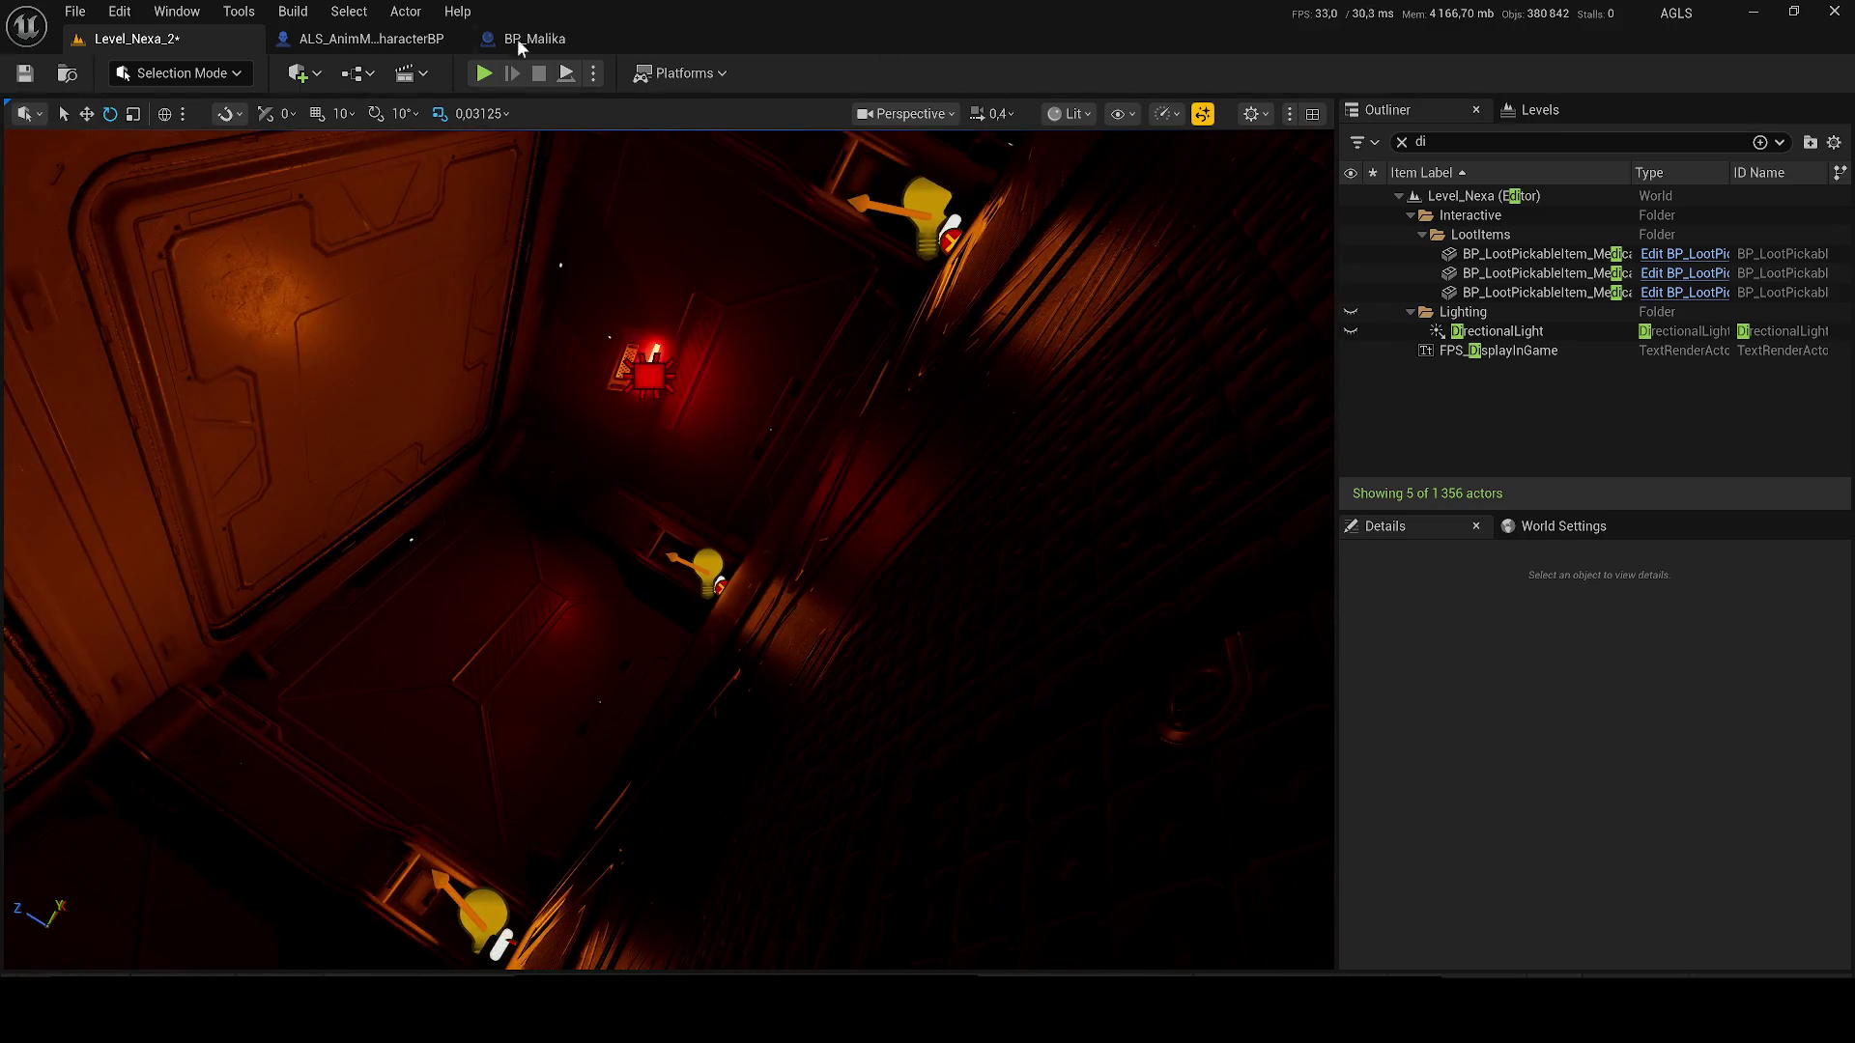
# - Play-test the corridor in Lit view, stop the session, and save all modified level content
pyautogui.click(482, 74)
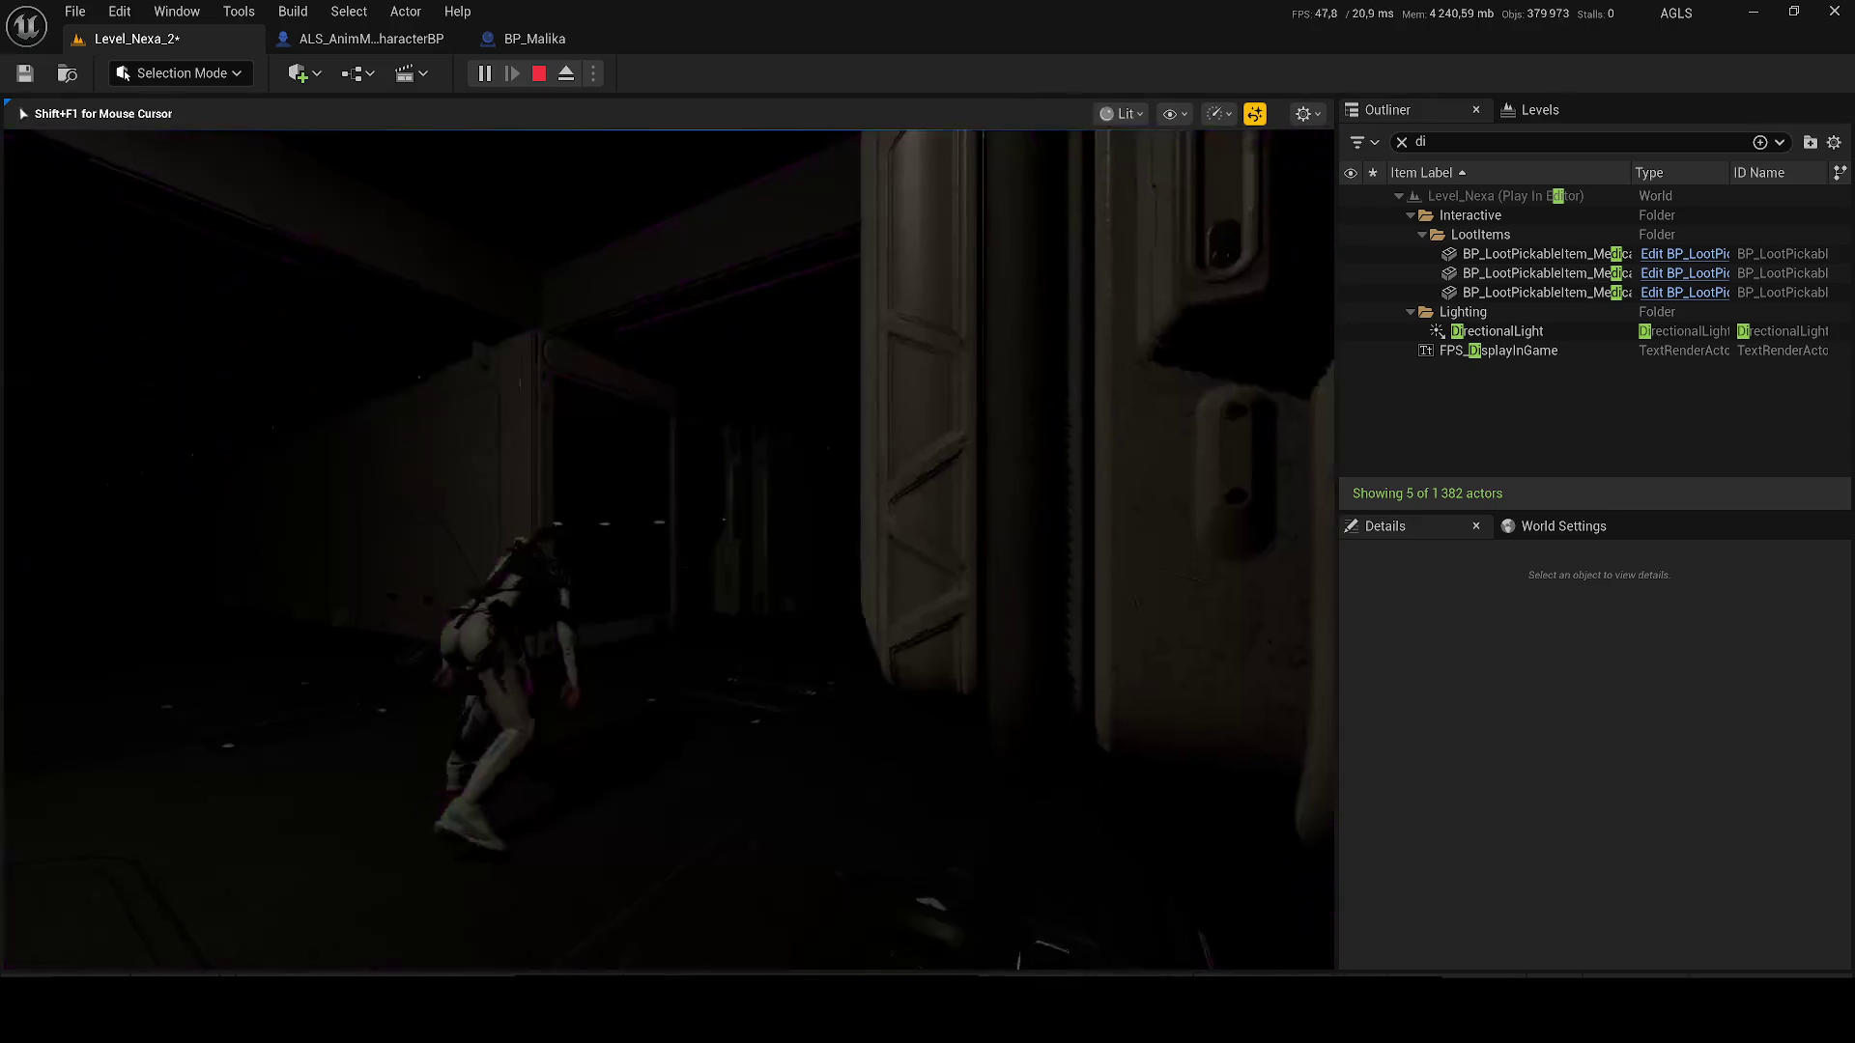
pyautogui.press('F3')
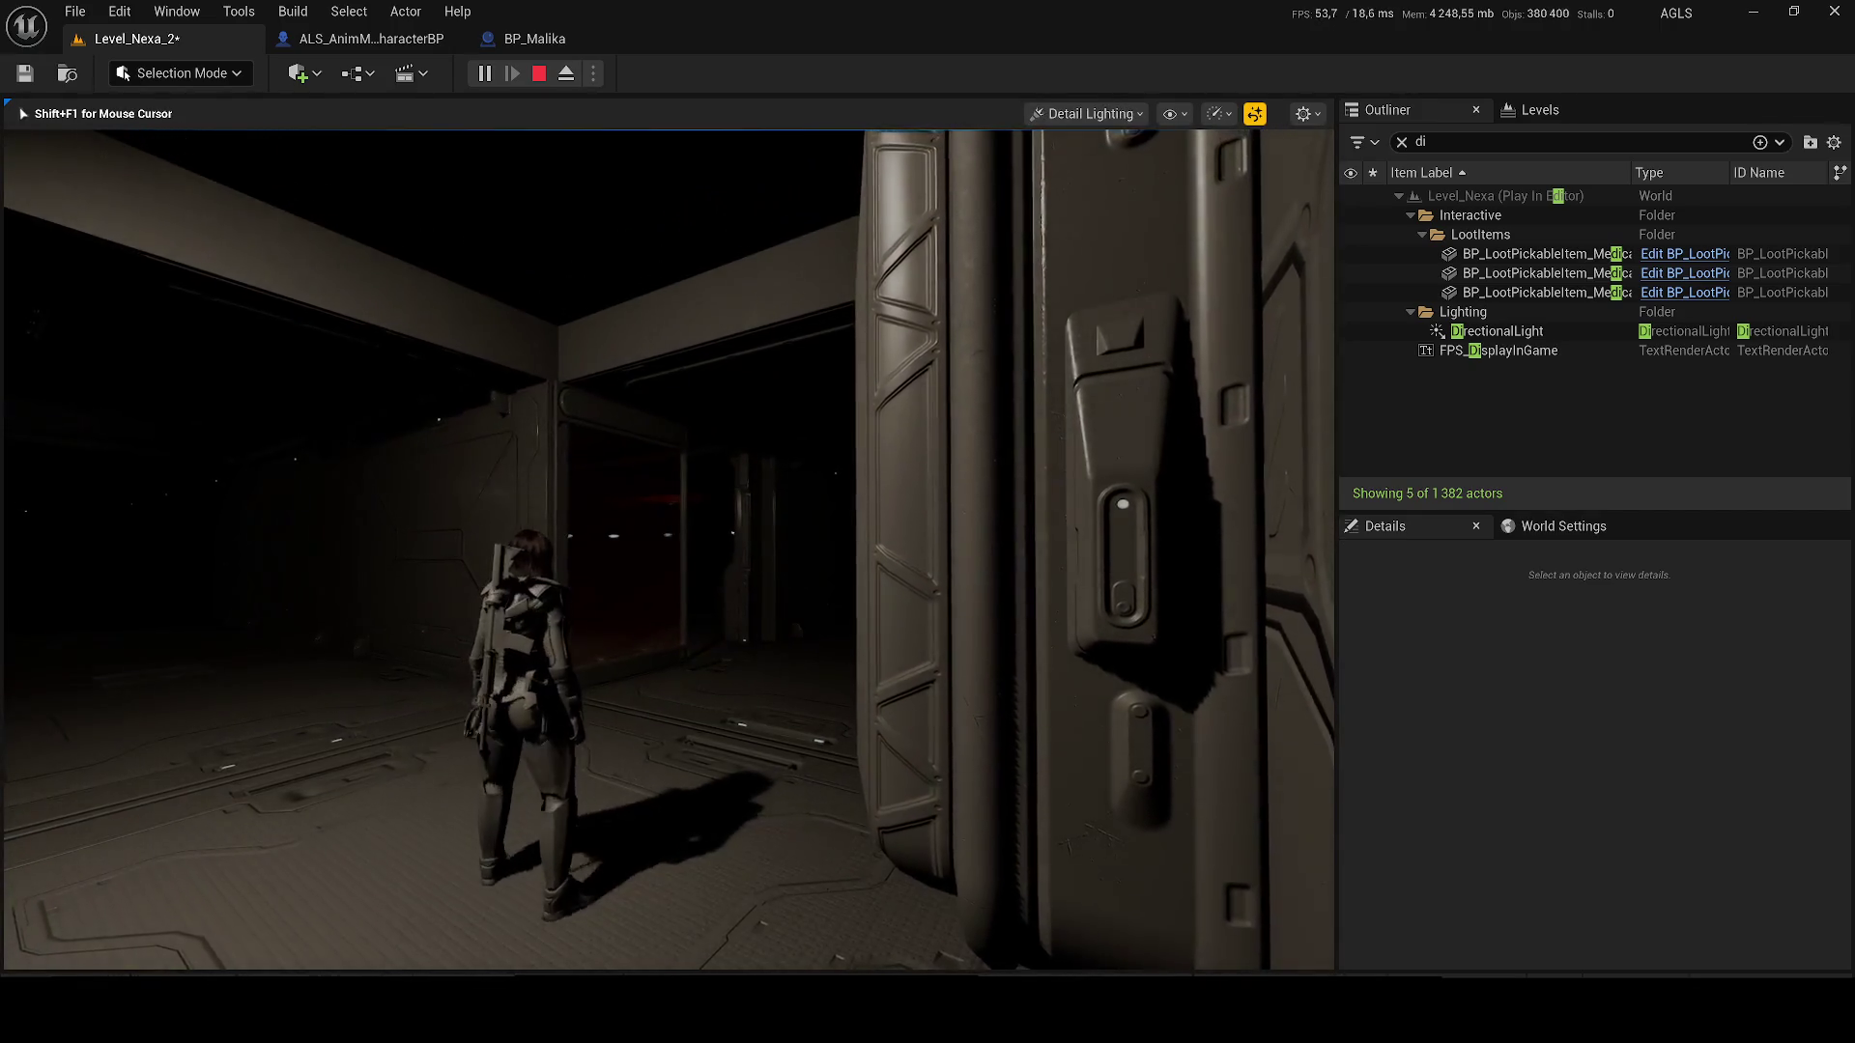
pyautogui.press('Escape')
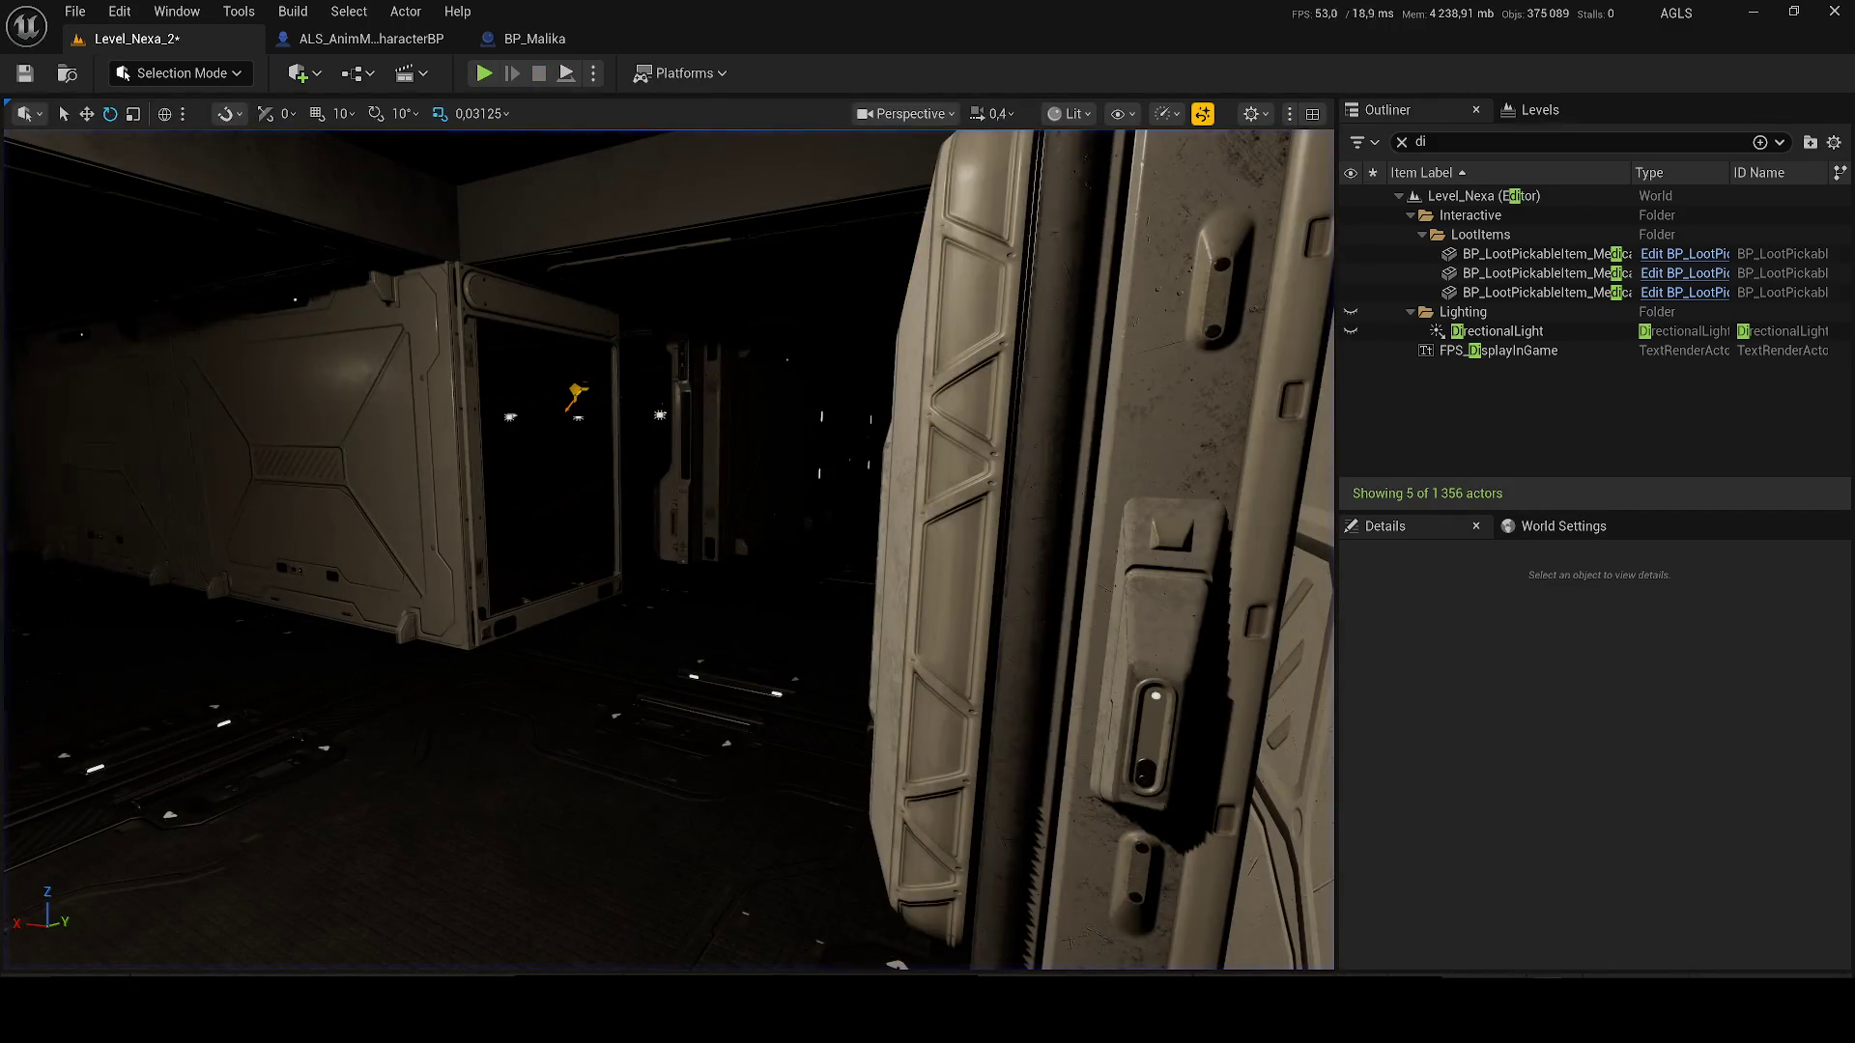
pyautogui.hotkey('ctrl', 's')
pyautogui.click(1059, 728)
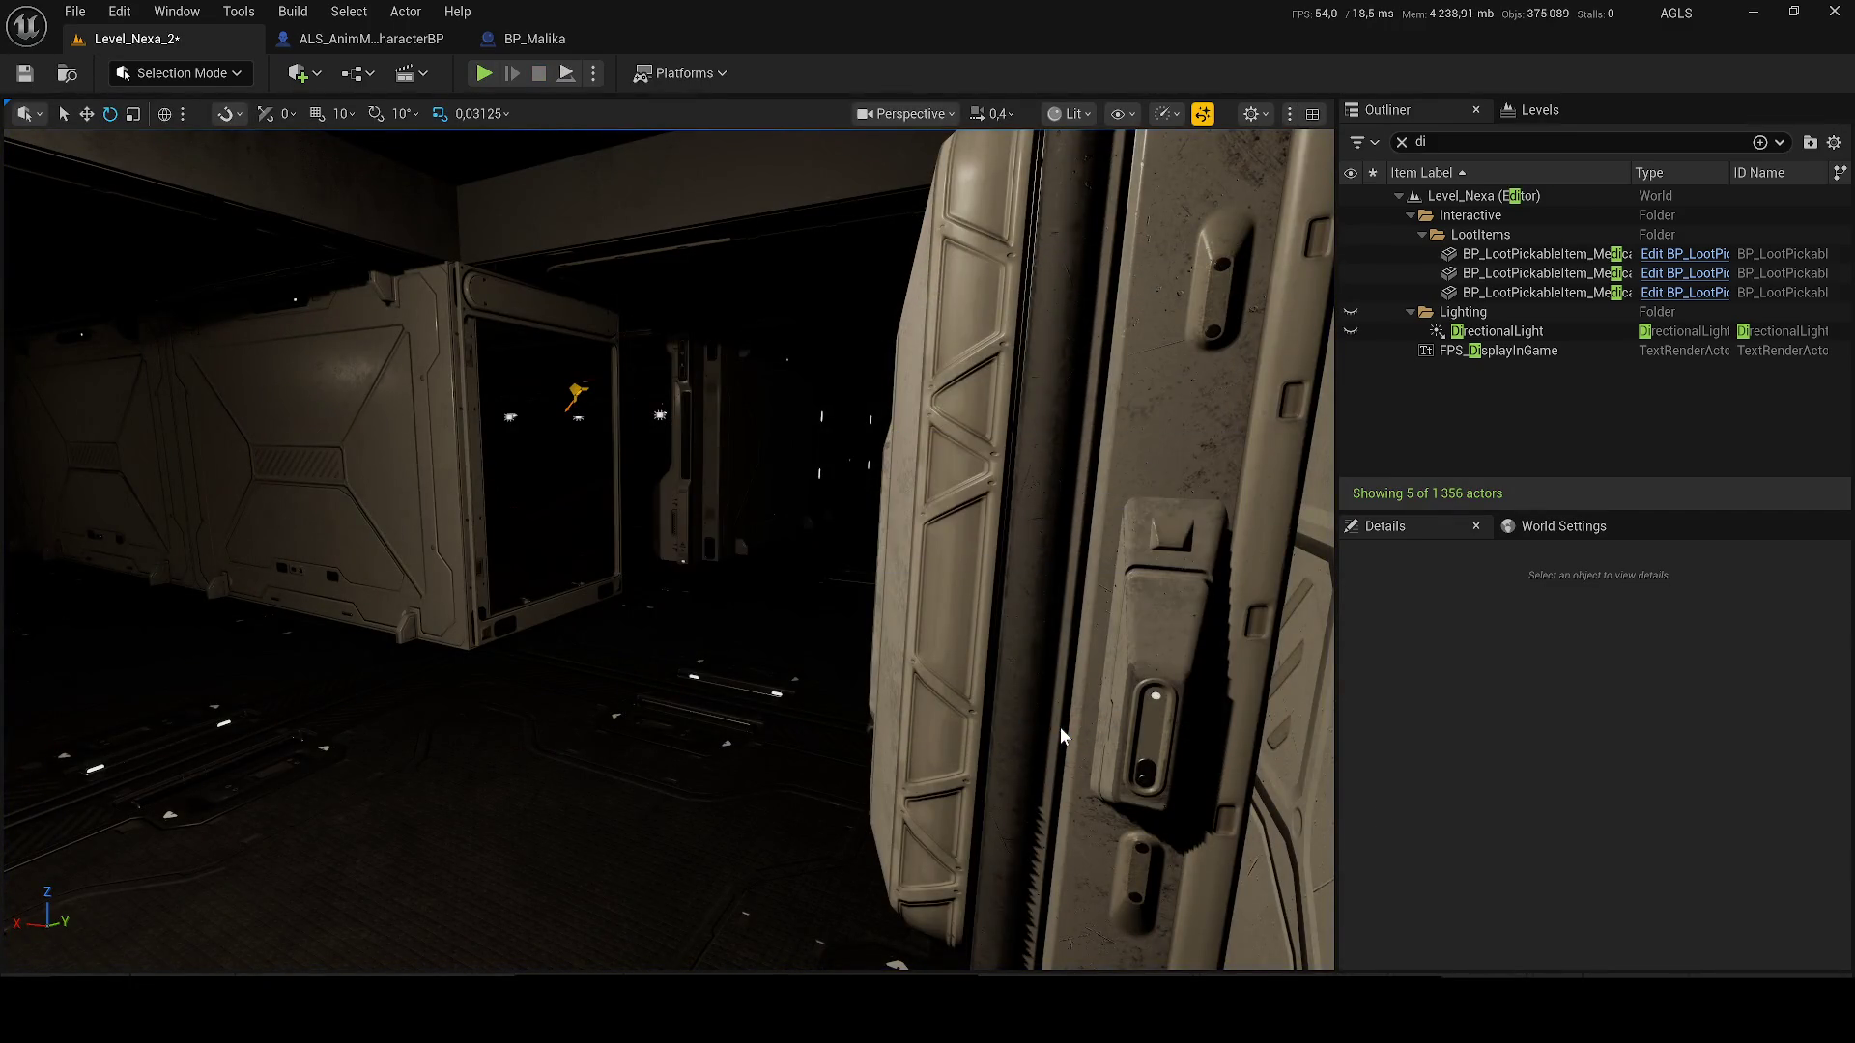